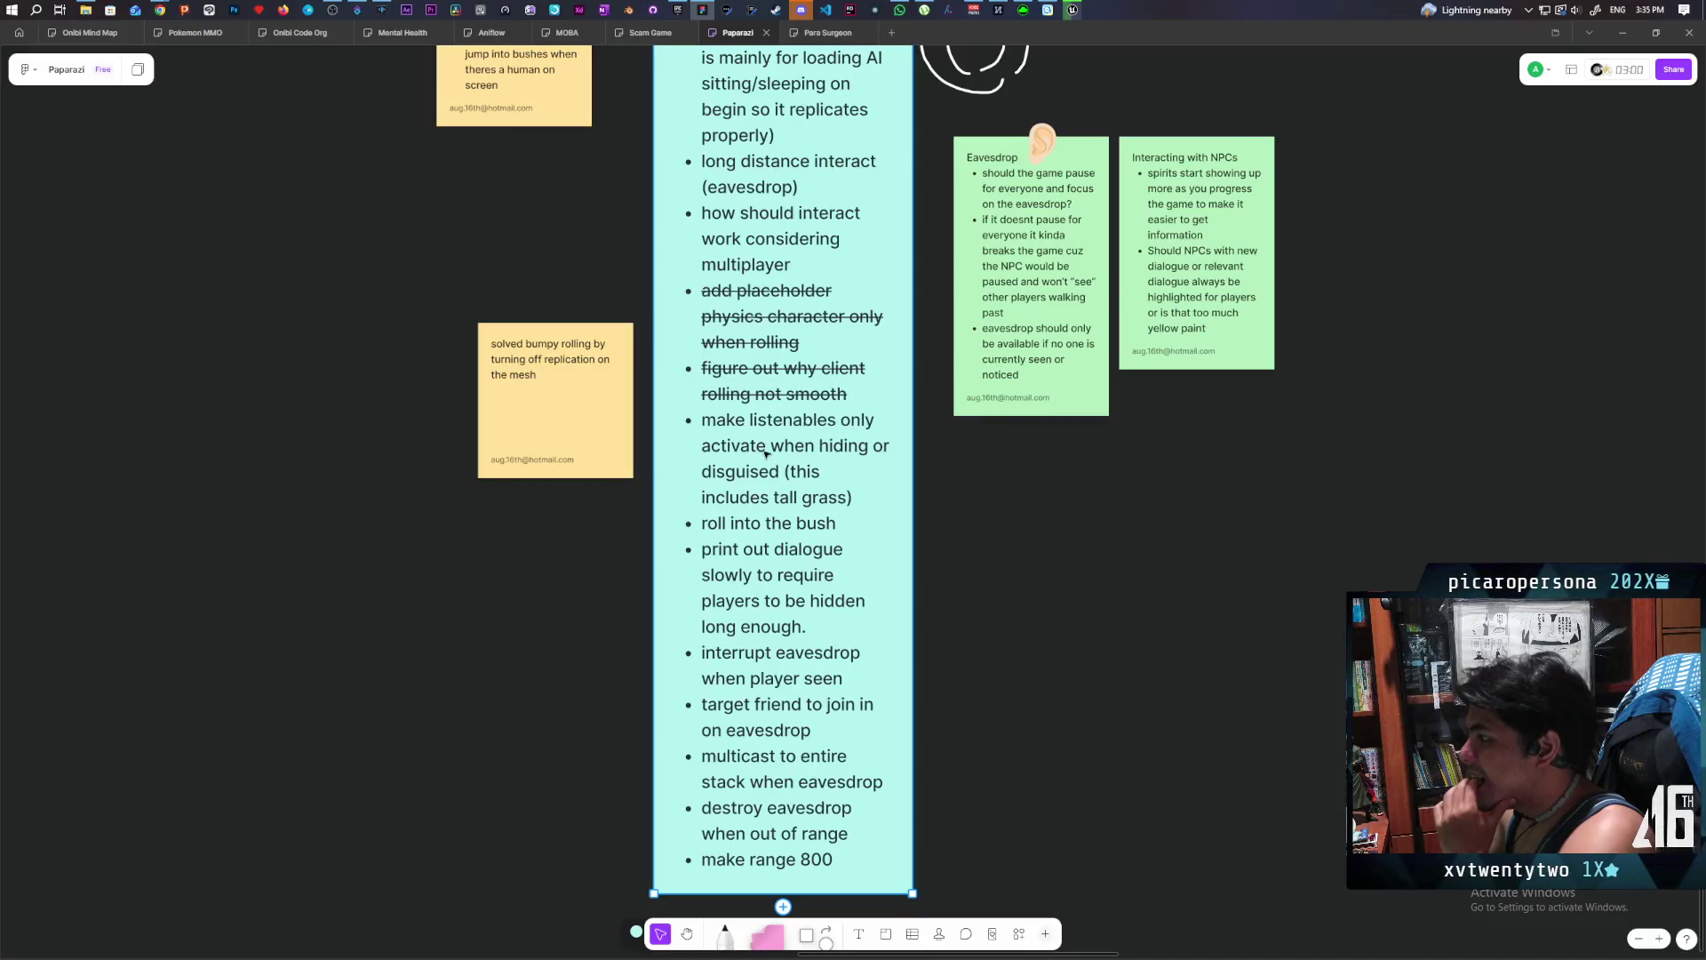
# - Select the 'make listenables only activate when hiding' task on the FigJam to-do list
pyautogui.tripleClick(704, 425)
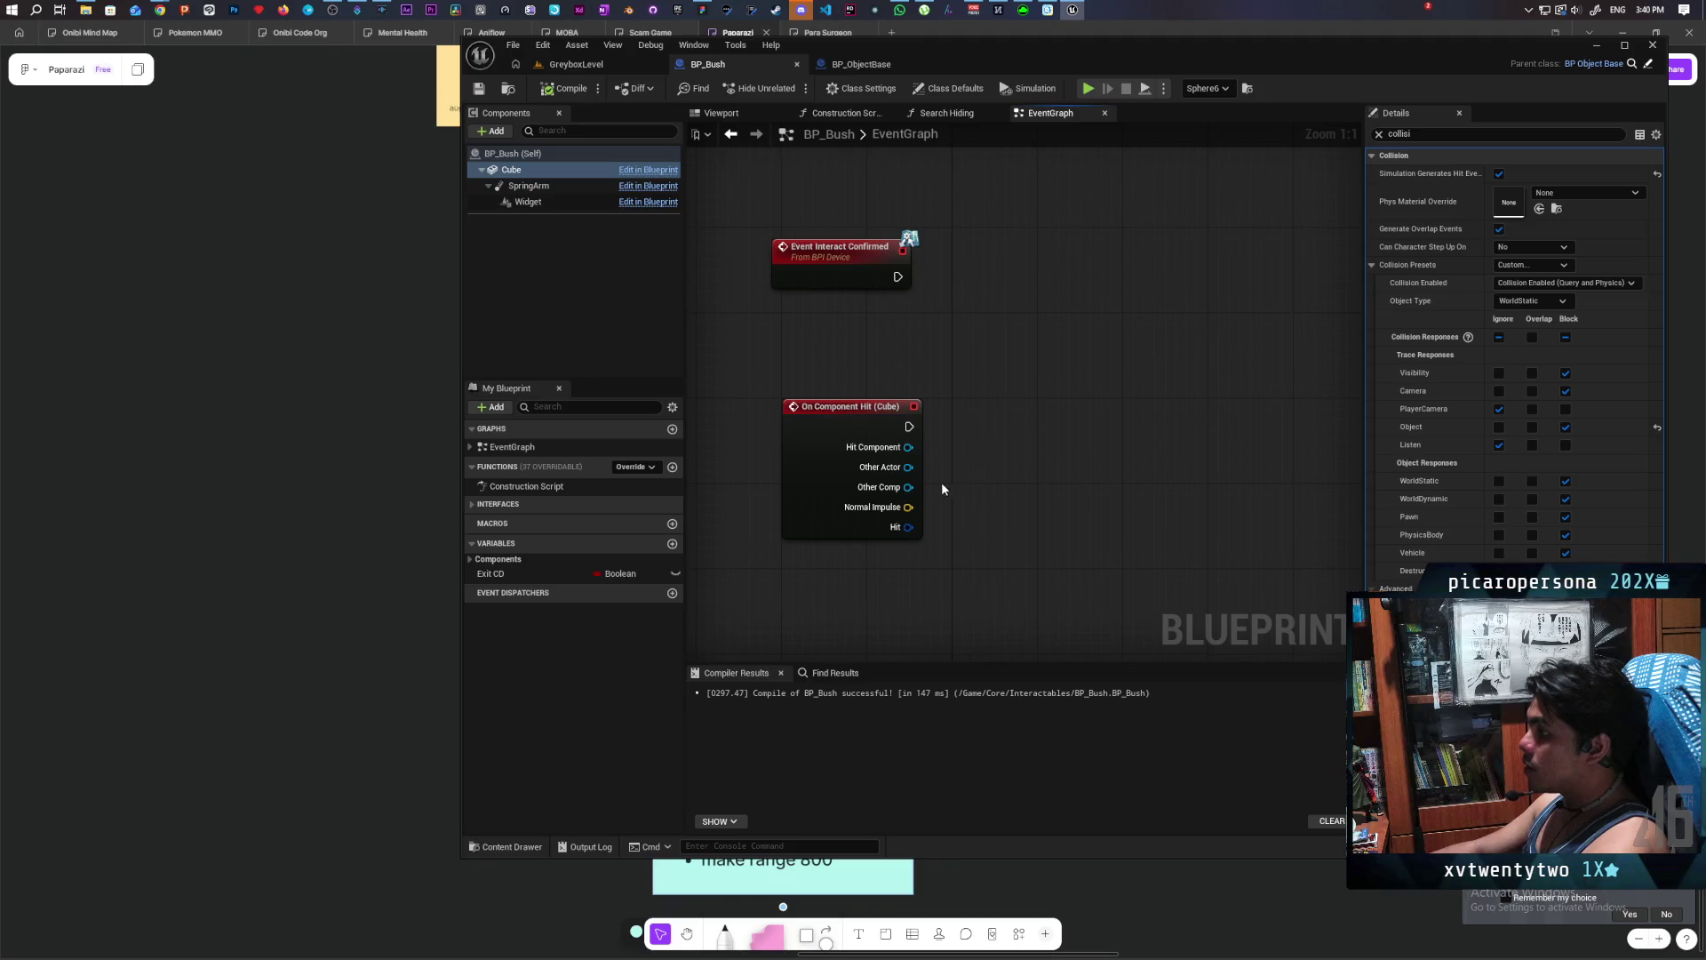
# - Cast On Component Hit's Other Actor to BP_Oni with a Cast To BP_Oni node
pyautogui.moveTo(902, 470); pyautogui.dragTo(1000, 423)
pyautogui.write('cast')
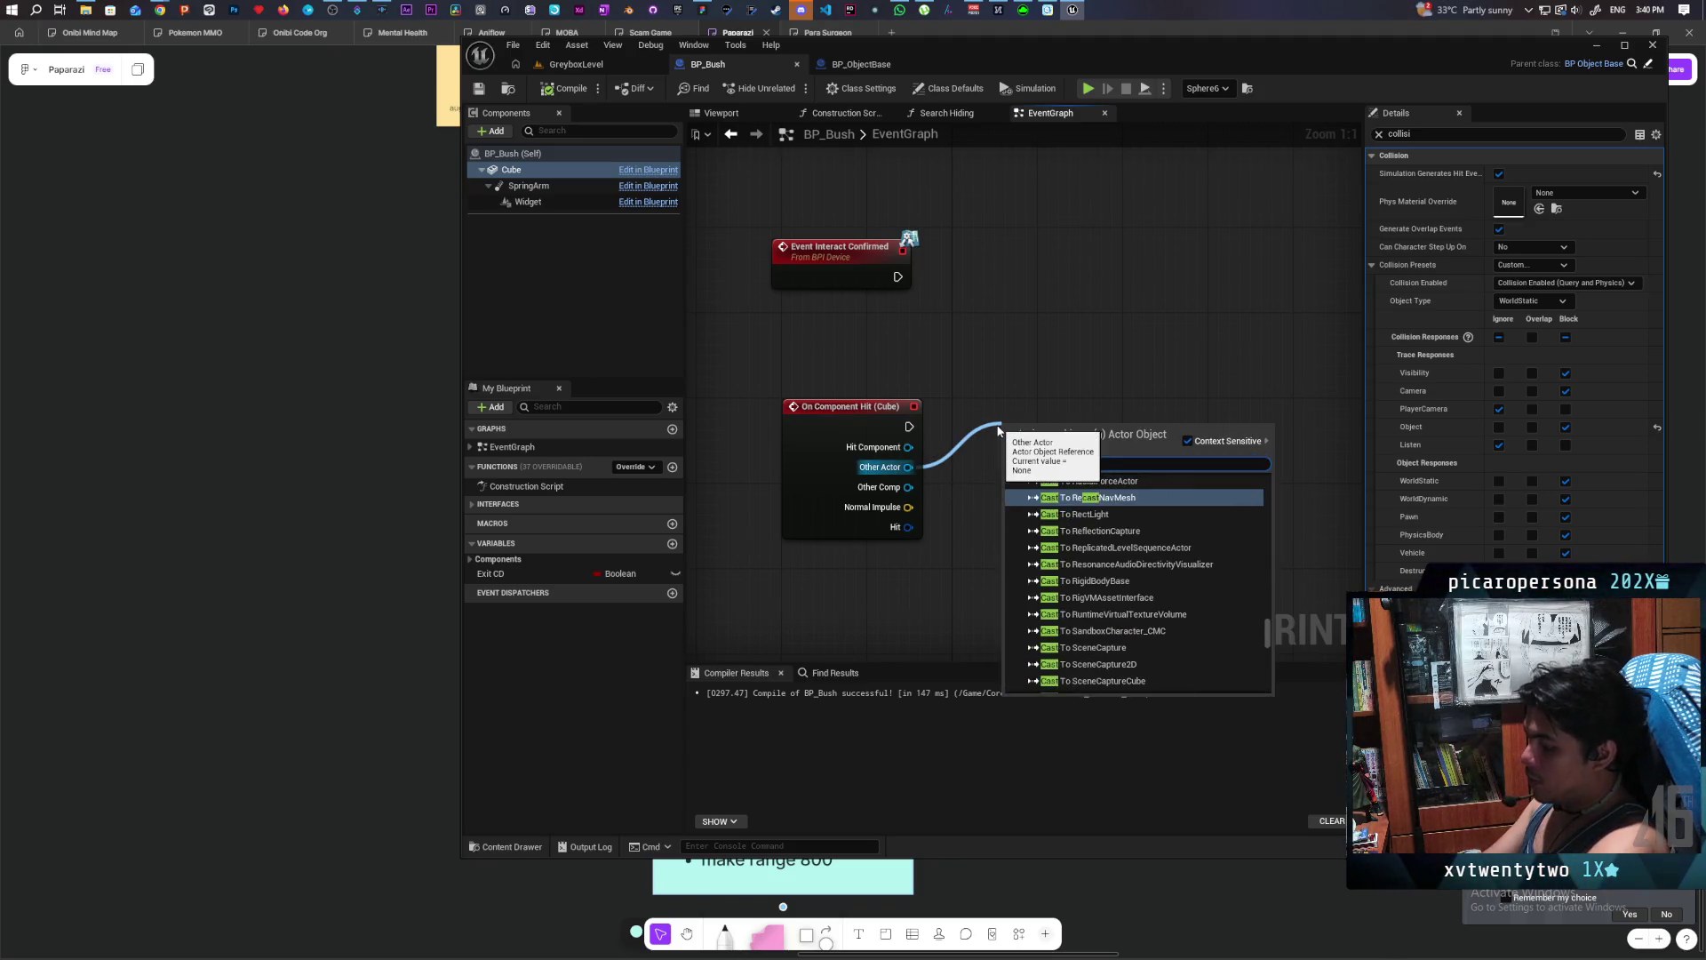
pyautogui.write(' to')
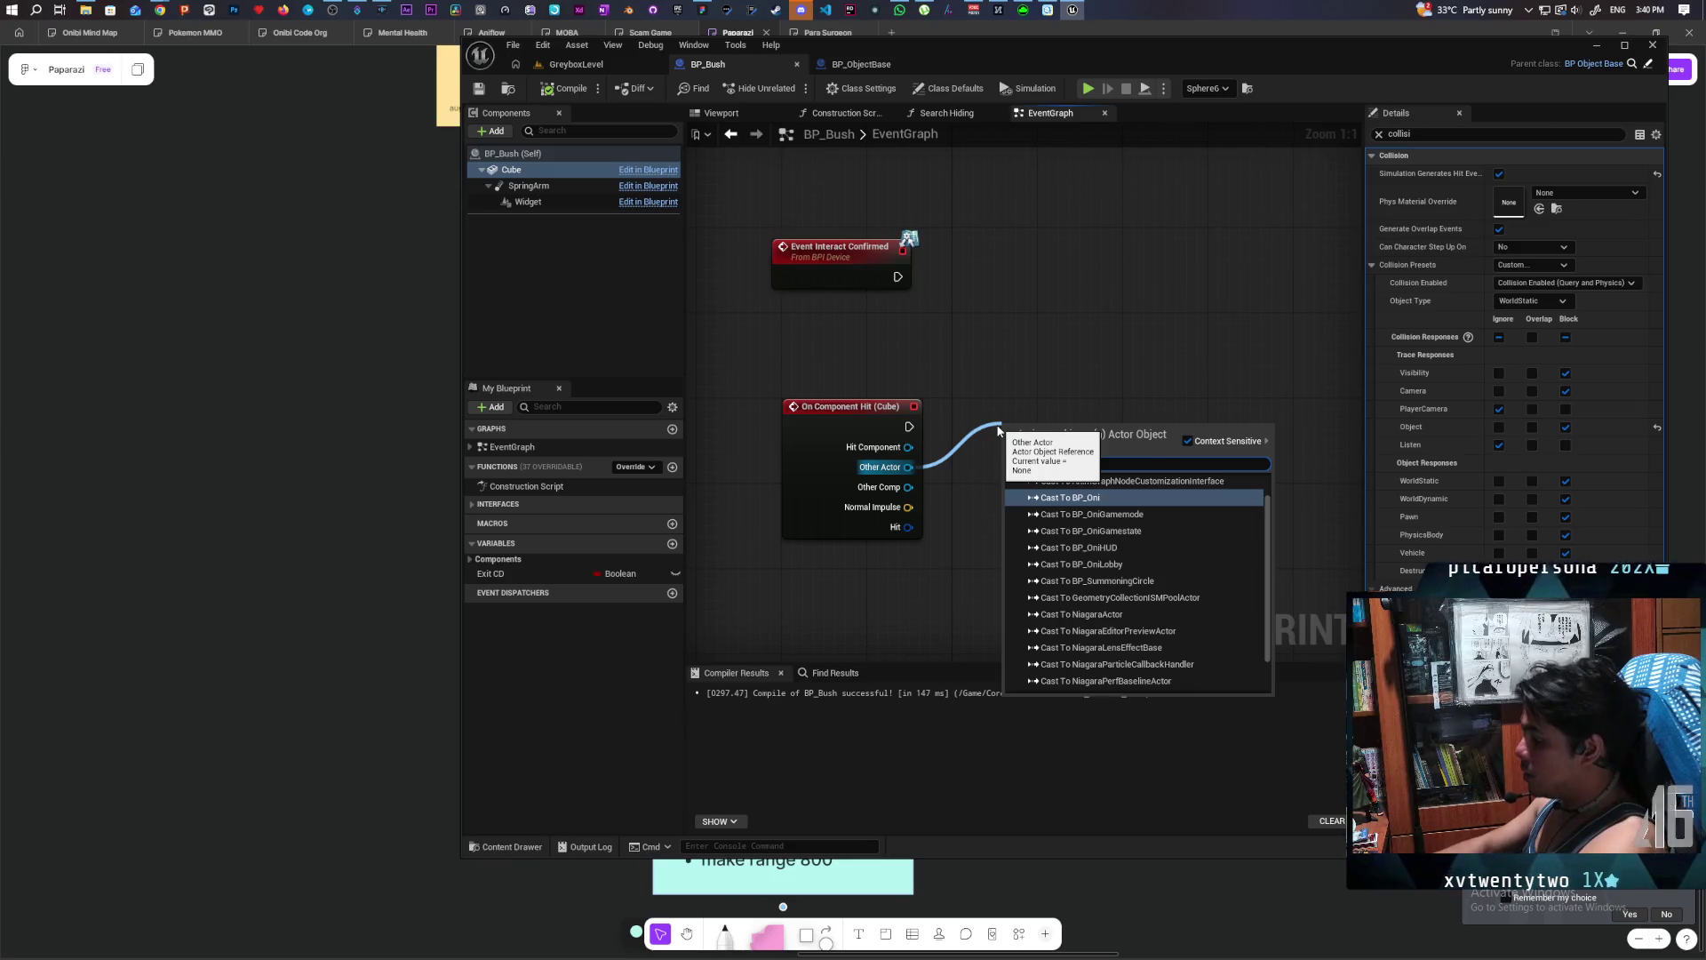
pyautogui.press('Return')
pyautogui.moveTo(1052, 432); pyautogui.dragTo(1036, 414)
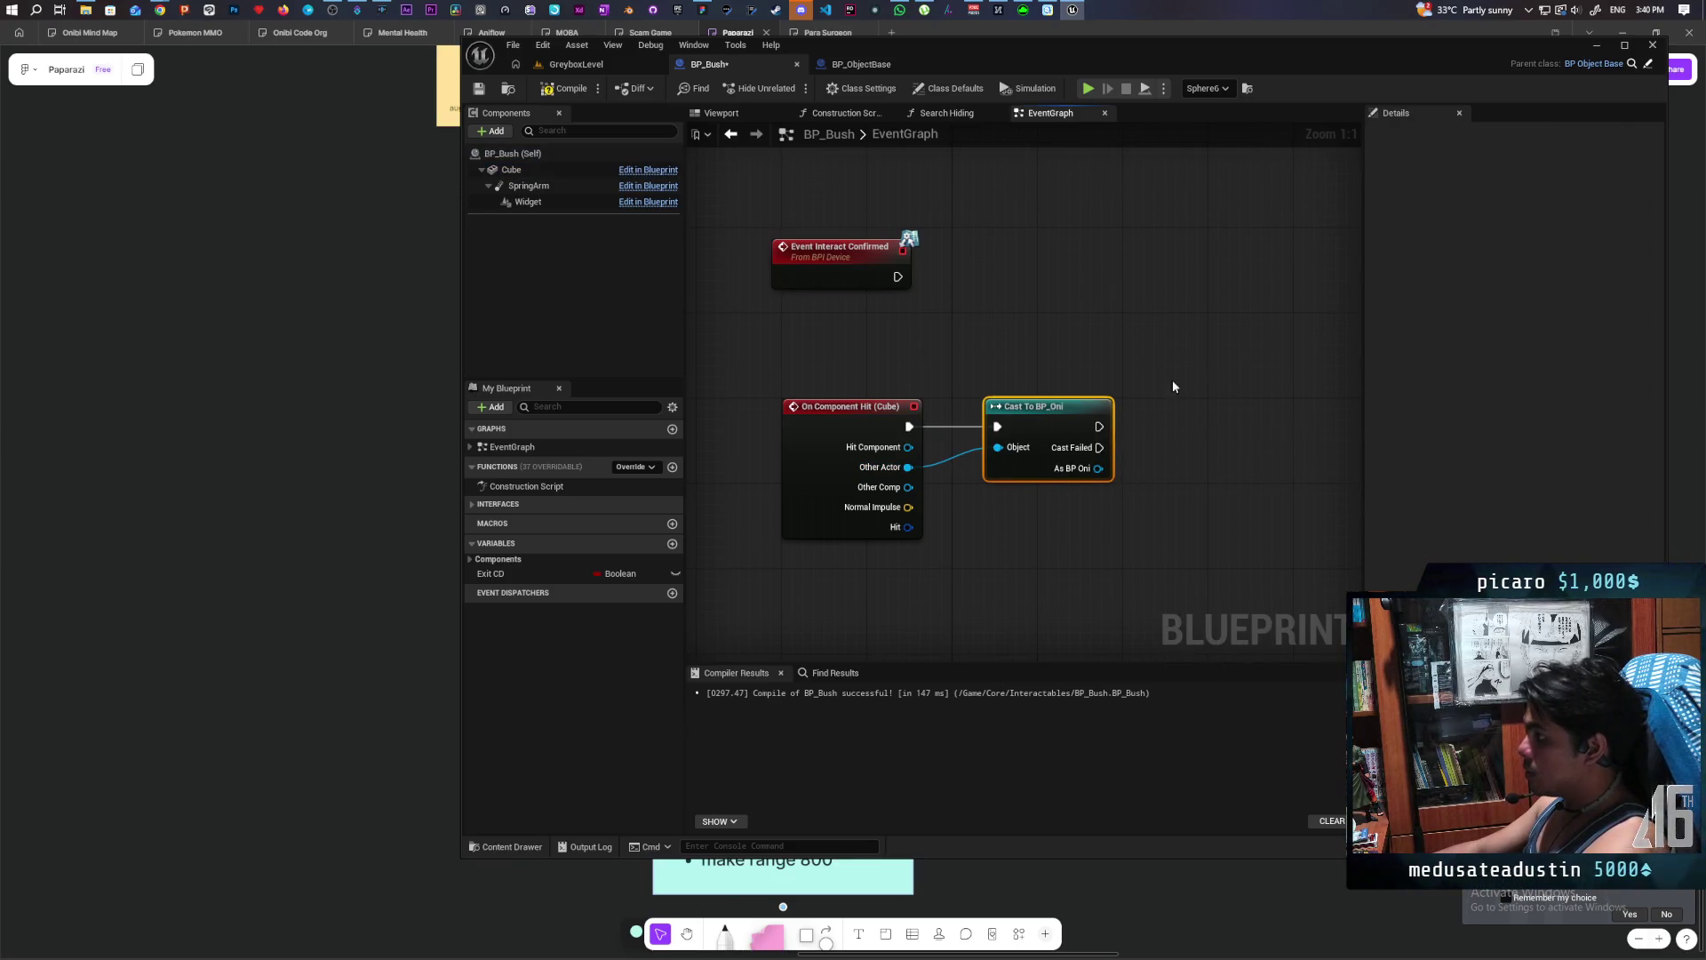
# - Compile BP_Bush successfully and look over the other node clusters in the graph
pyautogui.click(565, 88)
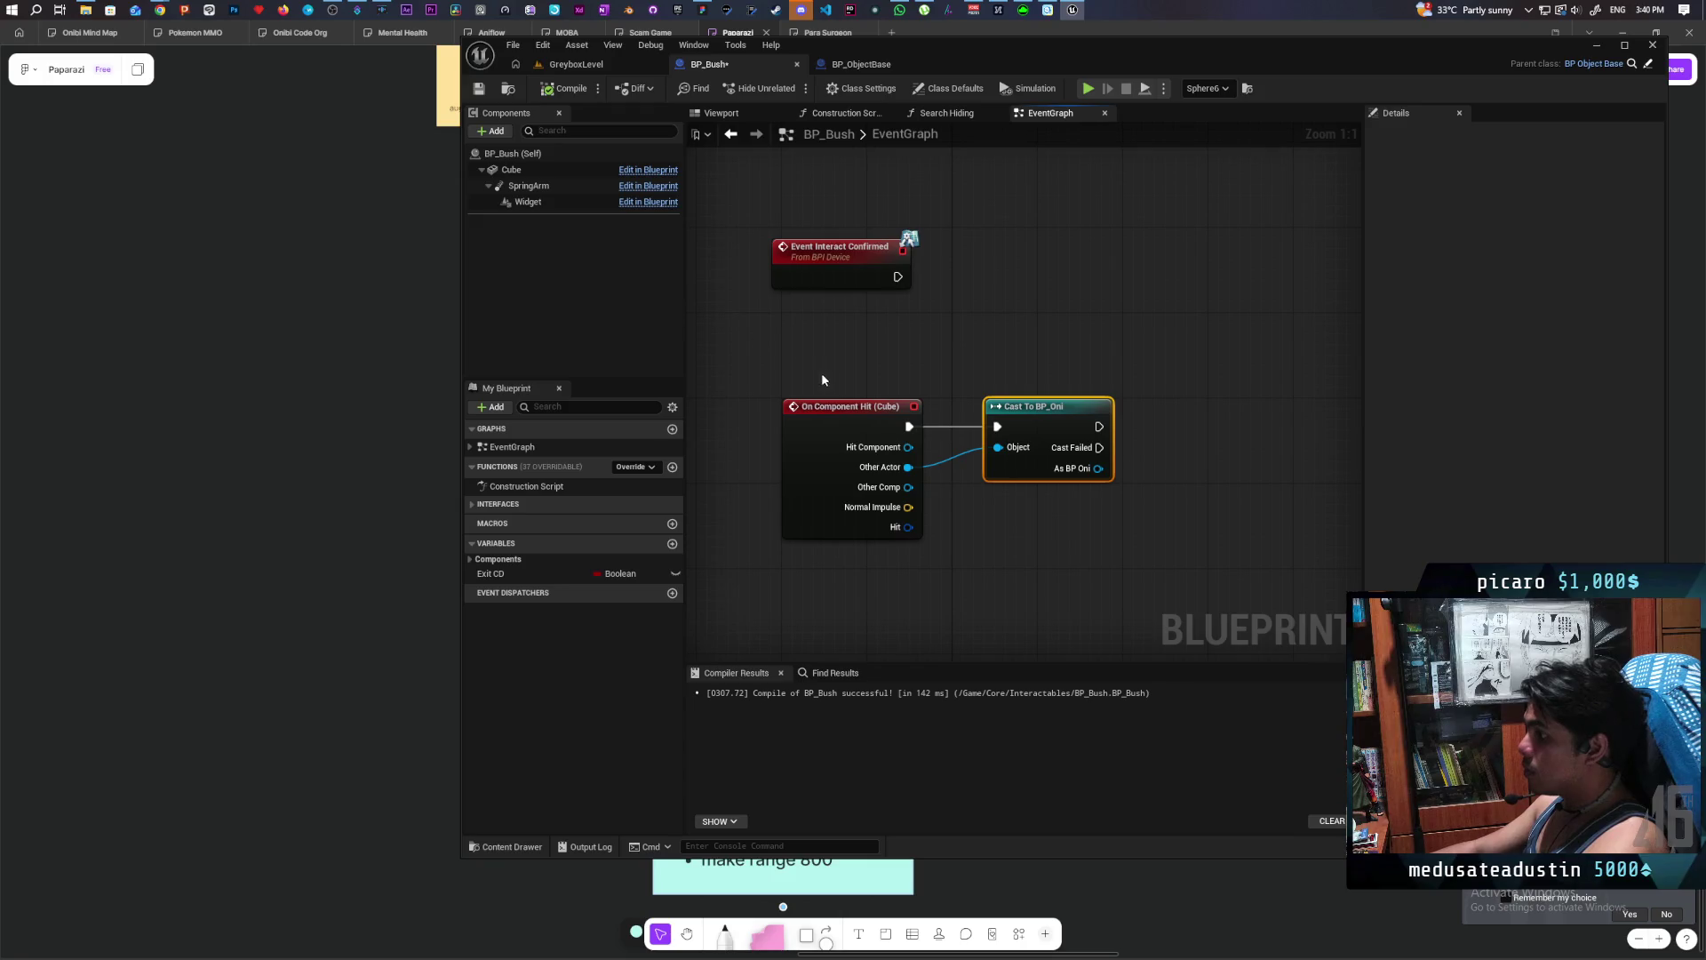
pyautogui.scroll(-5, 816, 377)
pyautogui.moveTo(1189, 465)
pyautogui.mouseDown()
pyautogui.moveTo(979, 430)
pyautogui.moveTo(967, 380)
pyautogui.mouseUp()
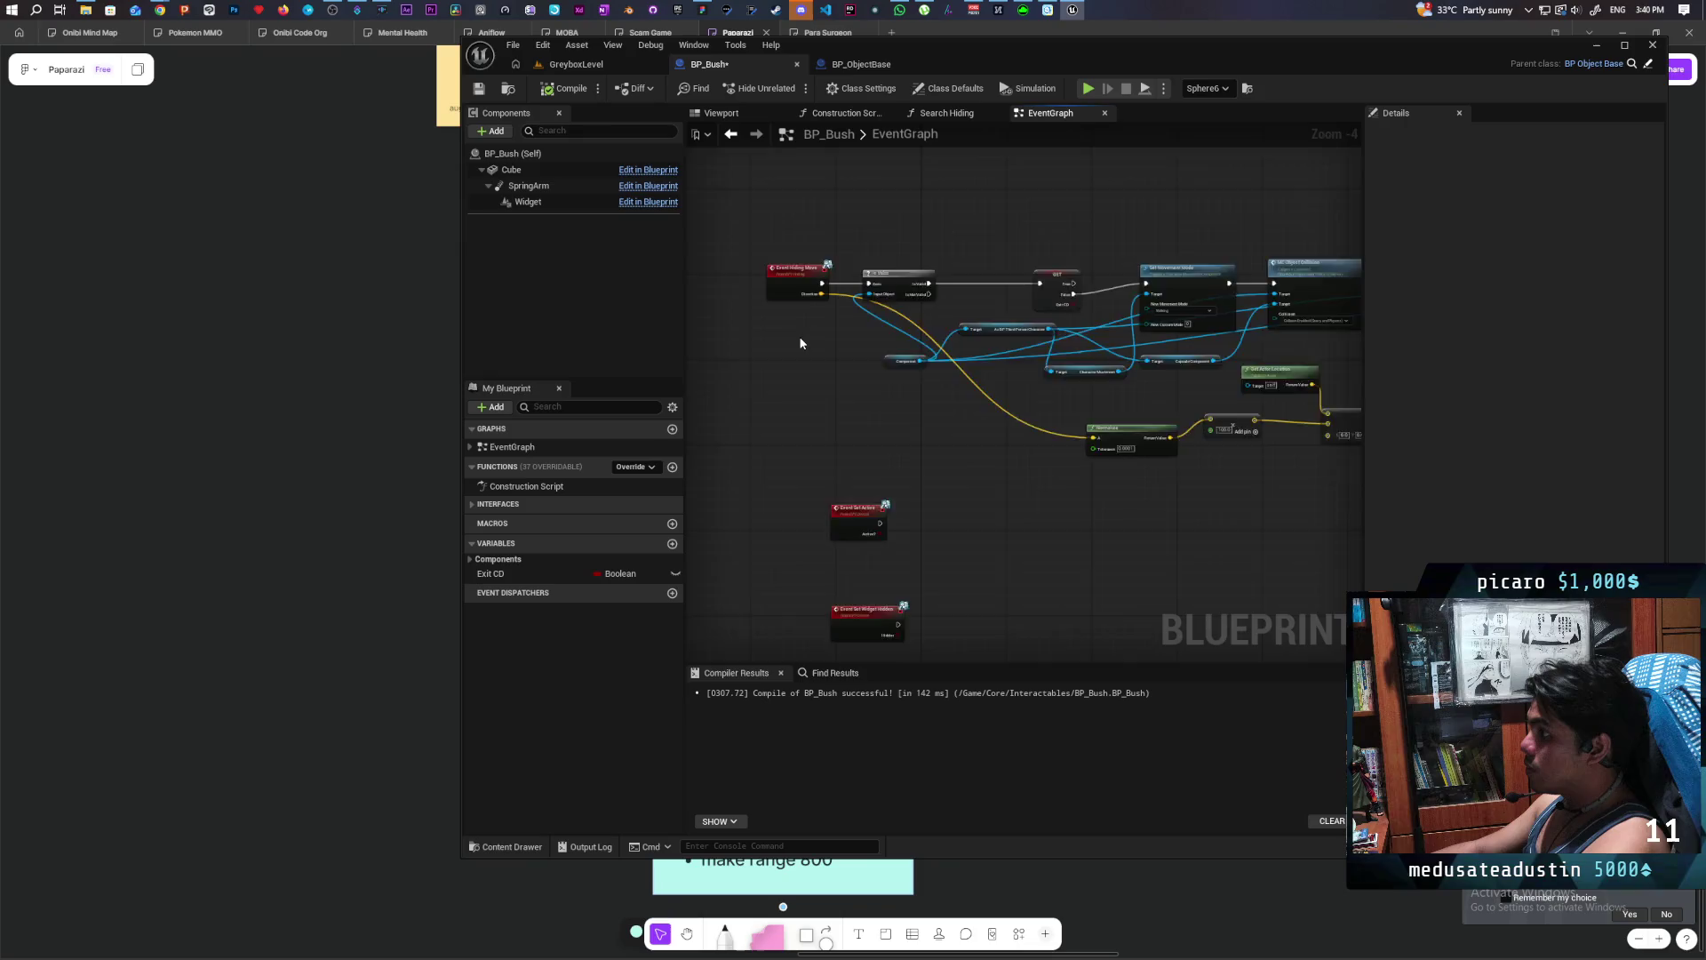
pyautogui.scroll(-2, 823, 503)
pyautogui.scroll(4, 880, 427)
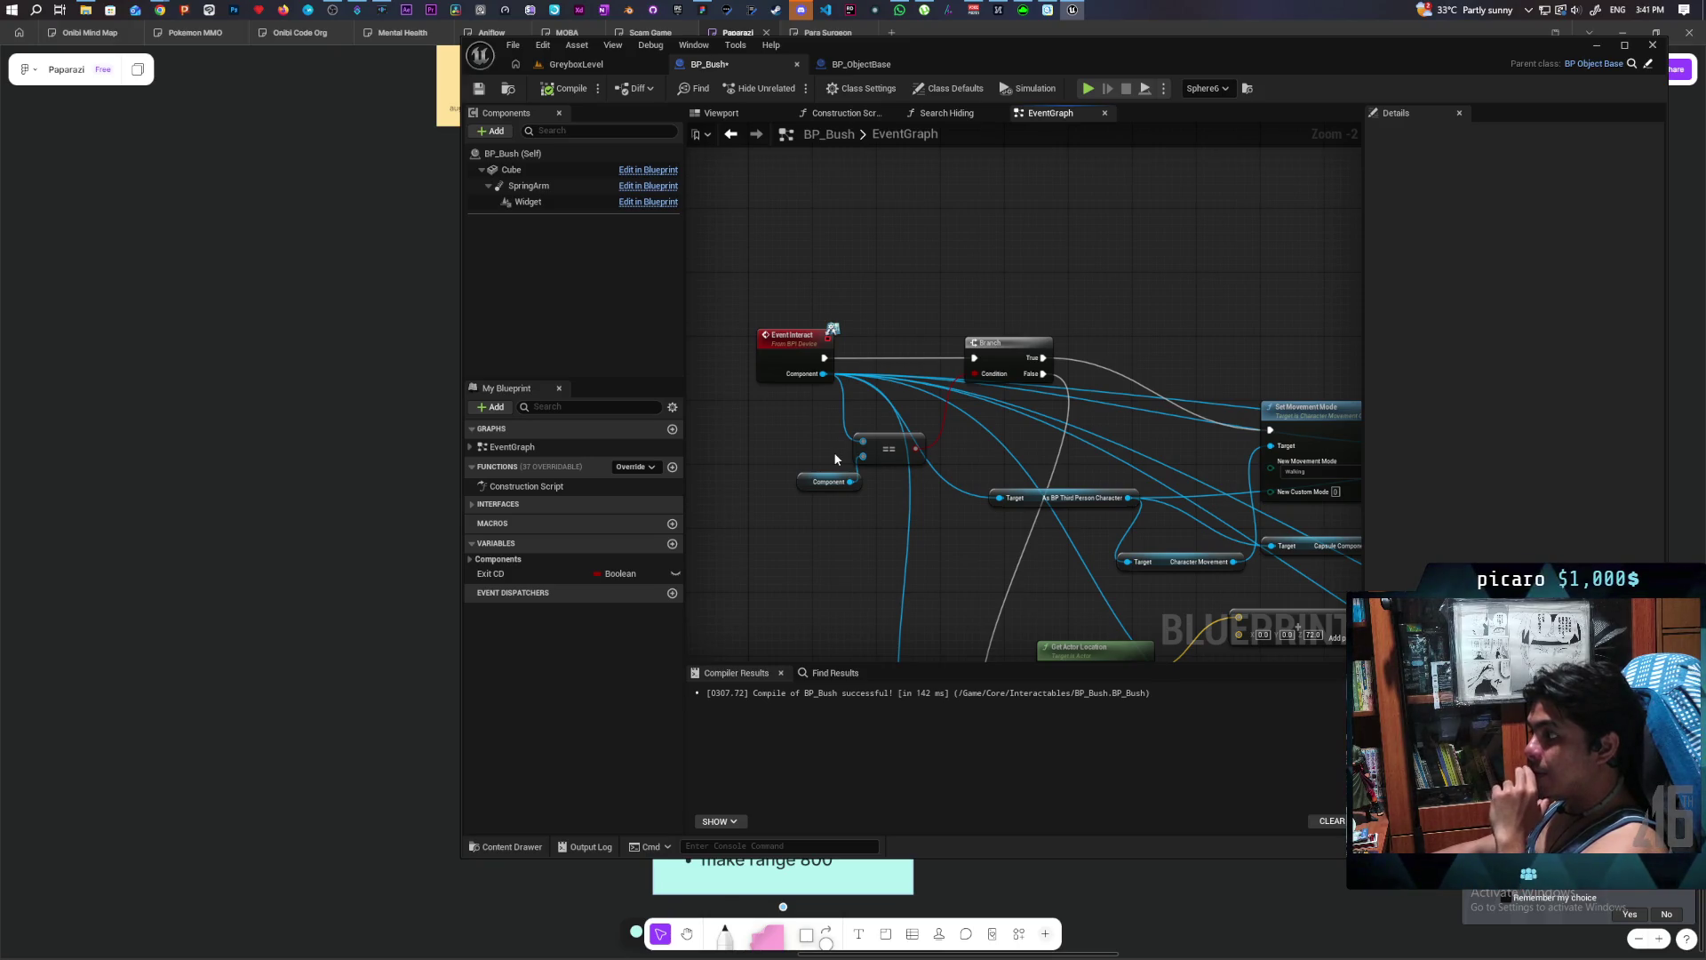
pyautogui.scroll(-3, 979, 391)
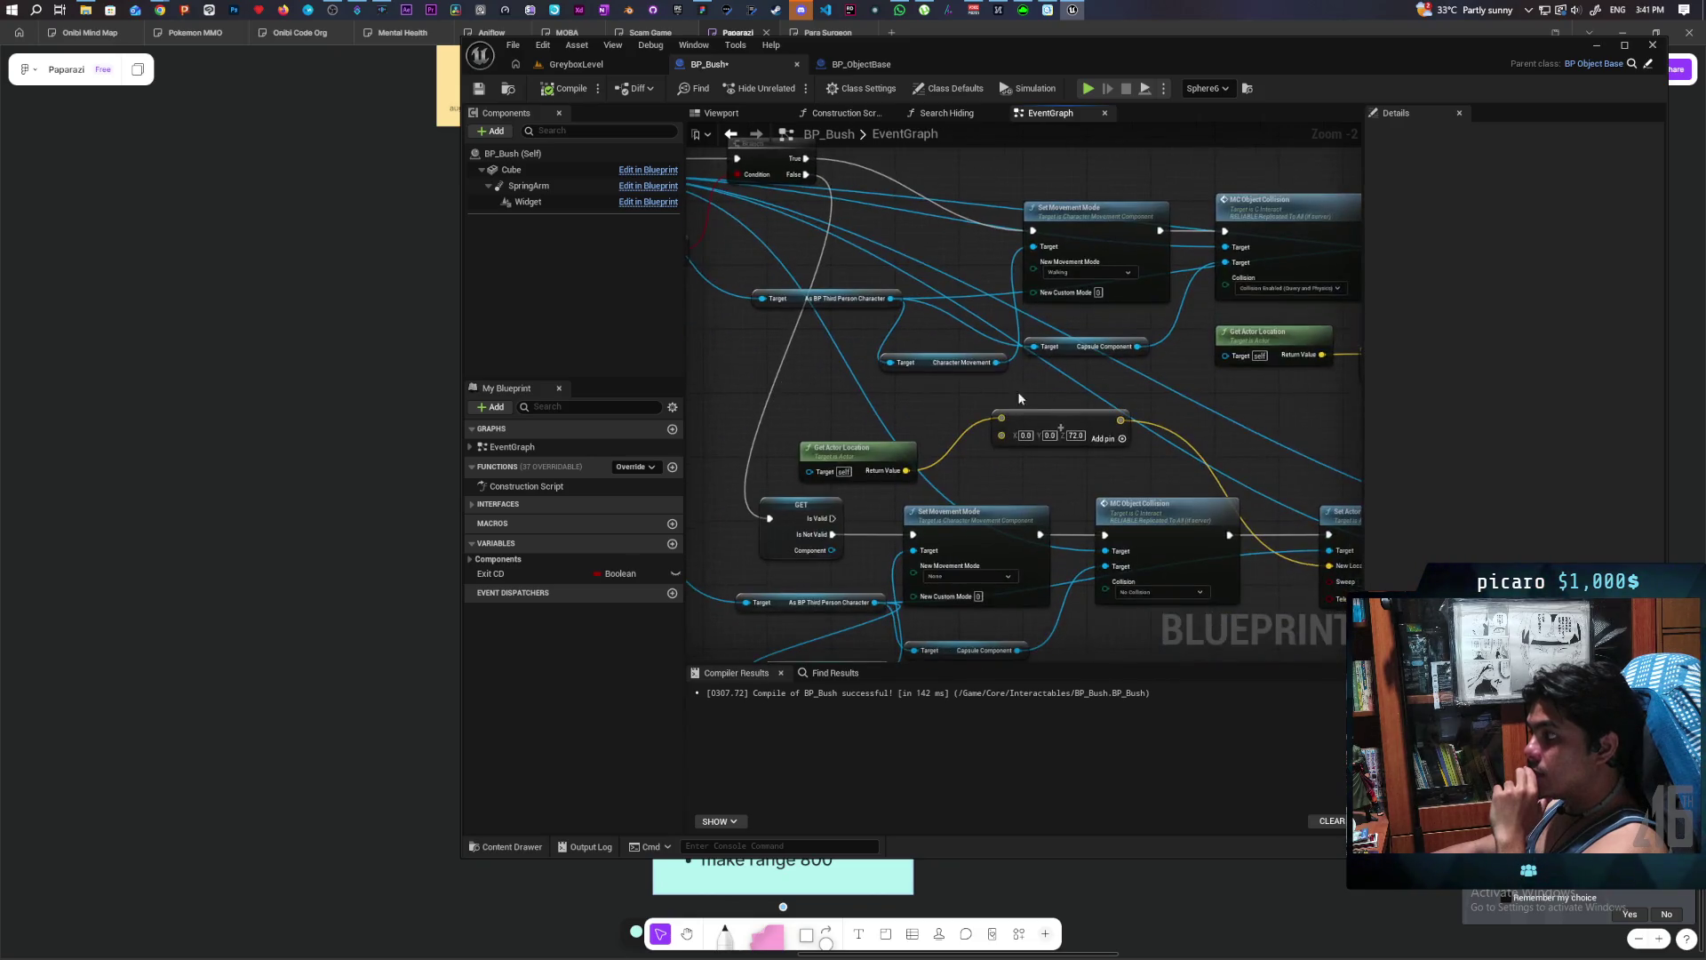
pyautogui.scroll(3, 923, 348)
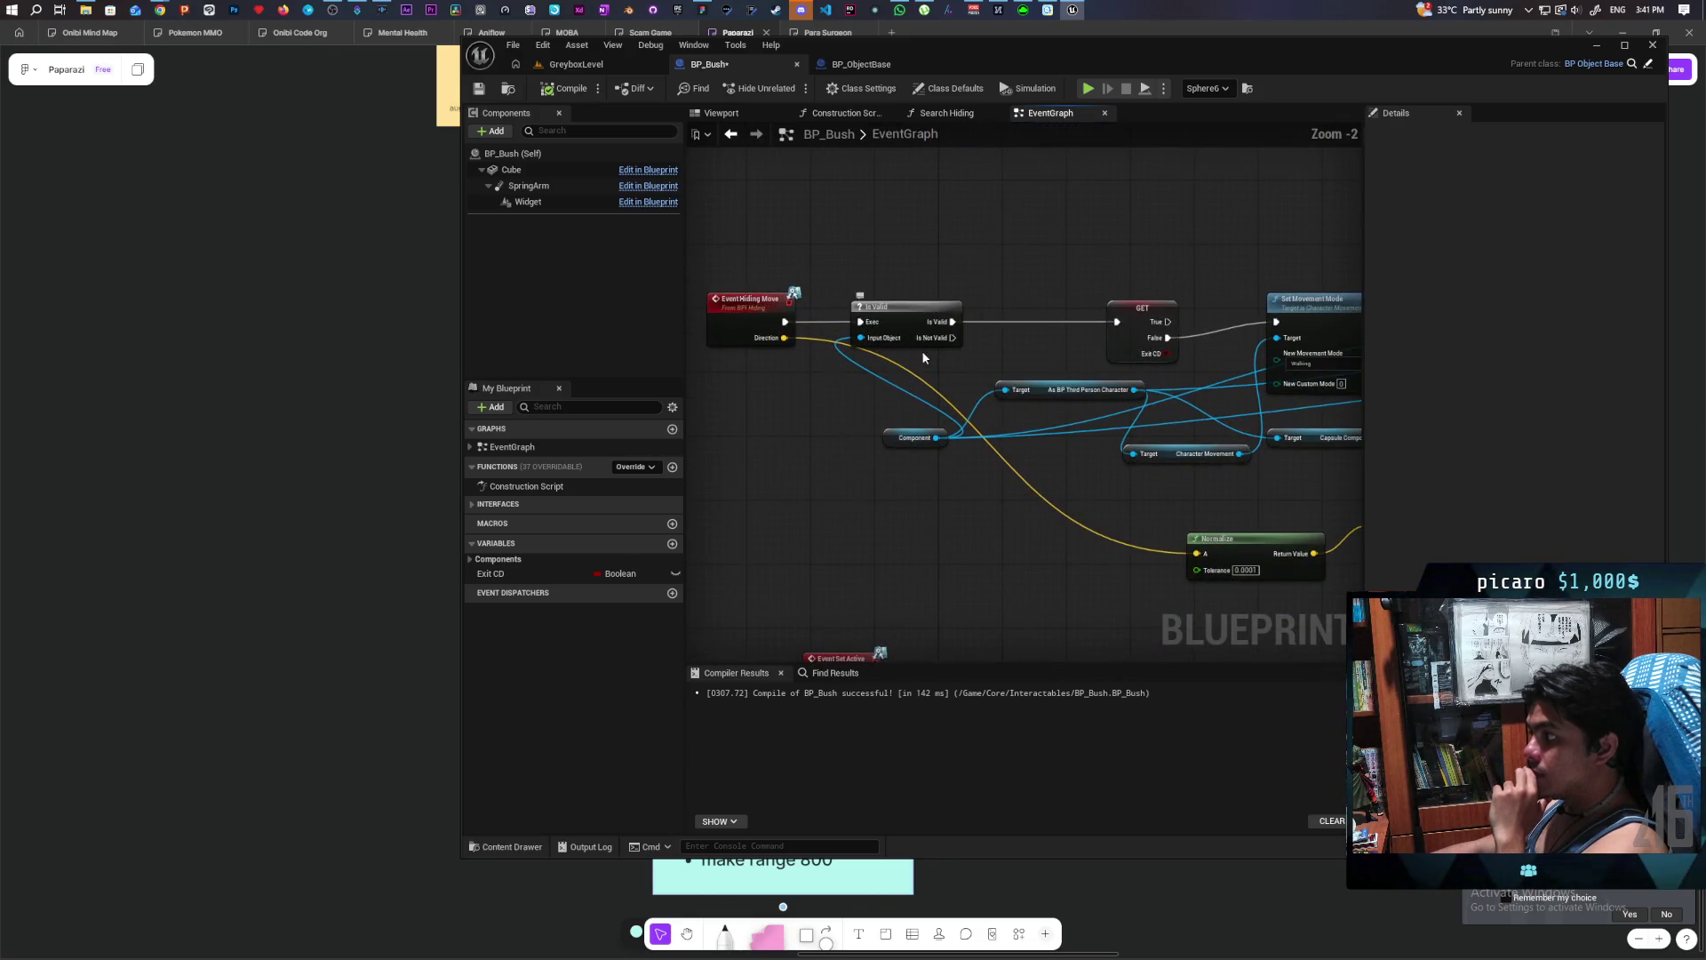
pyautogui.scroll(-5, 930, 334)
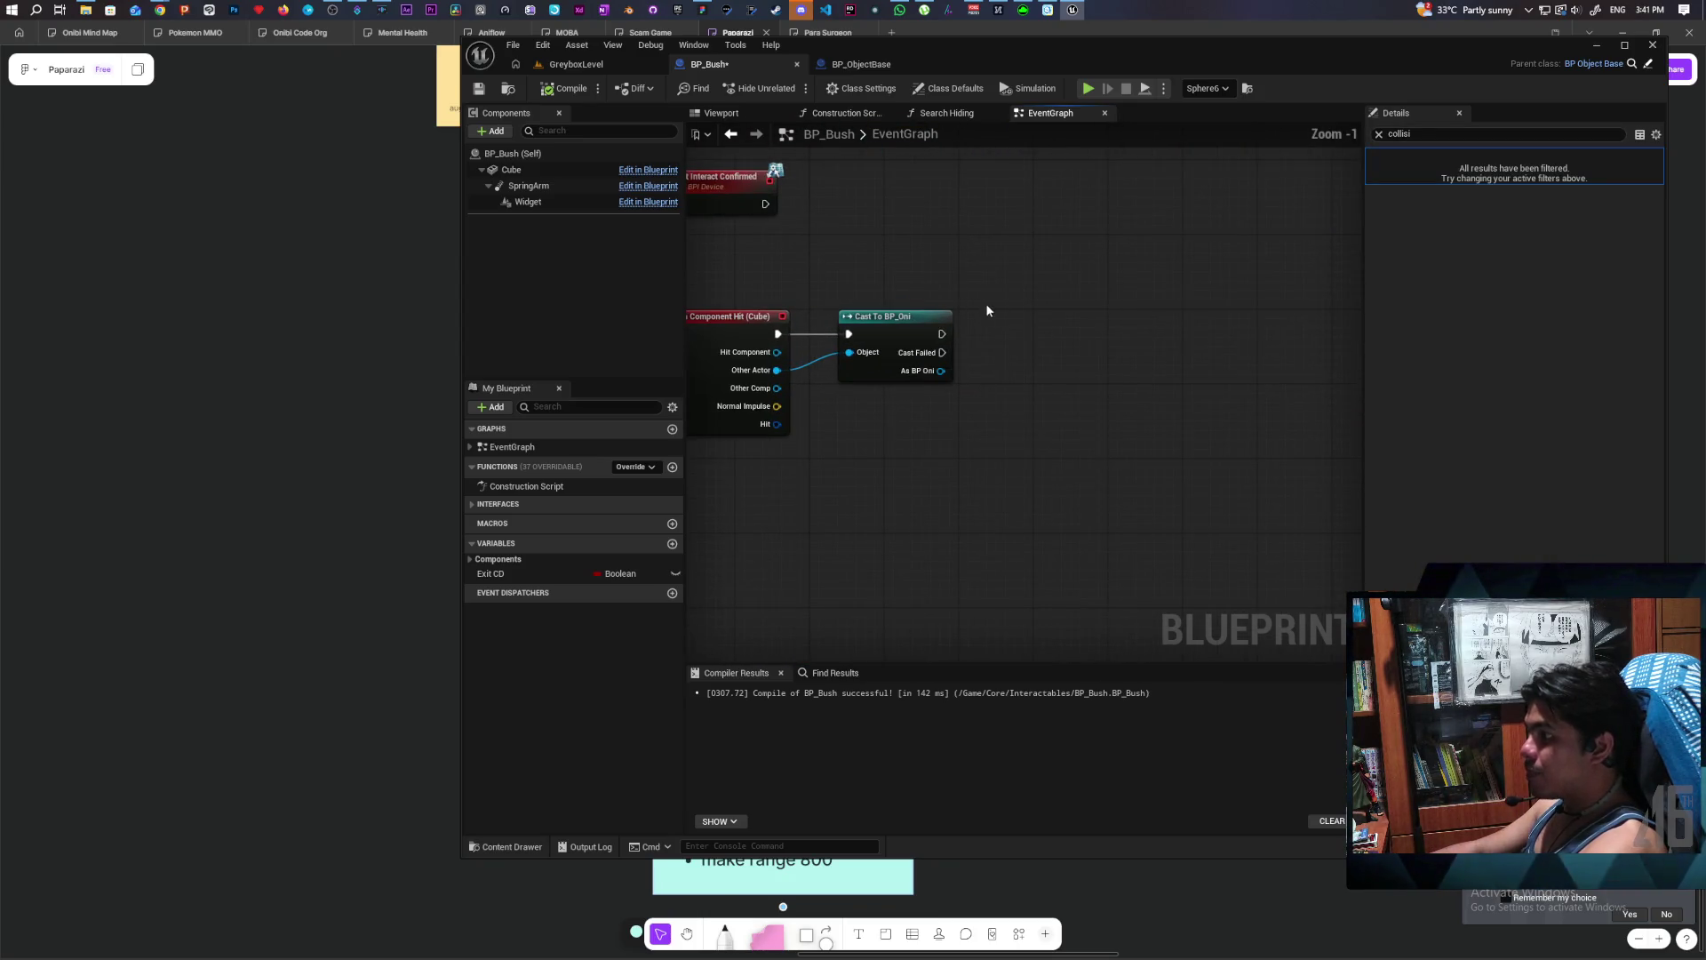
pyautogui.scroll(-2, 897, 313)
pyautogui.scroll(1, 909, 433)
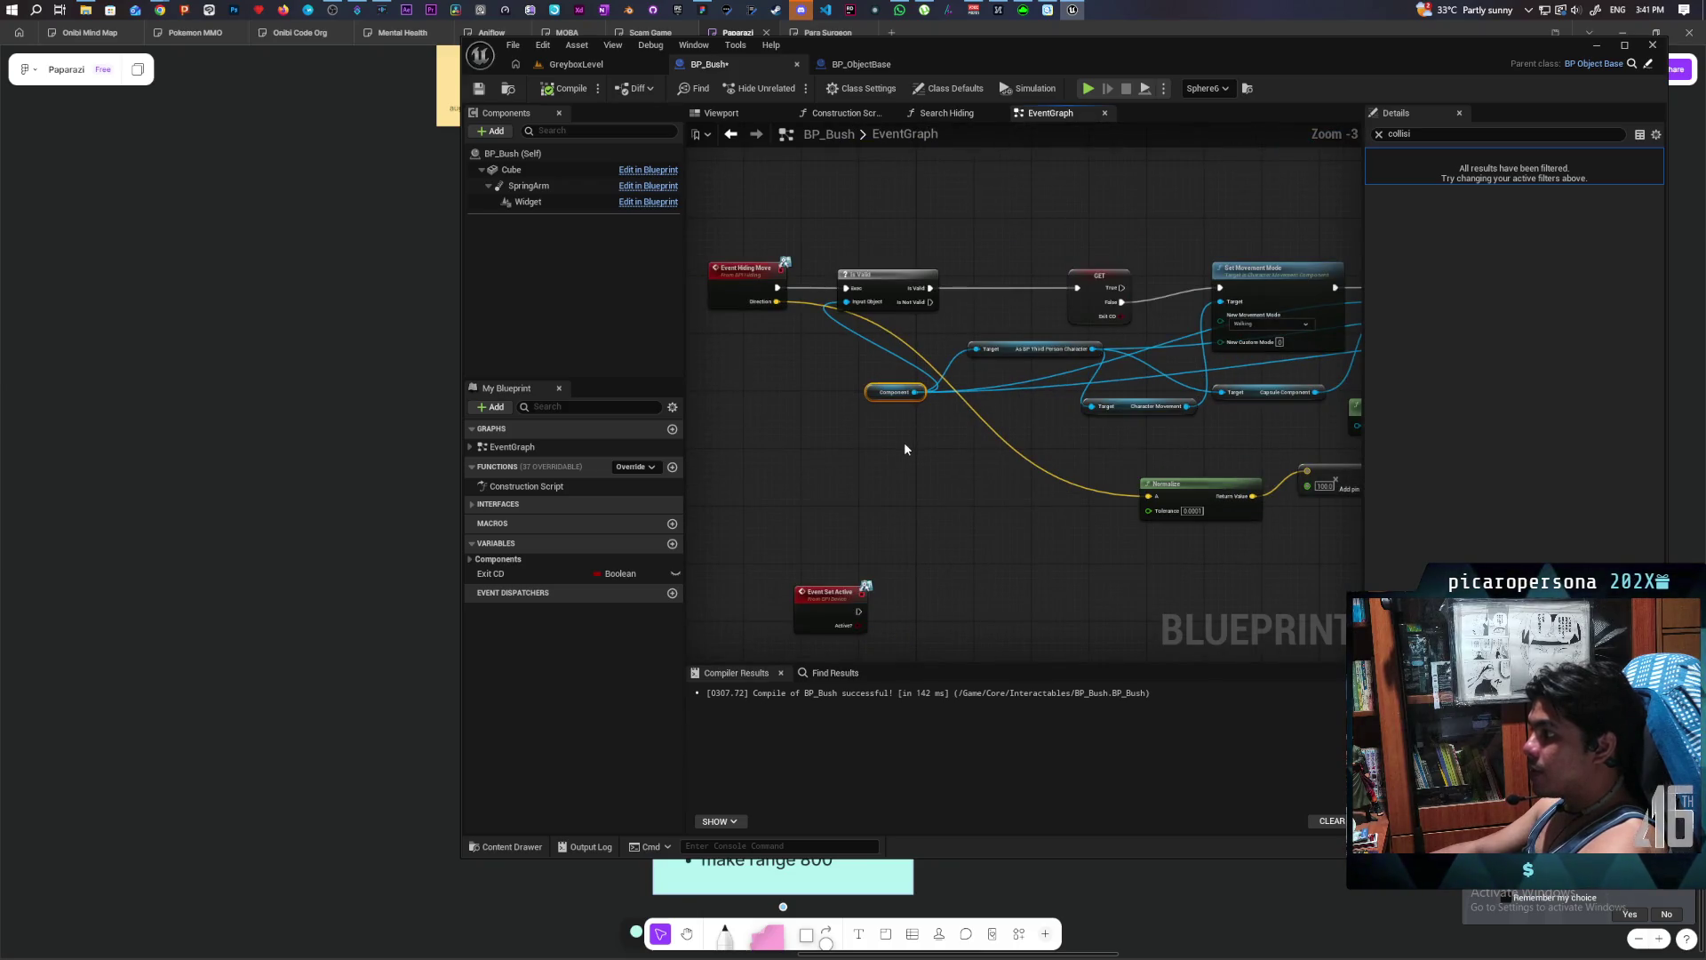
# - Convert the Component variable to a validated GET, remove Is Valid, and run it after the cast
pyautogui.moveTo(890, 389); pyautogui.dragTo(889, 418)
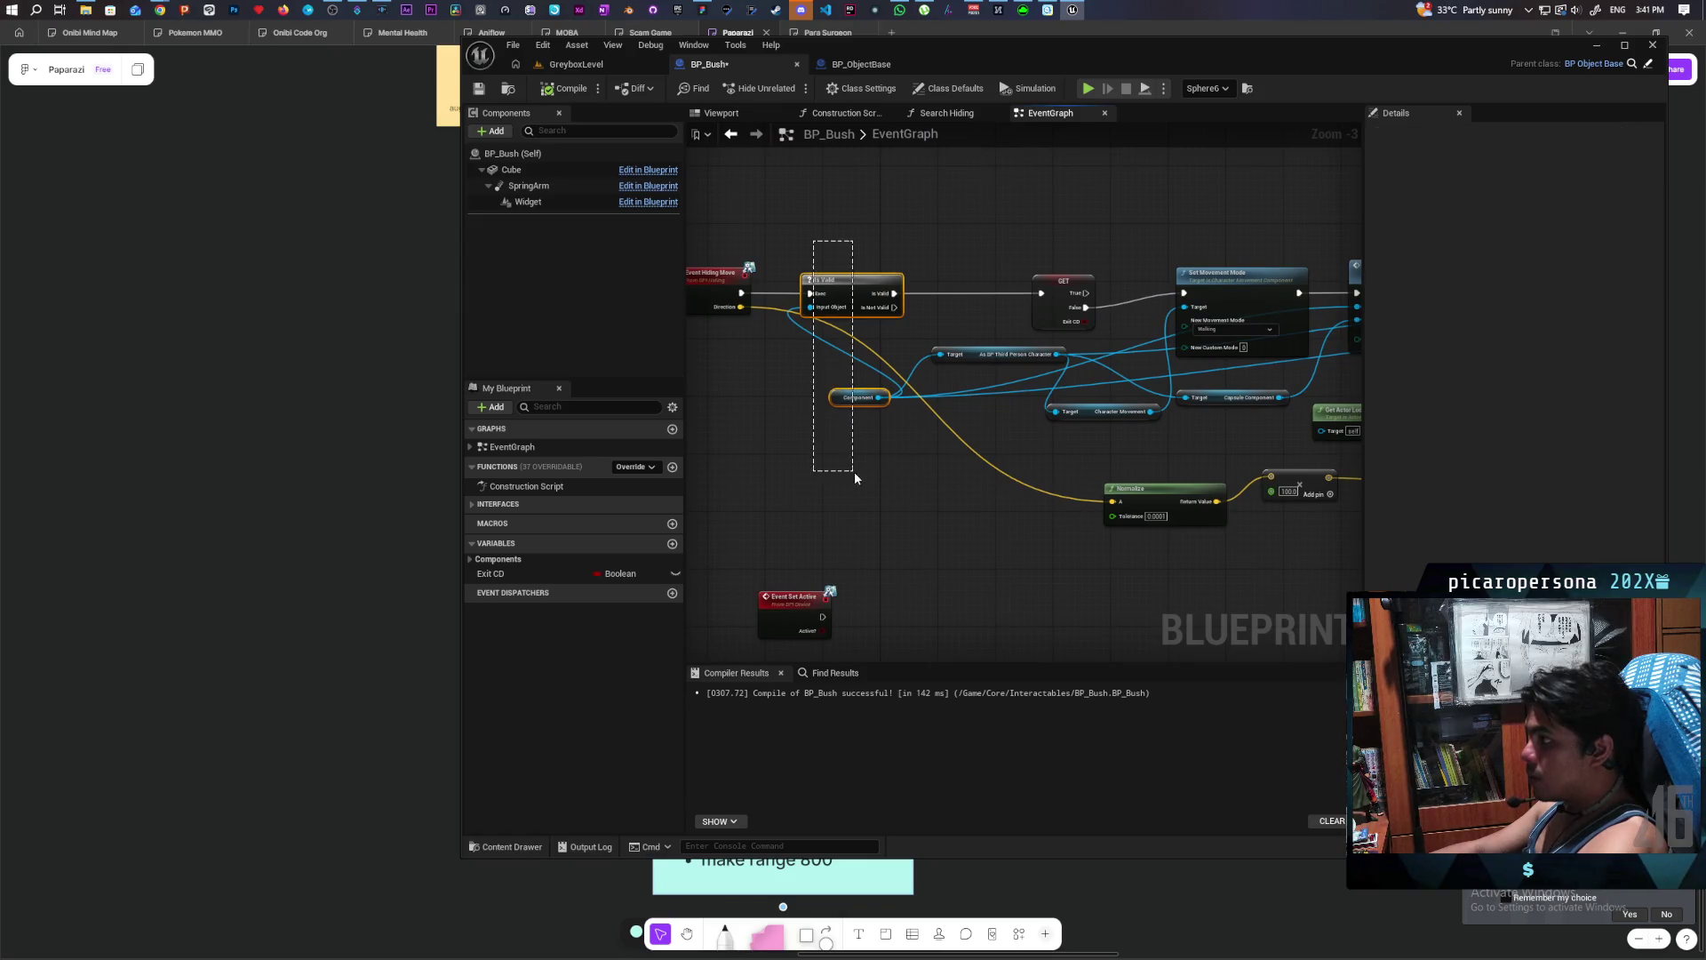
pyautogui.moveTo(918, 563); pyautogui.dragTo(888, 200)
pyautogui.scroll(3, 901, 529)
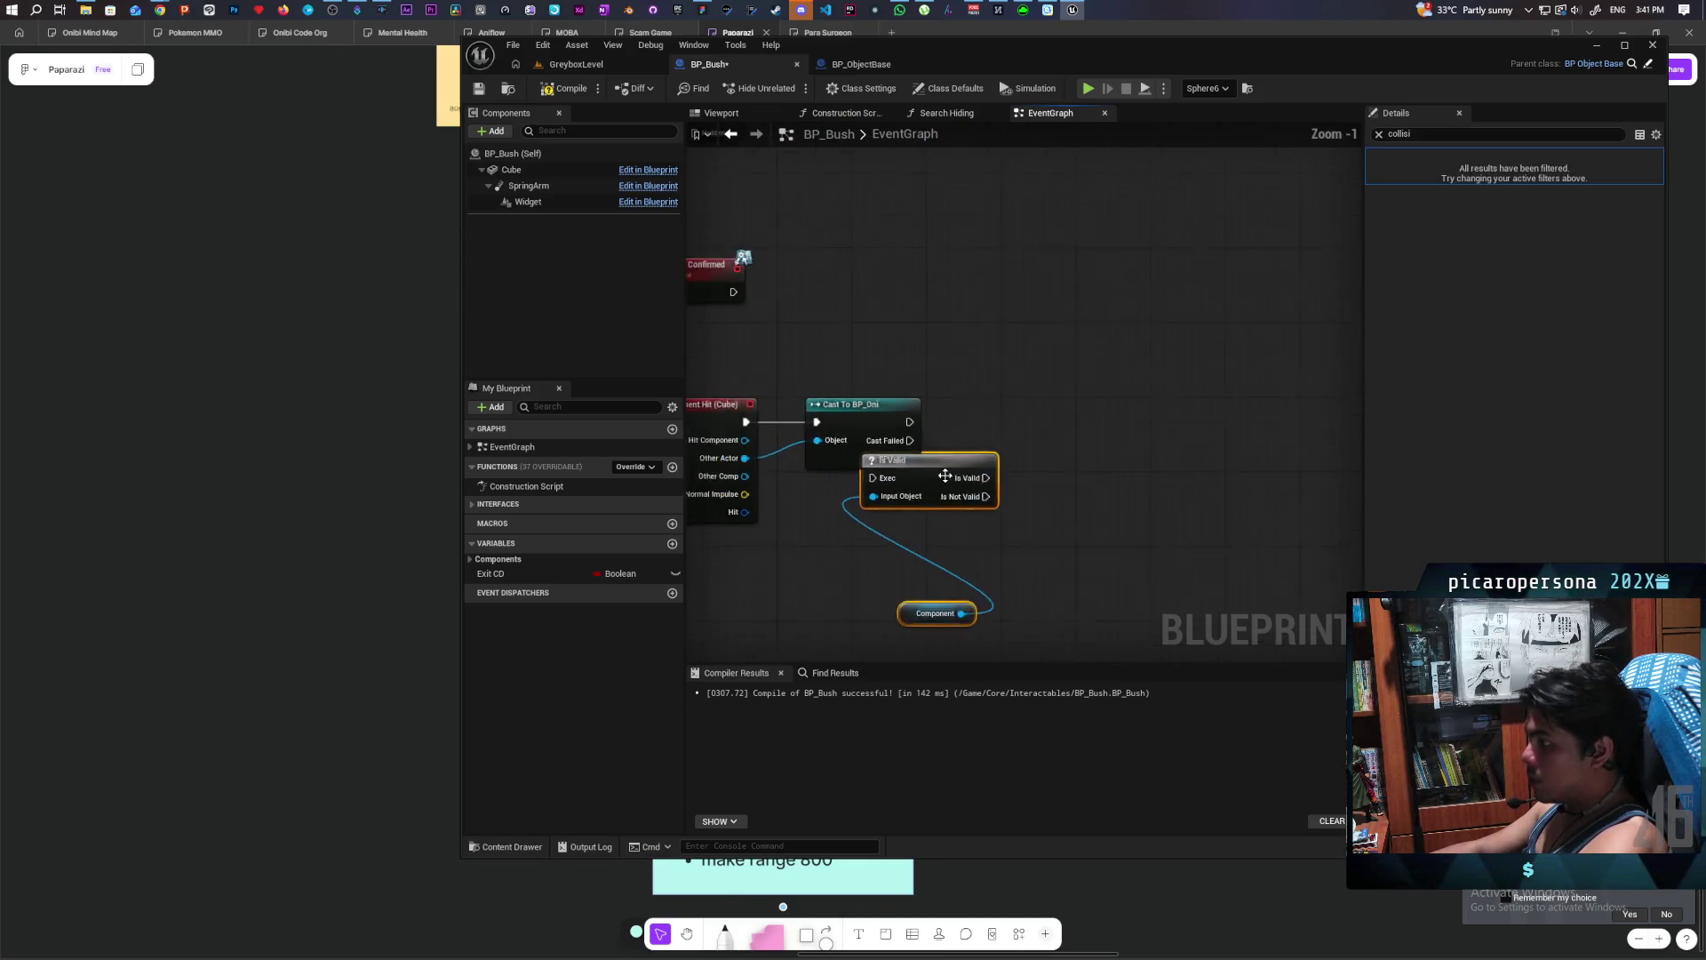
pyautogui.moveTo(915, 348); pyautogui.dragTo(1046, 339)
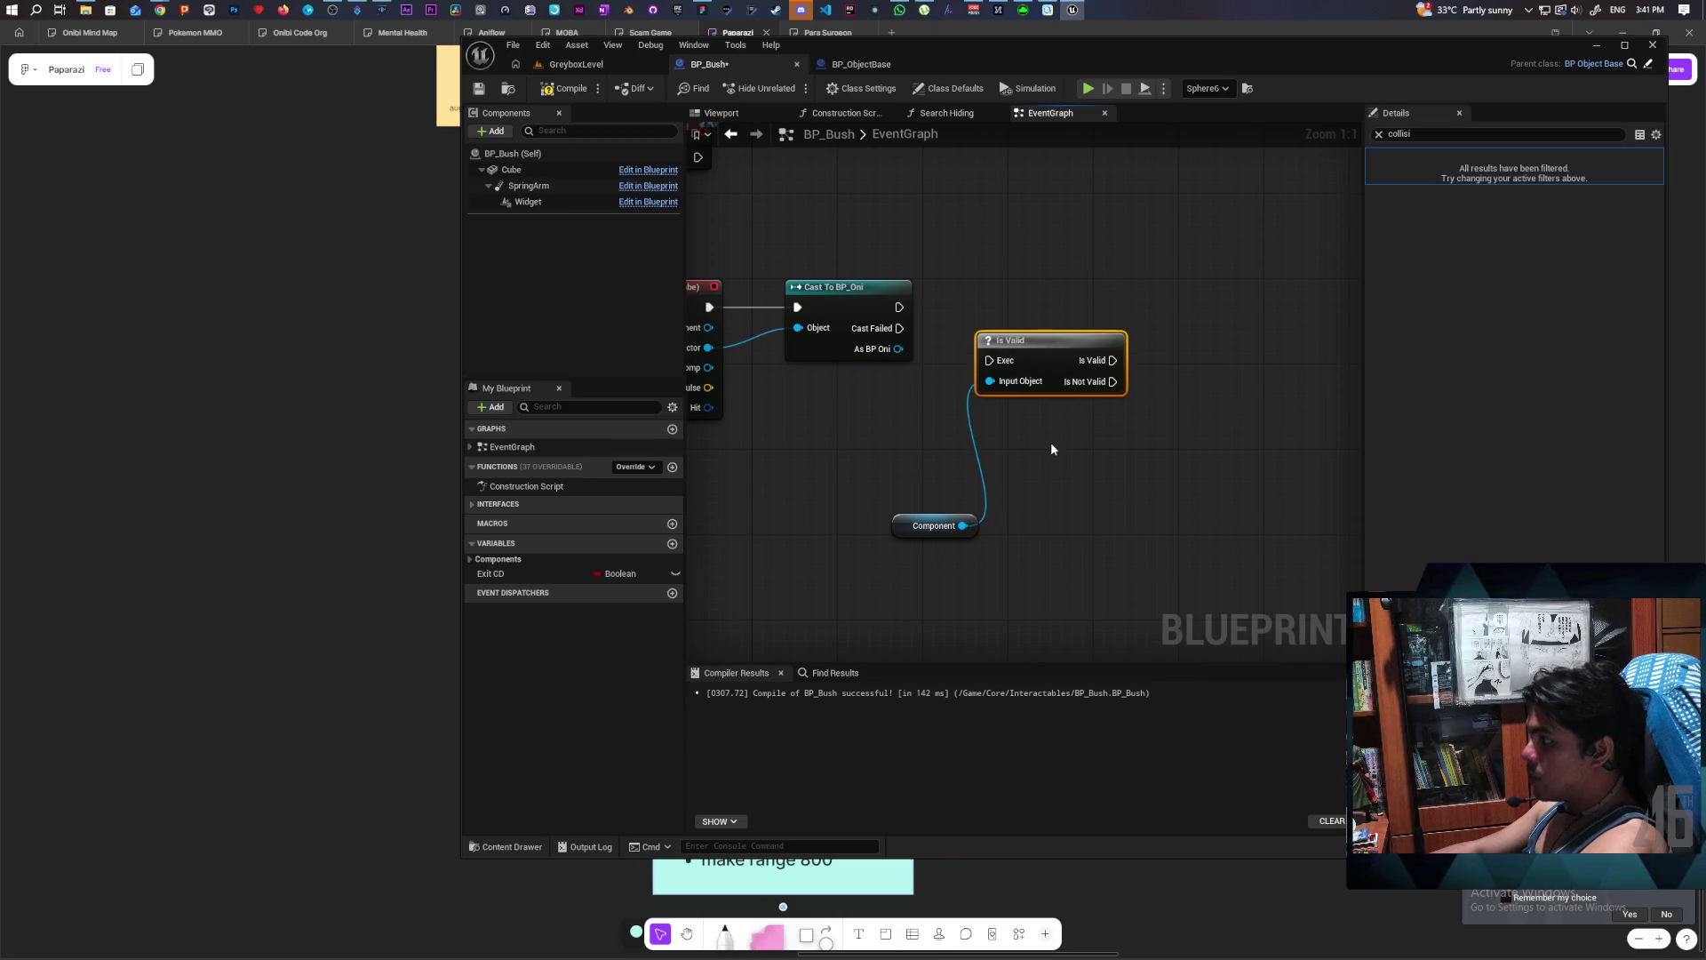
pyautogui.rightClick(916, 527)
pyautogui.click(979, 716)
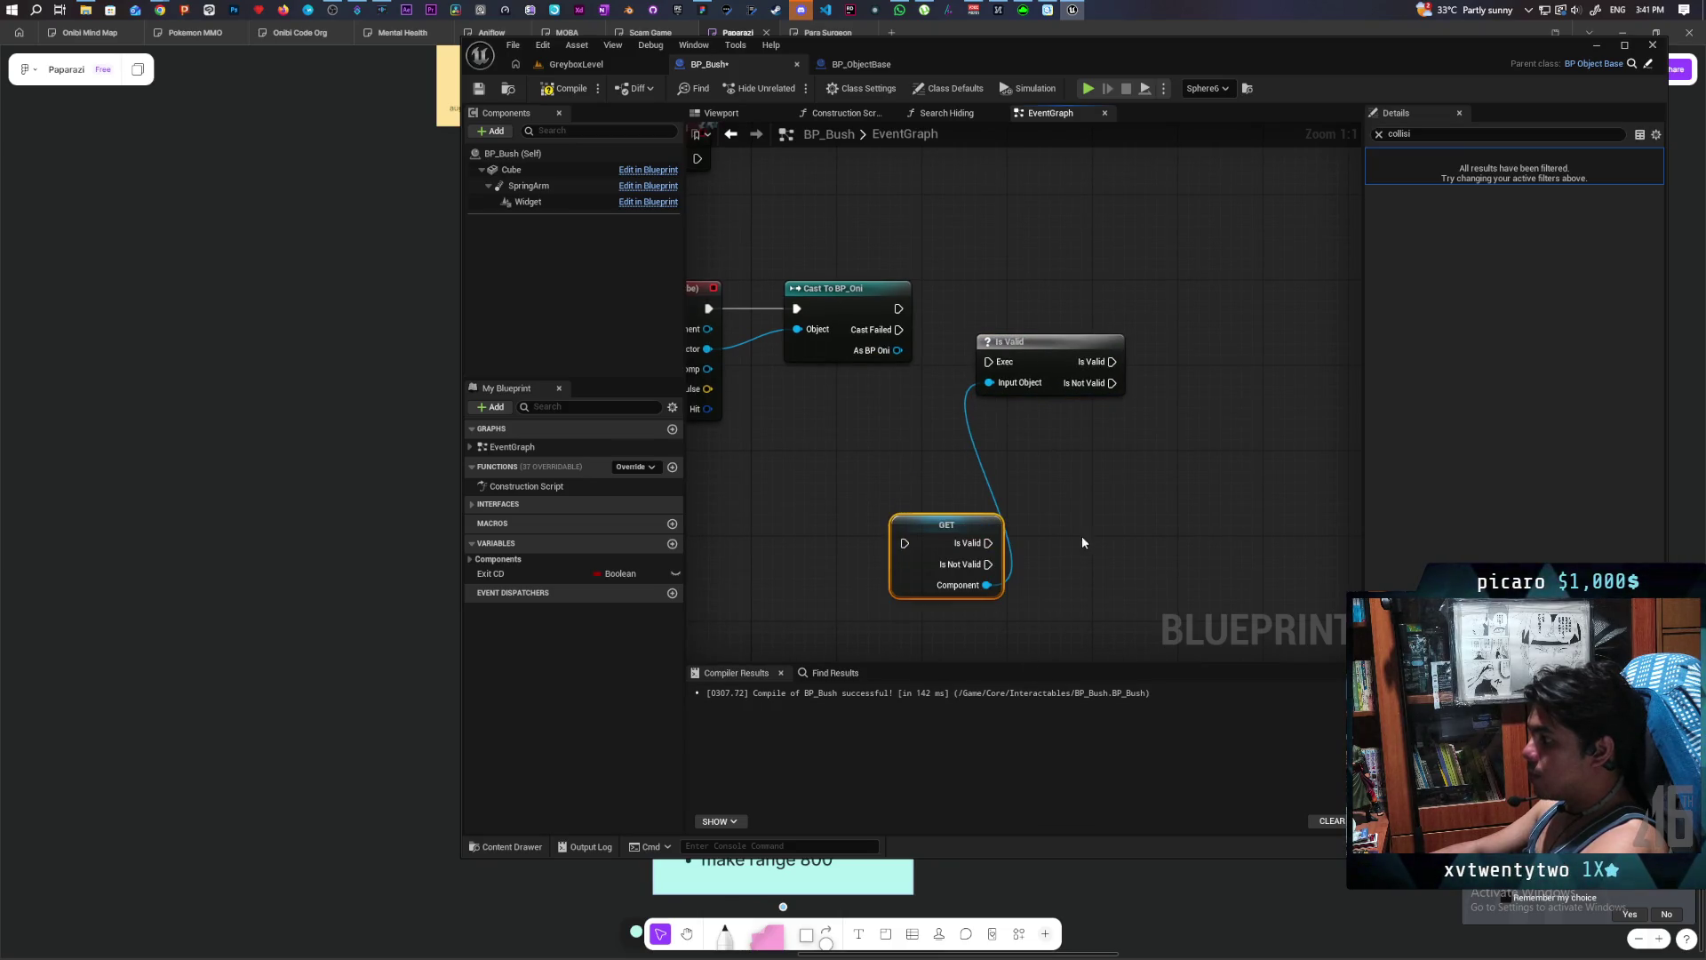
pyautogui.moveTo(1169, 275); pyautogui.dragTo(1045, 438)
pyautogui.press('Delete')
pyautogui.moveTo(947, 536); pyautogui.dragTo(1020, 342)
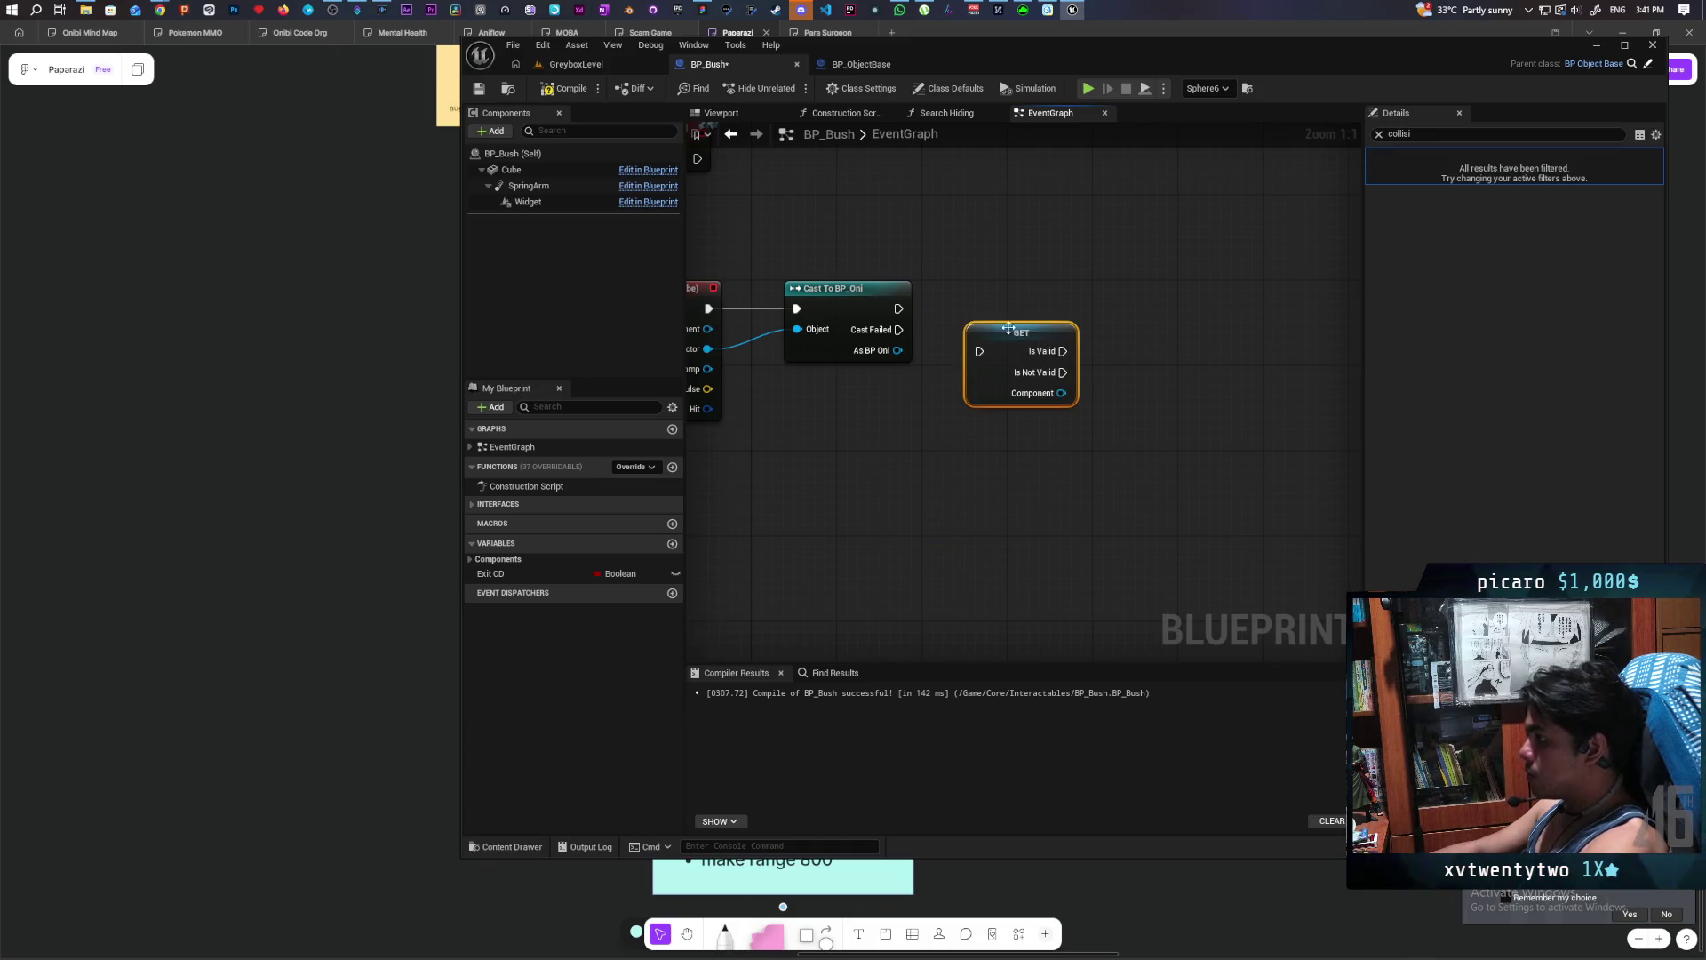
pyautogui.moveTo(918, 435)
pyautogui.mouseDown()
pyautogui.moveTo(978, 425)
pyautogui.moveTo(1006, 345)
pyautogui.mouseUp()
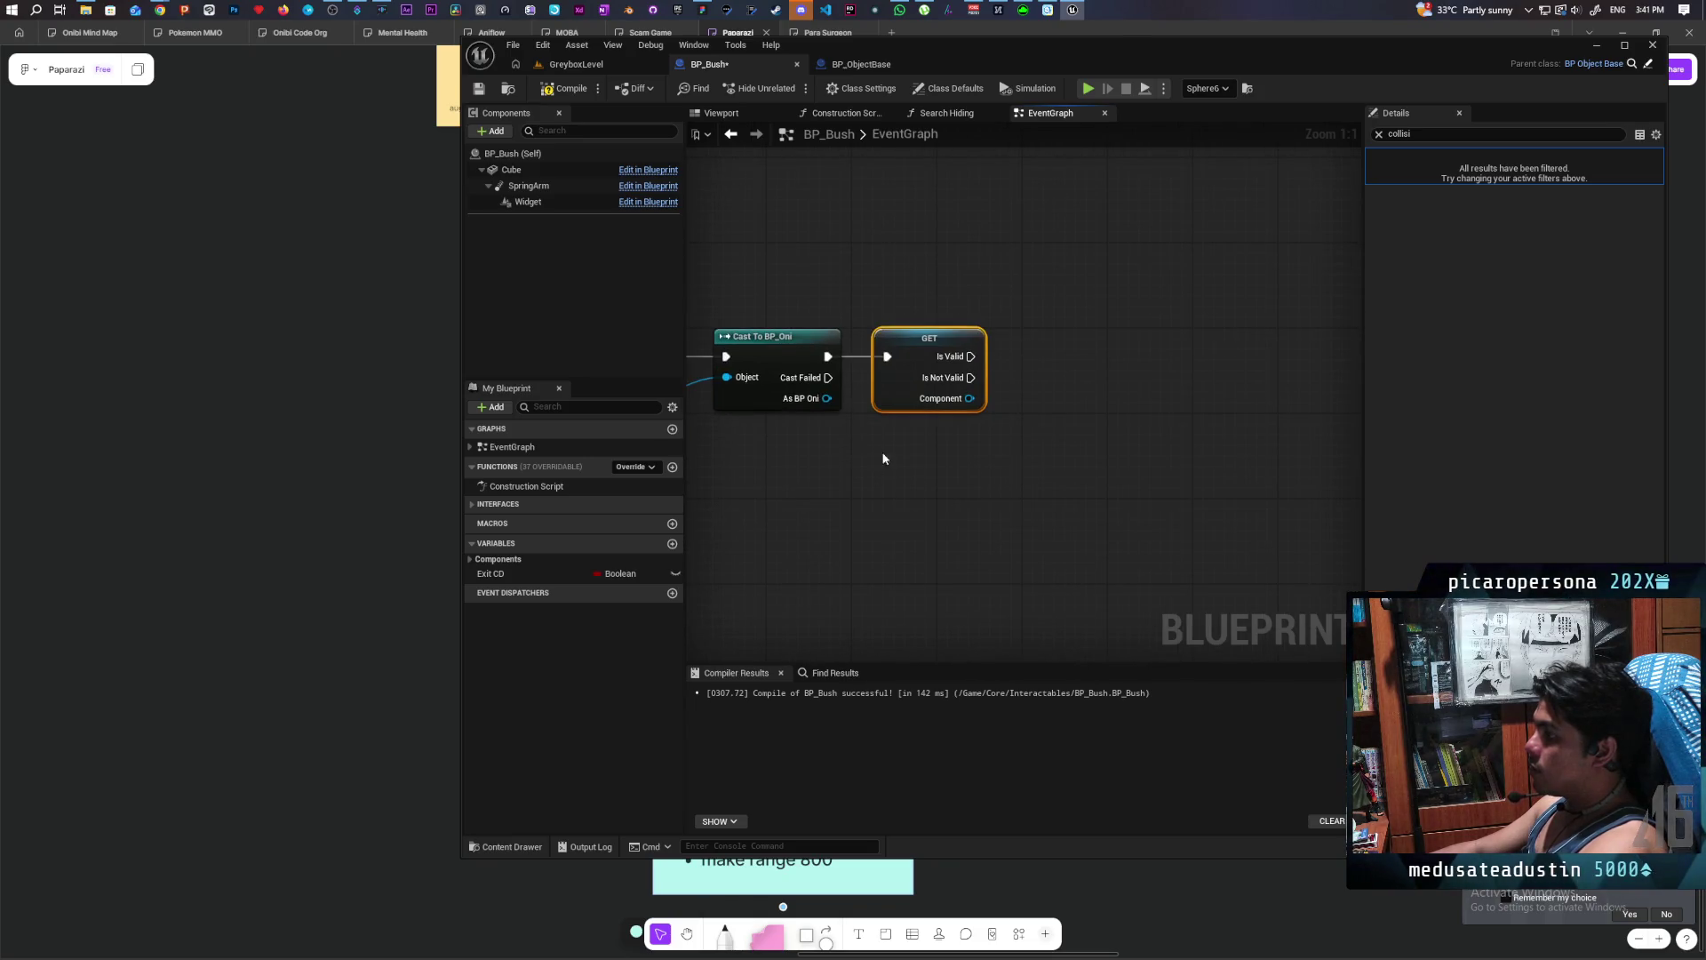
pyautogui.moveTo(978, 498)
pyautogui.mouseDown()
pyautogui.moveTo(1262, 475)
pyautogui.moveTo(1075, 506)
pyautogui.moveTo(1013, 445)
pyautogui.mouseUp()
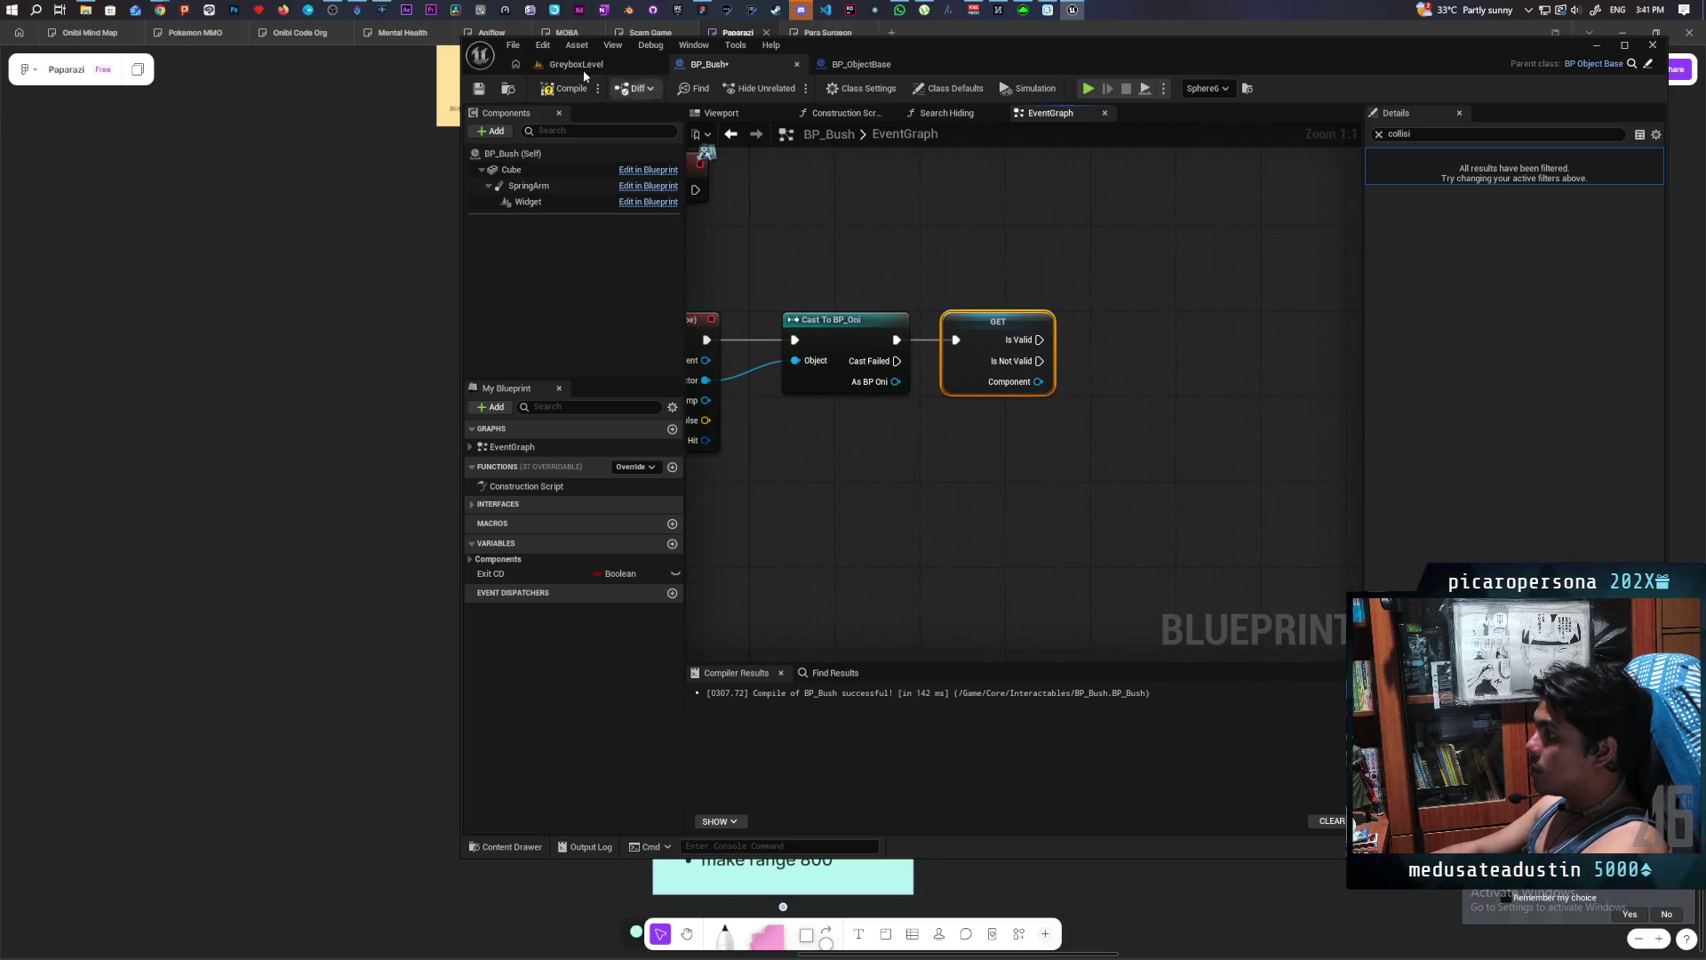
pyautogui.moveTo(871, 511)
pyautogui.mouseDown()
pyautogui.moveTo(861, 491)
pyautogui.moveTo(712, 506)
pyautogui.moveTo(986, 484)
pyautogui.moveTo(931, 477)
pyautogui.mouseUp()
# - Add a Get BP Interact Component node fed by As BP Oni, below the cast
pyautogui.moveTo(904, 421); pyautogui.dragTo(918, 488)
pyautogui.write('get componene')
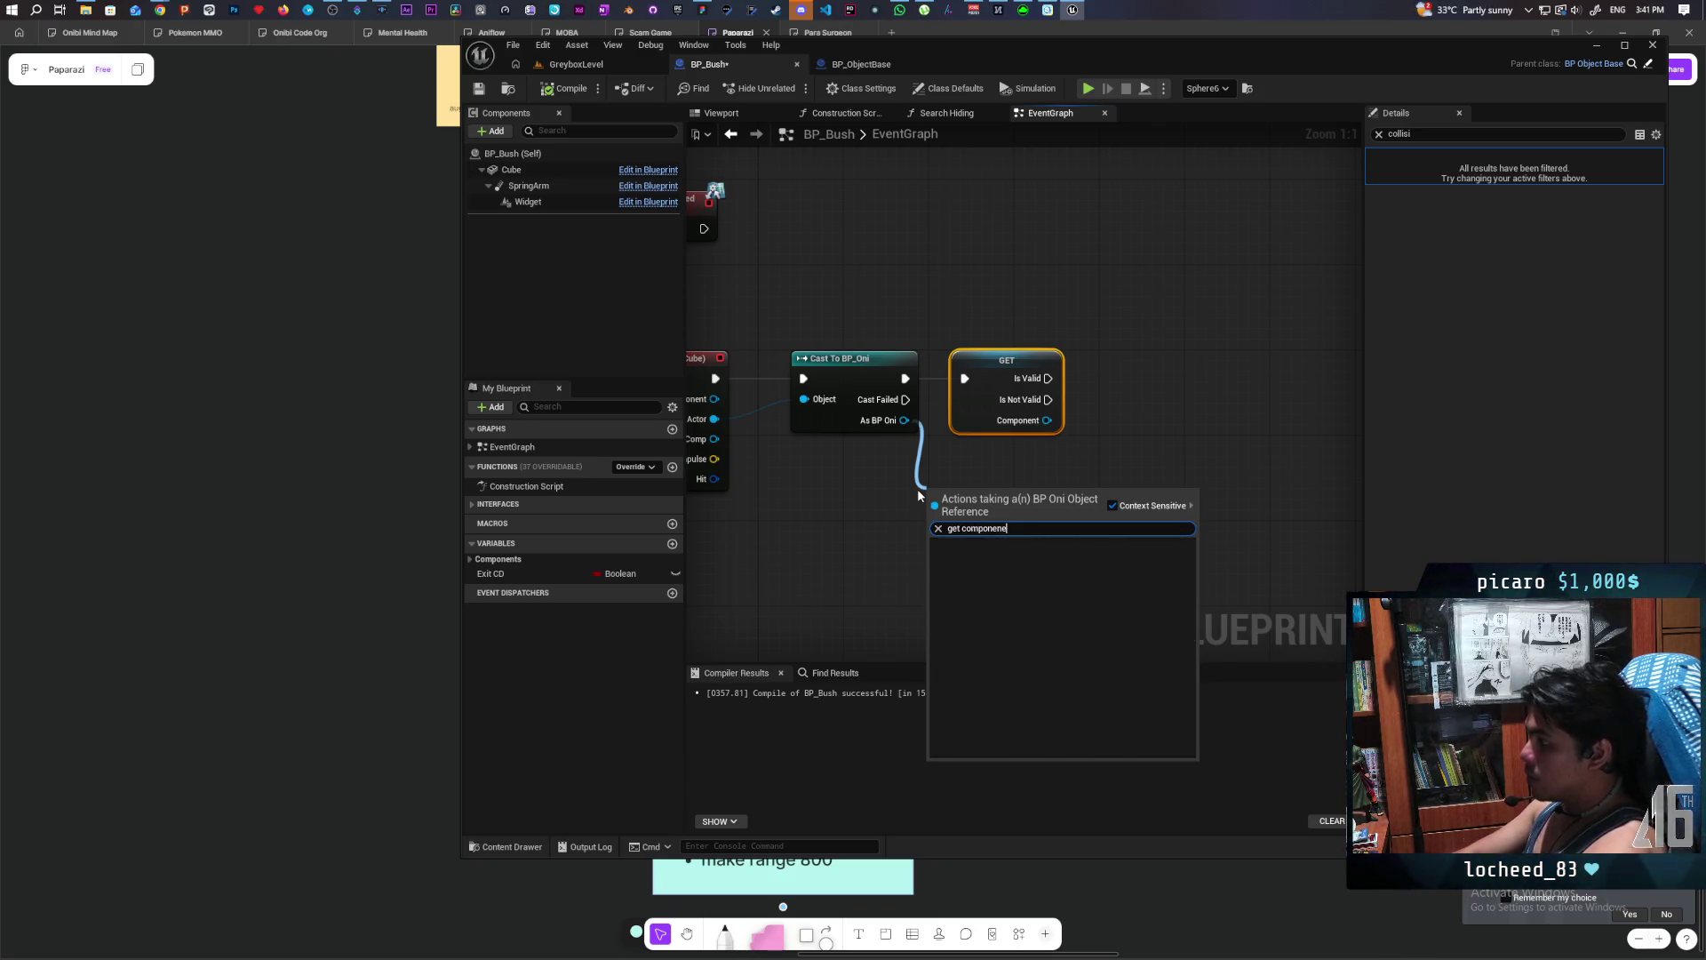
pyautogui.press('BackSpace')
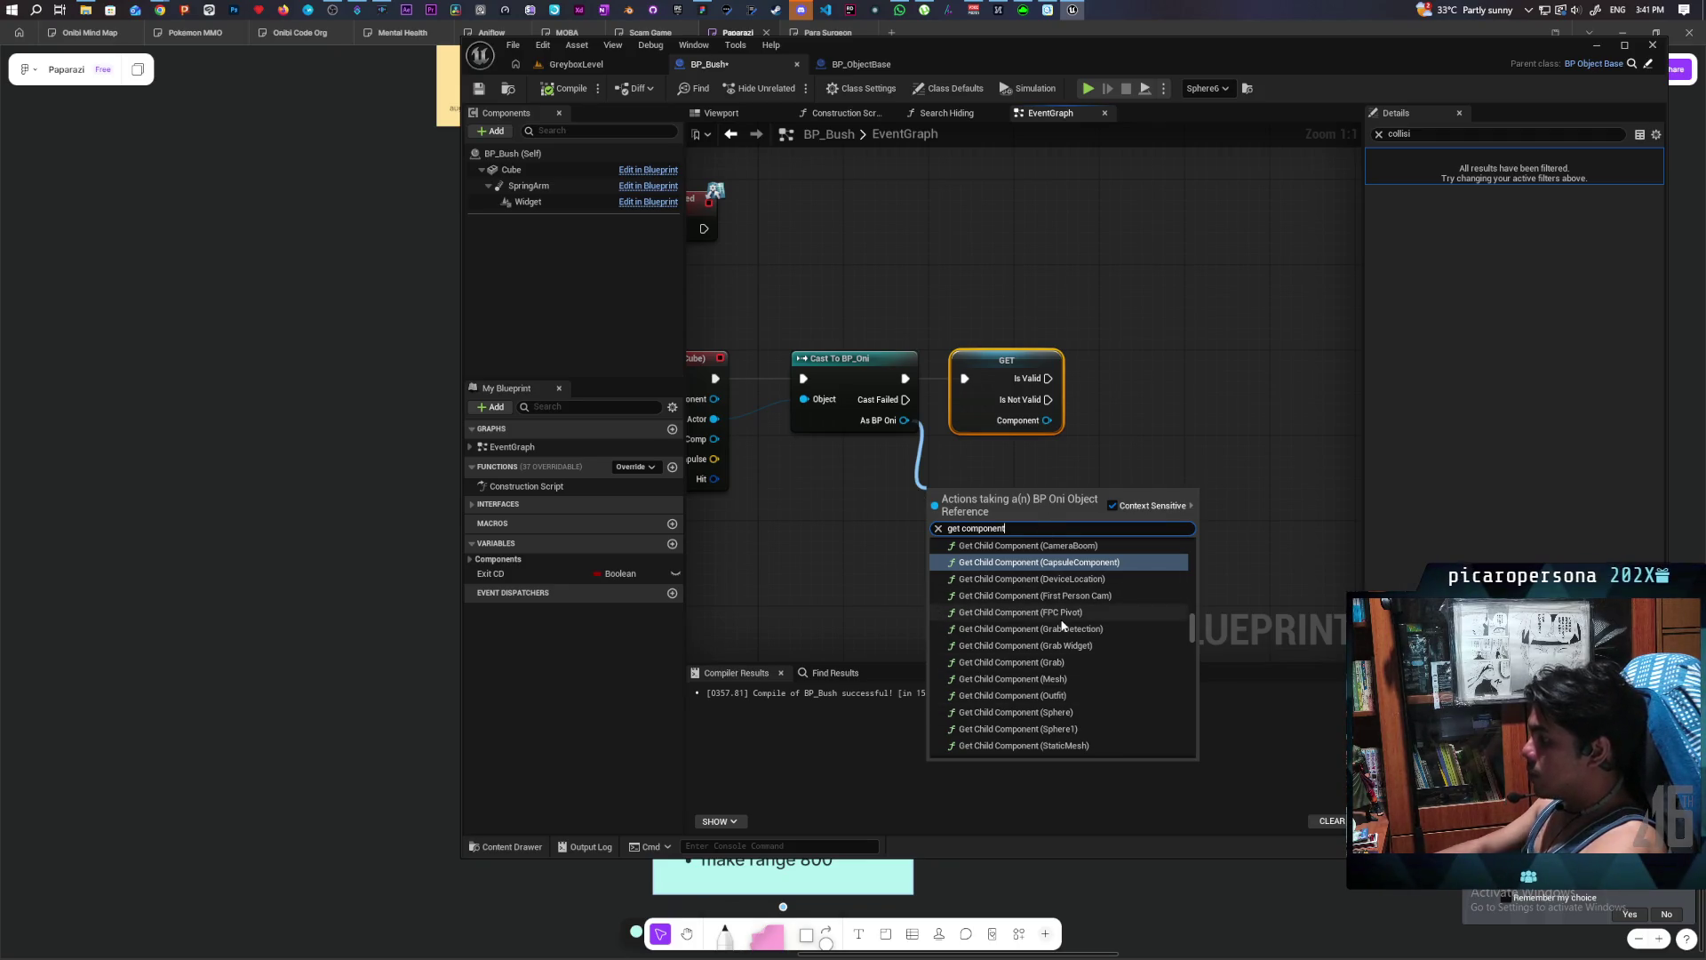
pyautogui.press('BackSpace')
pyautogui.press('BackSpace')
pyautogui.press('BackSpace')
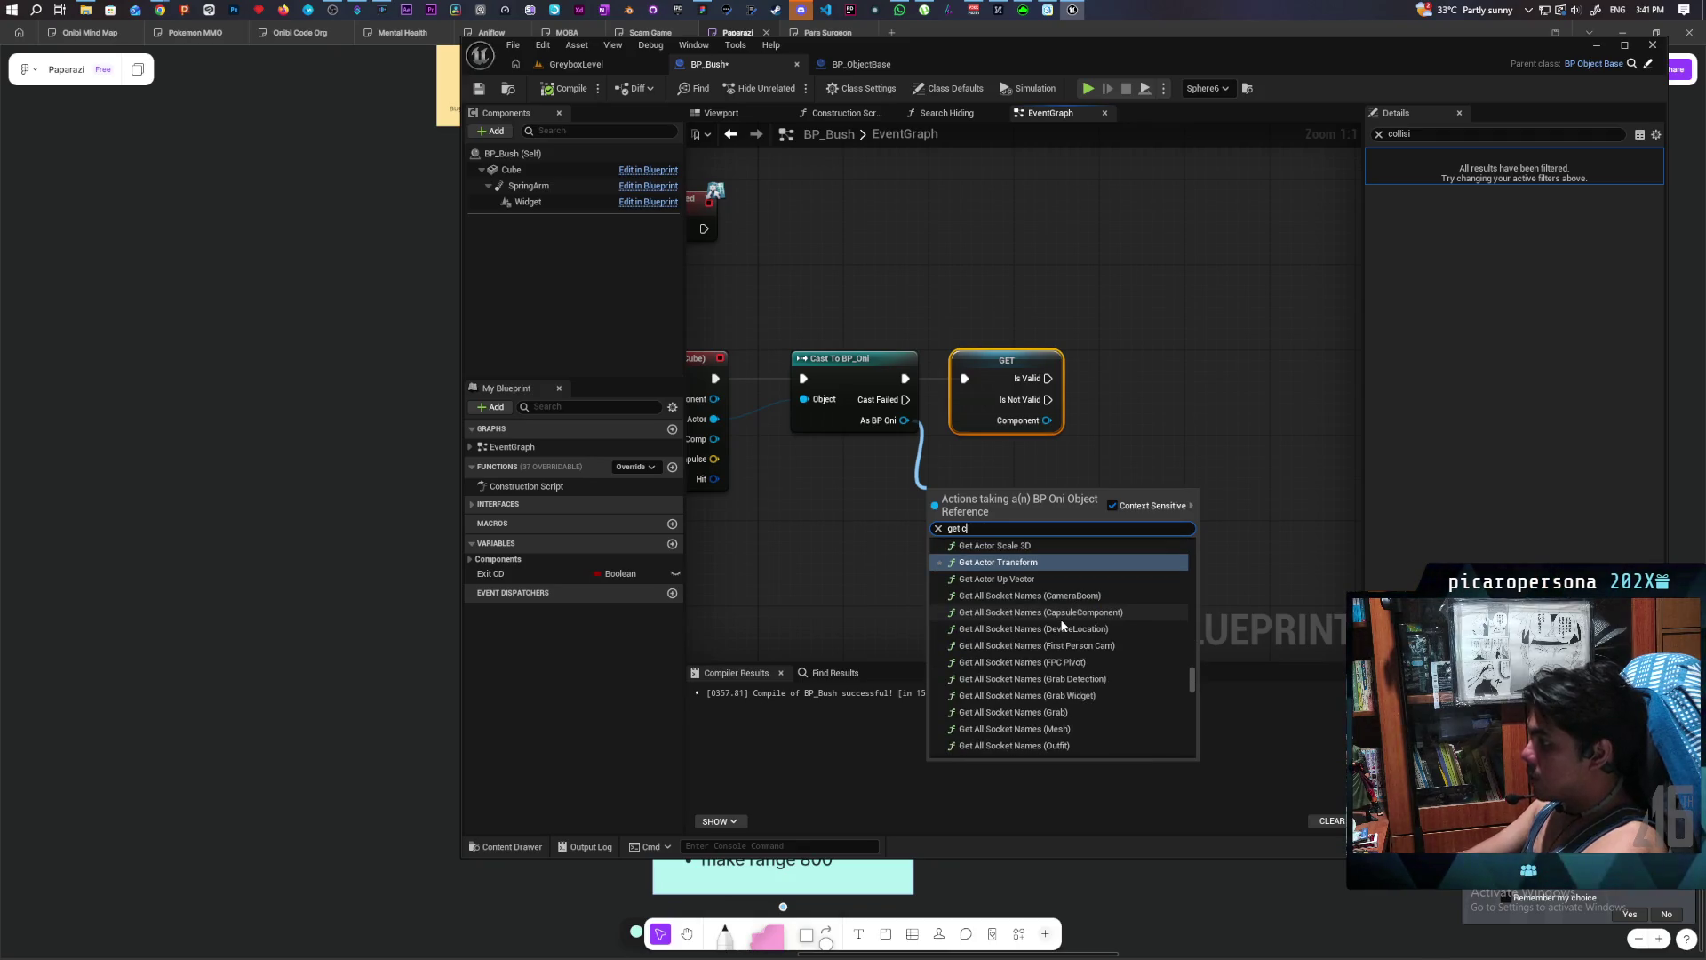
pyautogui.write(' intera')
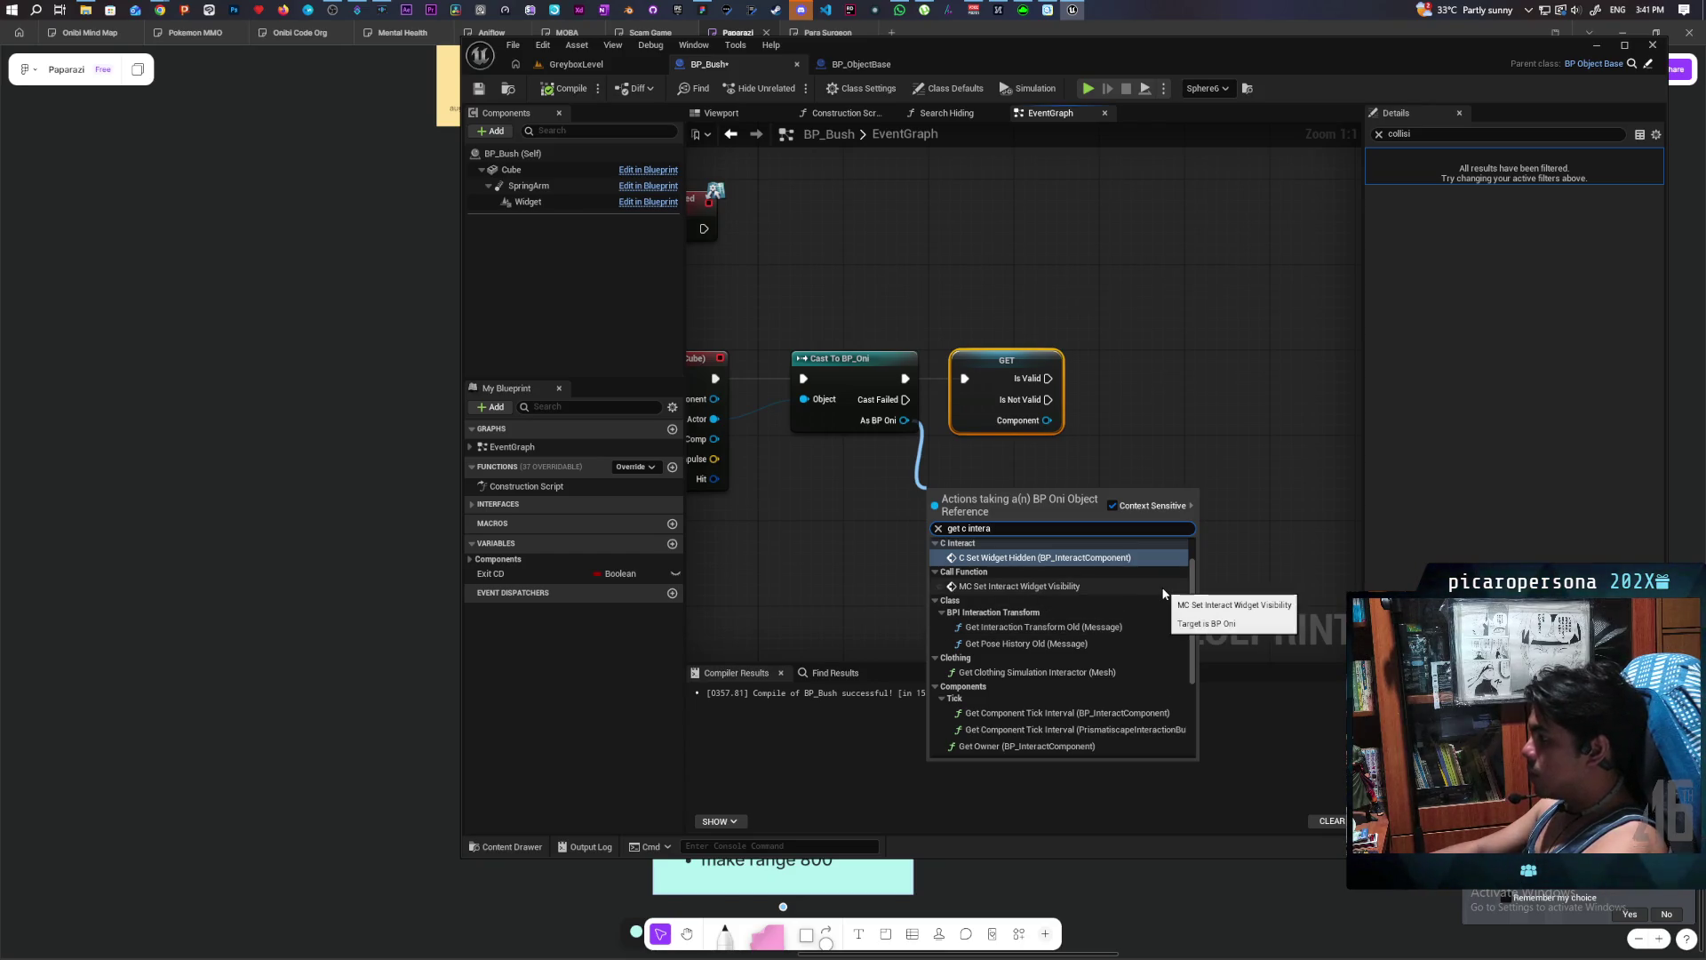
pyautogui.scroll(-3, 1152, 595)
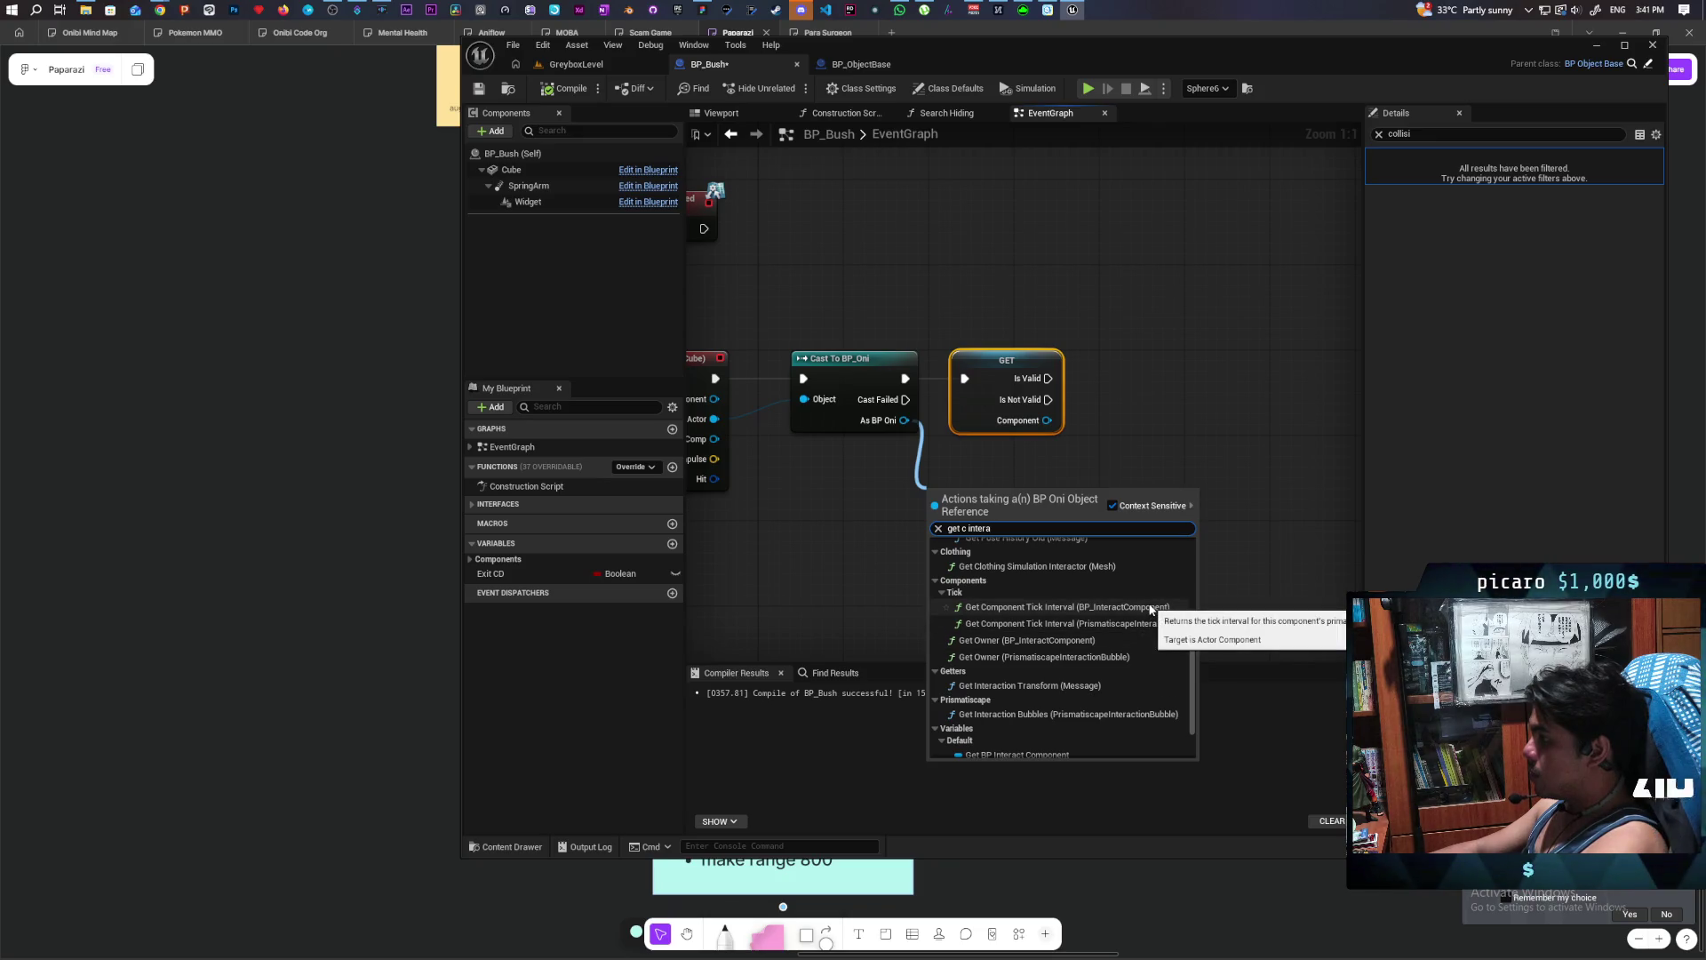
pyautogui.click(1042, 748)
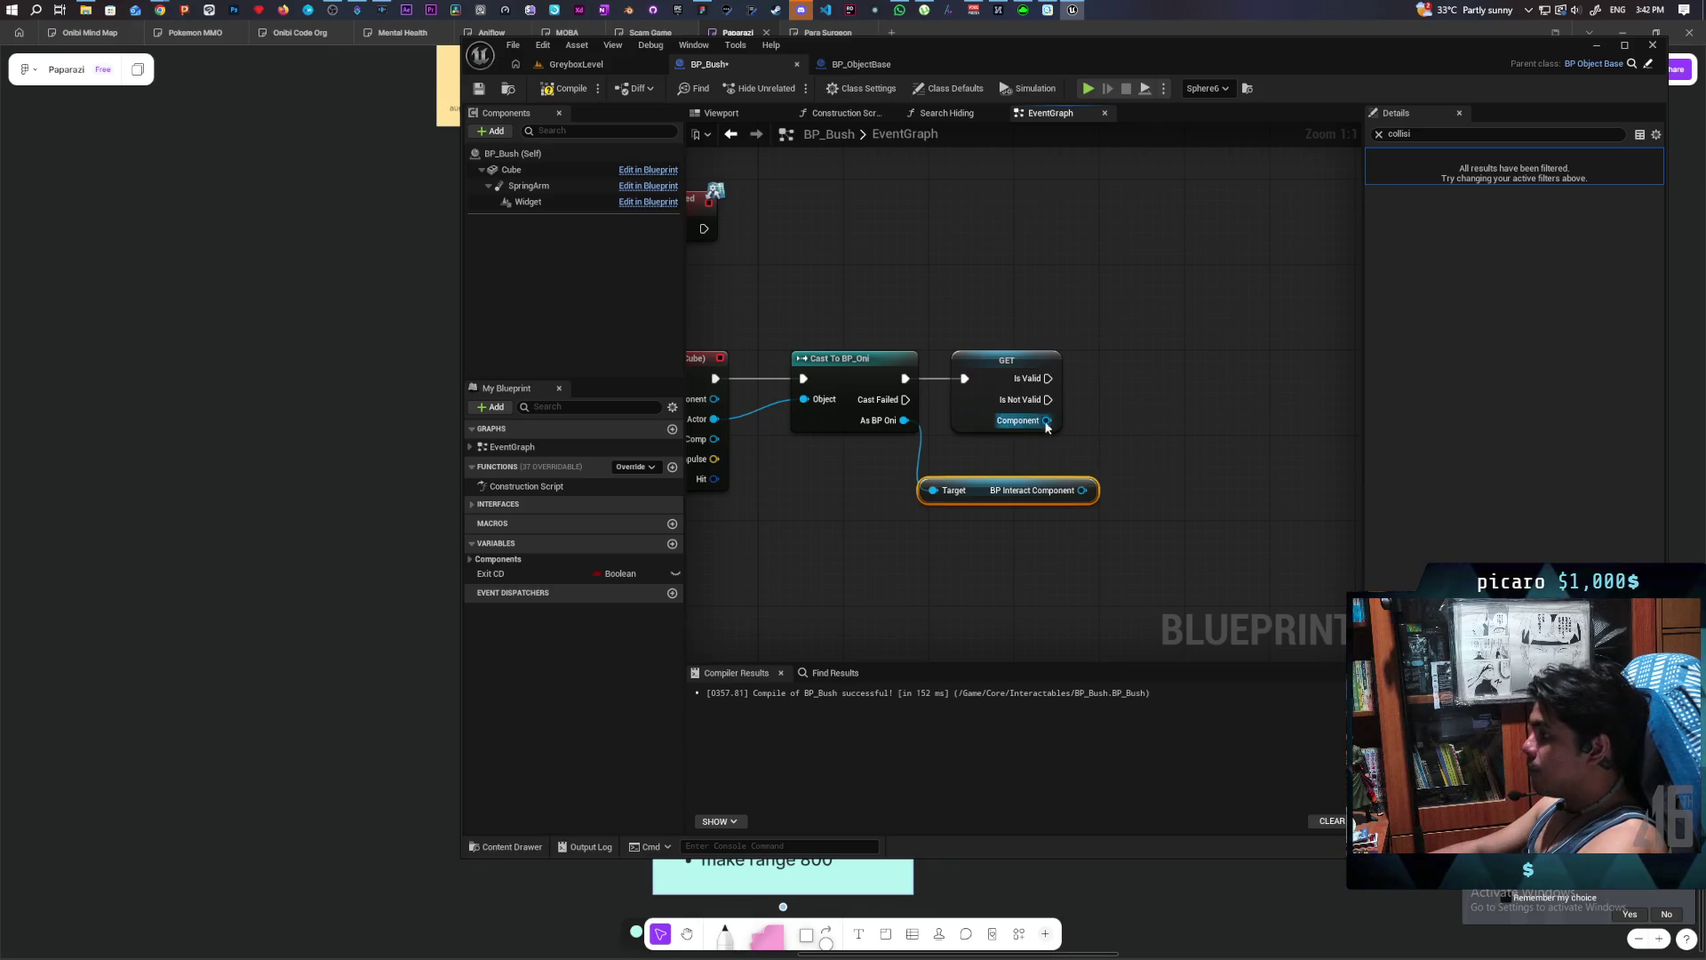
pyautogui.moveTo(977, 494); pyautogui.dragTo(937, 513)
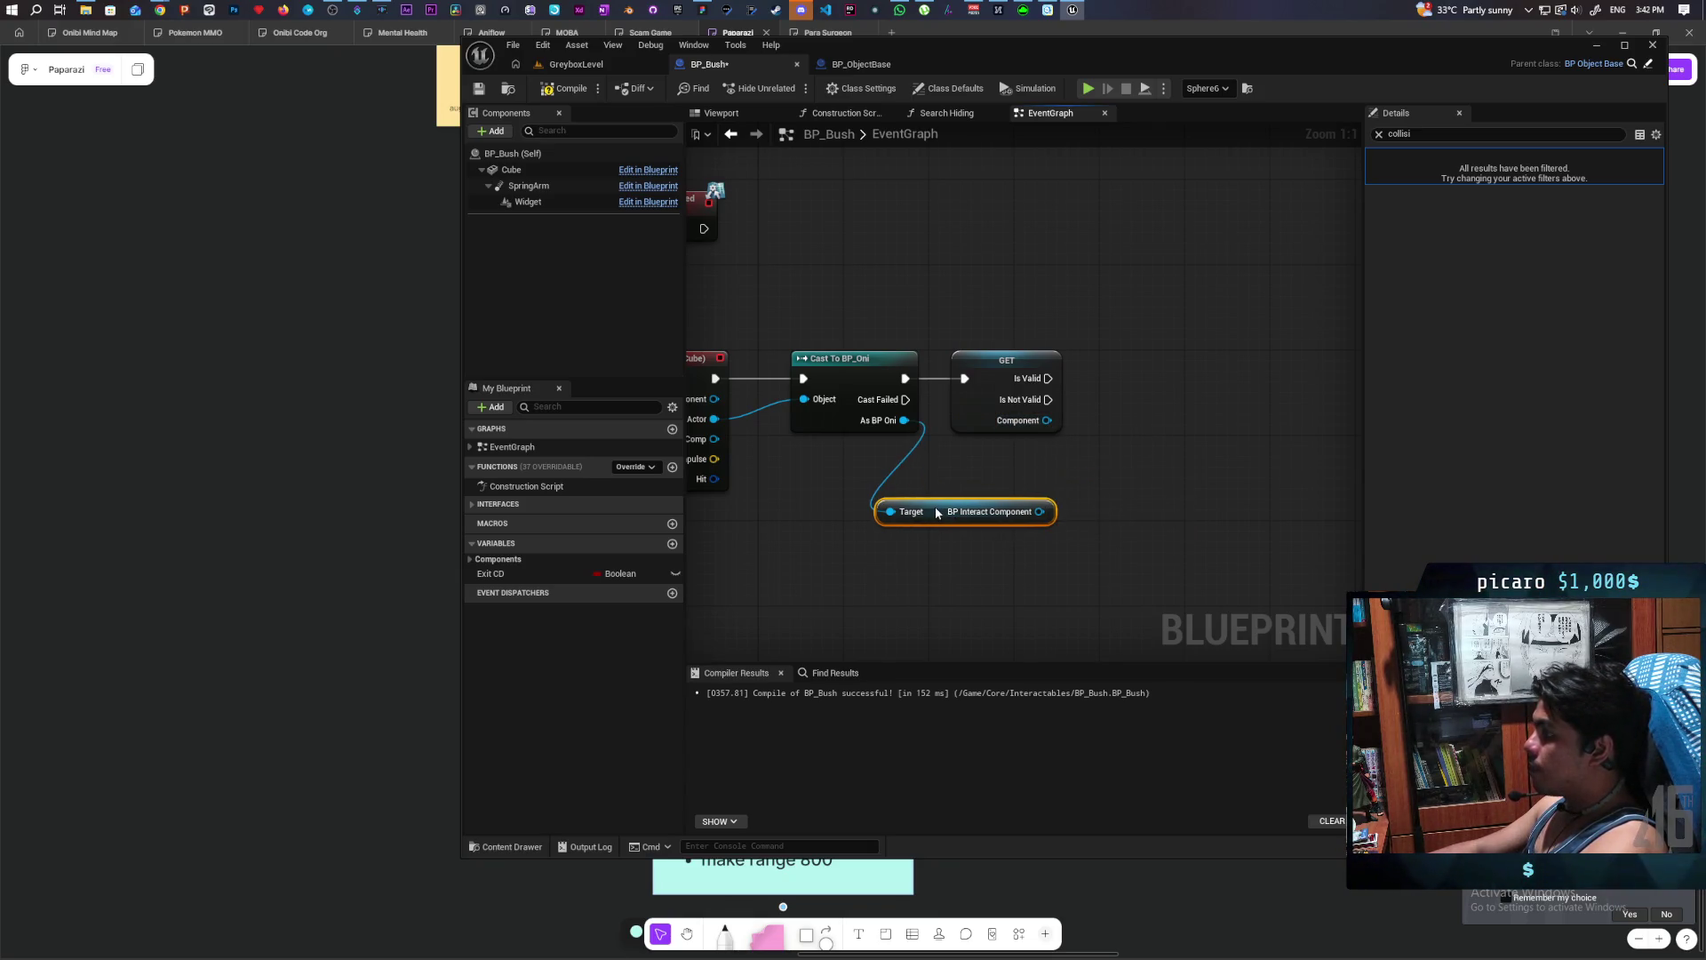
pyautogui.scroll(-1, 1029, 553)
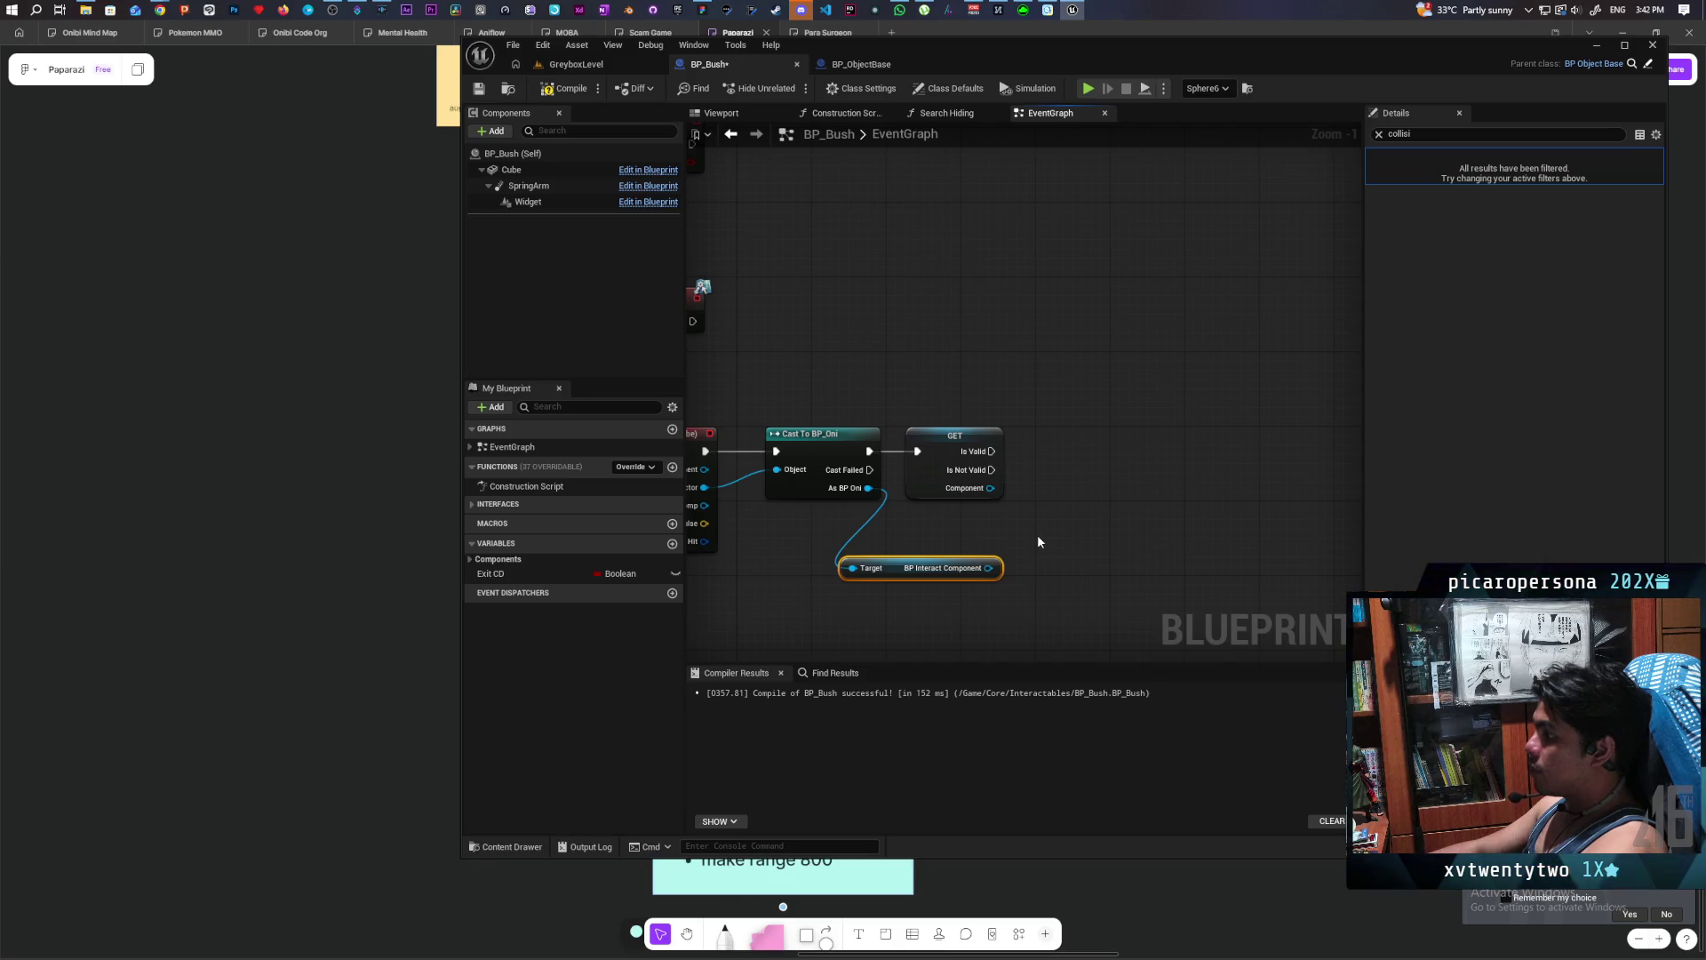
# - Add the BPI Device Interact interface call to the BP_Bush graph
pyautogui.rightClick(1026, 536)
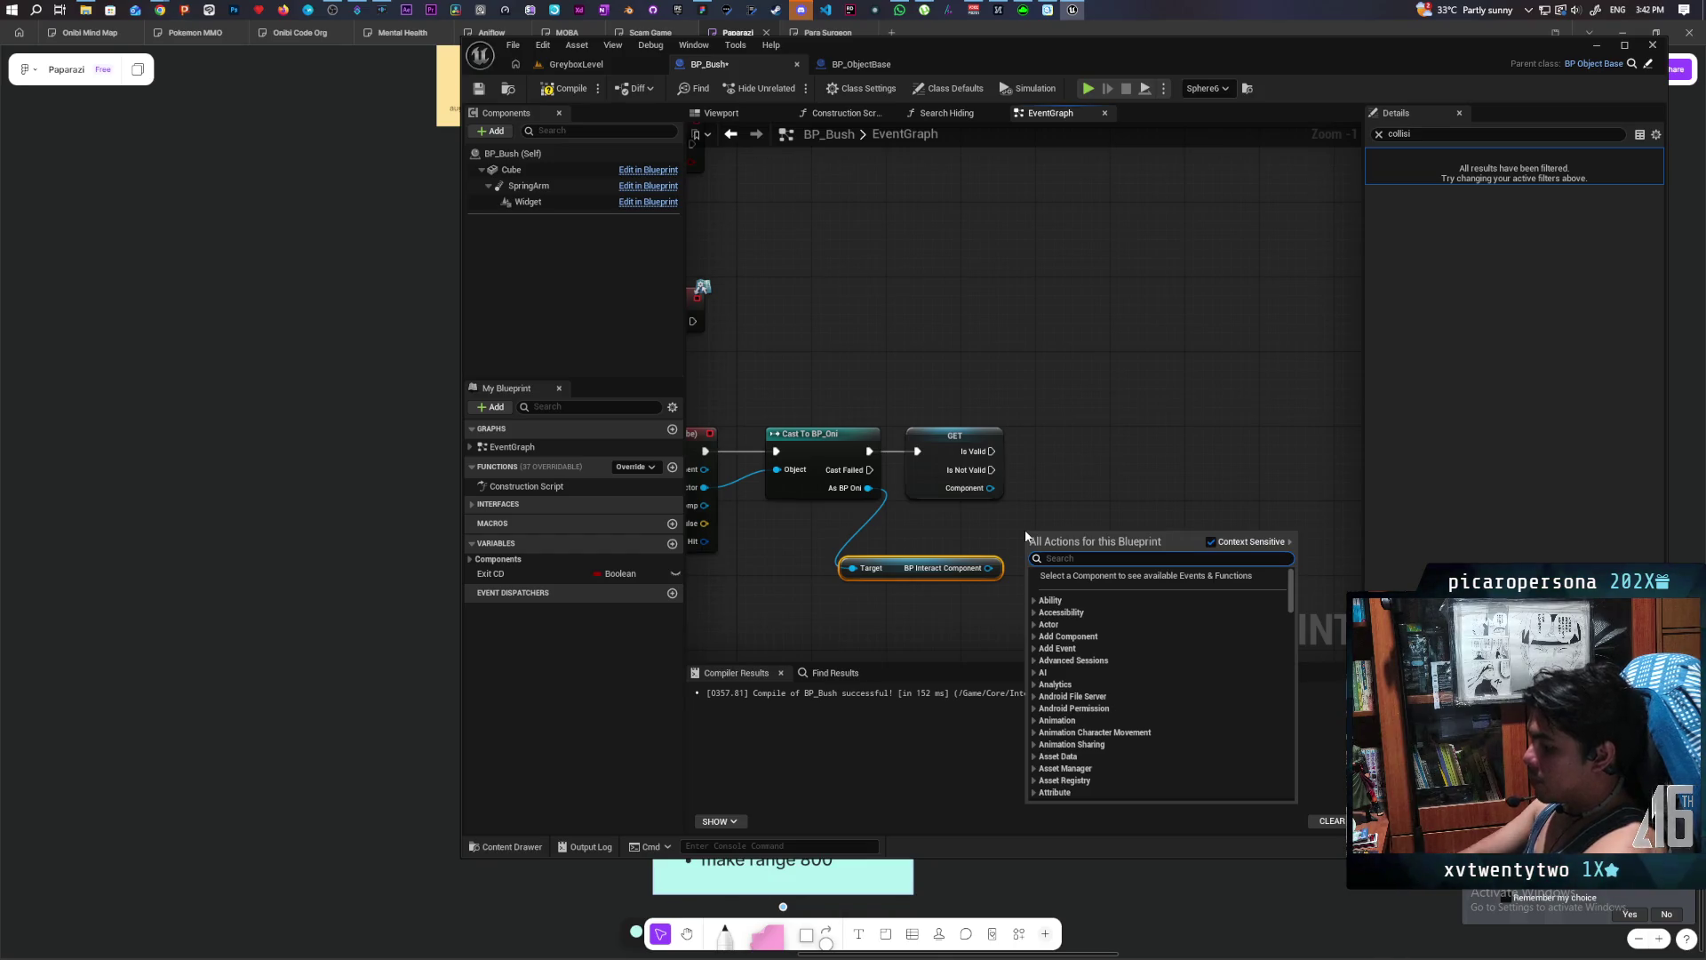
pyautogui.write('interact')
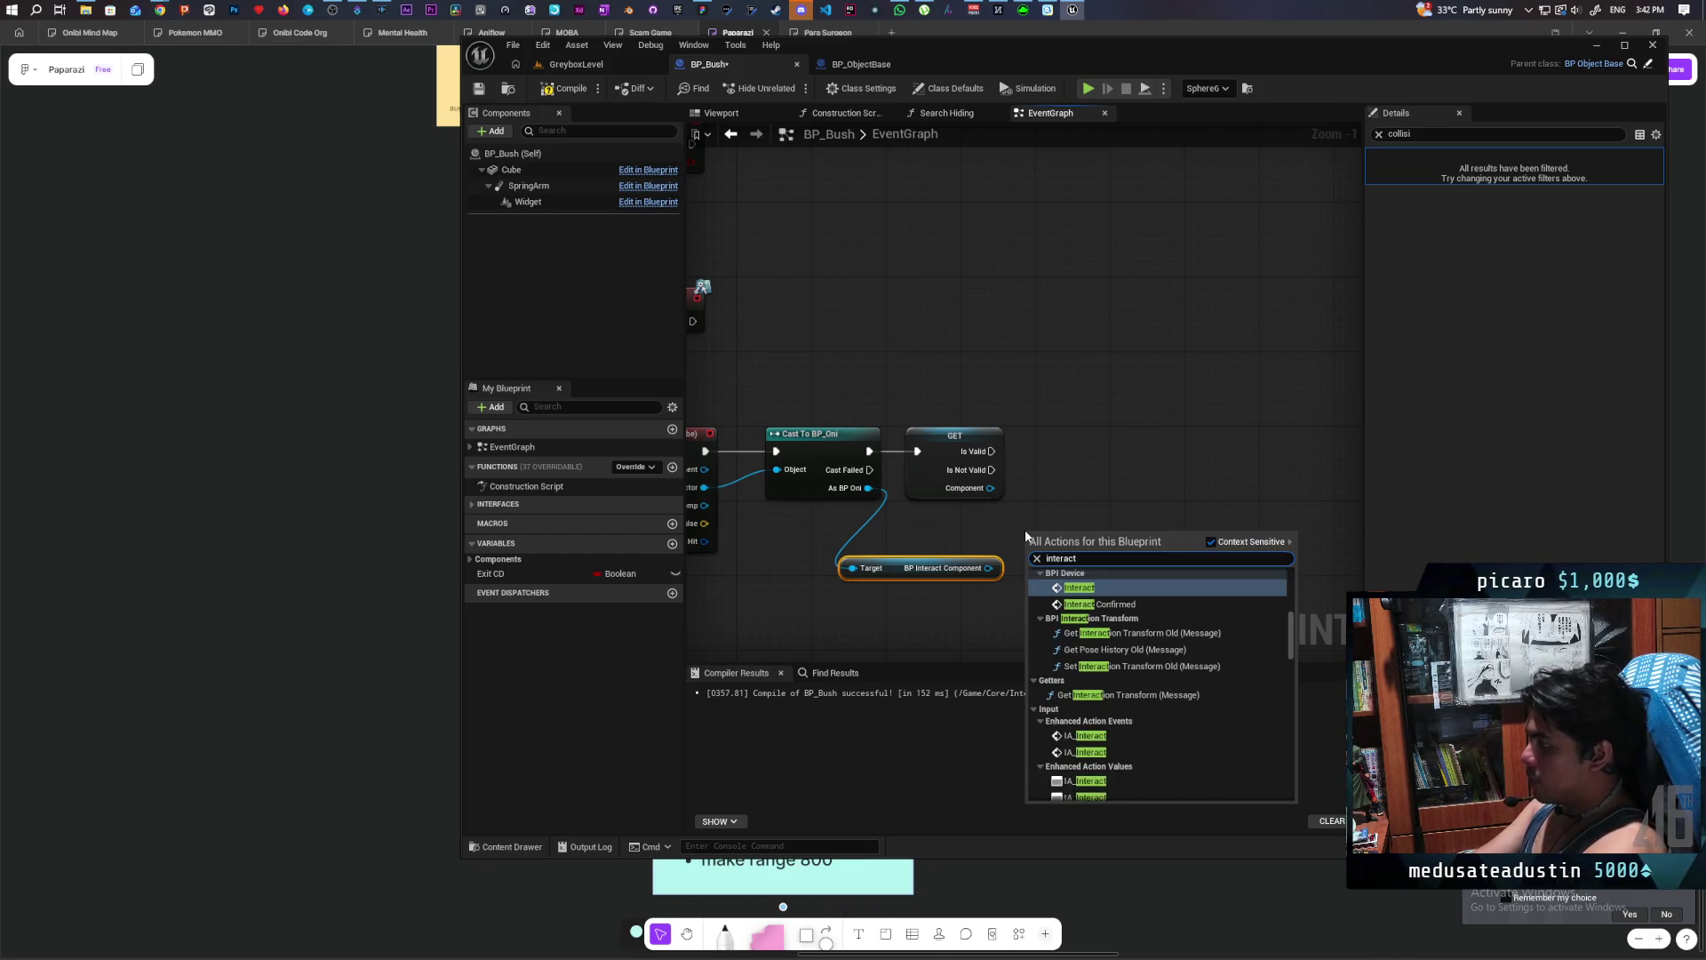
pyautogui.scroll(2, 1121, 691)
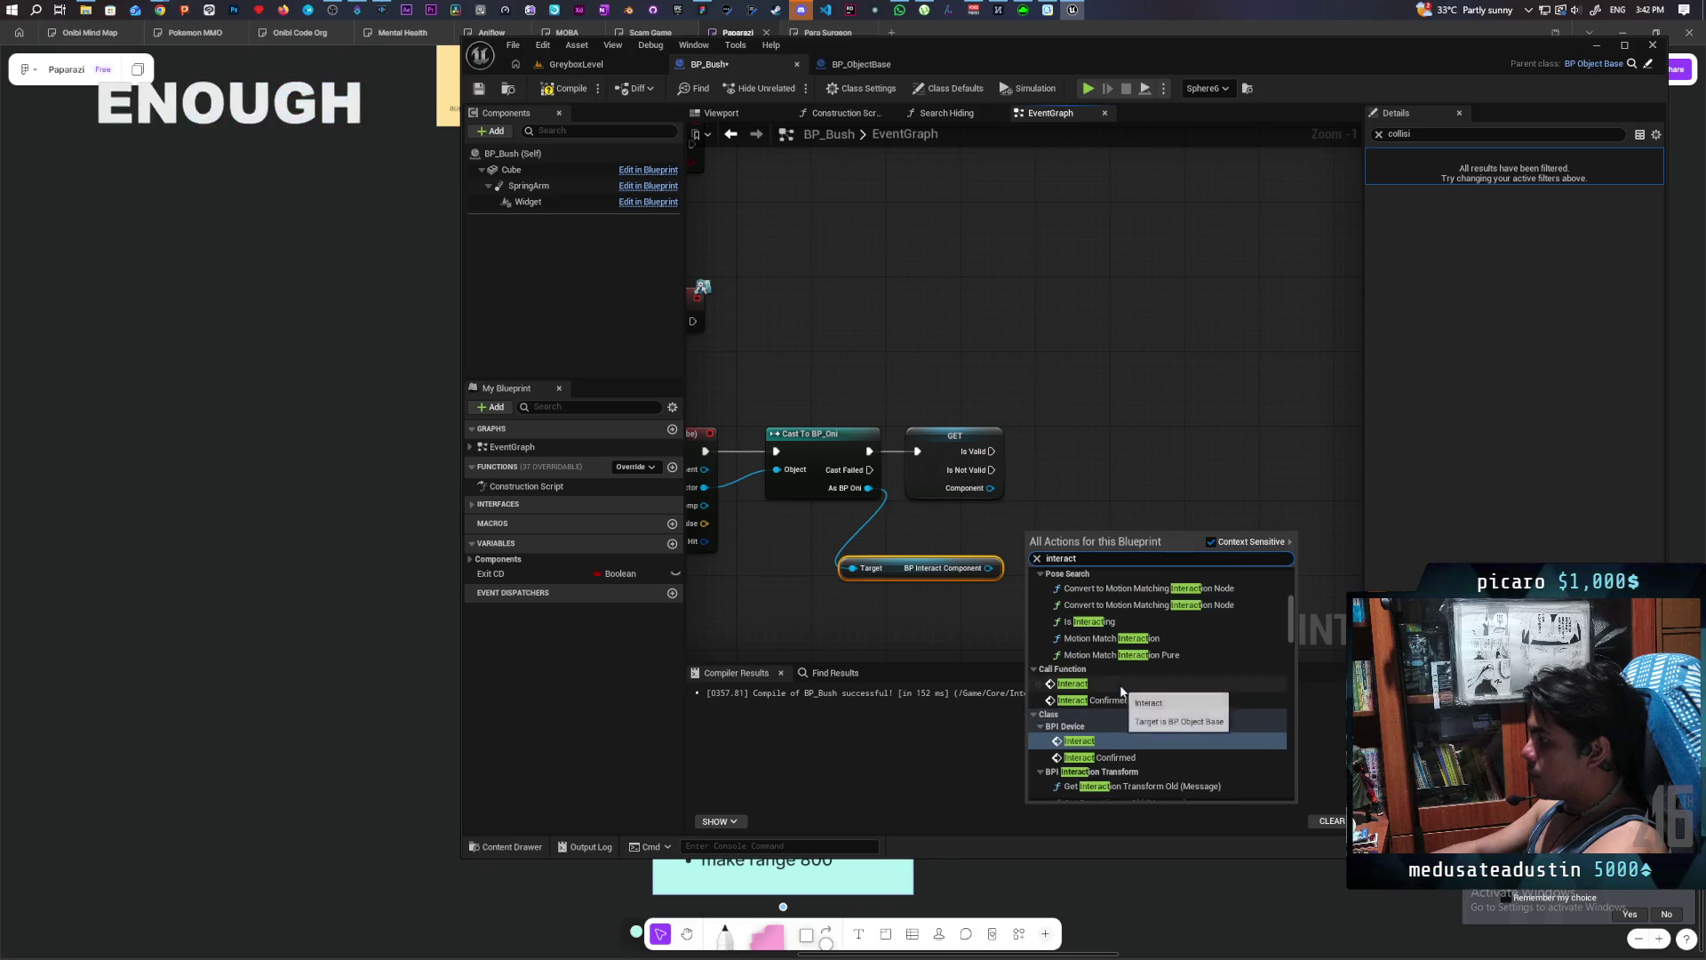
pyautogui.scroll(5, 1224, 702)
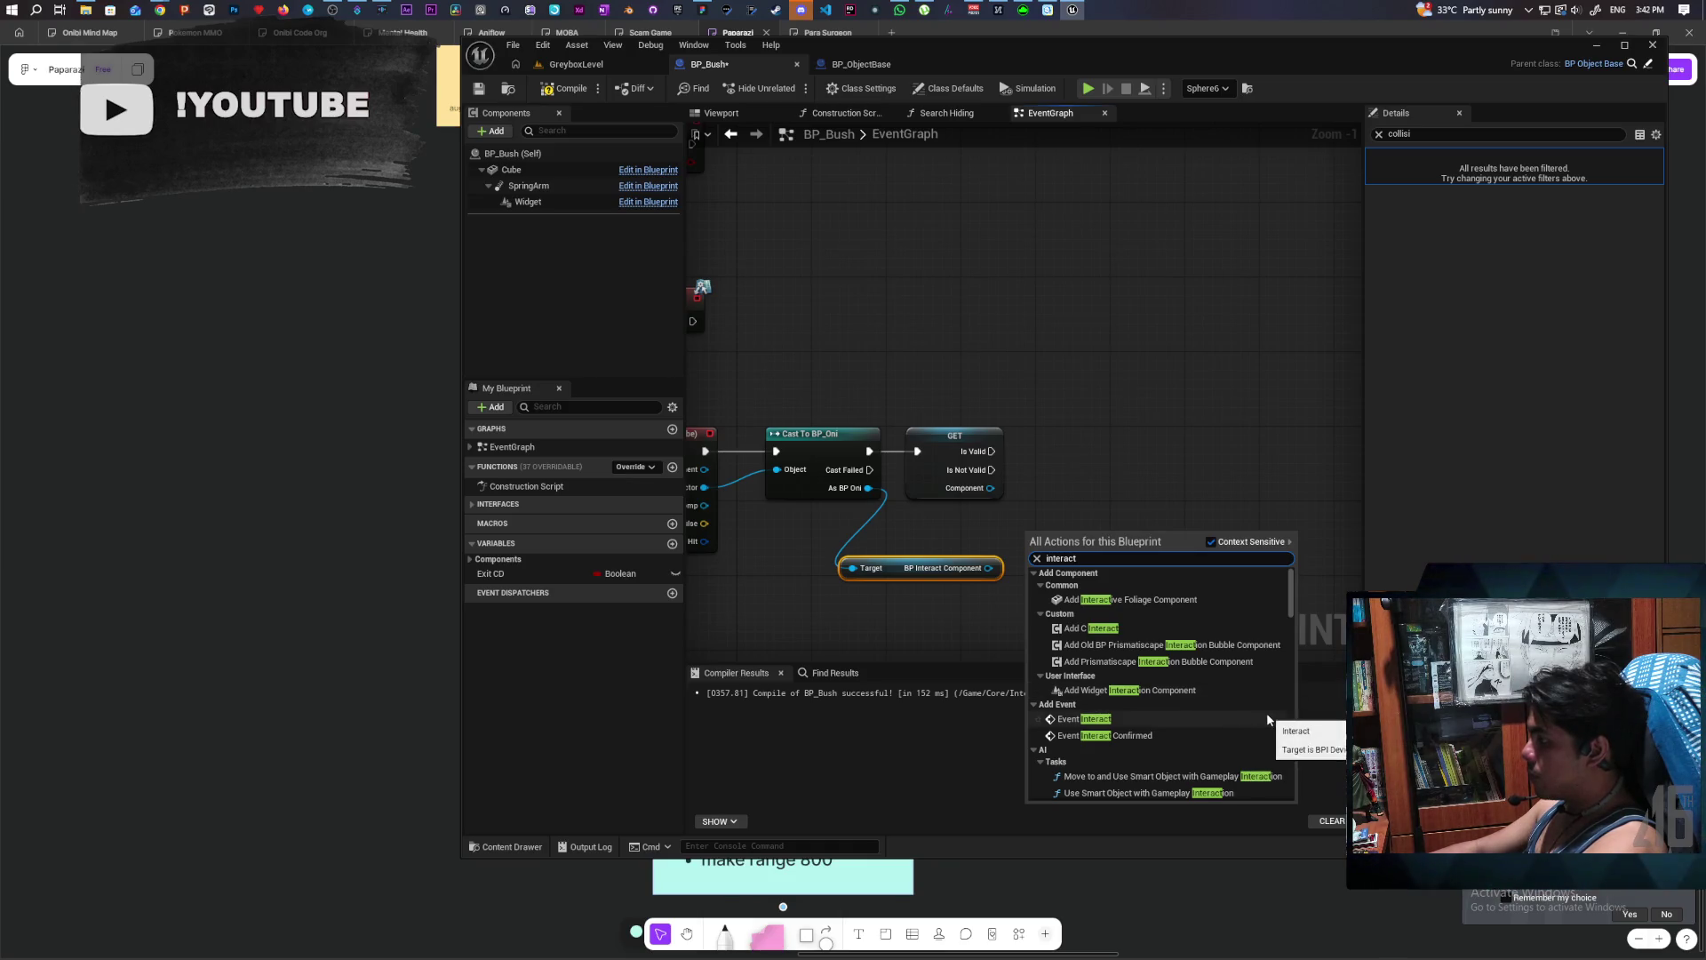
pyautogui.scroll(-4, 1266, 716)
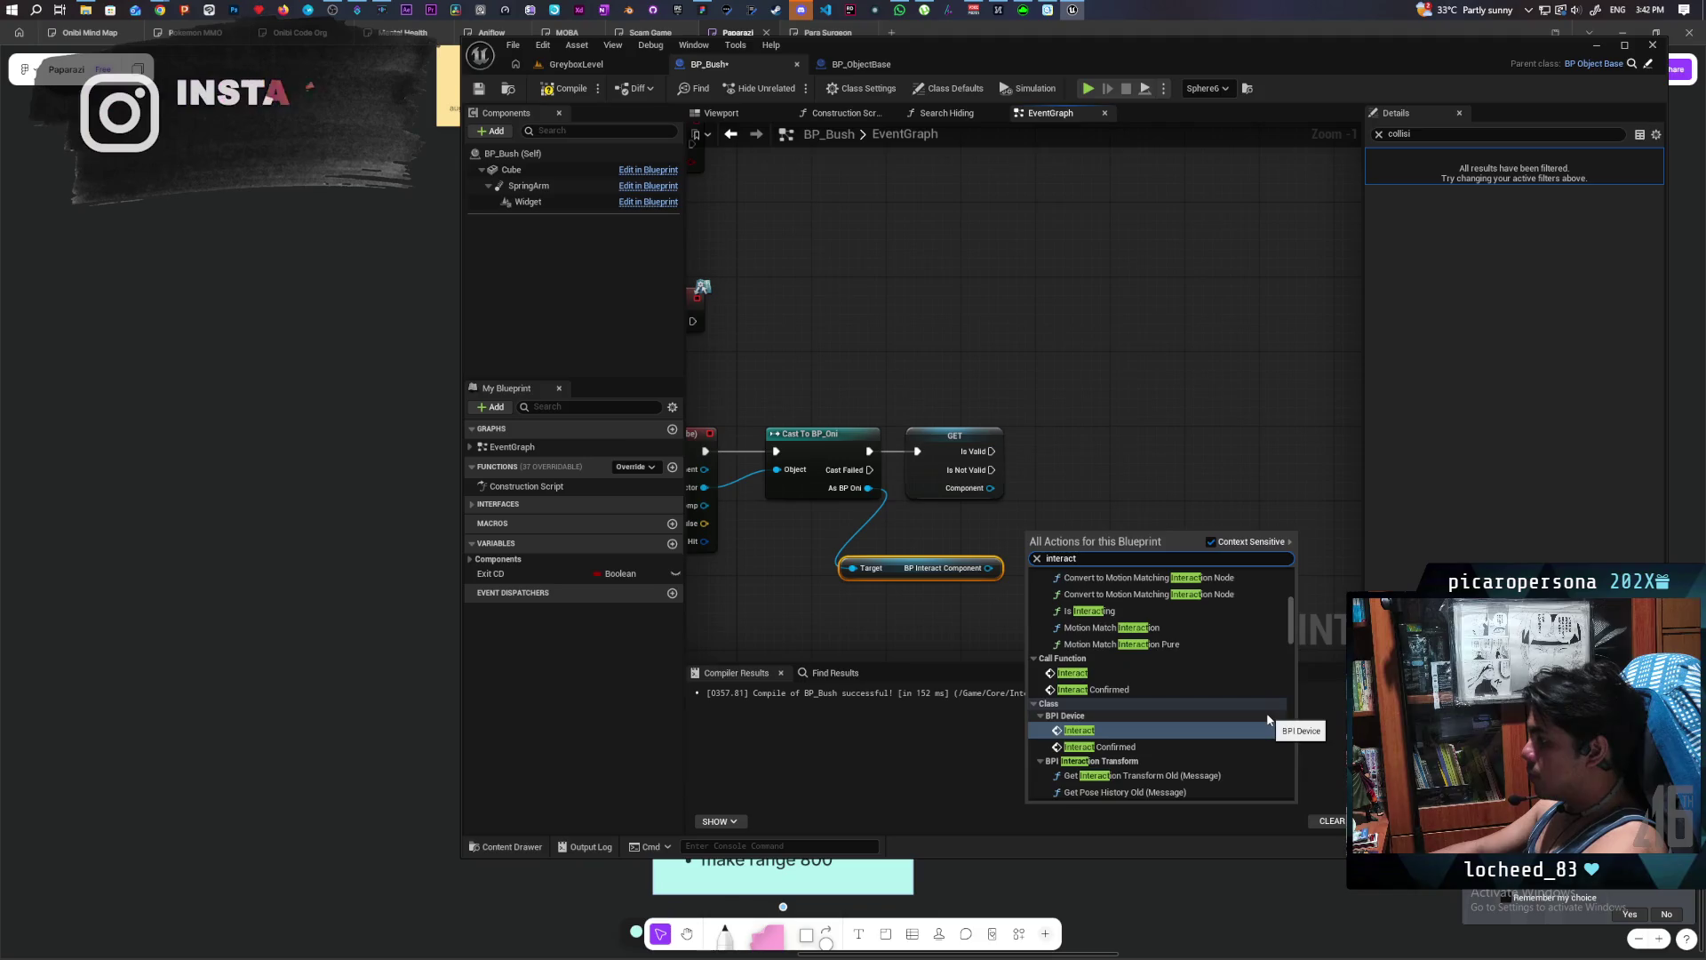
pyautogui.scroll(-2, 1267, 713)
pyautogui.scroll(-10, 1268, 719)
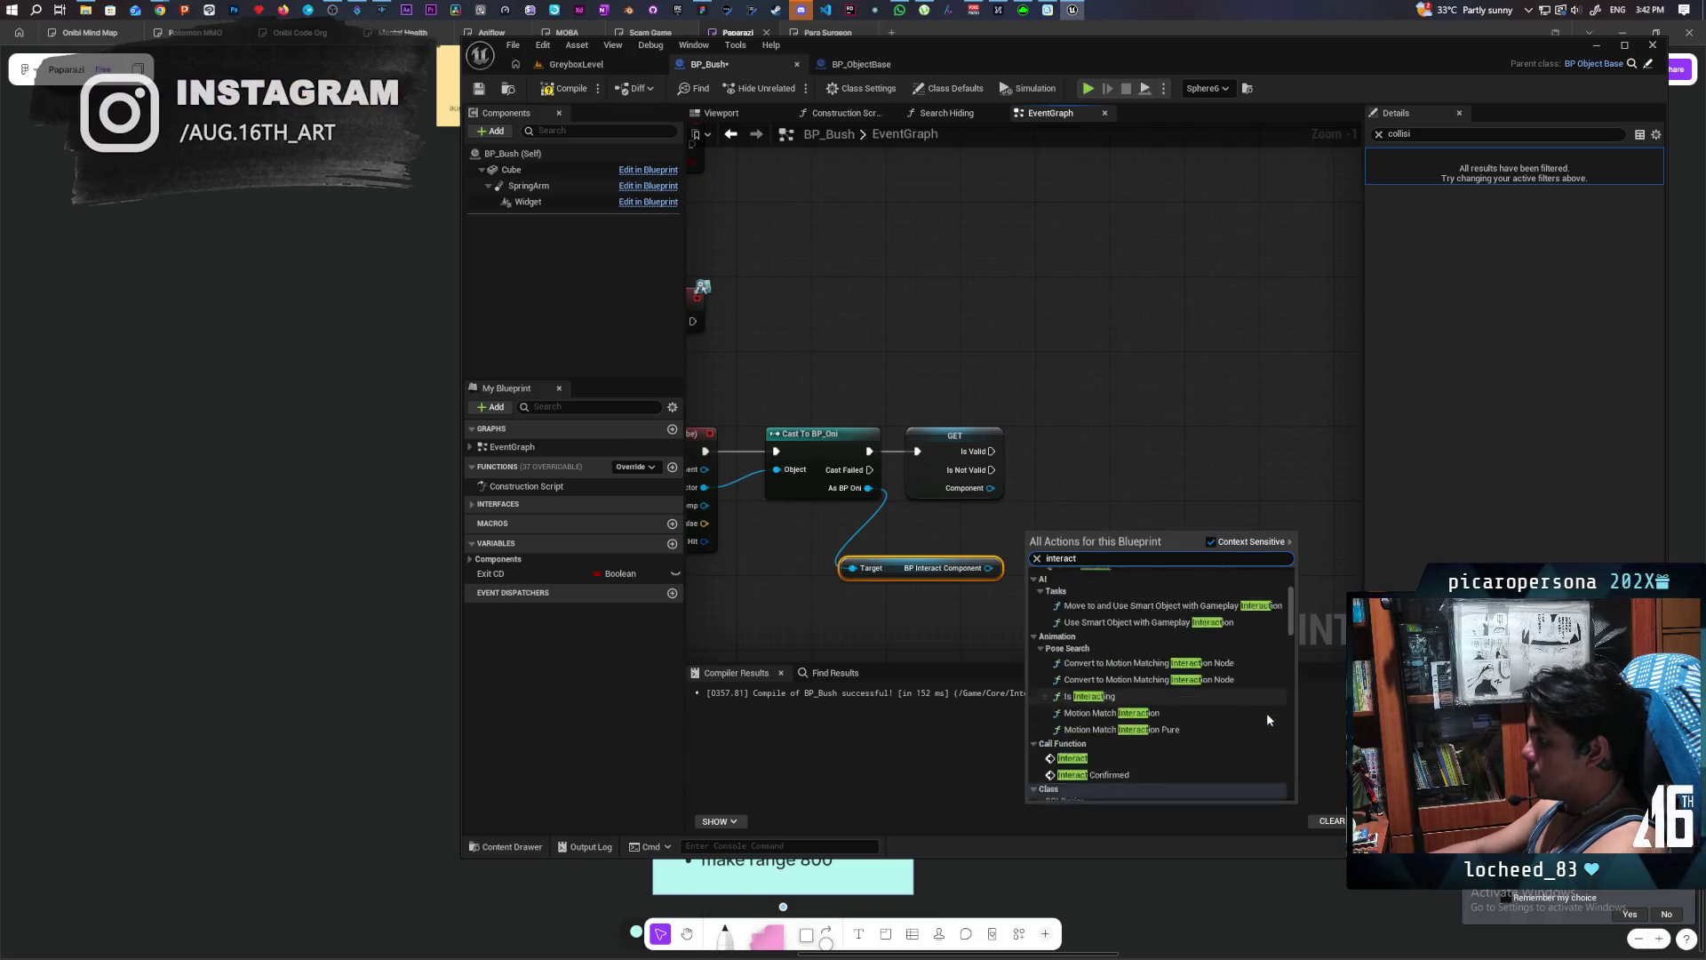
pyautogui.scroll(-7, 1269, 719)
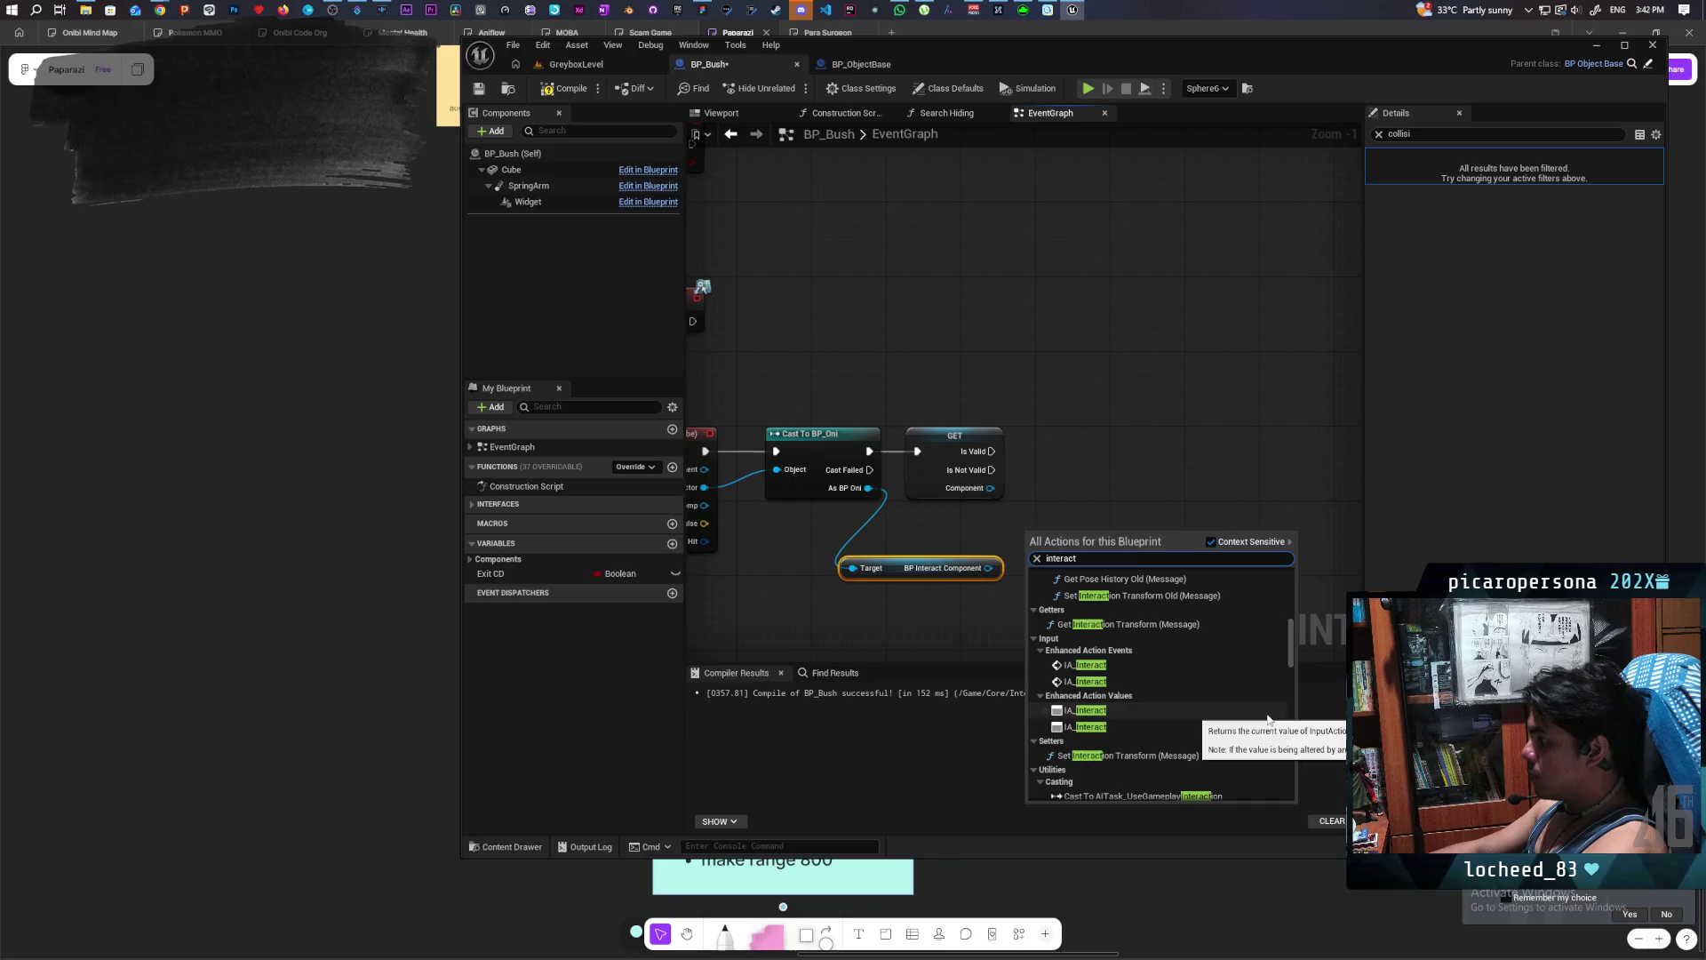
pyautogui.scroll(-1, 1269, 719)
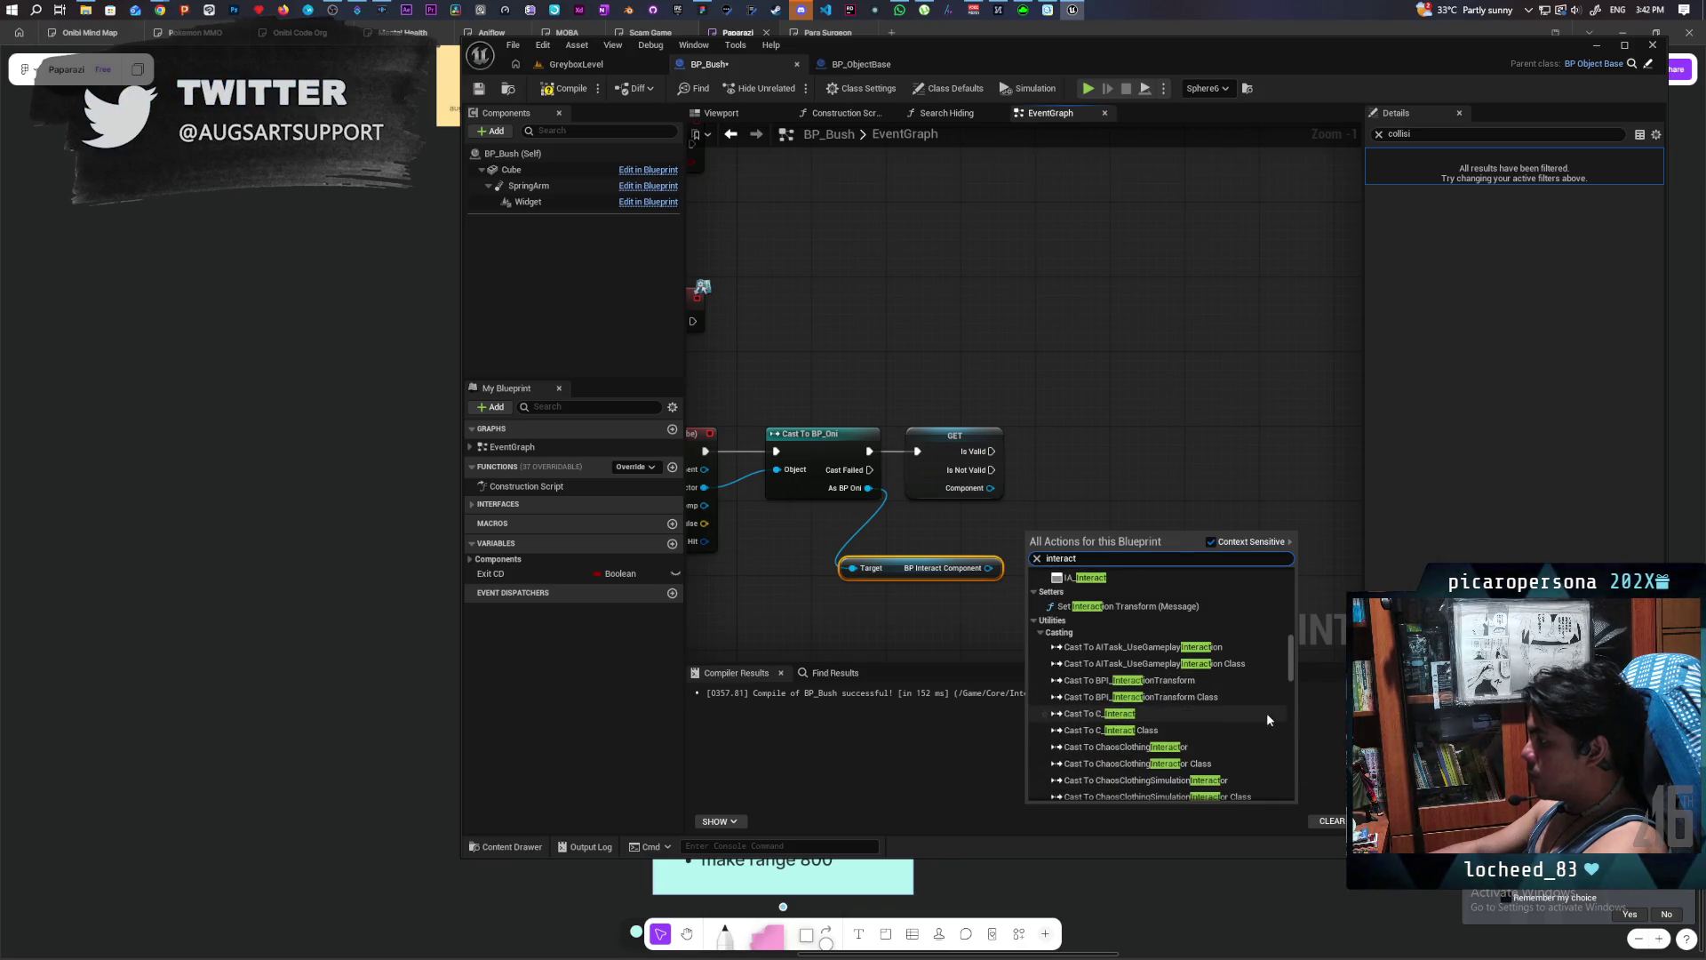
pyautogui.scroll(-15, 1268, 719)
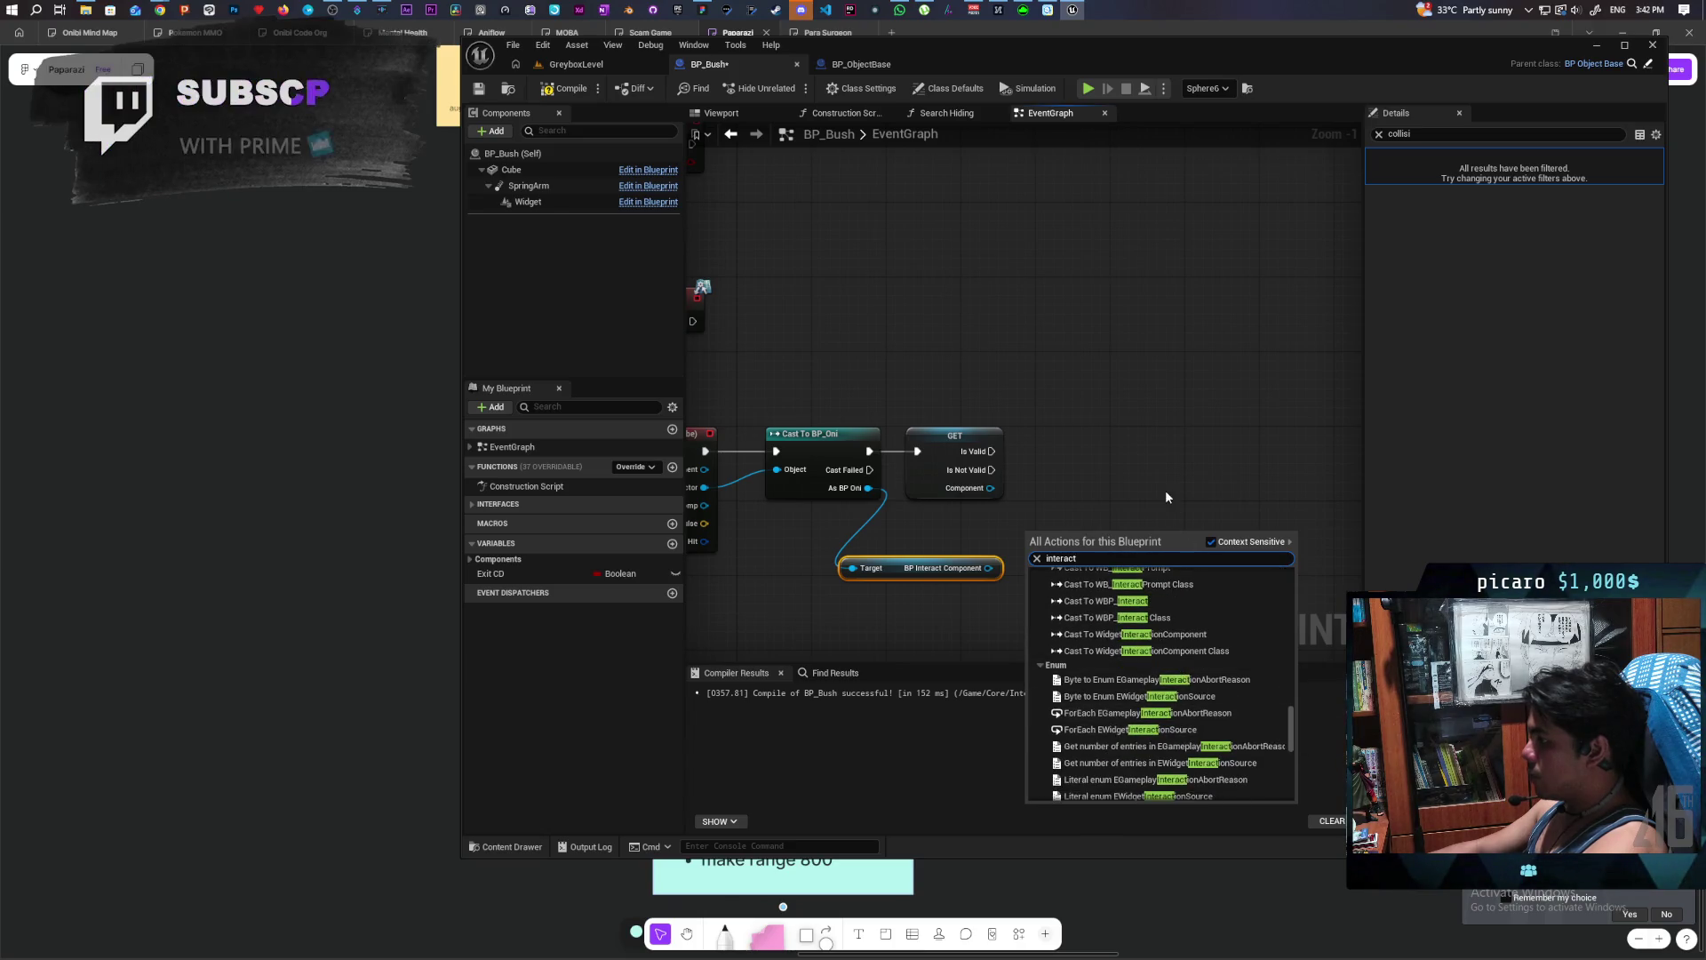
pyautogui.click(1111, 473)
pyautogui.rightClick(1083, 468)
pyautogui.write('interact')
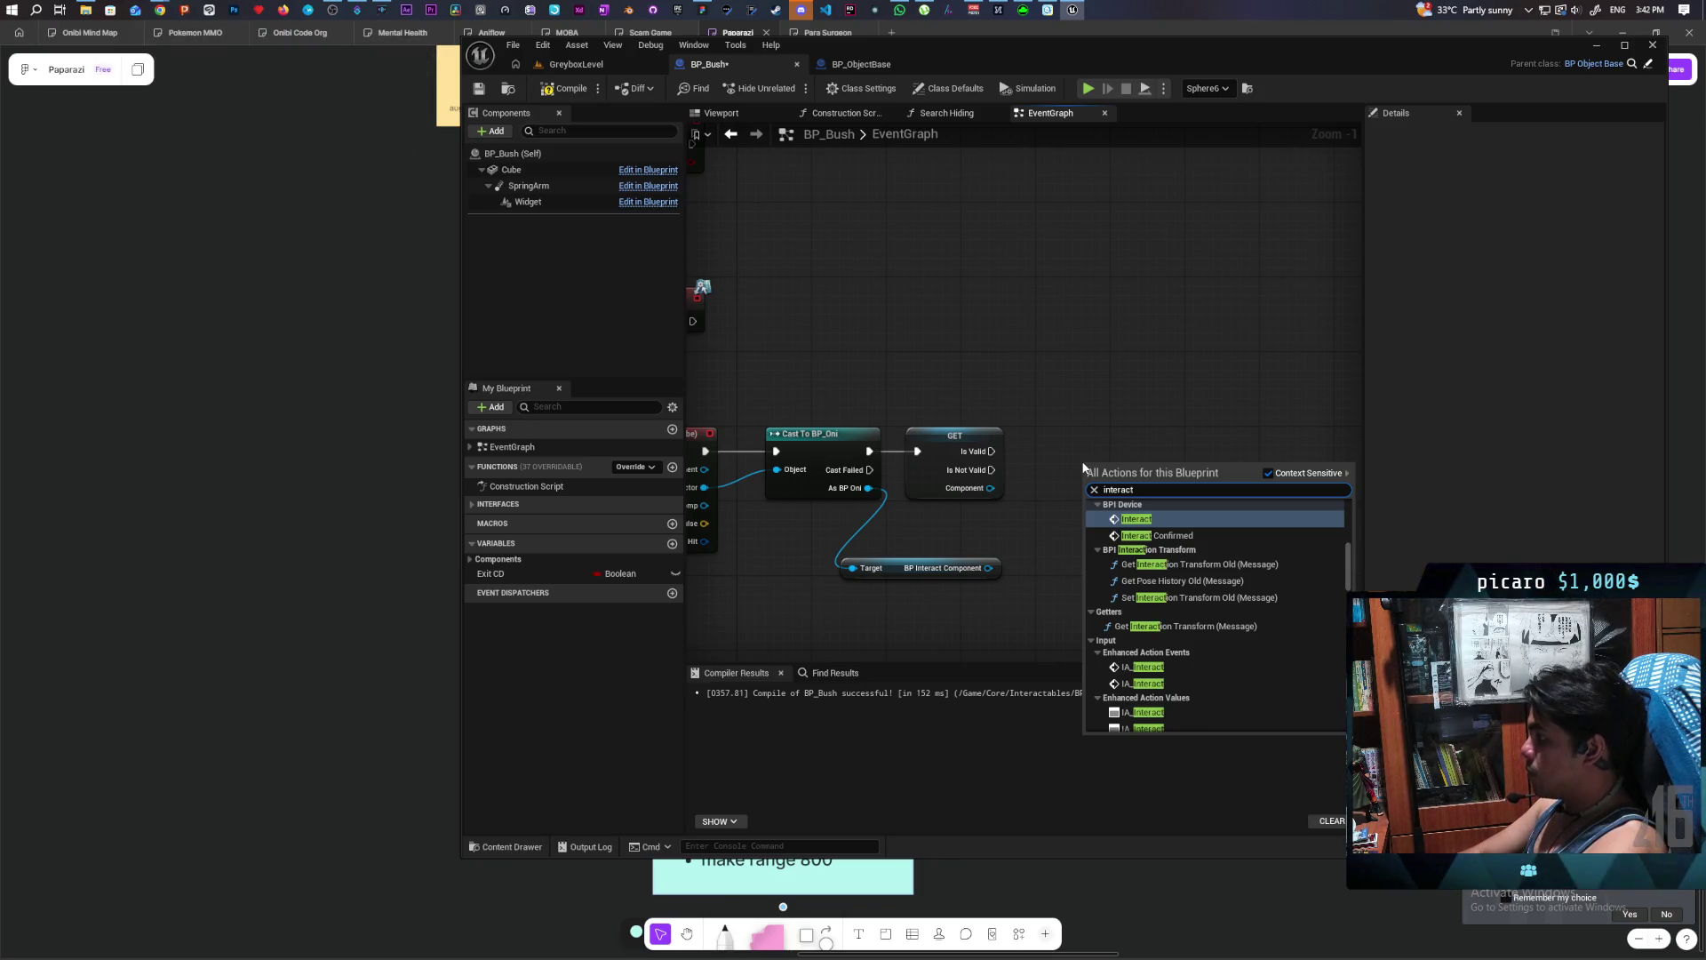
pyautogui.press('Return')
# - Wire the interact component and GET's Is Not Valid exec into Interact, then compile
pyautogui.scroll(1, 1083, 449)
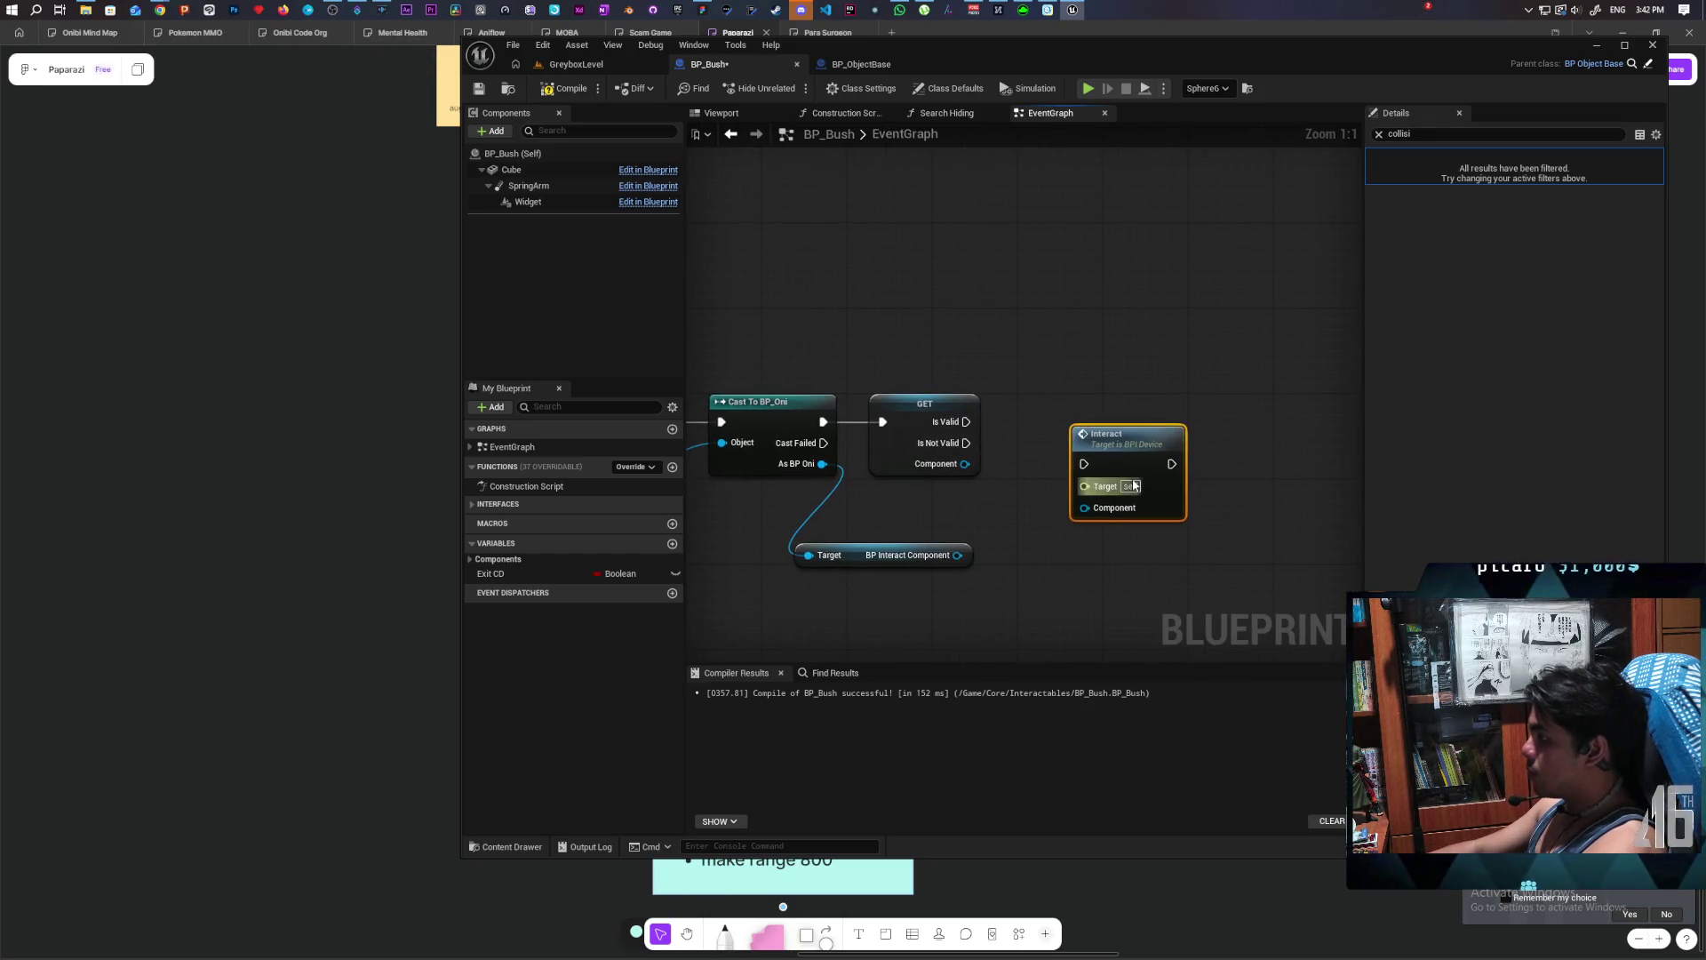
pyautogui.moveTo(957, 554); pyautogui.dragTo(1073, 508)
pyautogui.moveTo(1103, 452)
pyautogui.mouseDown()
pyautogui.moveTo(1039, 409)
pyautogui.moveTo(1017, 422)
pyautogui.moveTo(1089, 447)
pyautogui.mouseUp()
pyautogui.scroll(-3, 1062, 550)
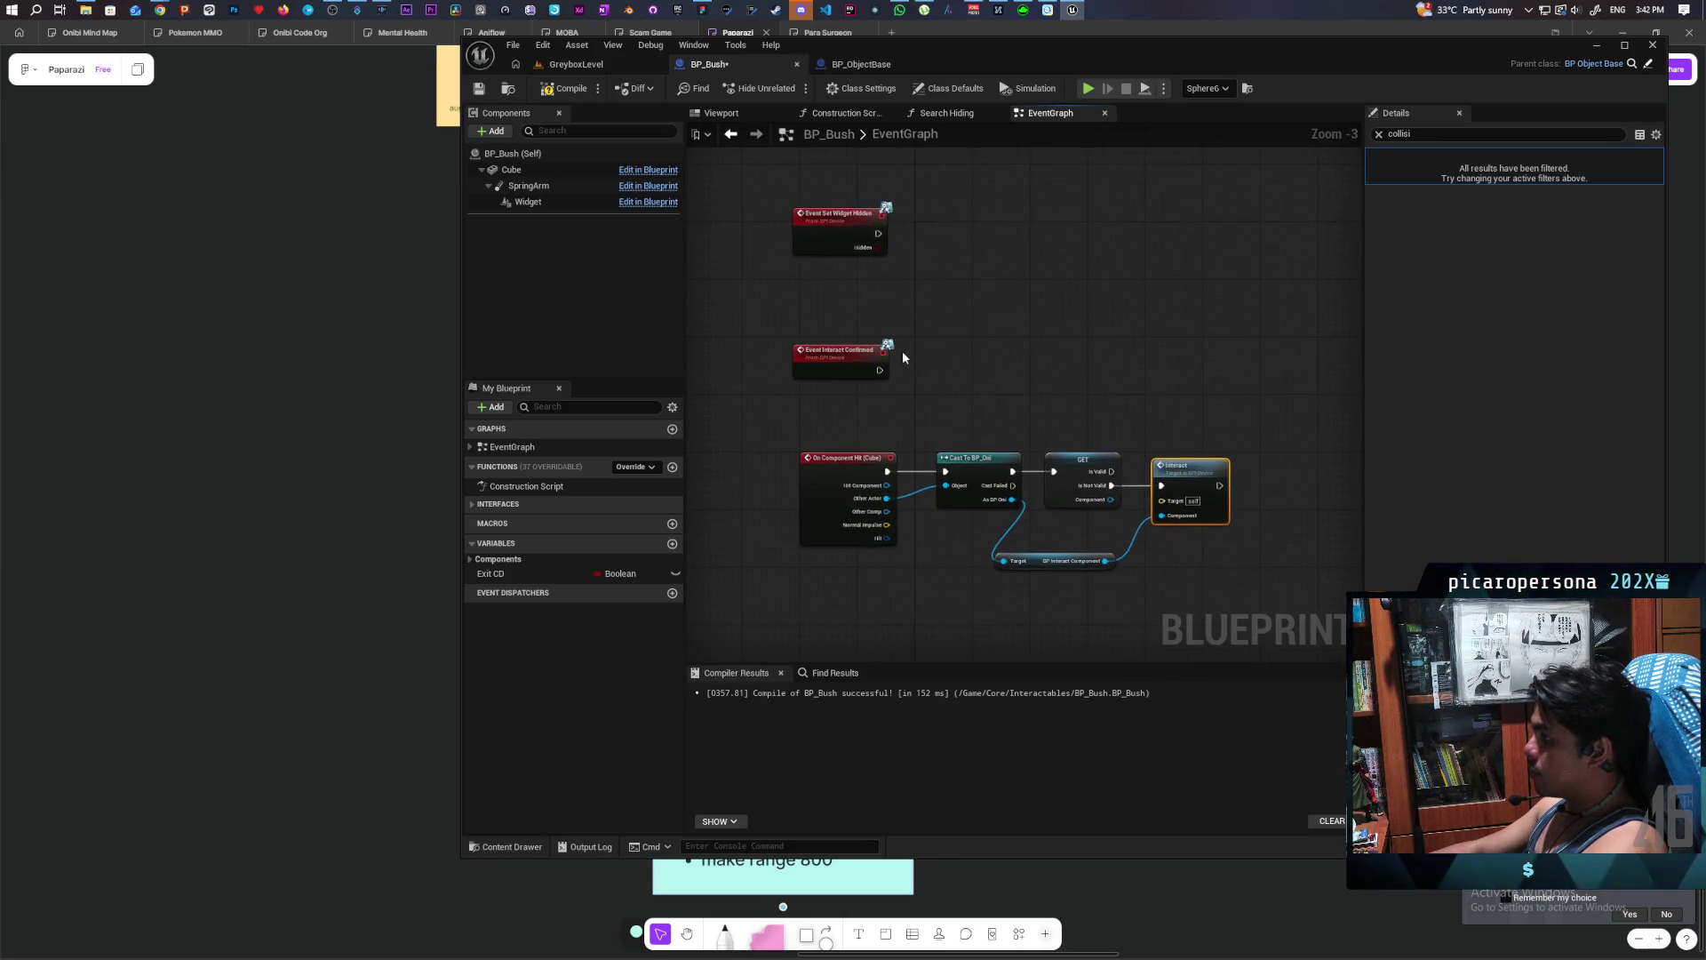
pyautogui.press('F7')
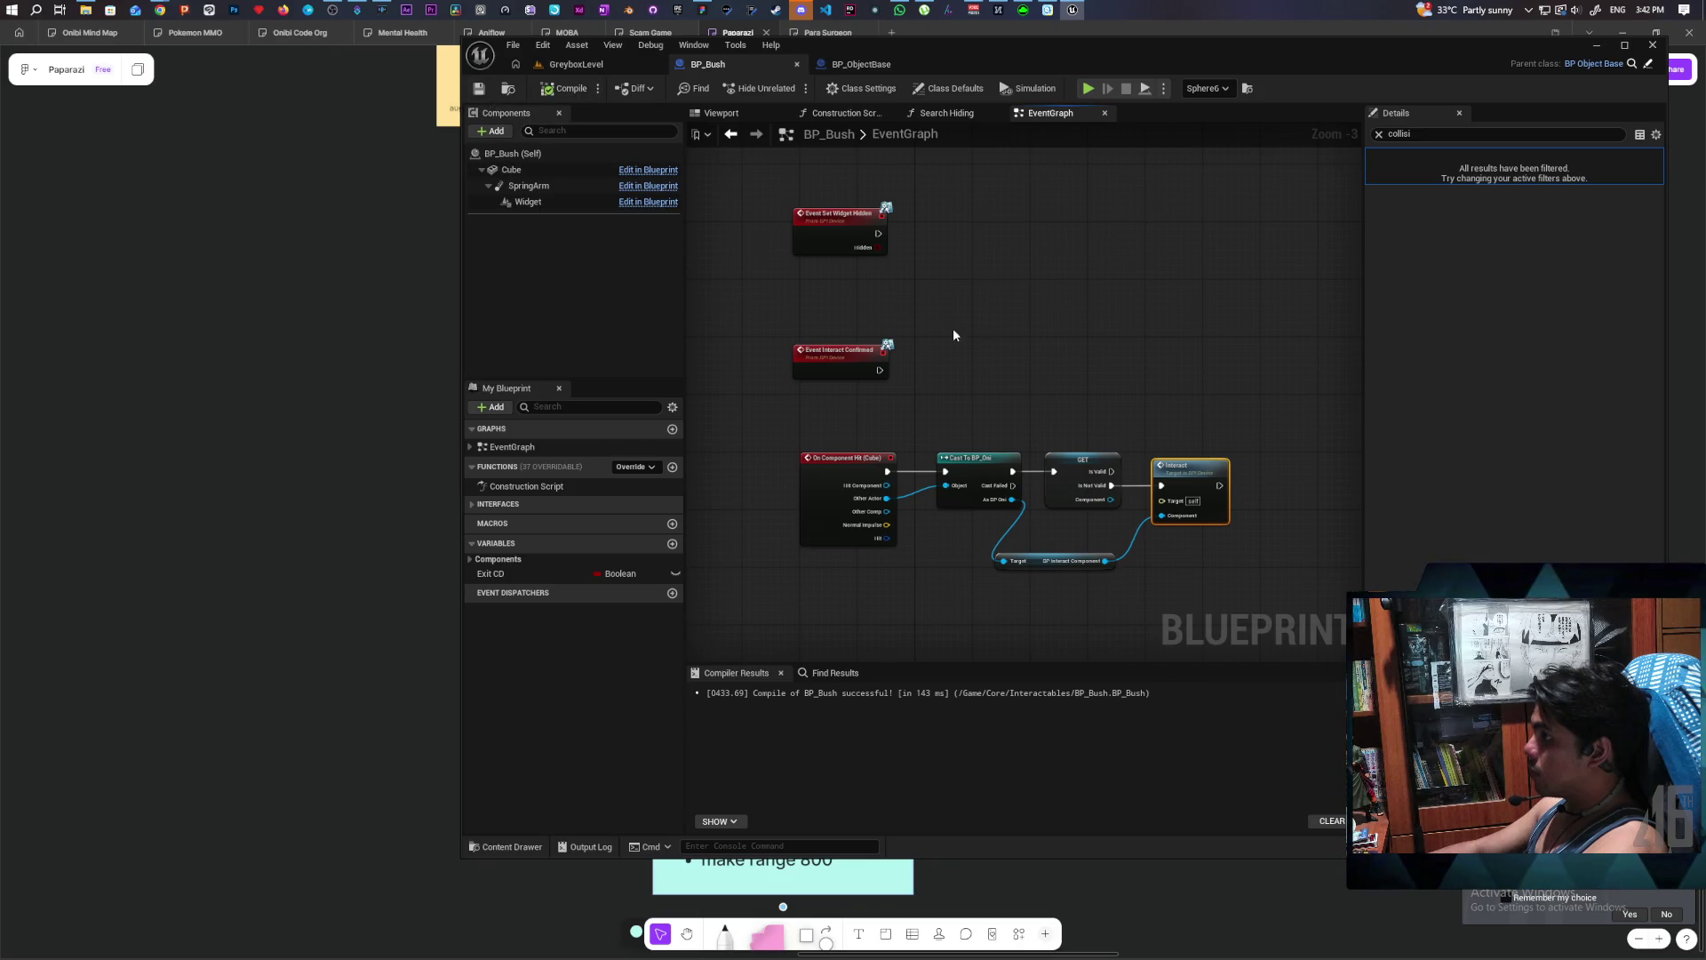
# - Review the overlap-to-interact node chain in the graph
pyautogui.scroll(-3, 977, 533)
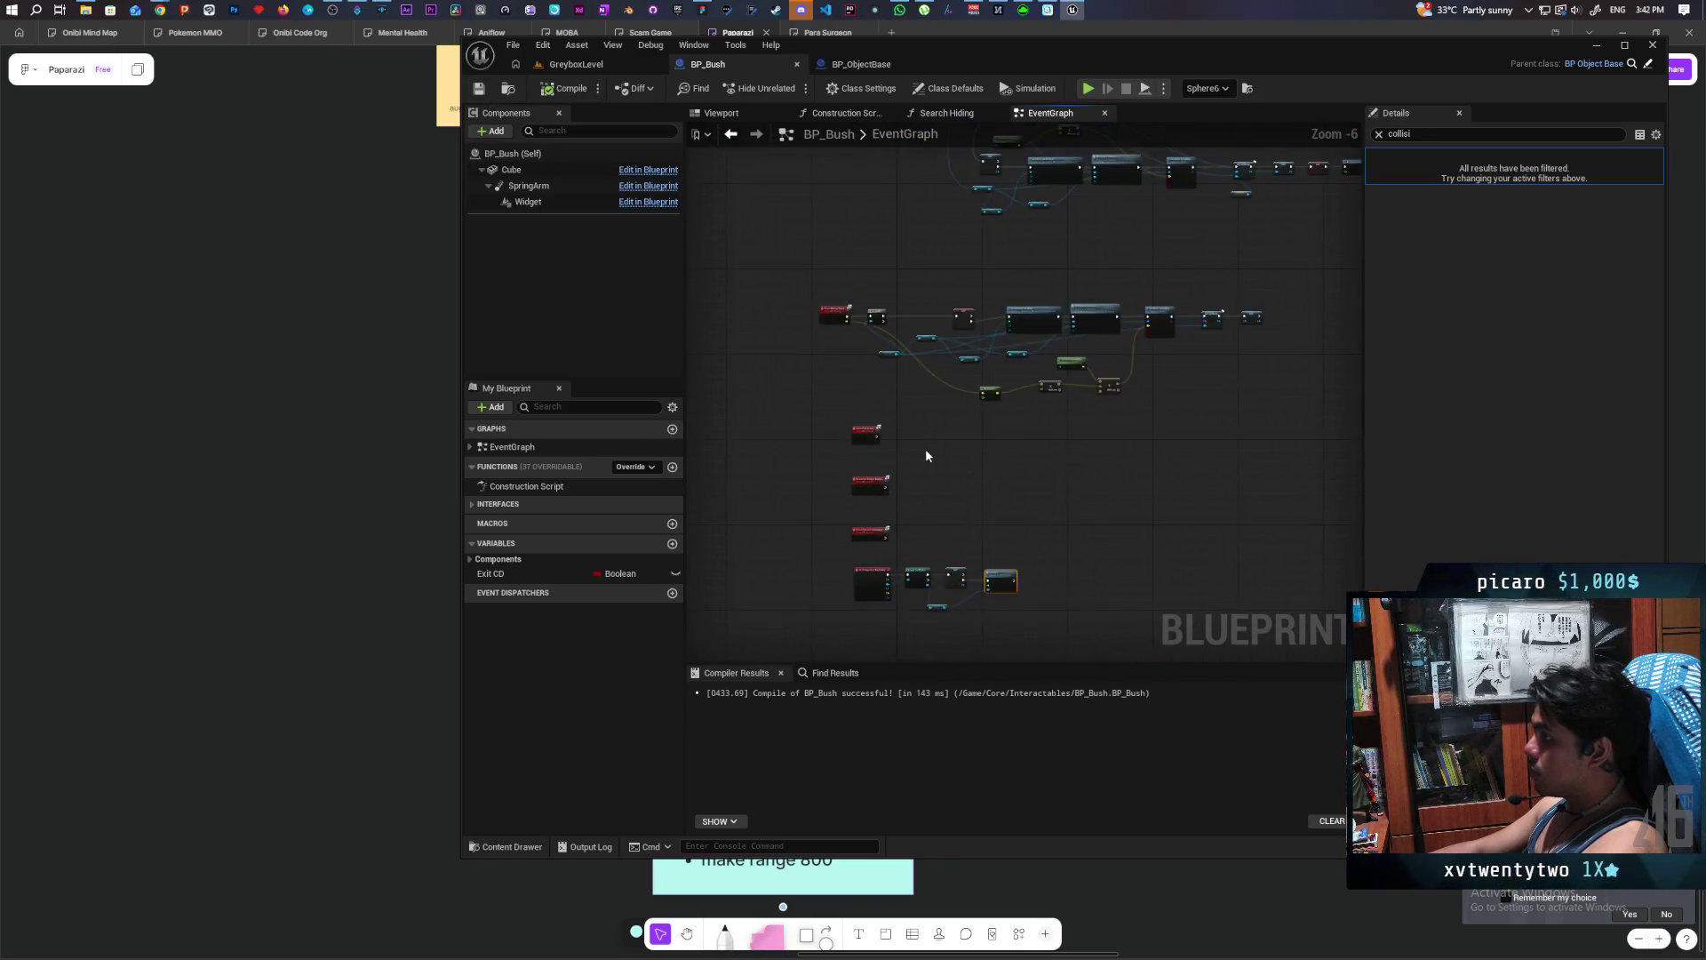
pyautogui.moveTo(924, 455)
pyautogui.mouseDown()
pyautogui.moveTo(897, 418)
pyautogui.moveTo(864, 453)
pyautogui.mouseUp()
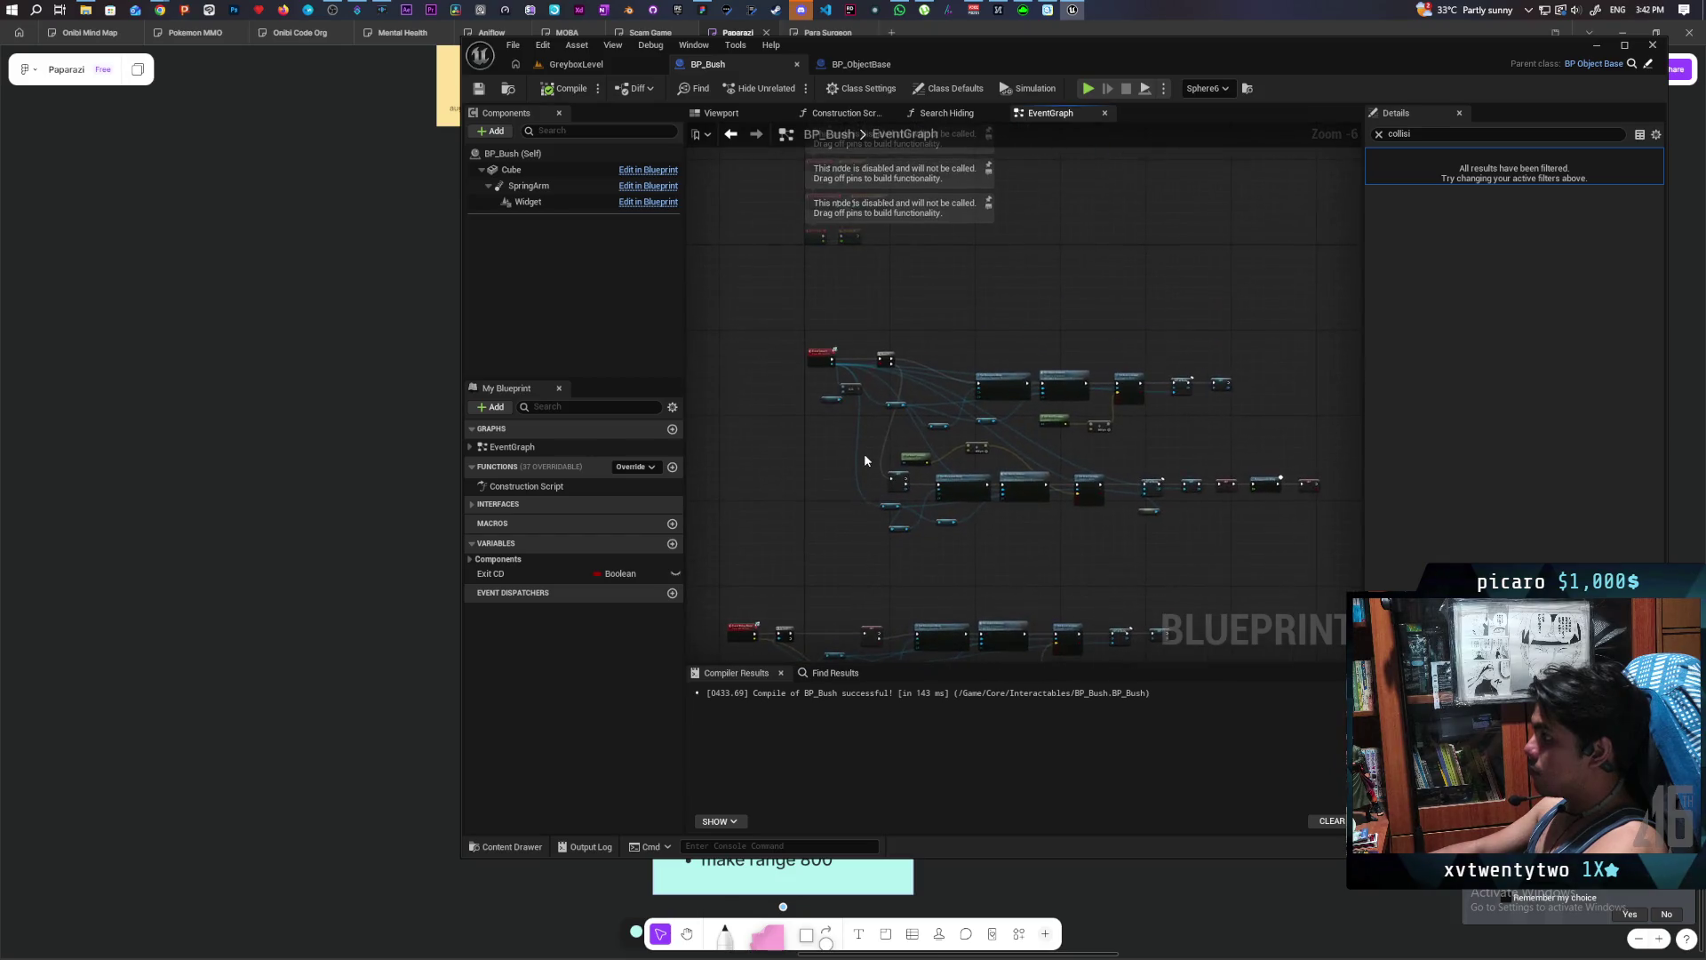
pyautogui.scroll(3, 865, 460)
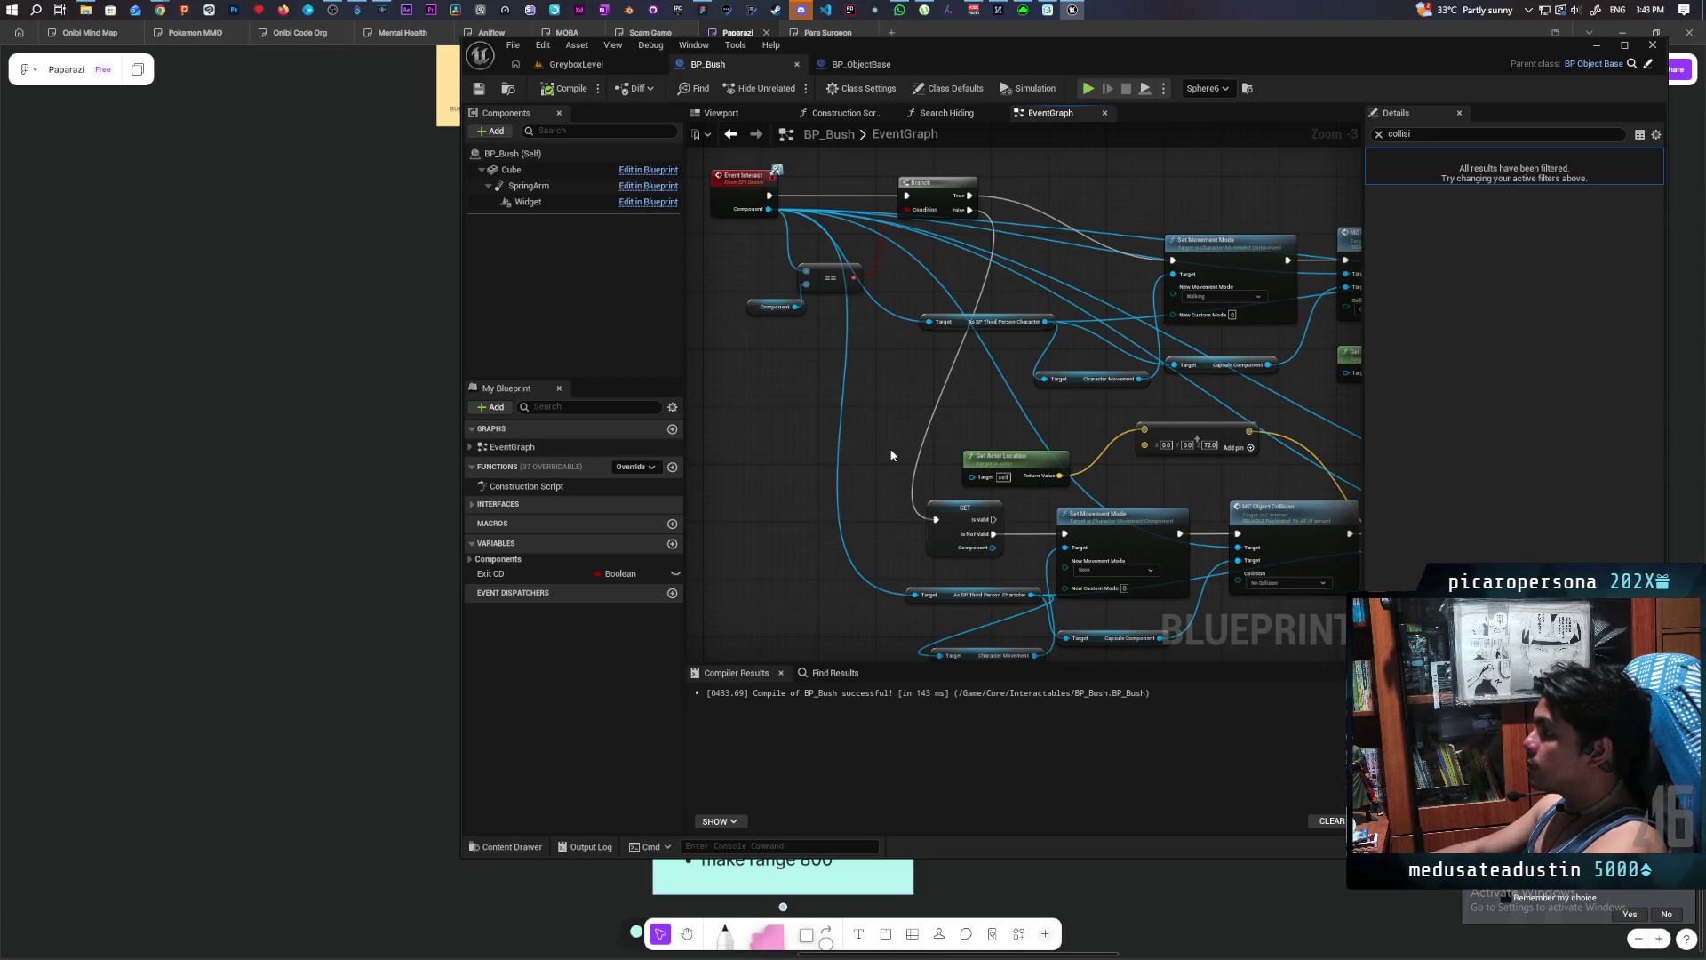
pyautogui.scroll(-3, 898, 443)
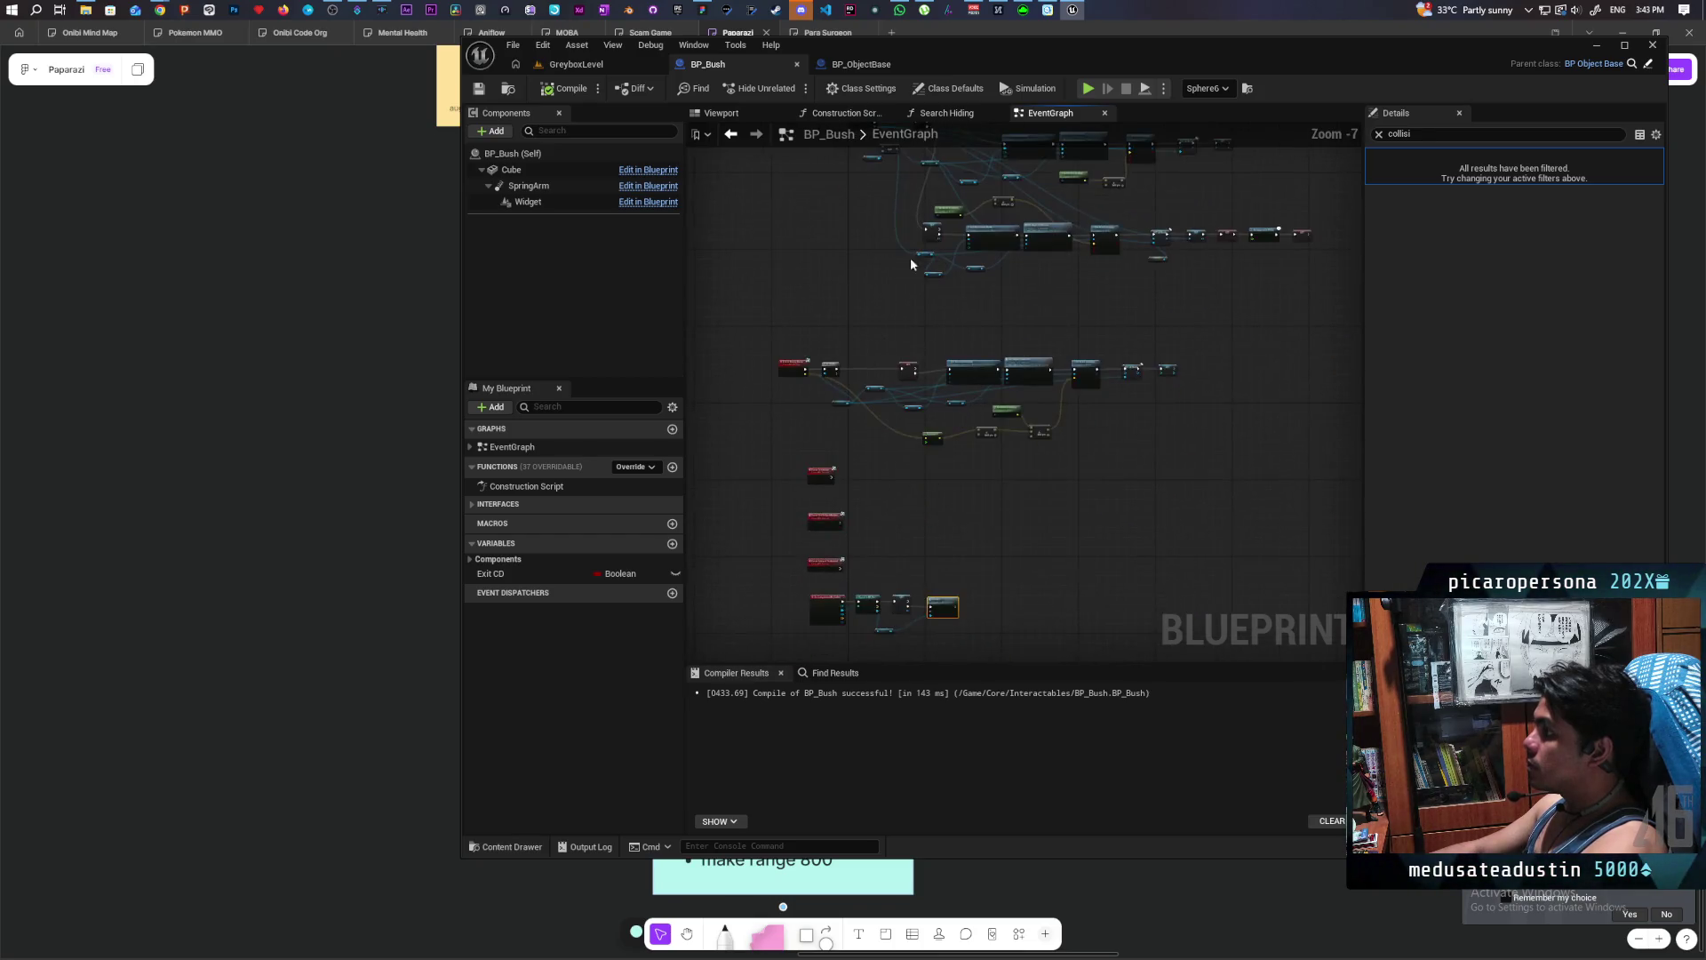
pyautogui.scroll(3, 962, 322)
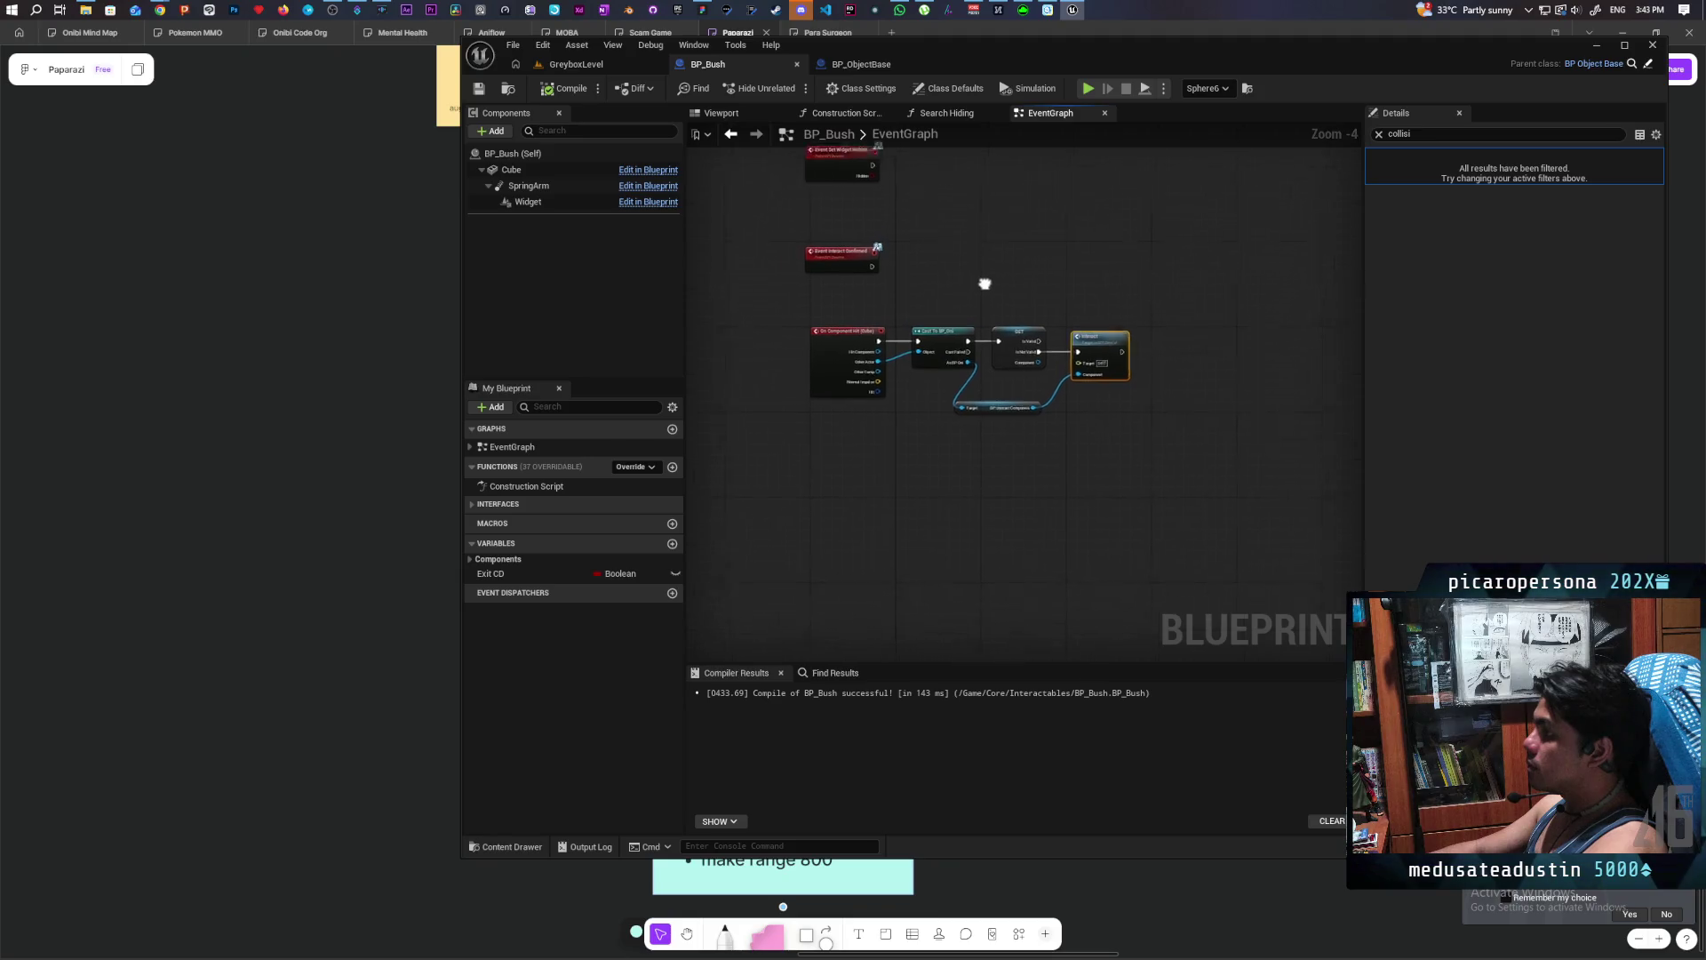
pyautogui.moveTo(735, 336)
pyautogui.mouseDown()
pyautogui.moveTo(840, 339)
pyautogui.moveTo(1235, 522)
pyautogui.mouseUp()
pyautogui.click(1236, 523)
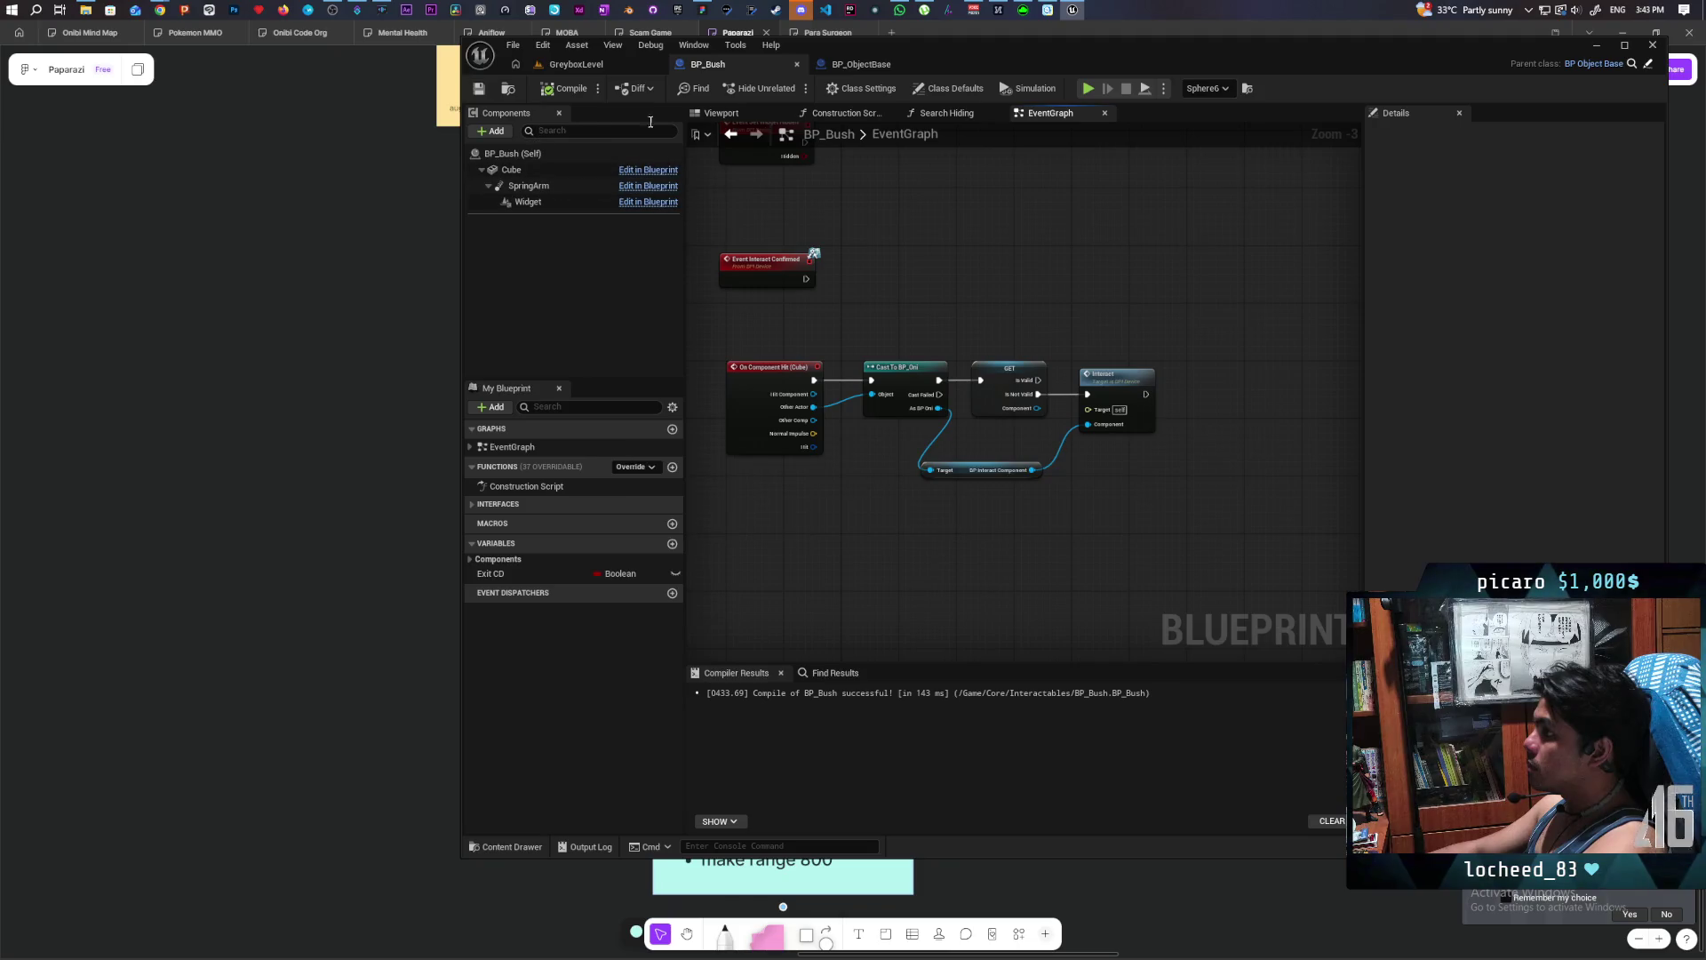
# - Run a multiplayer play-in-editor test in GreyboxLevel, then return to BP_Bush
pyautogui.click(604, 64)
pyautogui.hotkey('alt', 'p')
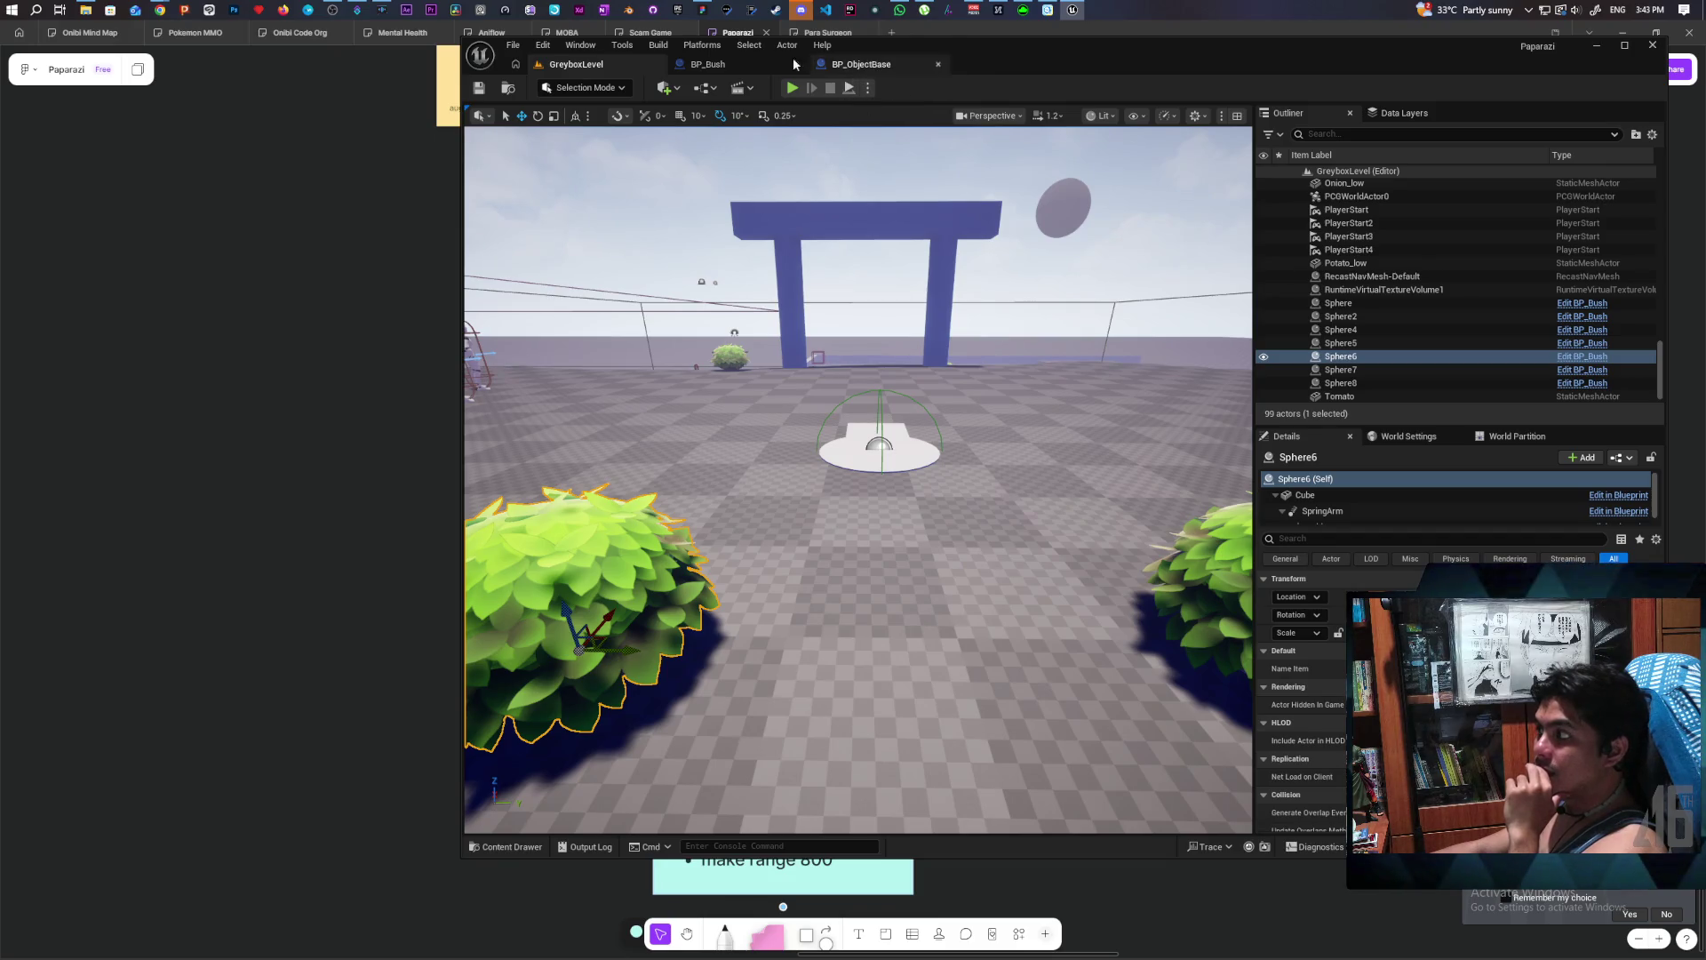
pyautogui.click(723, 64)
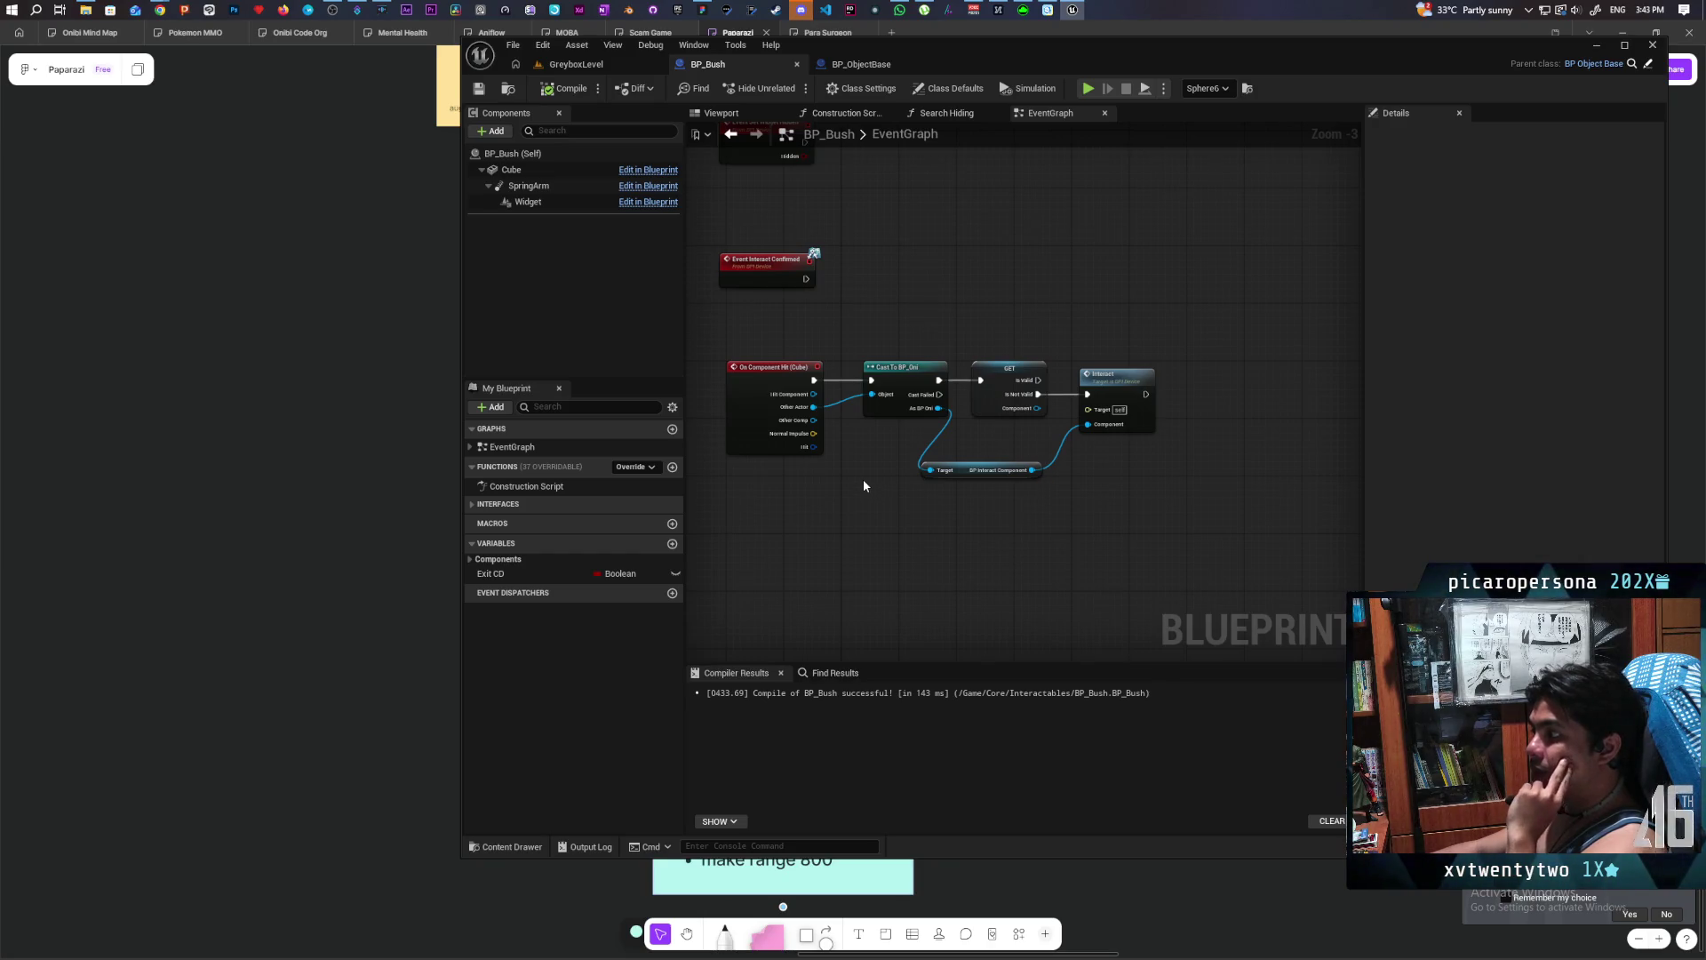
pyautogui.scroll(-4, 830, 464)
# - Shift the GET, Interact and Target nodes right to make room after the cast
pyautogui.scroll(2, 827, 471)
pyautogui.scroll(3, 827, 476)
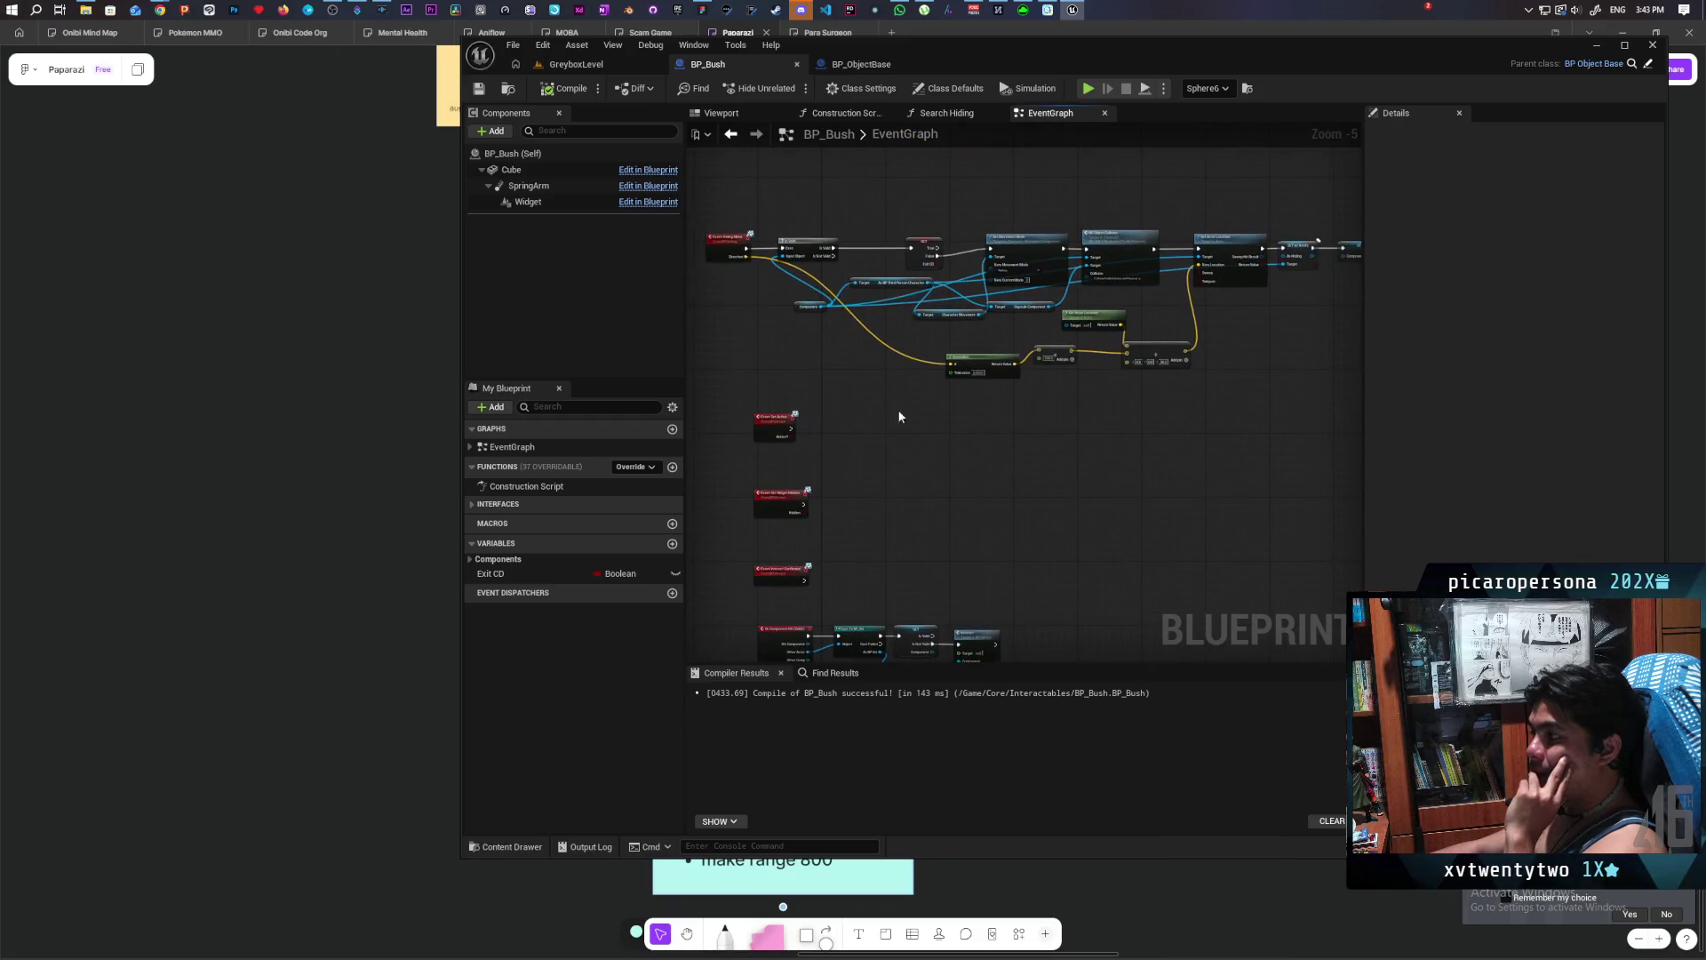
pyautogui.scroll(1, 790, 292)
pyautogui.moveTo(793, 297)
pyautogui.mouseDown()
pyautogui.moveTo(814, 382)
pyautogui.moveTo(802, 141)
pyautogui.mouseUp()
pyautogui.scroll(-1, 817, 204)
pyautogui.scroll(2, 855, 302)
pyautogui.scroll(2, 899, 300)
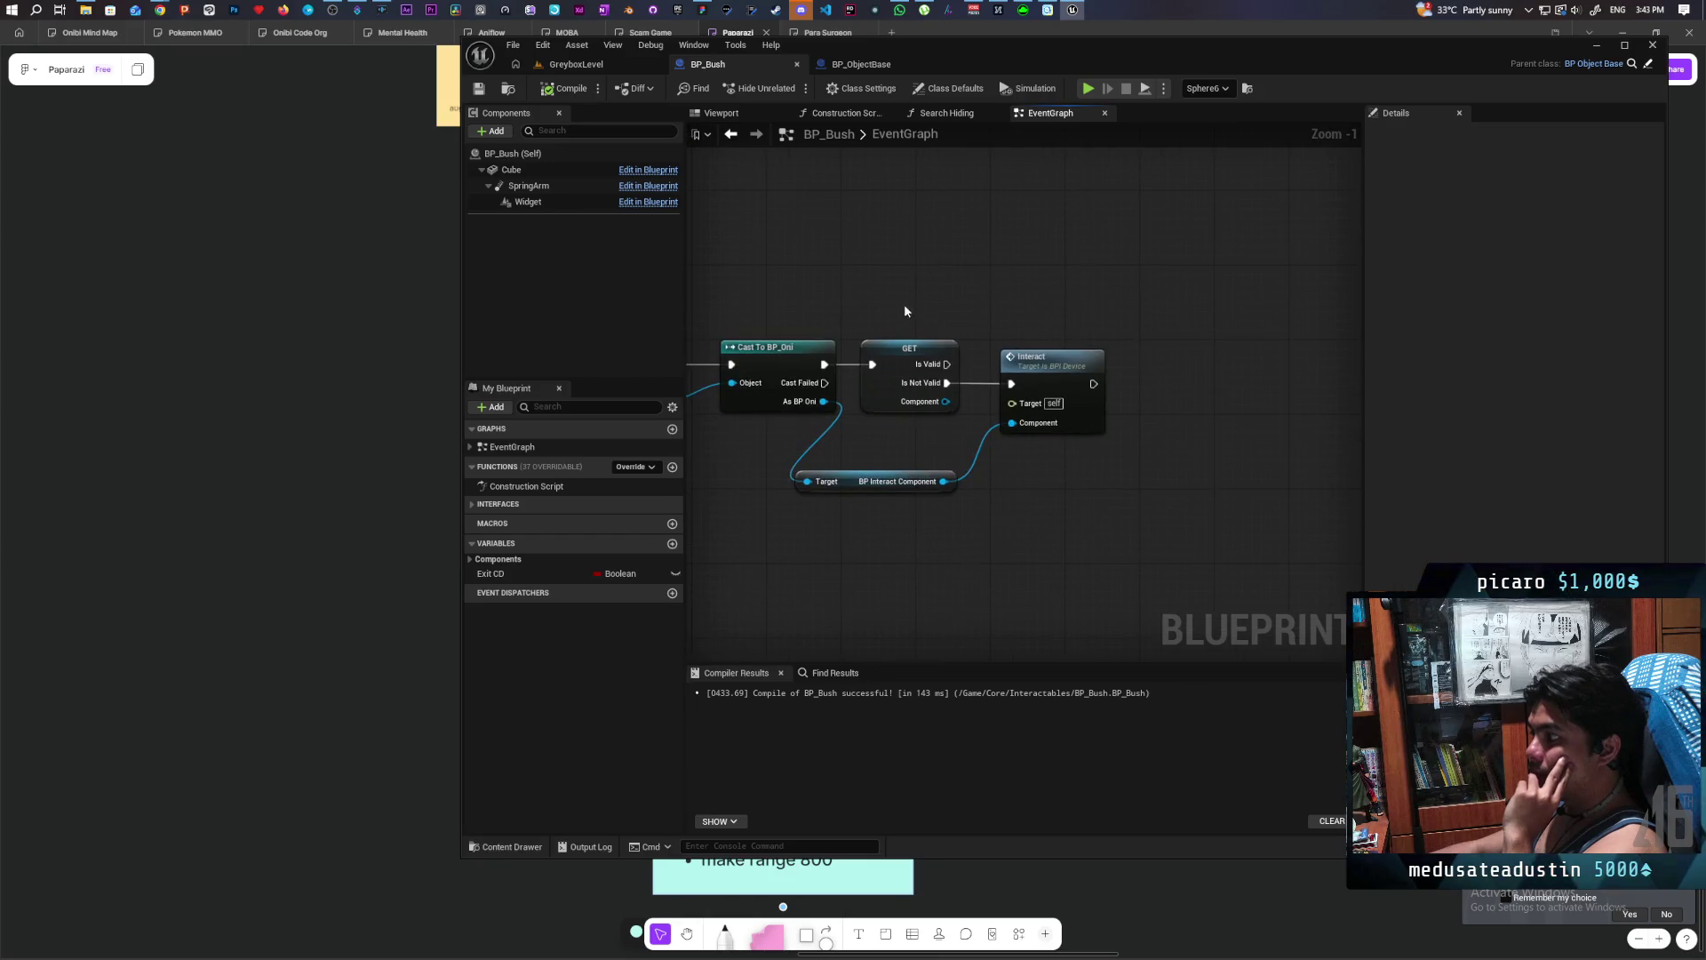
pyautogui.moveTo(874, 334); pyautogui.dragTo(1082, 490)
pyautogui.moveTo(906, 364)
pyautogui.mouseDown()
pyautogui.moveTo(1145, 366)
pyautogui.moveTo(1122, 364)
pyautogui.mouseUp()
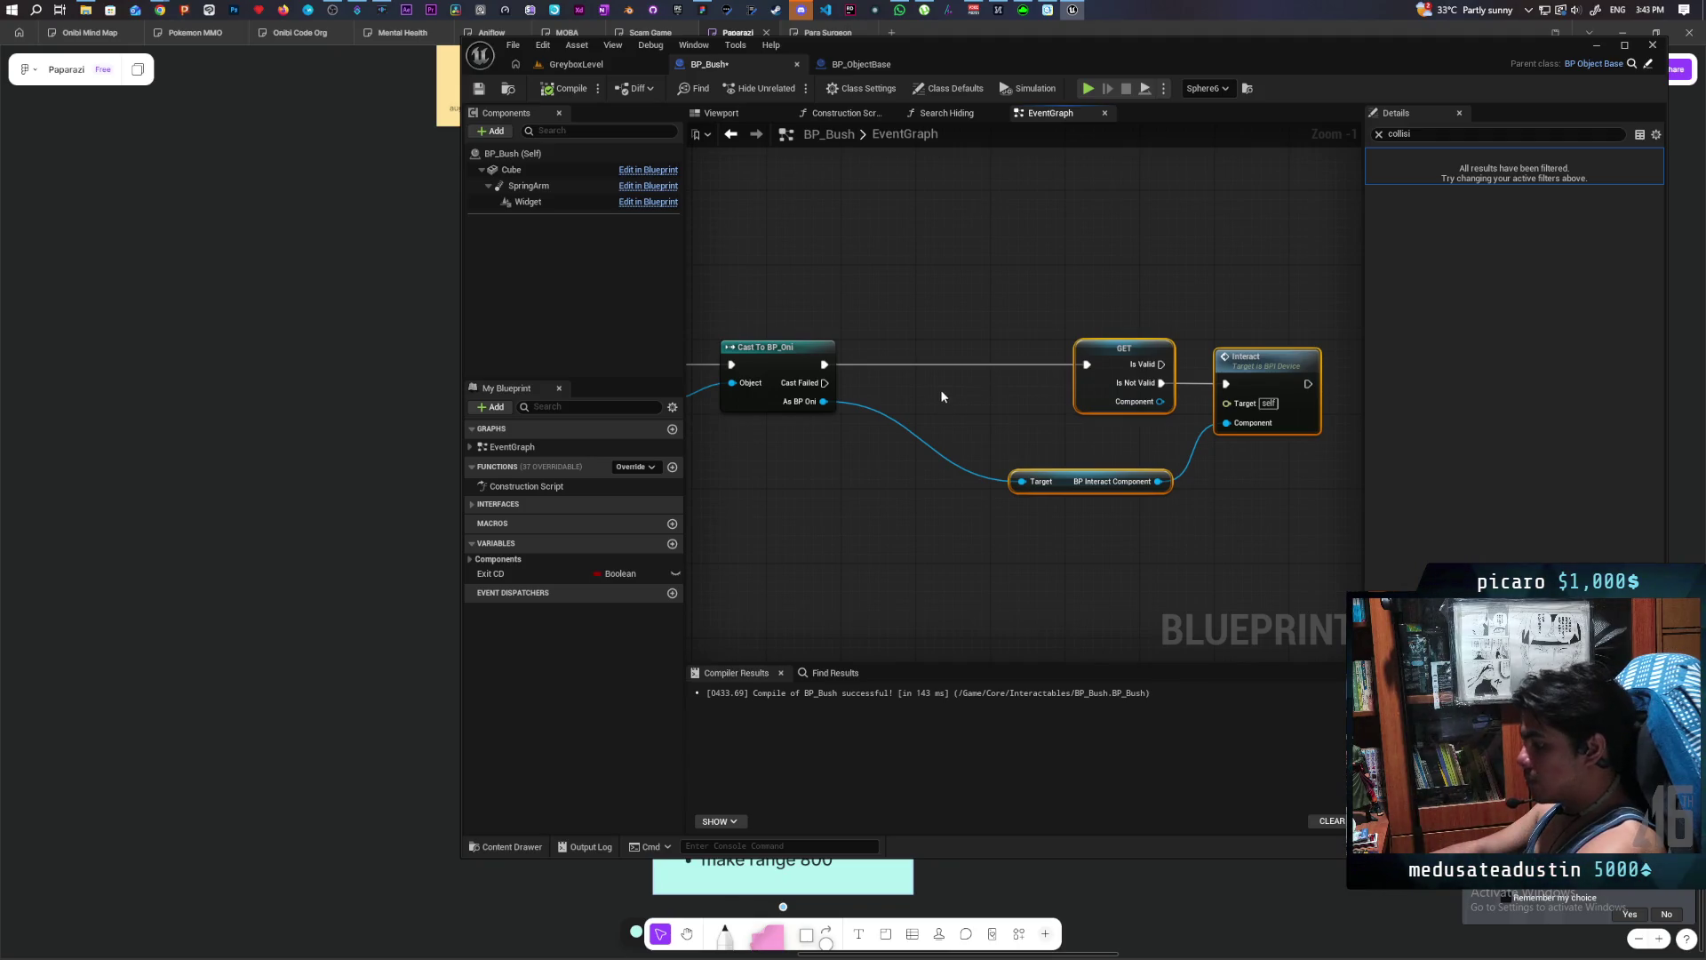
# - Insert a Print String 'Hello' node on the exec wire between Cast To BP_Oni and GET
pyautogui.hotkey('ctrl', 'v')
pyautogui.moveTo(940, 378)
pyautogui.mouseDown()
pyautogui.moveTo(873, 348)
pyautogui.moveTo(892, 356)
pyautogui.moveTo(860, 371)
pyautogui.moveTo(973, 370)
pyautogui.mouseUp()
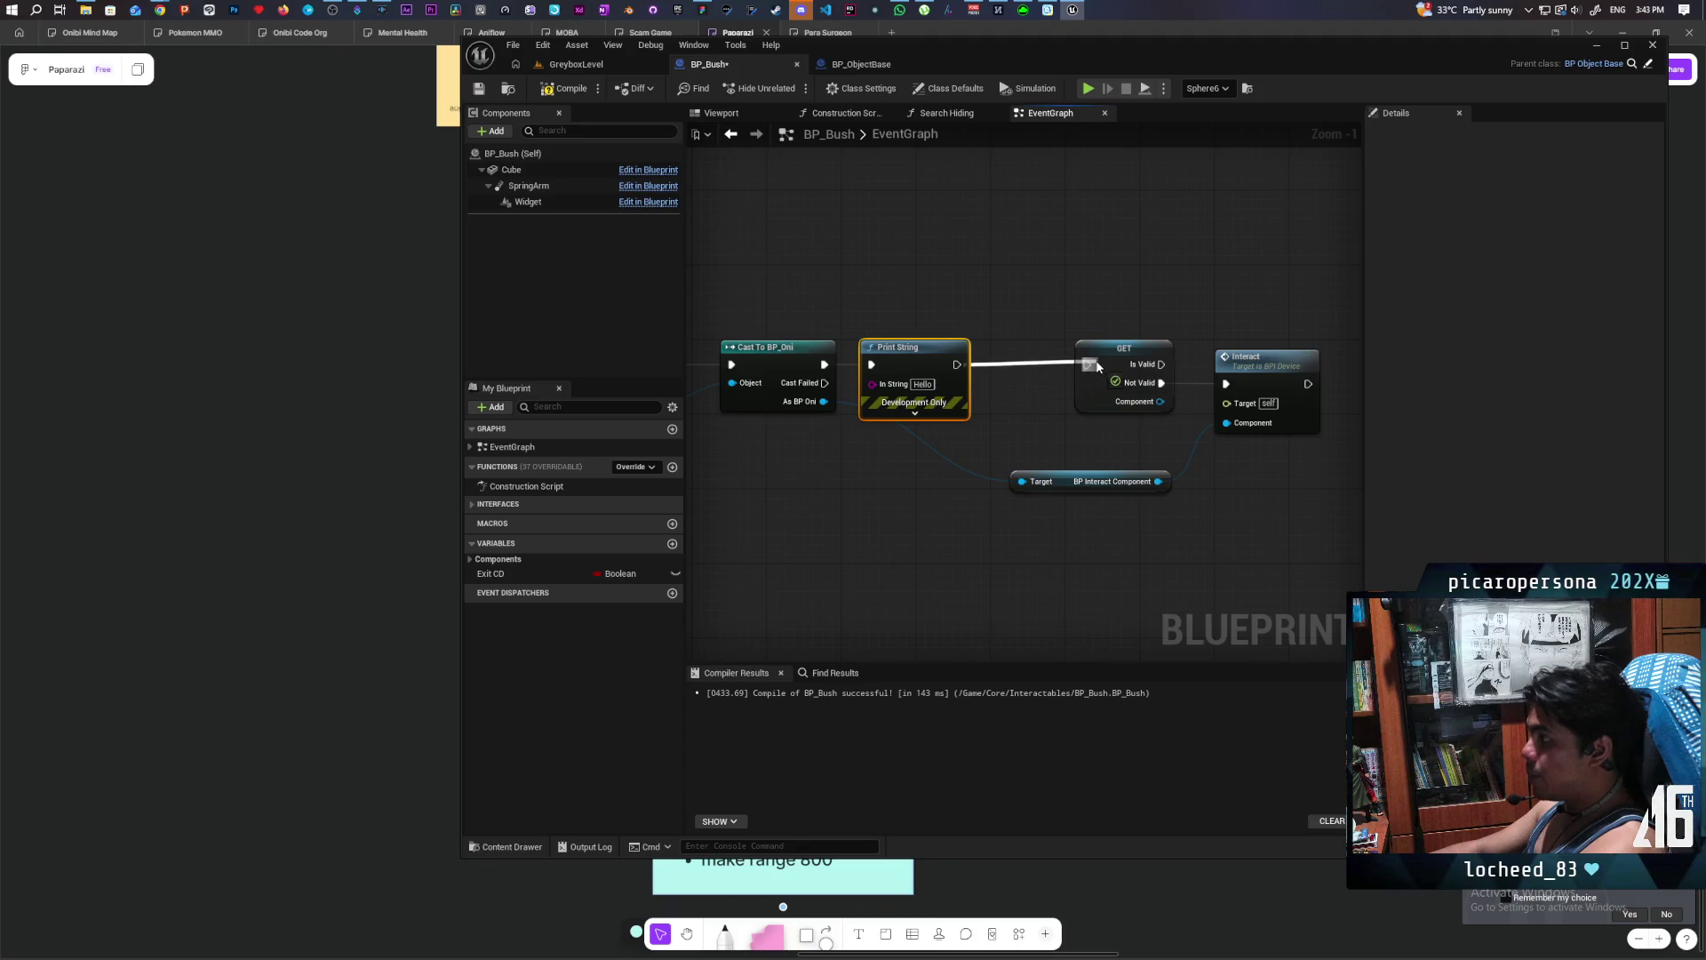
pyautogui.click(568, 64)
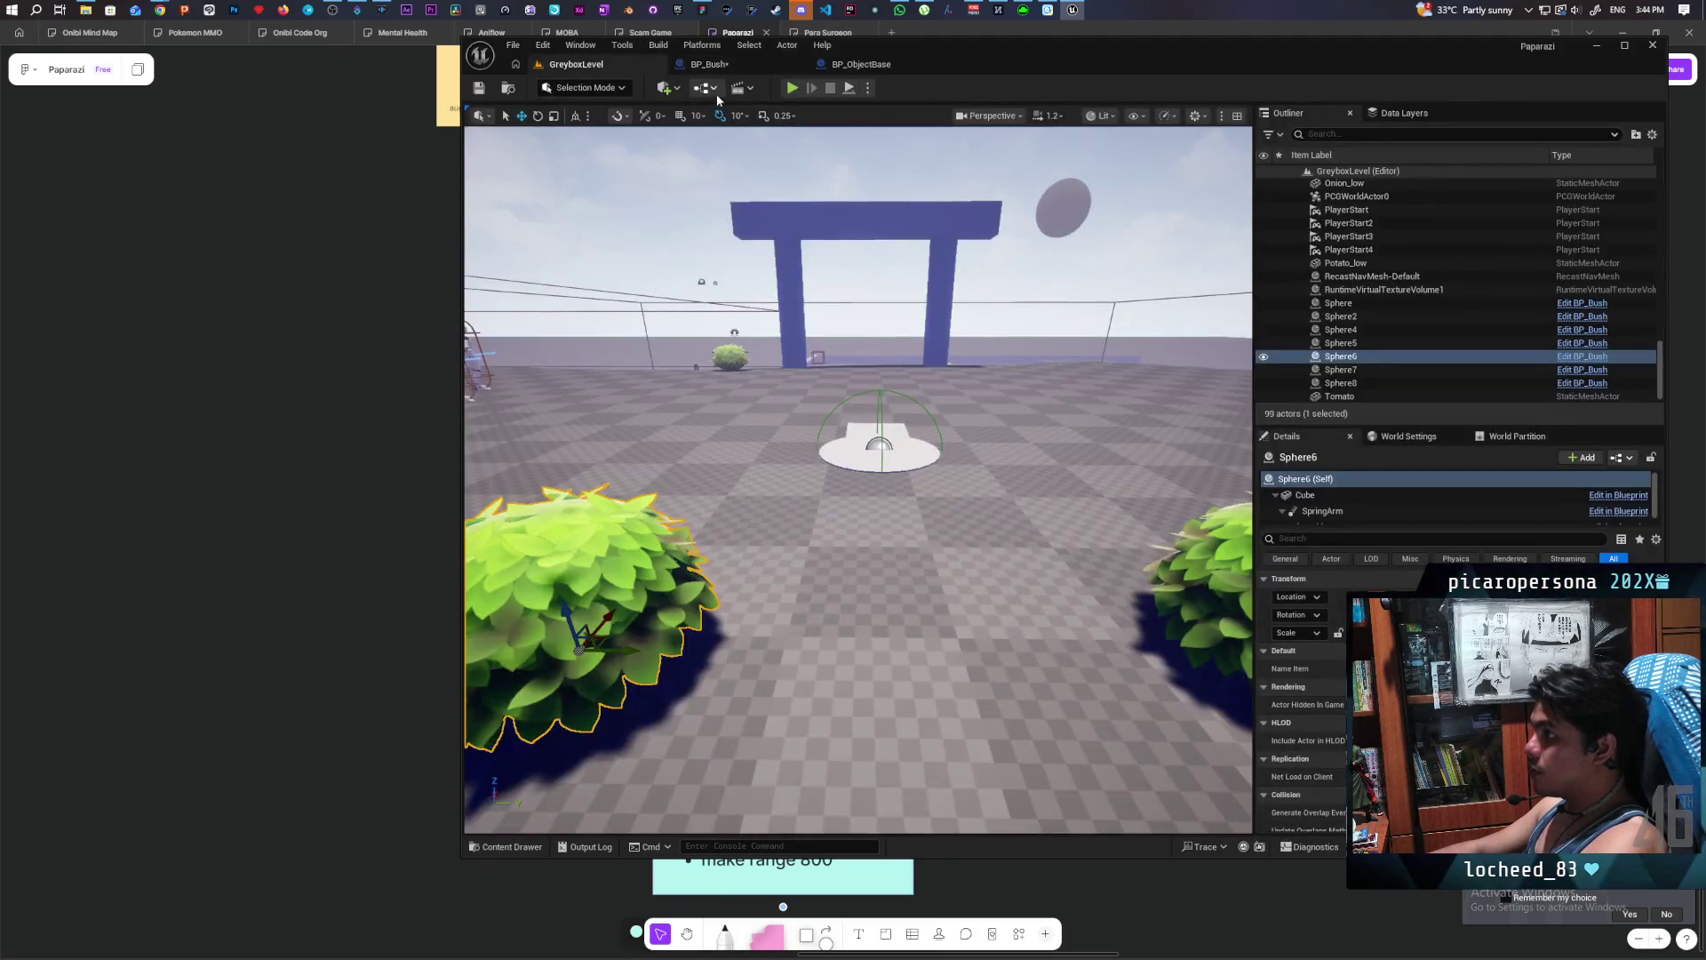
# - Start a multiplayer PIE test, walk the client character into the bush, and stop
pyautogui.click(802, 89)
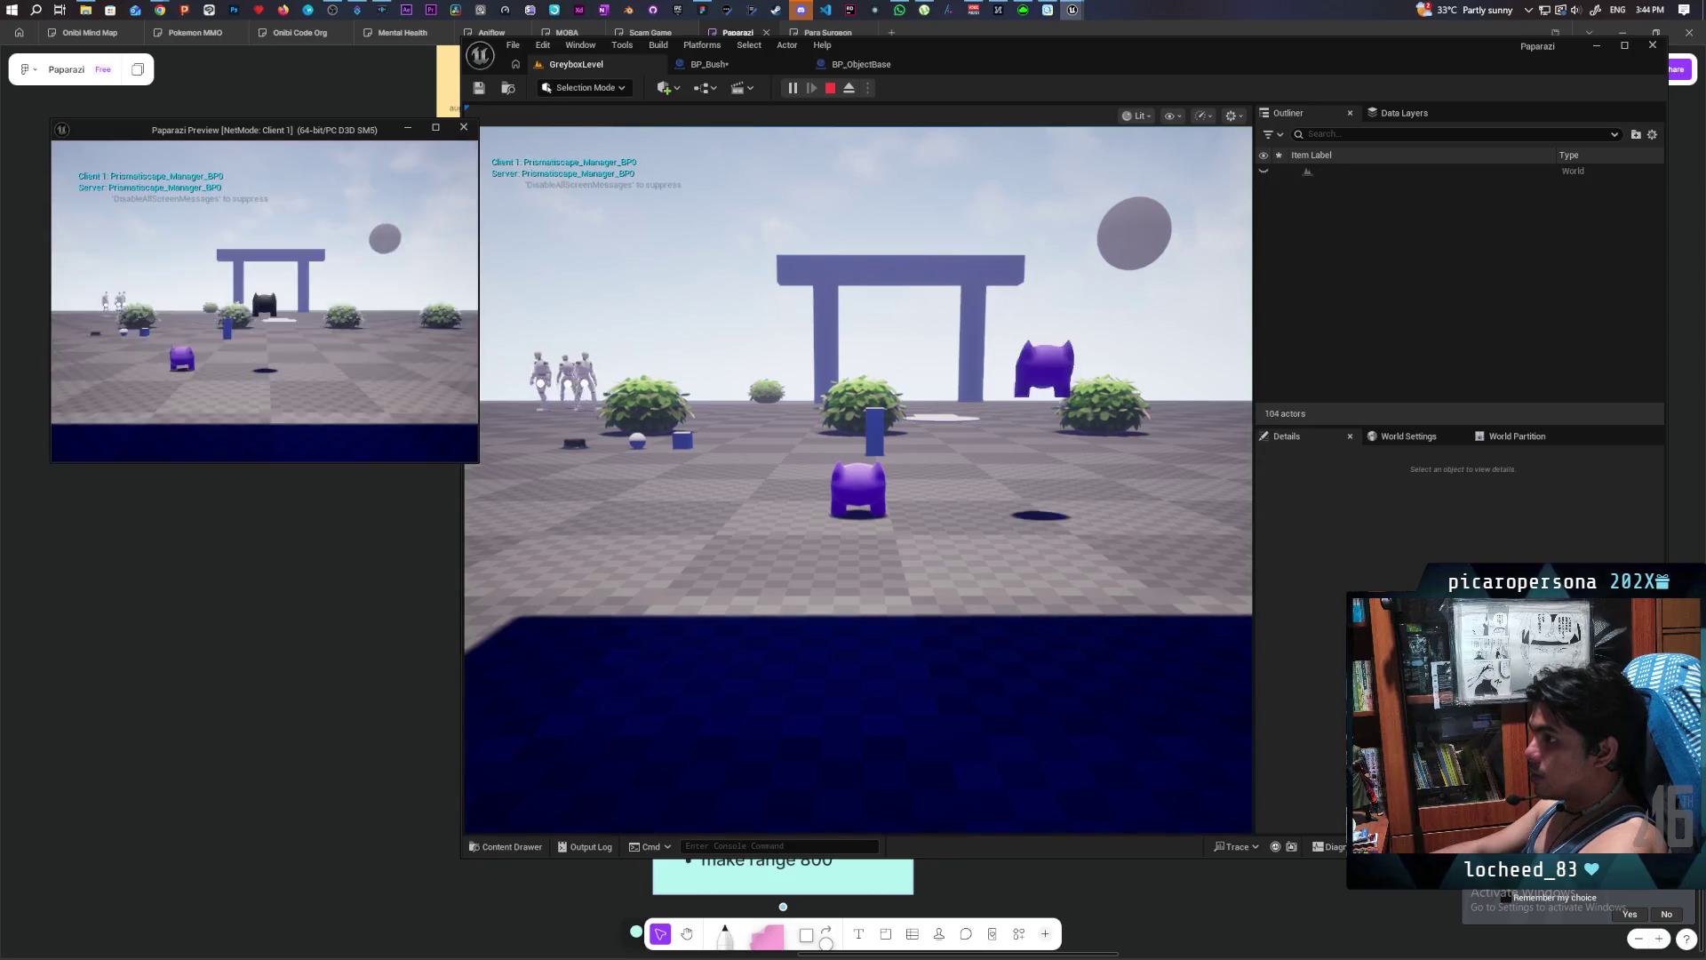
pyautogui.press('w')
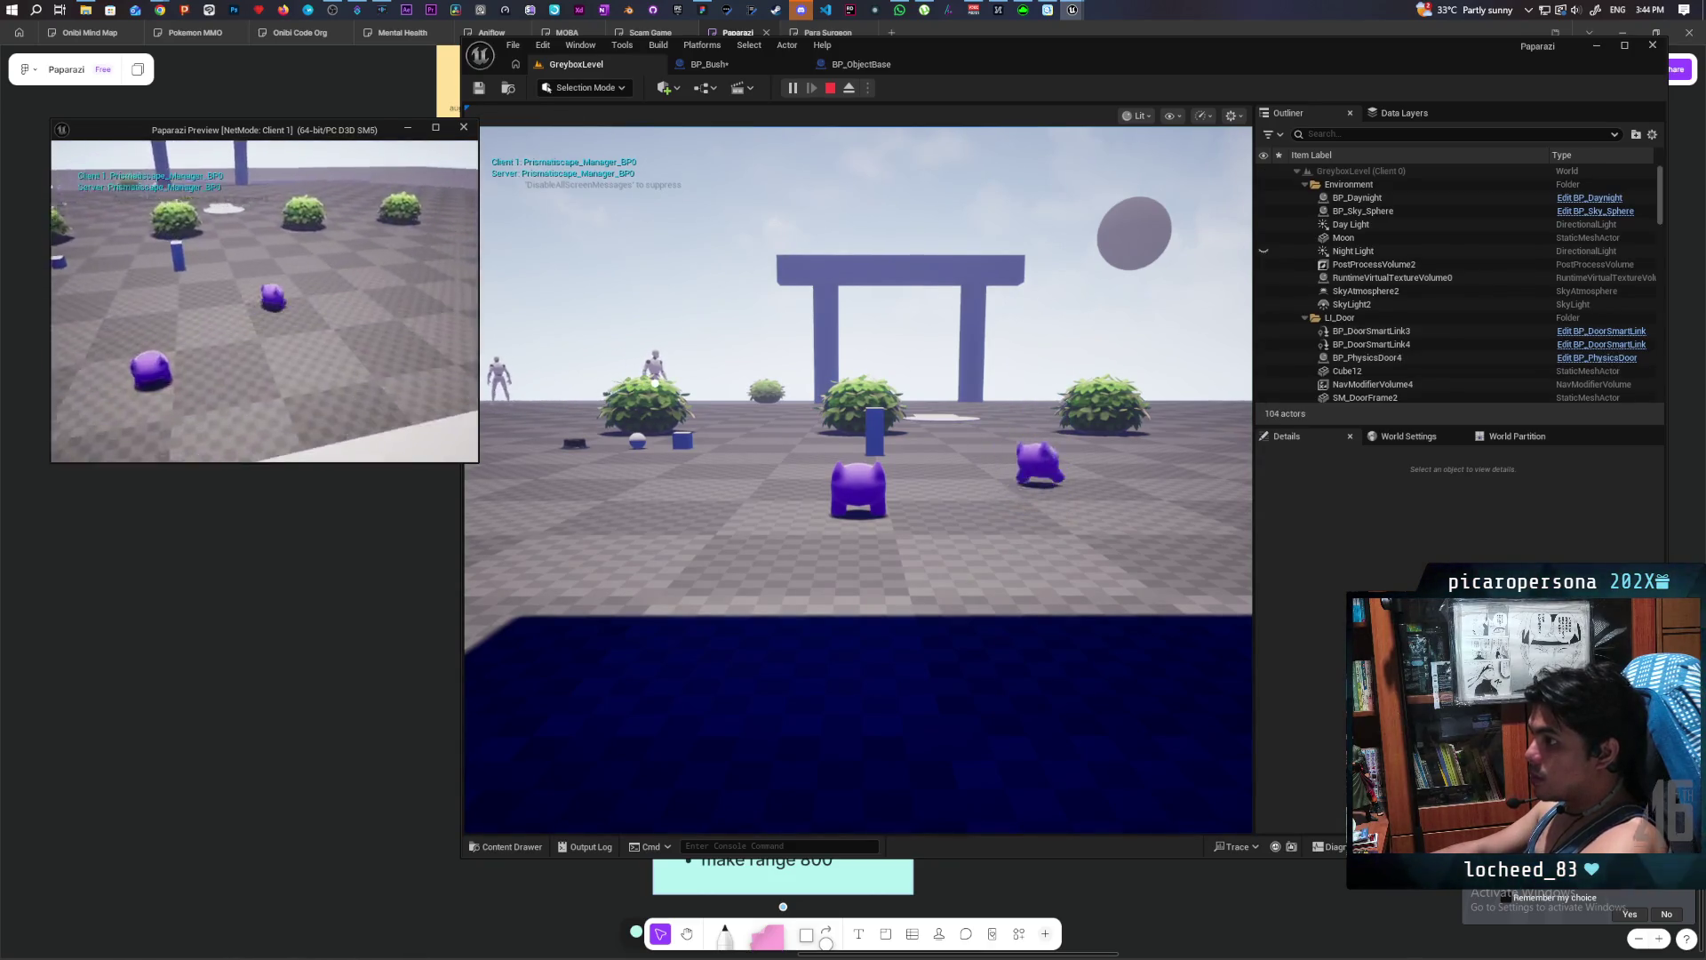
pyautogui.press('w')
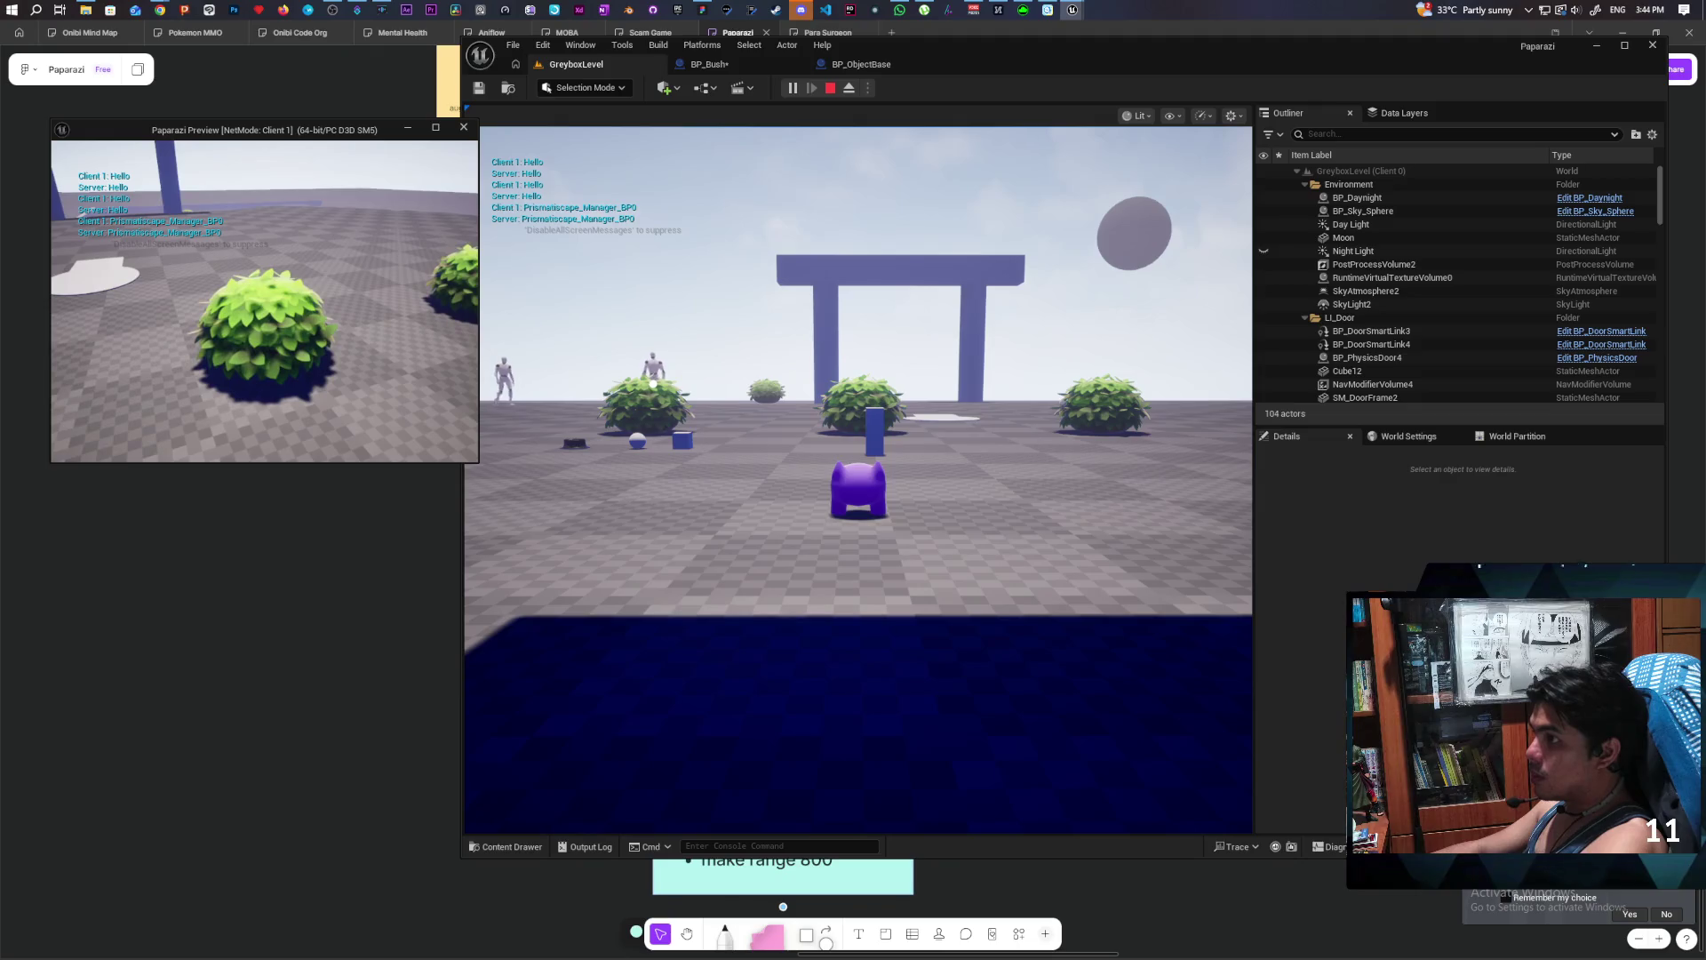
pyautogui.press('Escape')
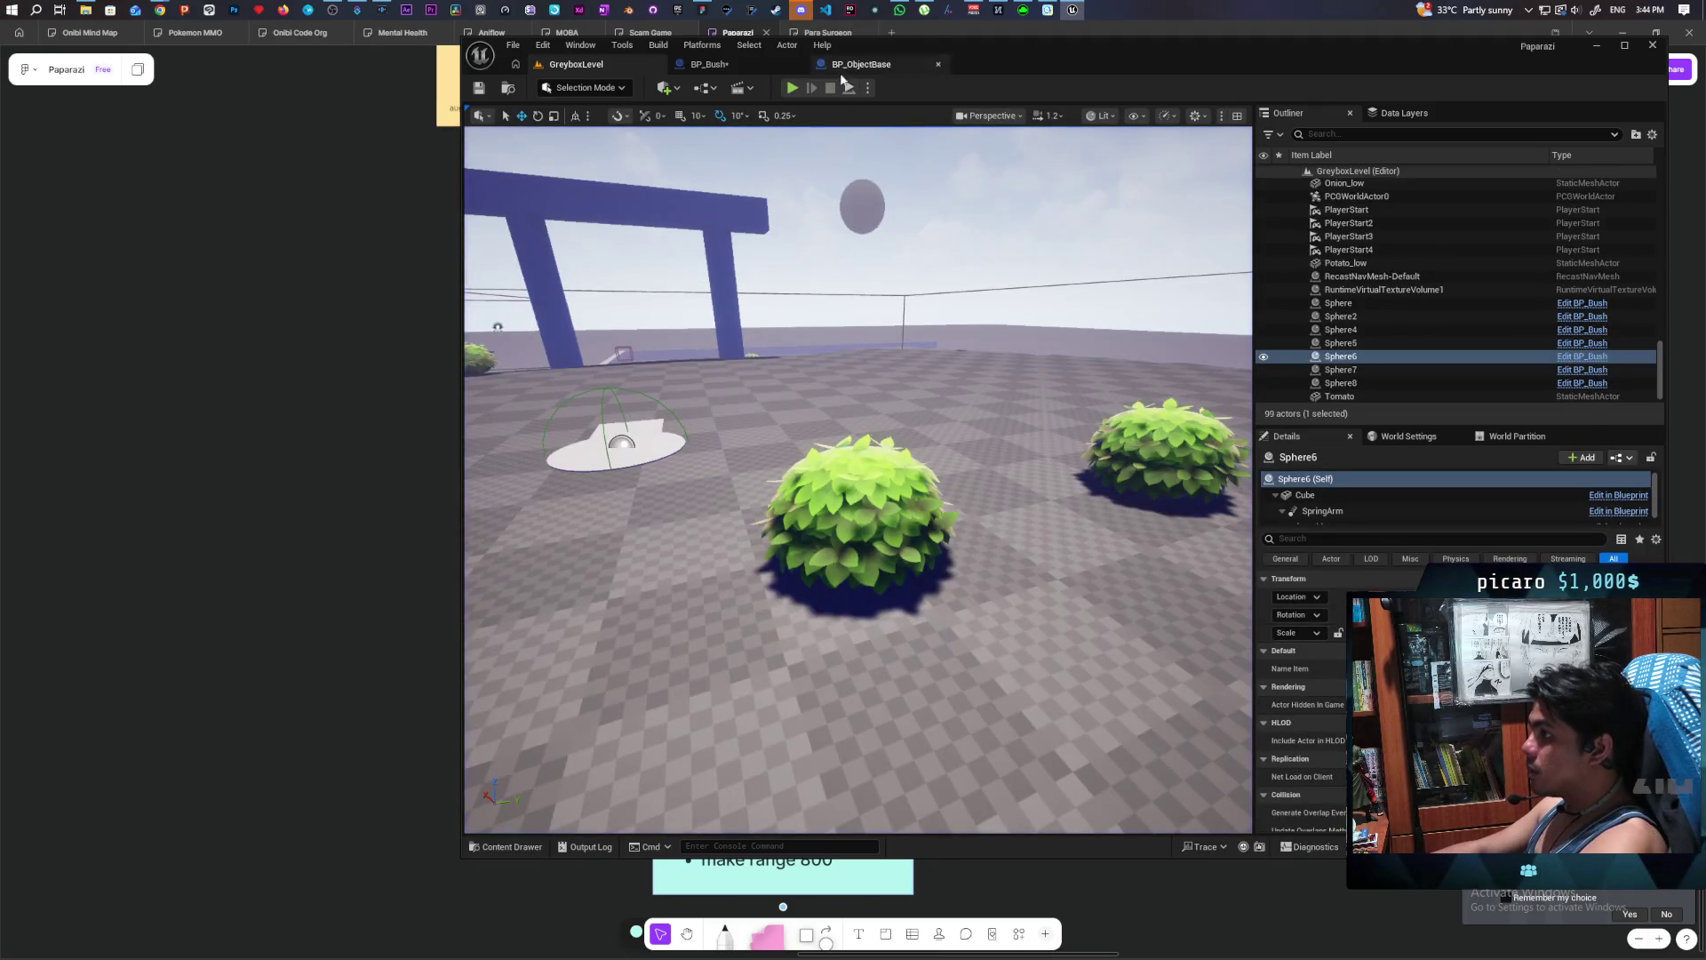
# - Re-run the test walking into, out of and back into the bush, then open BP_ObjectBase
pyautogui.click(792, 87)
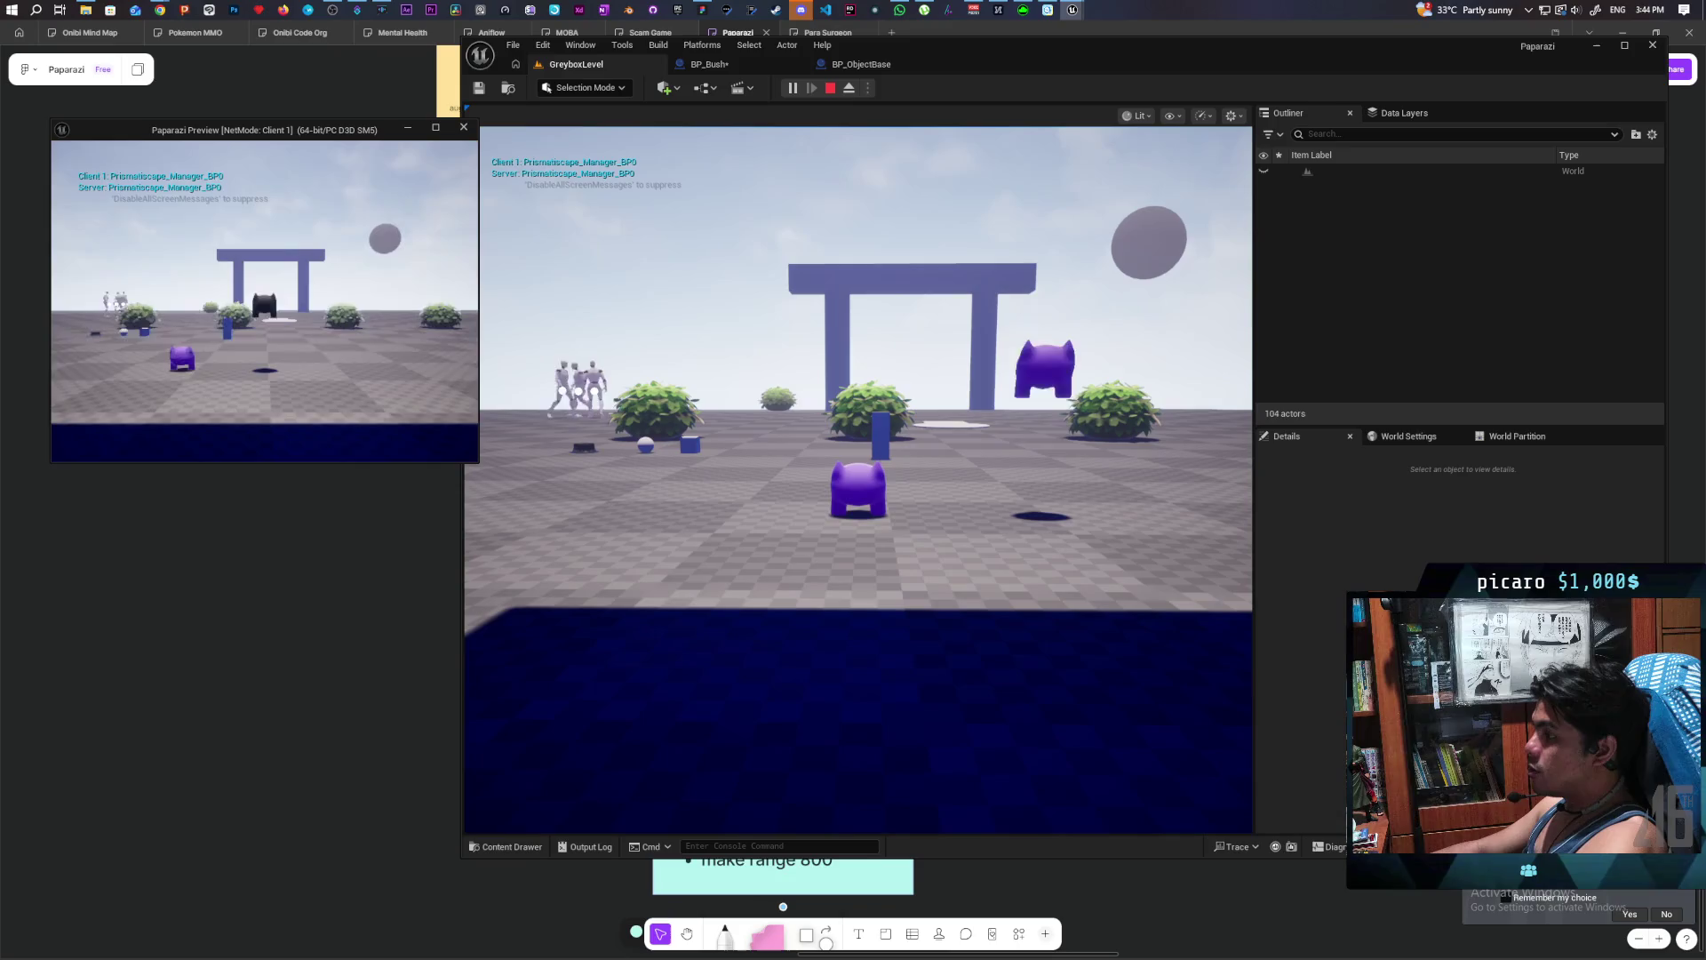
pyautogui.press('w')
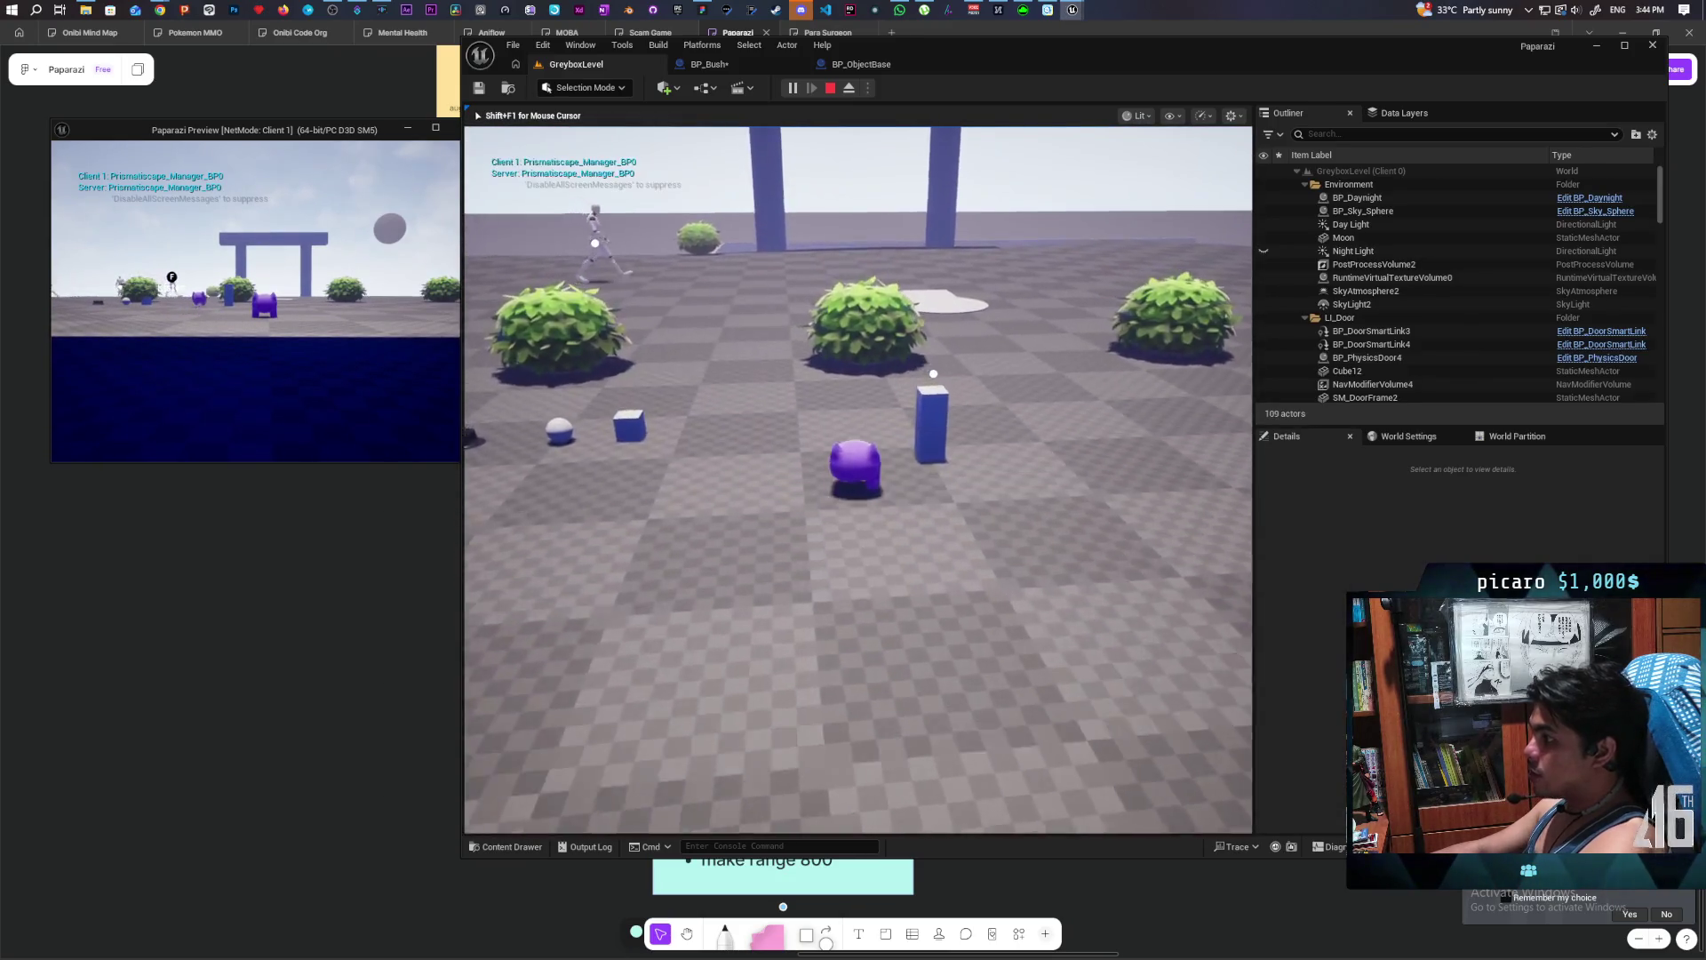
pyautogui.press('w')
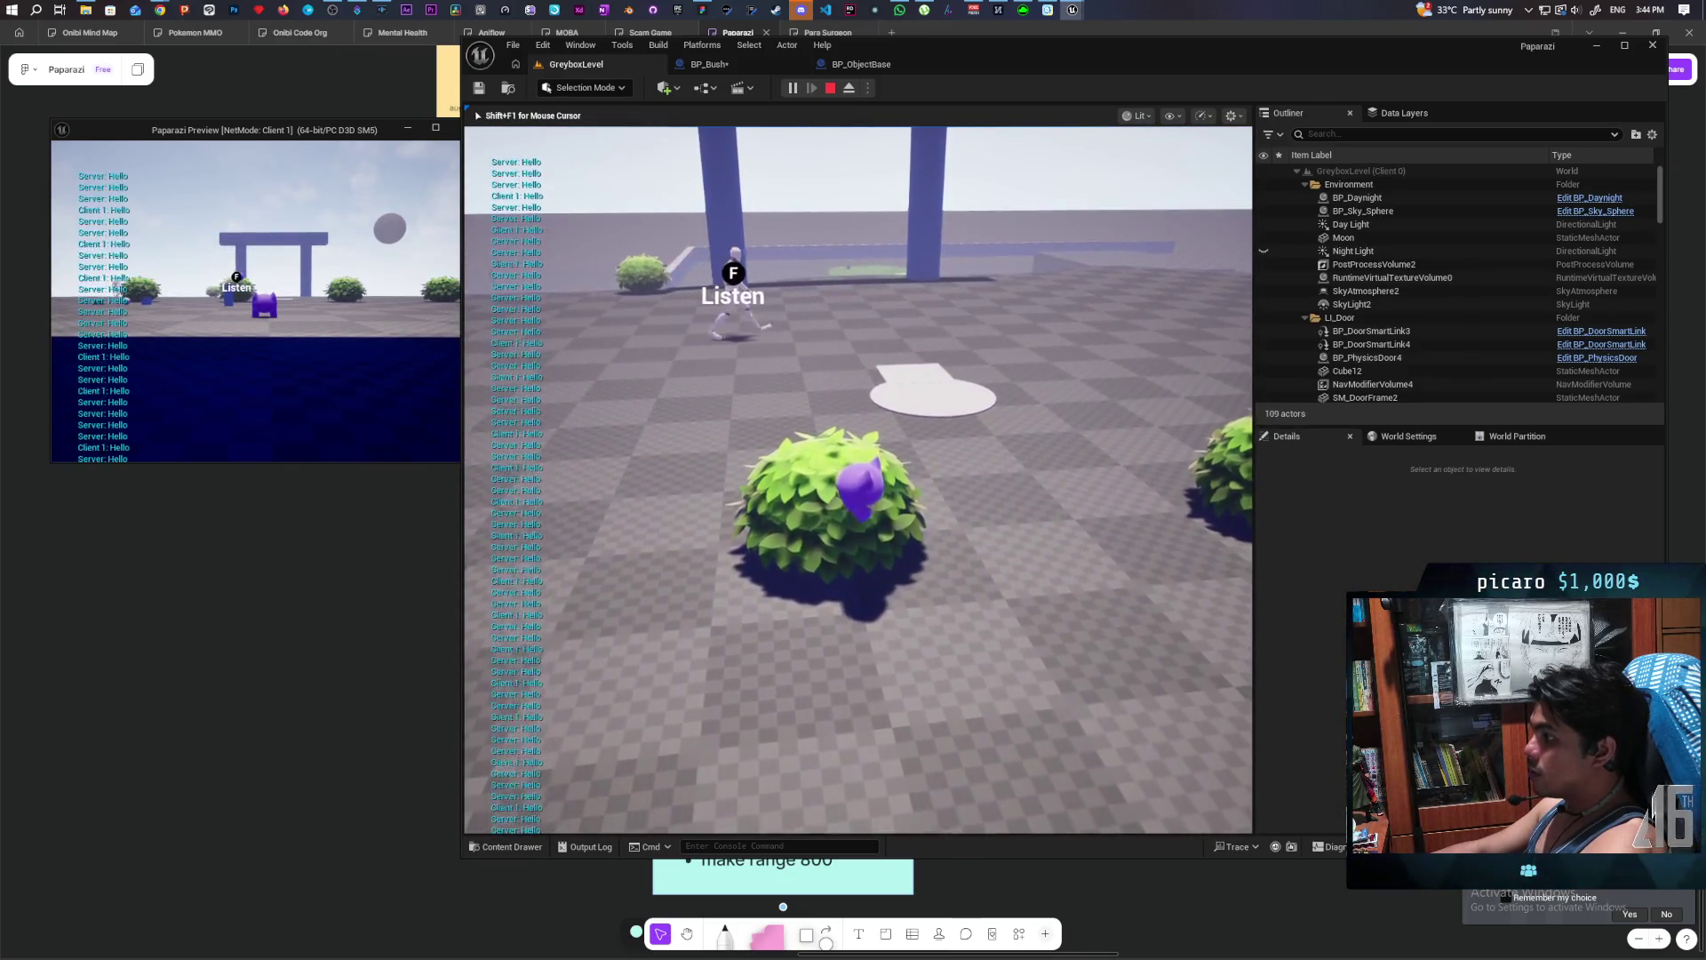
pyautogui.press('s')
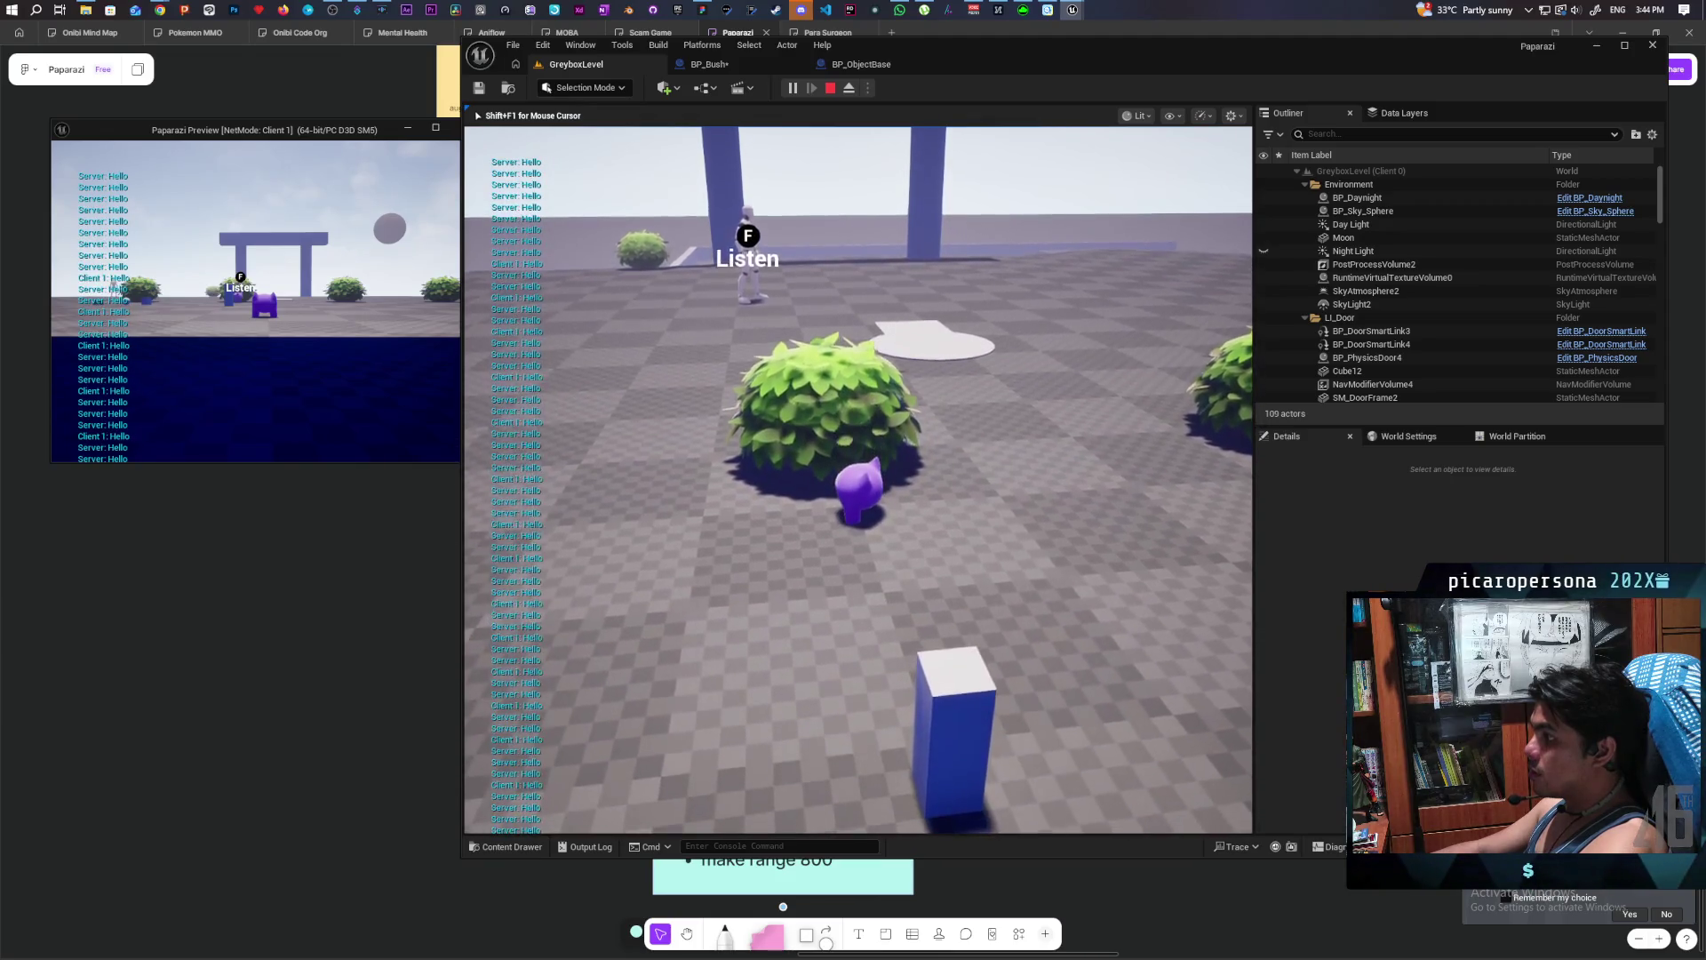
pyautogui.press('w')
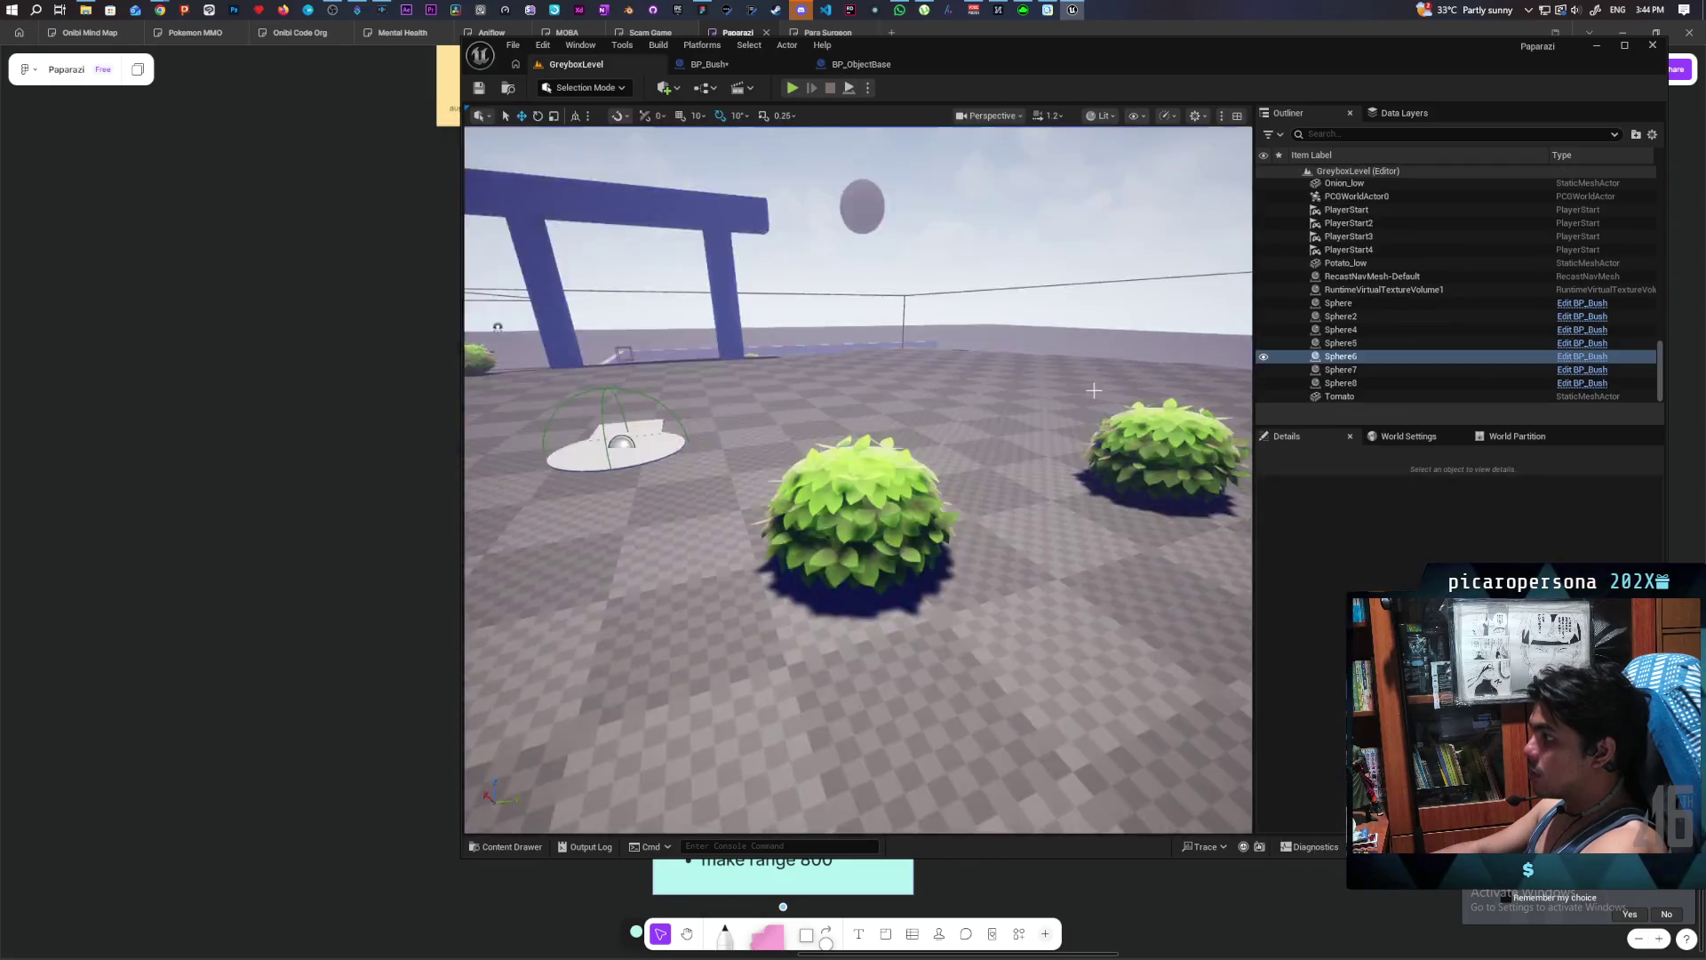
pyautogui.press('Escape')
pyautogui.click(835, 66)
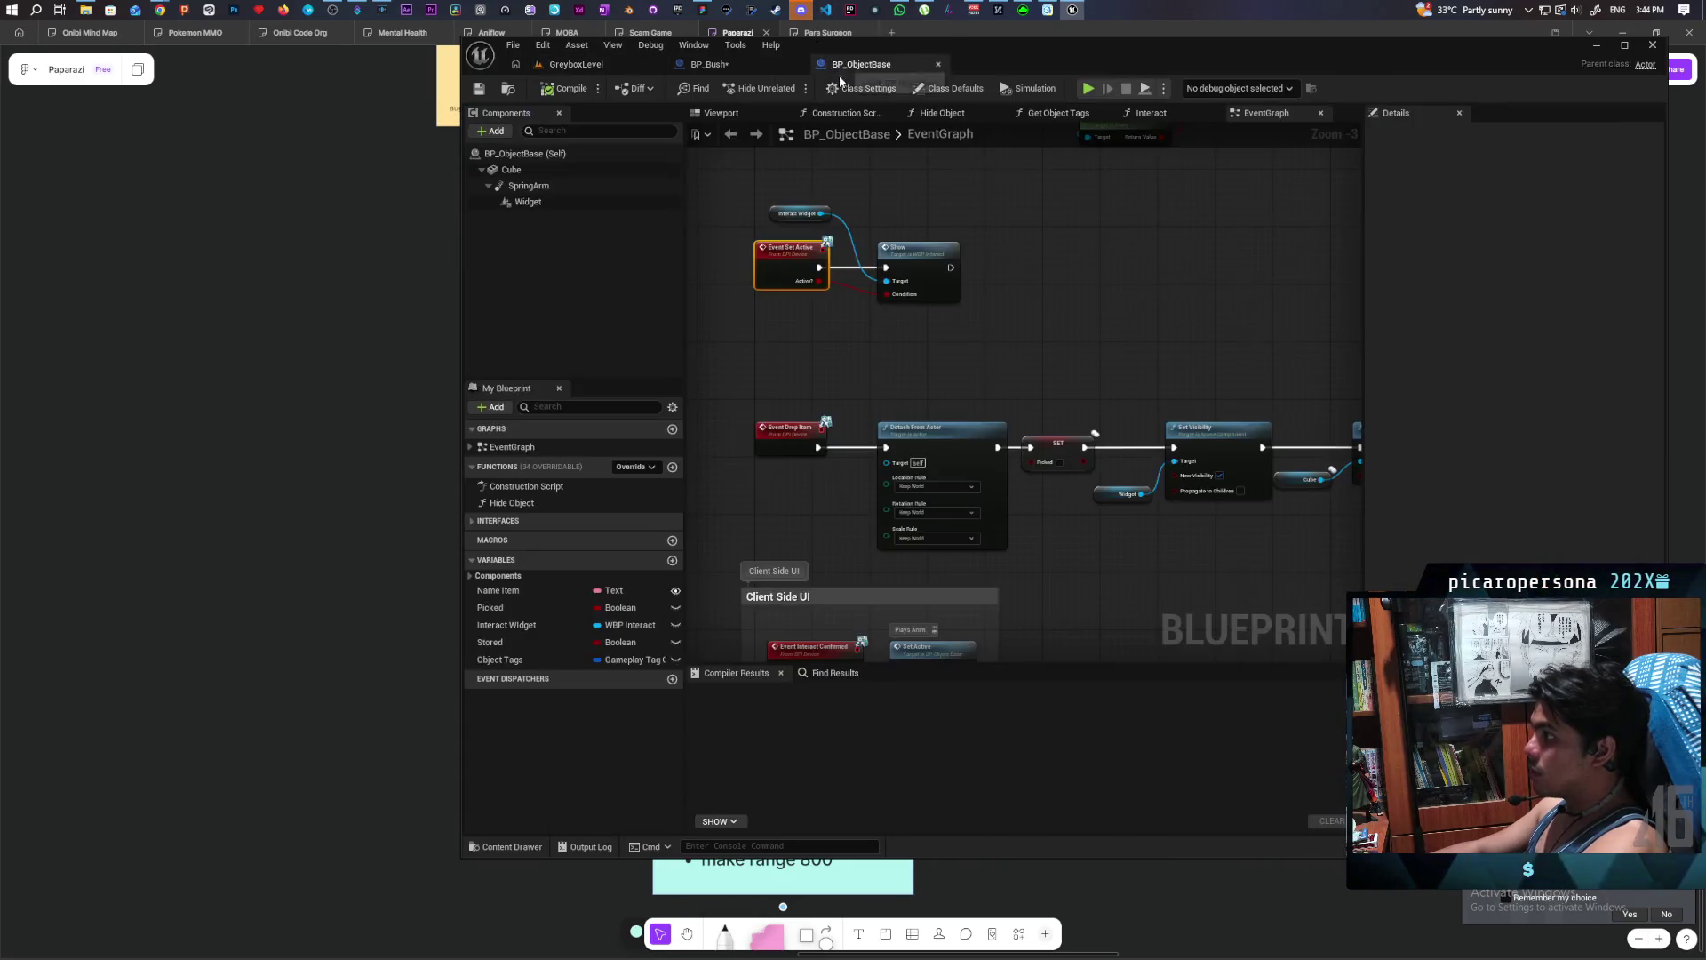
# - Delete the Hello Print String node between Cast To BP_Oni and GET in BP_Bush
pyautogui.click(744, 66)
pyautogui.click(613, 64)
pyautogui.click(782, 60)
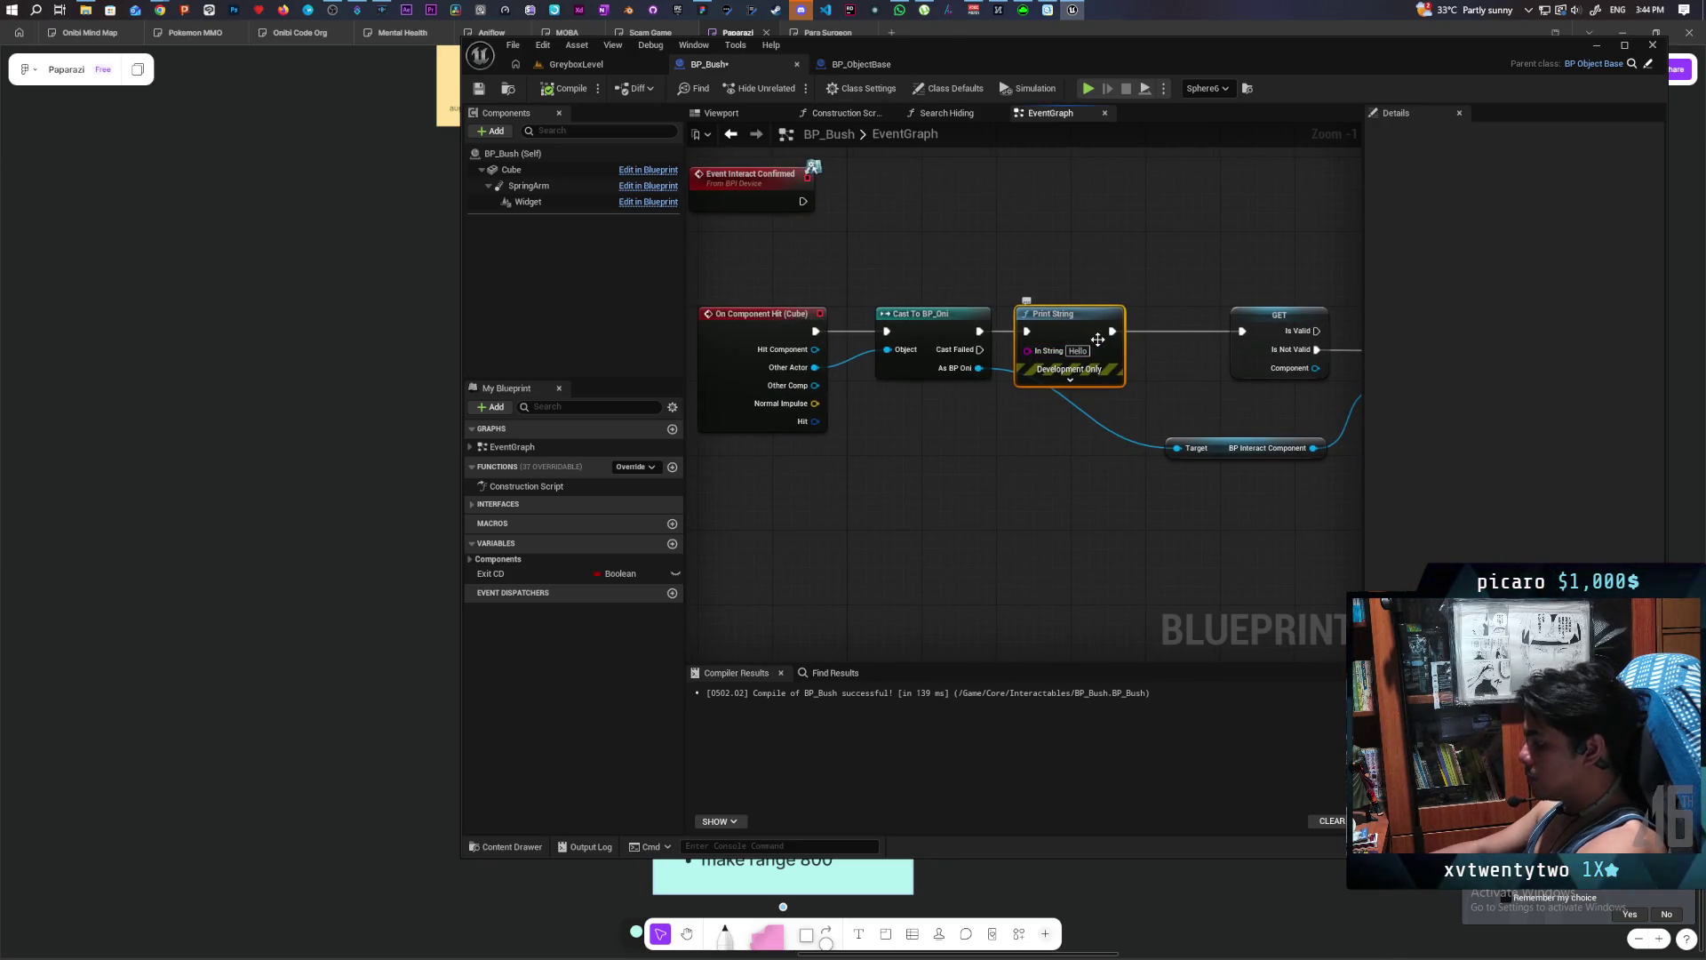
pyautogui.press('Delete')
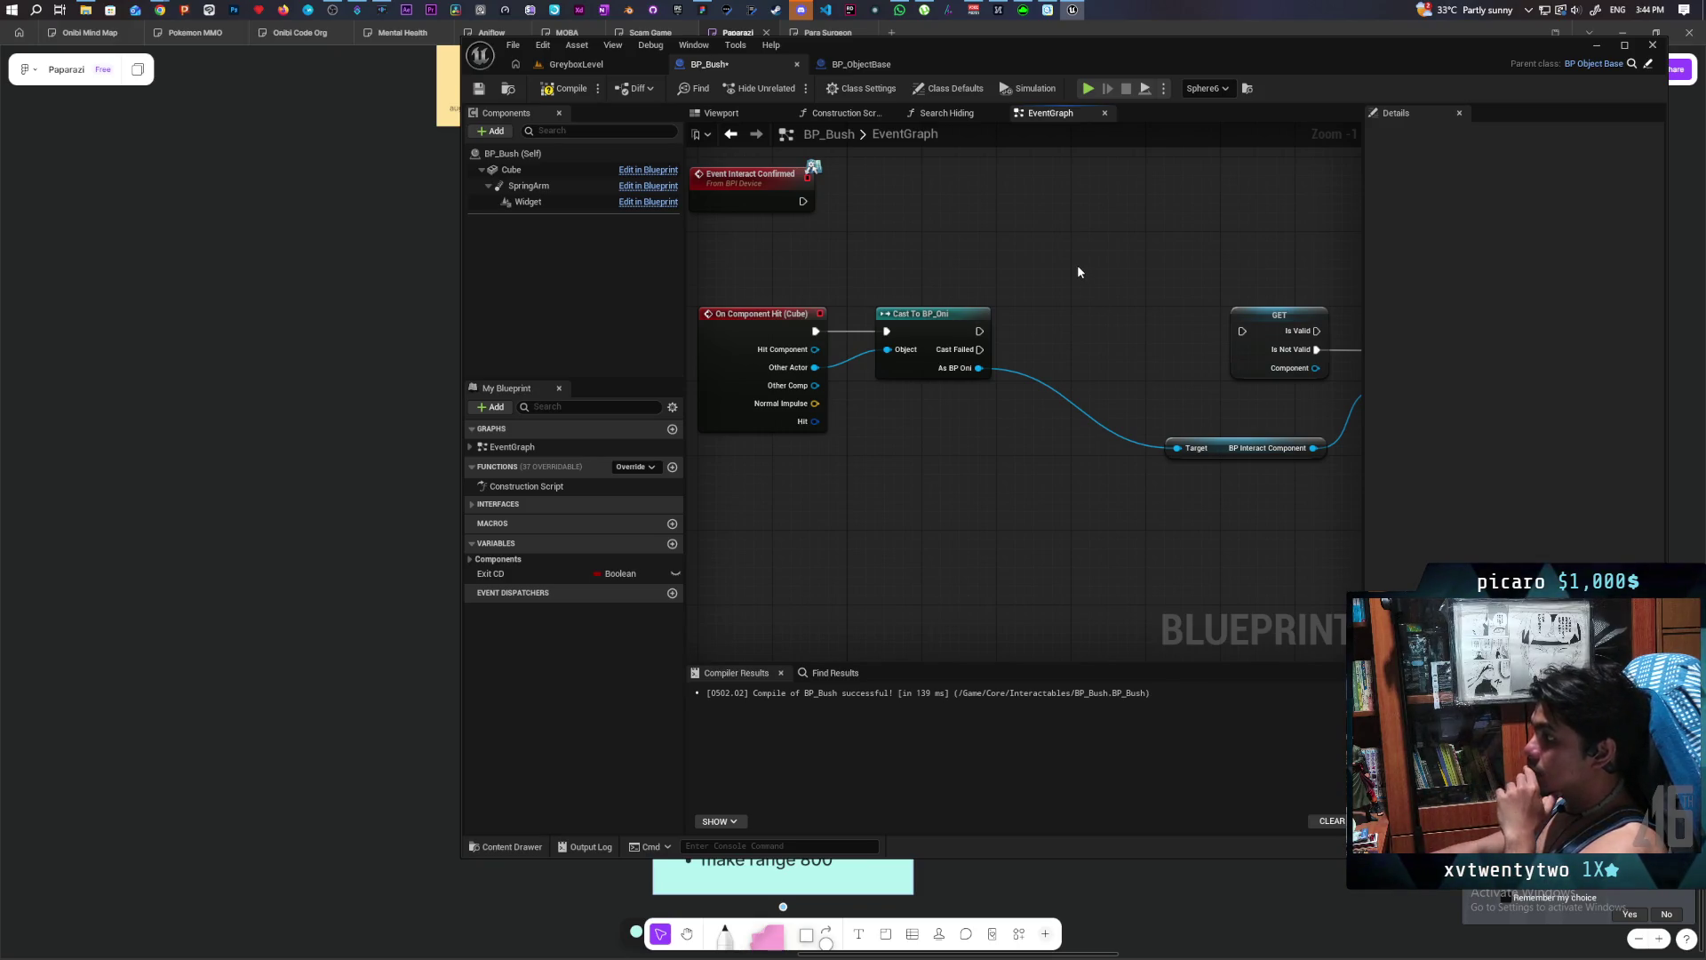
pyautogui.moveTo(1080, 270)
pyautogui.mouseDown()
pyautogui.moveTo(910, 284)
pyautogui.moveTo(925, 358)
pyautogui.moveTo(968, 289)
pyautogui.moveTo(948, 281)
pyautogui.moveTo(895, 362)
pyautogui.moveTo(990, 366)
pyautogui.mouseUp()
pyautogui.scroll(-6, 972, 449)
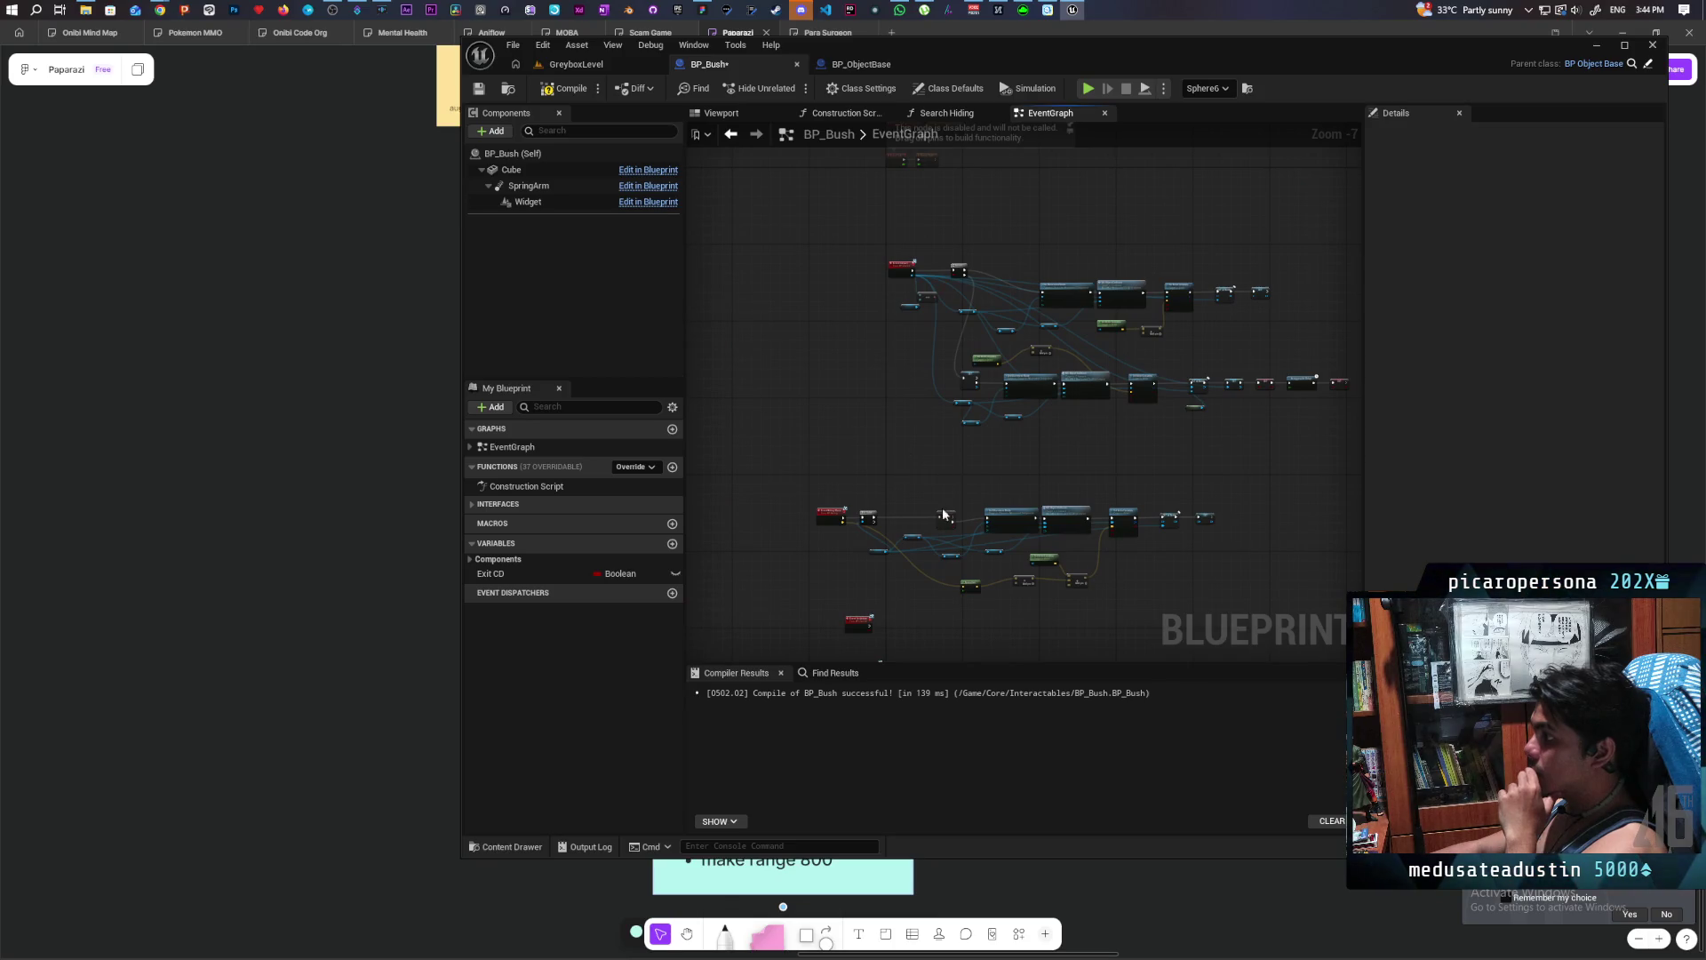
# - Move Cast To BP_Oni right to make room beside the On Component Hit event
pyautogui.scroll(5, 909, 393)
pyautogui.moveTo(895, 392); pyautogui.dragTo(922, 462)
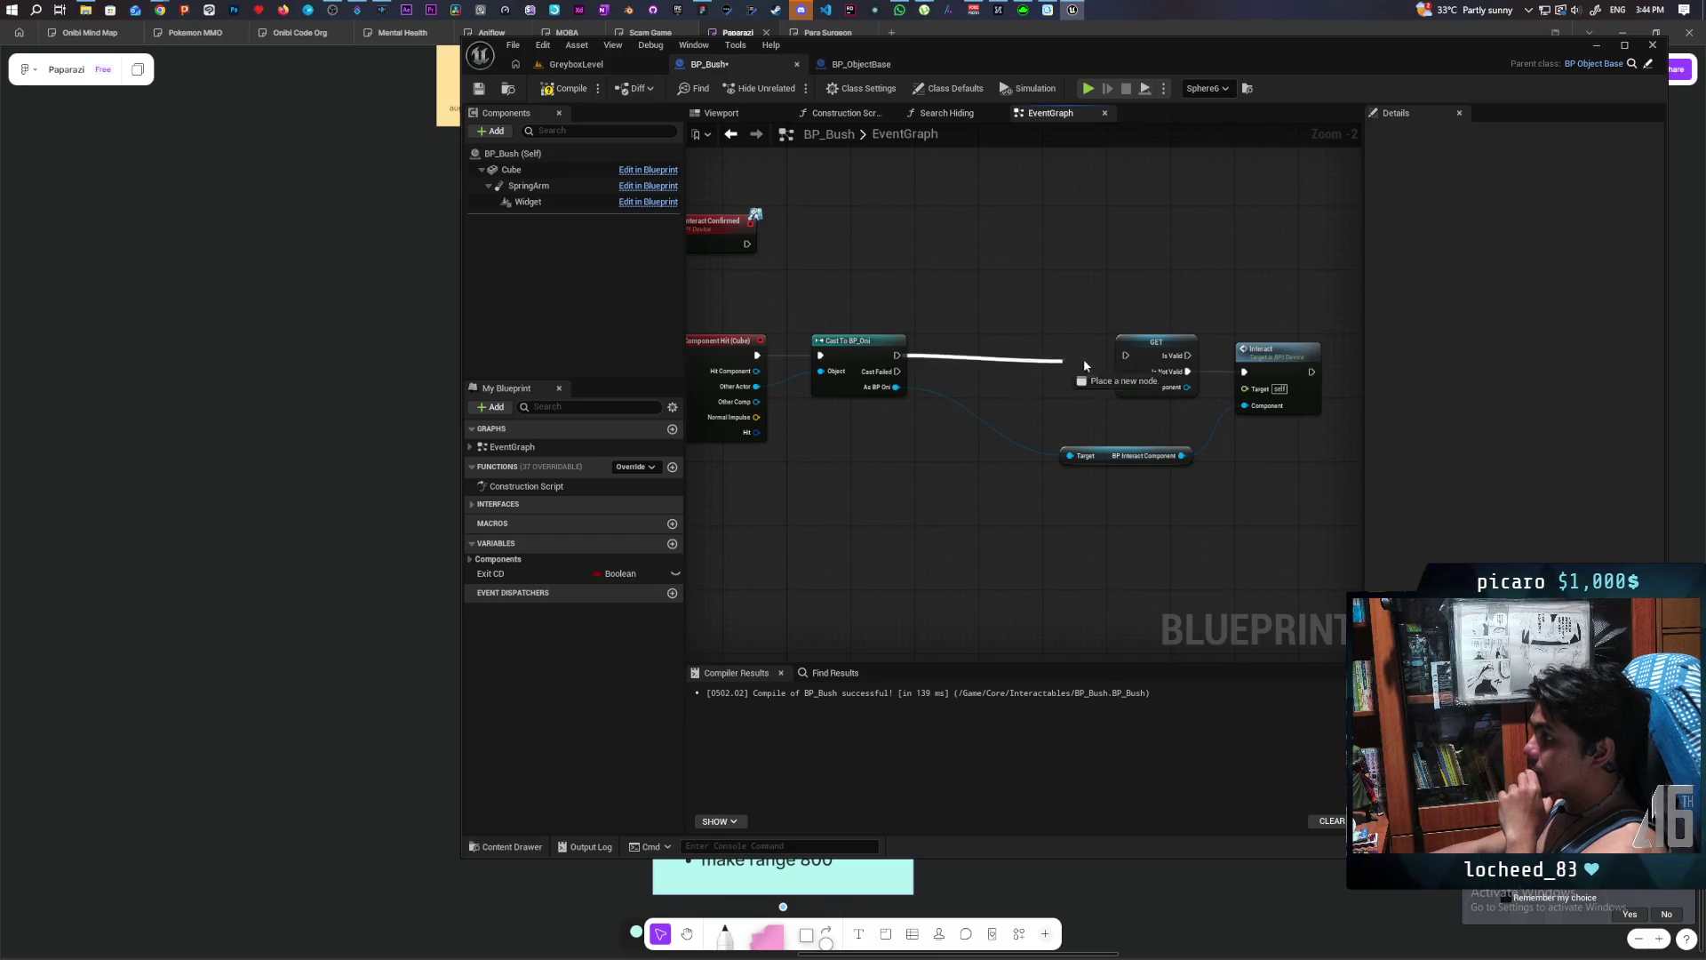
pyautogui.moveTo(847, 357); pyautogui.dragTo(976, 355)
pyautogui.scroll(1, 902, 484)
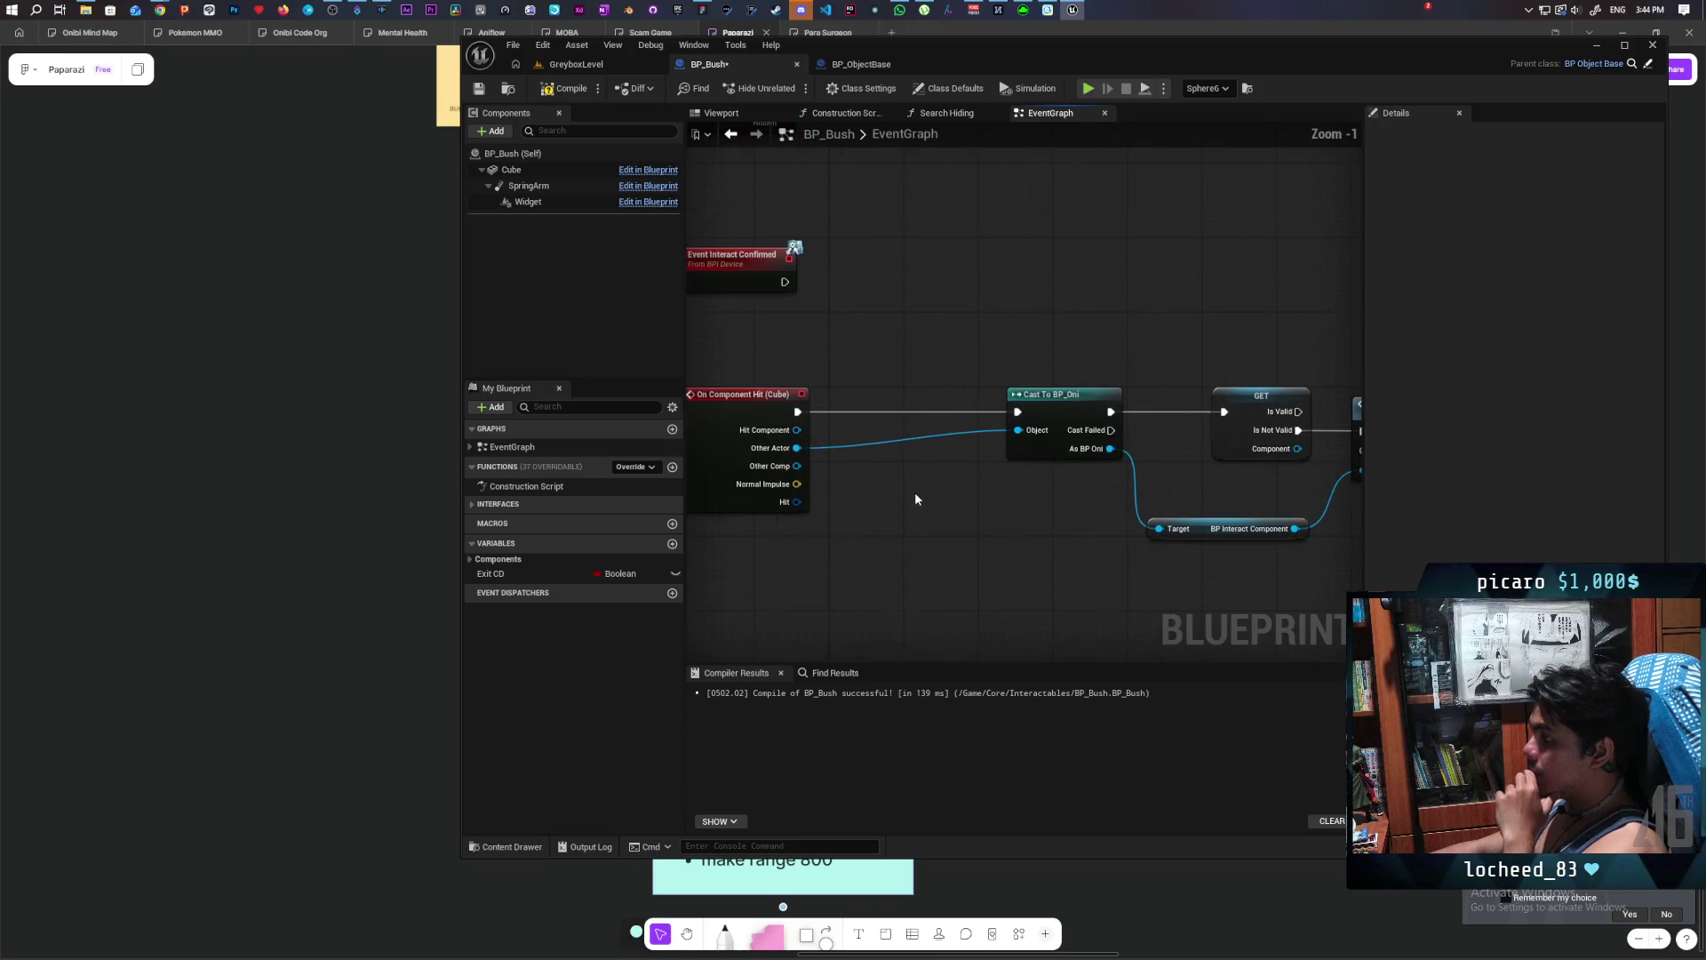
# - Add a Switch Has Authority node between On Component Hit and Cast To BP_Oni
pyautogui.rightClick(885, 477)
pyautogui.write('has authori')
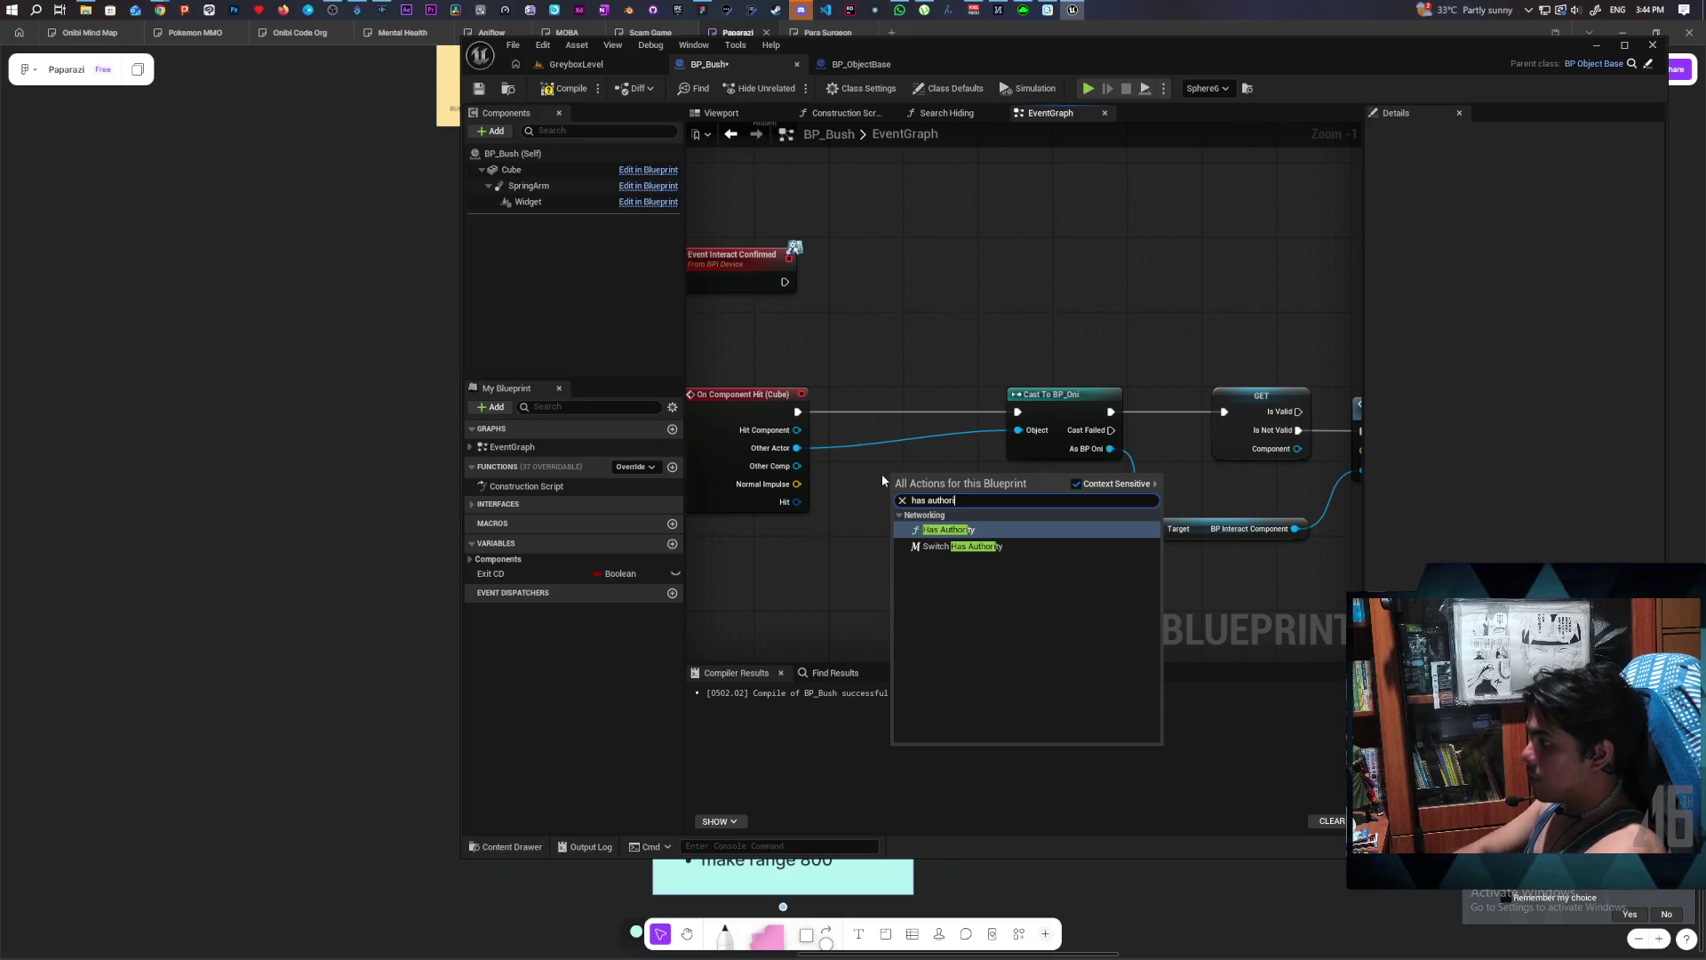
pyautogui.press('Down')
pyautogui.press('Return')
pyautogui.moveTo(905, 481)
pyautogui.mouseDown()
pyautogui.moveTo(888, 377)
pyautogui.moveTo(860, 413)
pyautogui.mouseUp()
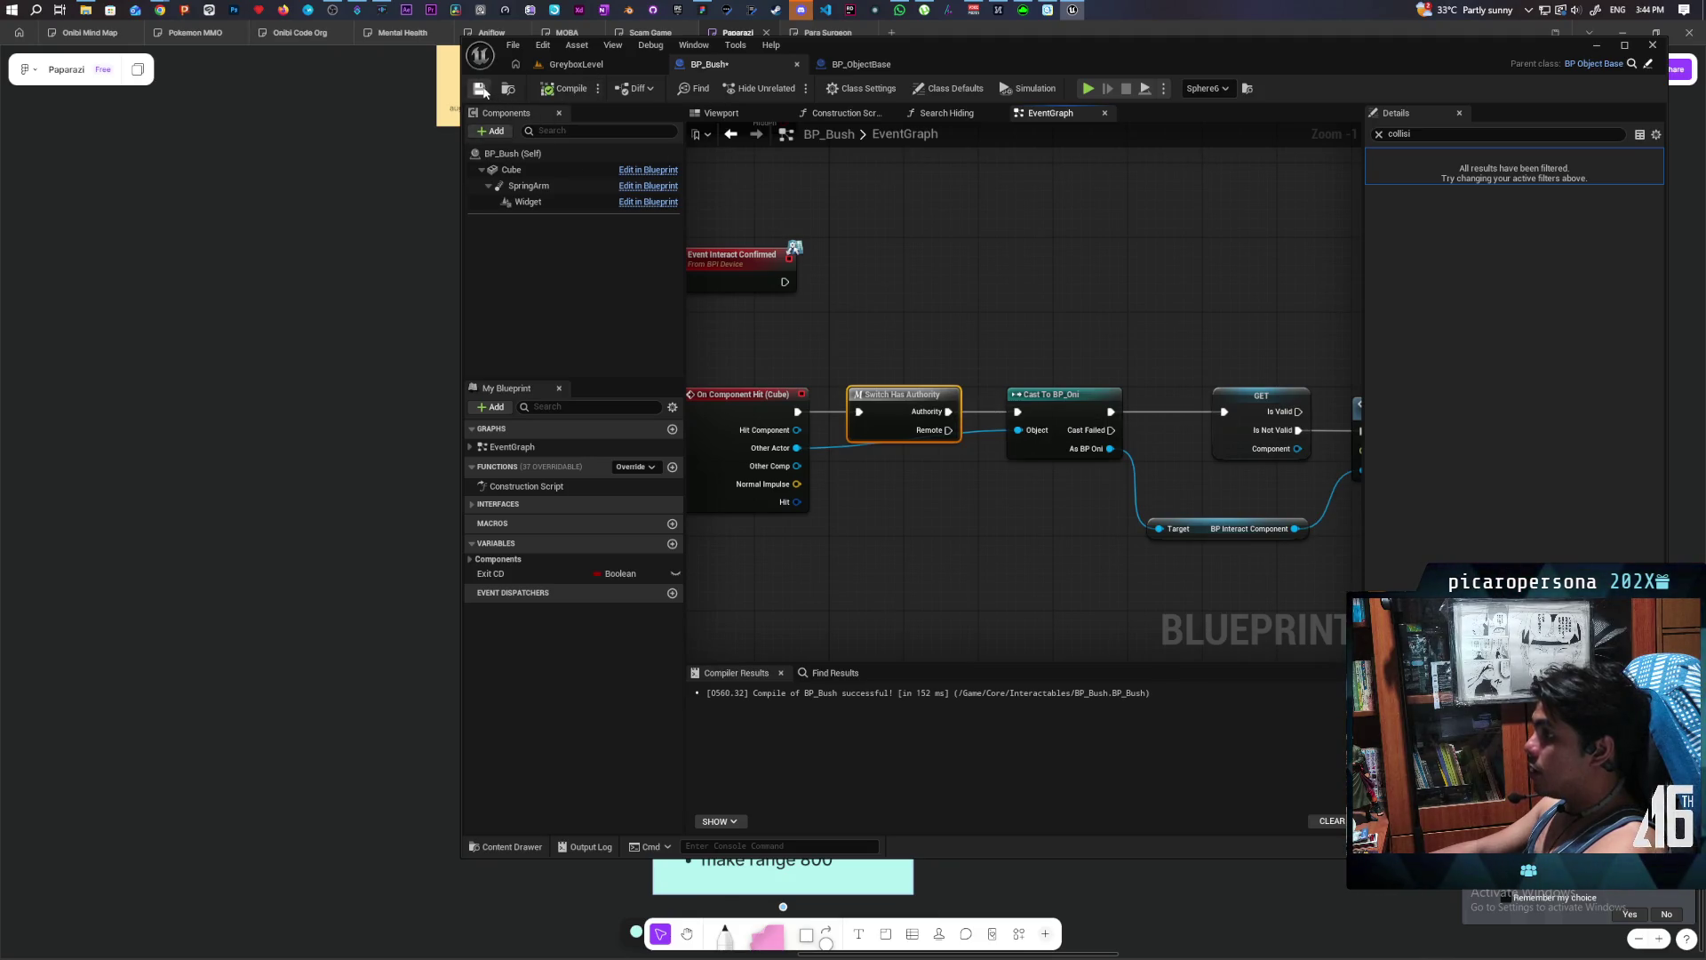
pyautogui.scroll(-3, 996, 355)
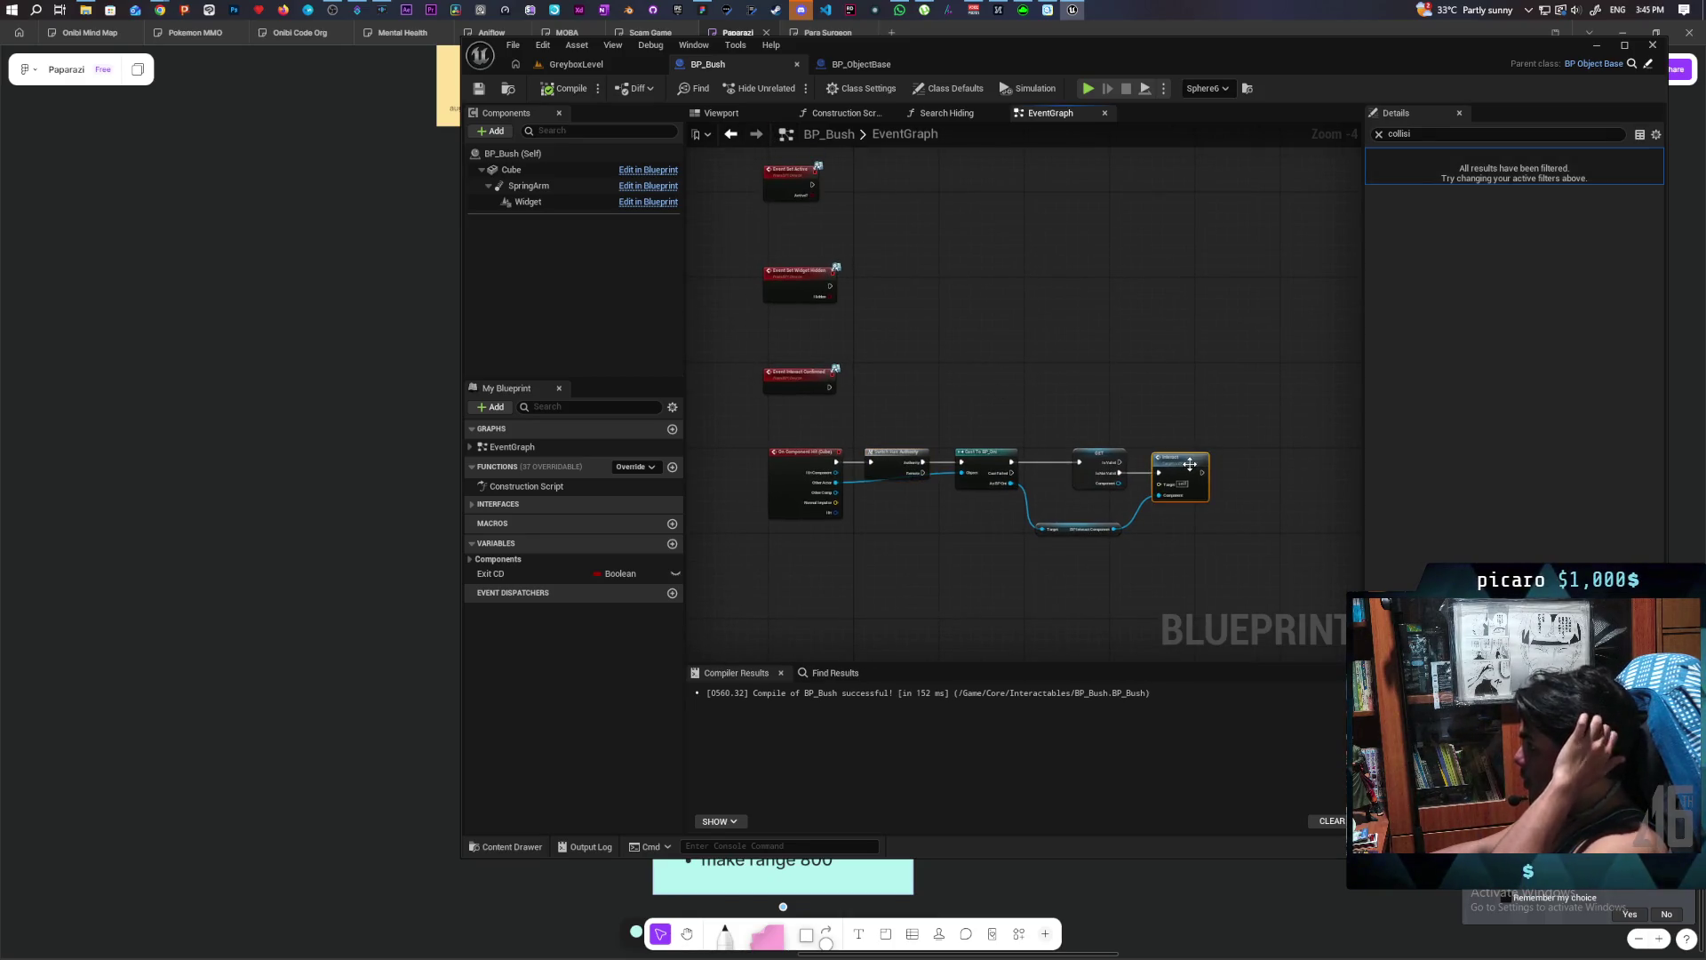
# - Inspect the Interact function definition in BPI_Device, then return to BP_Bush
pyautogui.doubleClick(1188, 462)
pyautogui.click(1078, 62)
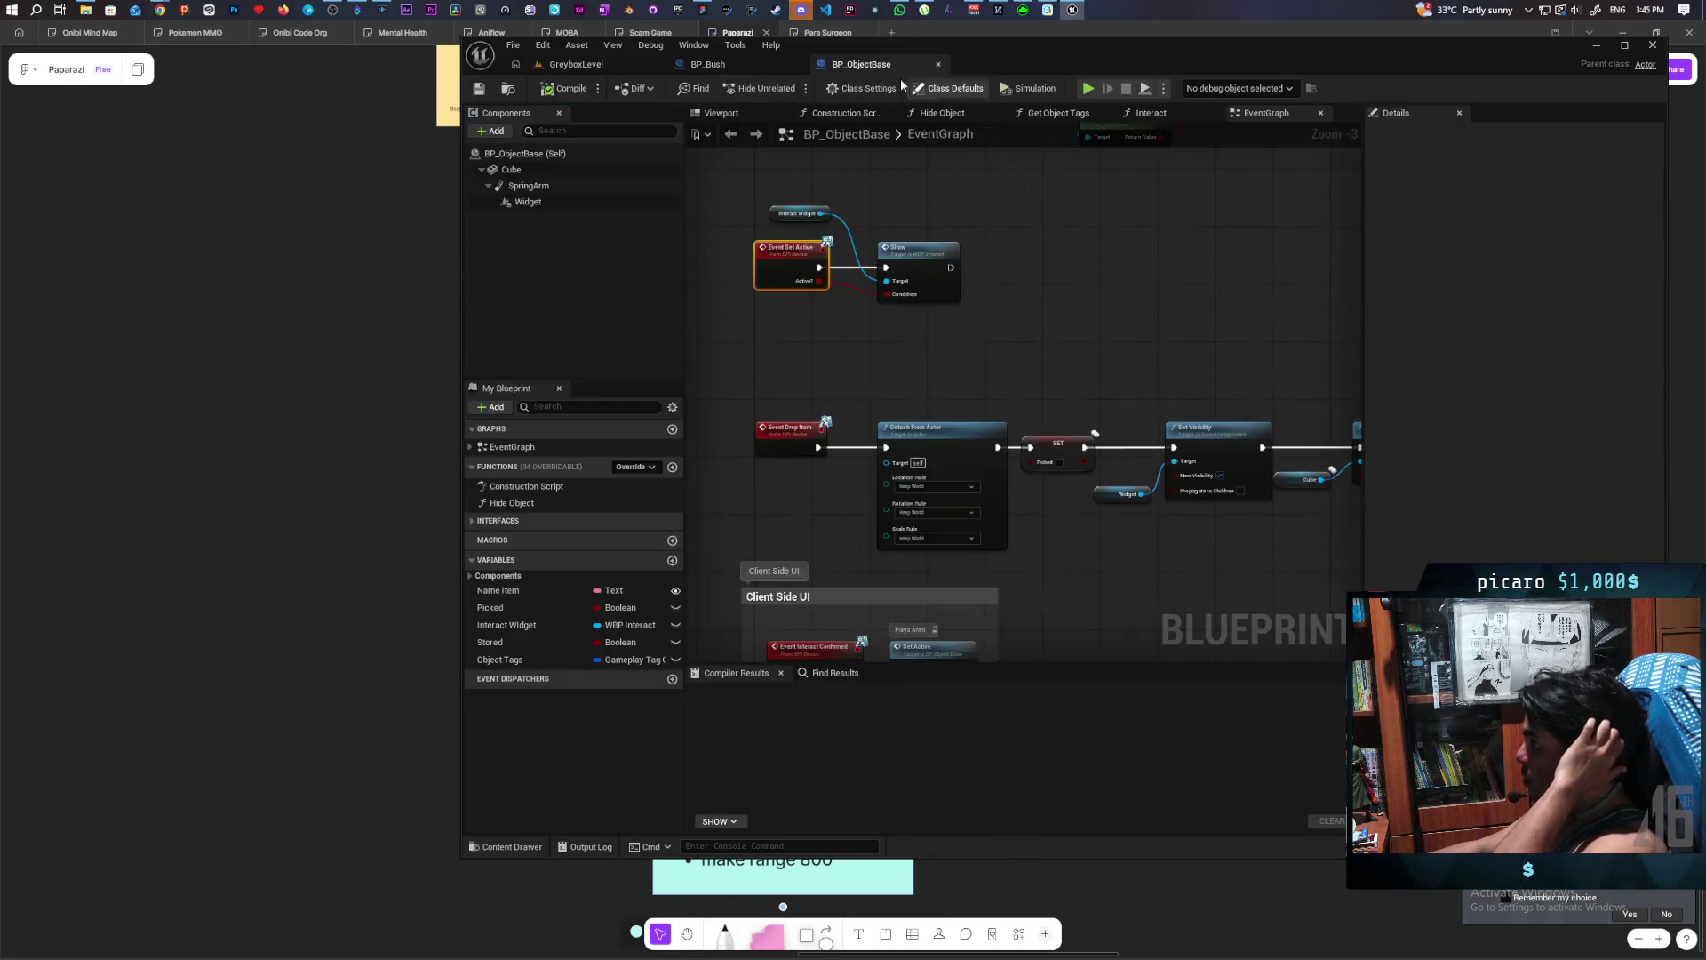
pyautogui.click(745, 64)
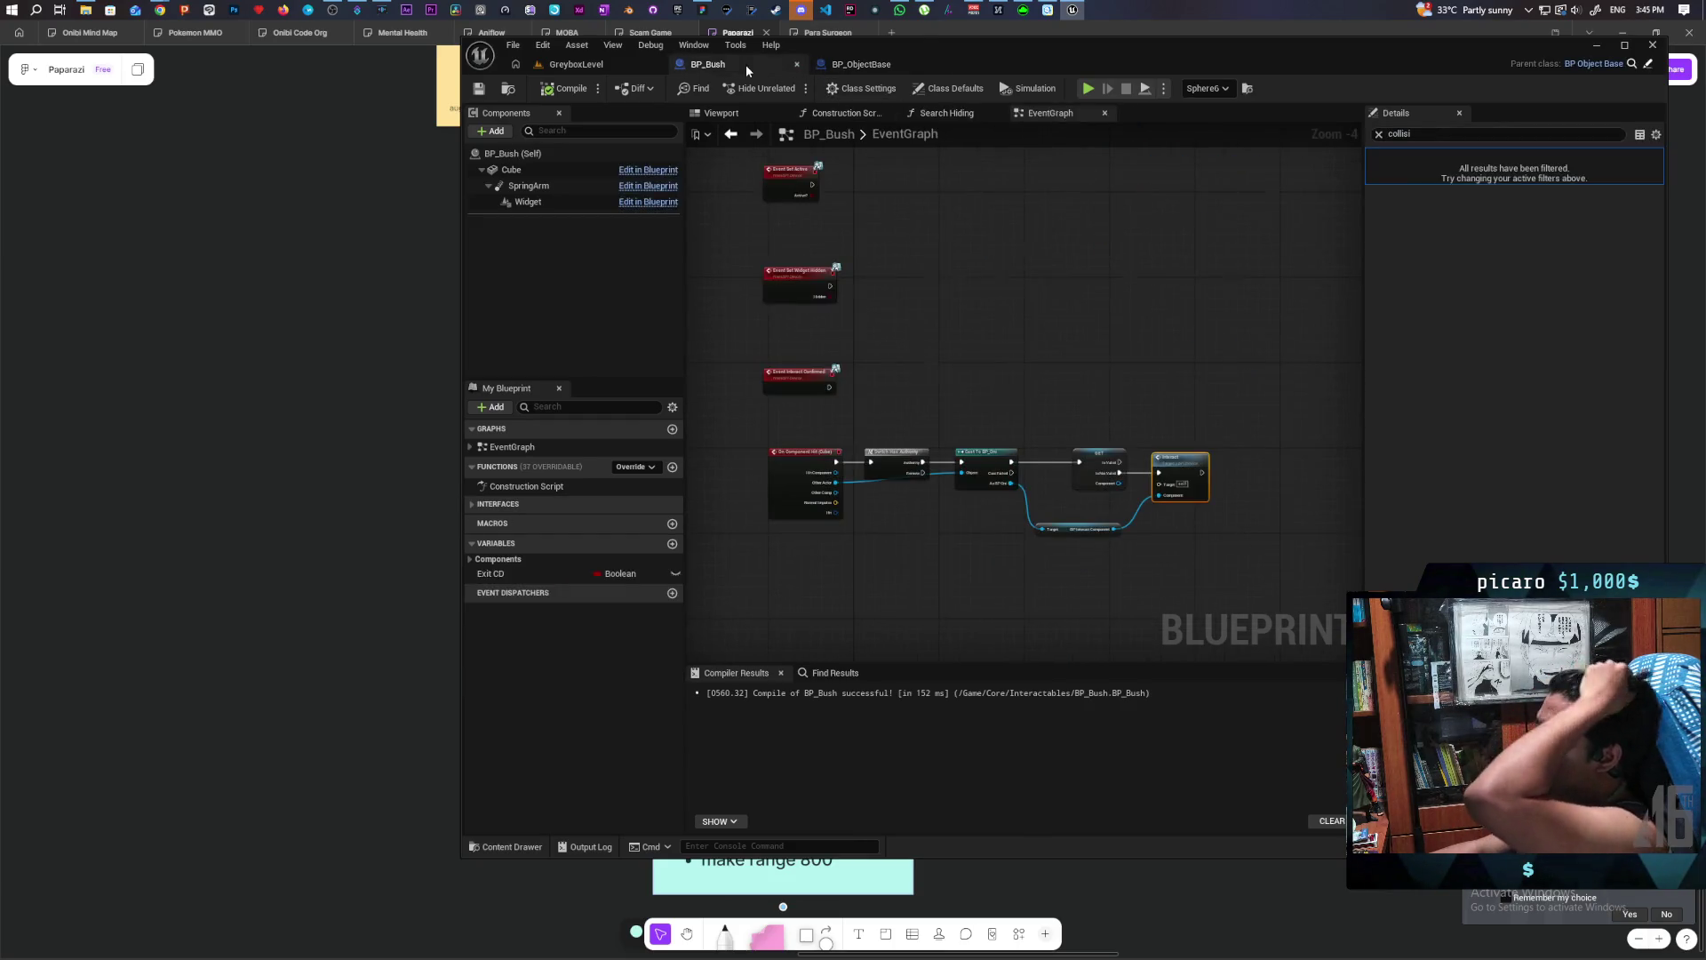
# - Pan through BP_Bush's Event Interact branch and hiding logic
pyautogui.moveTo(936, 440)
pyautogui.mouseDown()
pyautogui.moveTo(960, 373)
pyautogui.moveTo(979, 489)
pyautogui.moveTo(965, 188)
pyautogui.mouseUp()
pyautogui.moveTo(832, 366)
pyautogui.mouseDown()
pyautogui.moveTo(743, 533)
pyautogui.moveTo(834, 552)
pyautogui.mouseUp()
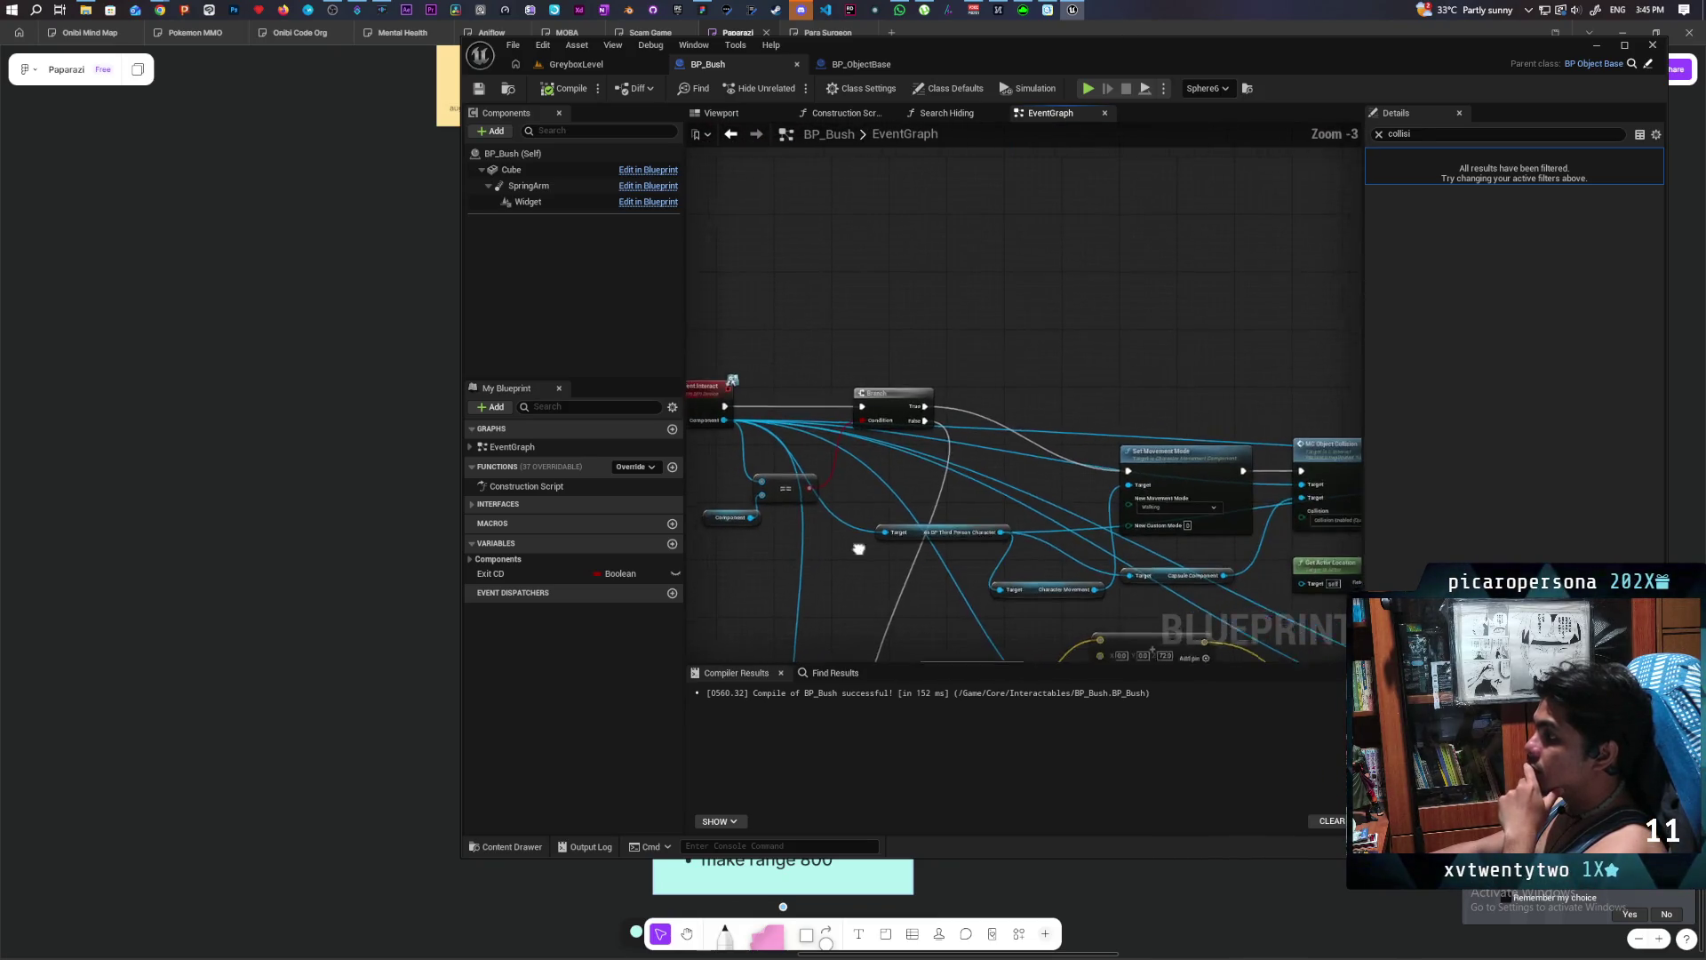
pyautogui.scroll(1, 998, 427)
pyautogui.moveTo(998, 426)
pyautogui.mouseDown()
pyautogui.moveTo(918, 382)
pyautogui.moveTo(871, 419)
pyautogui.mouseUp()
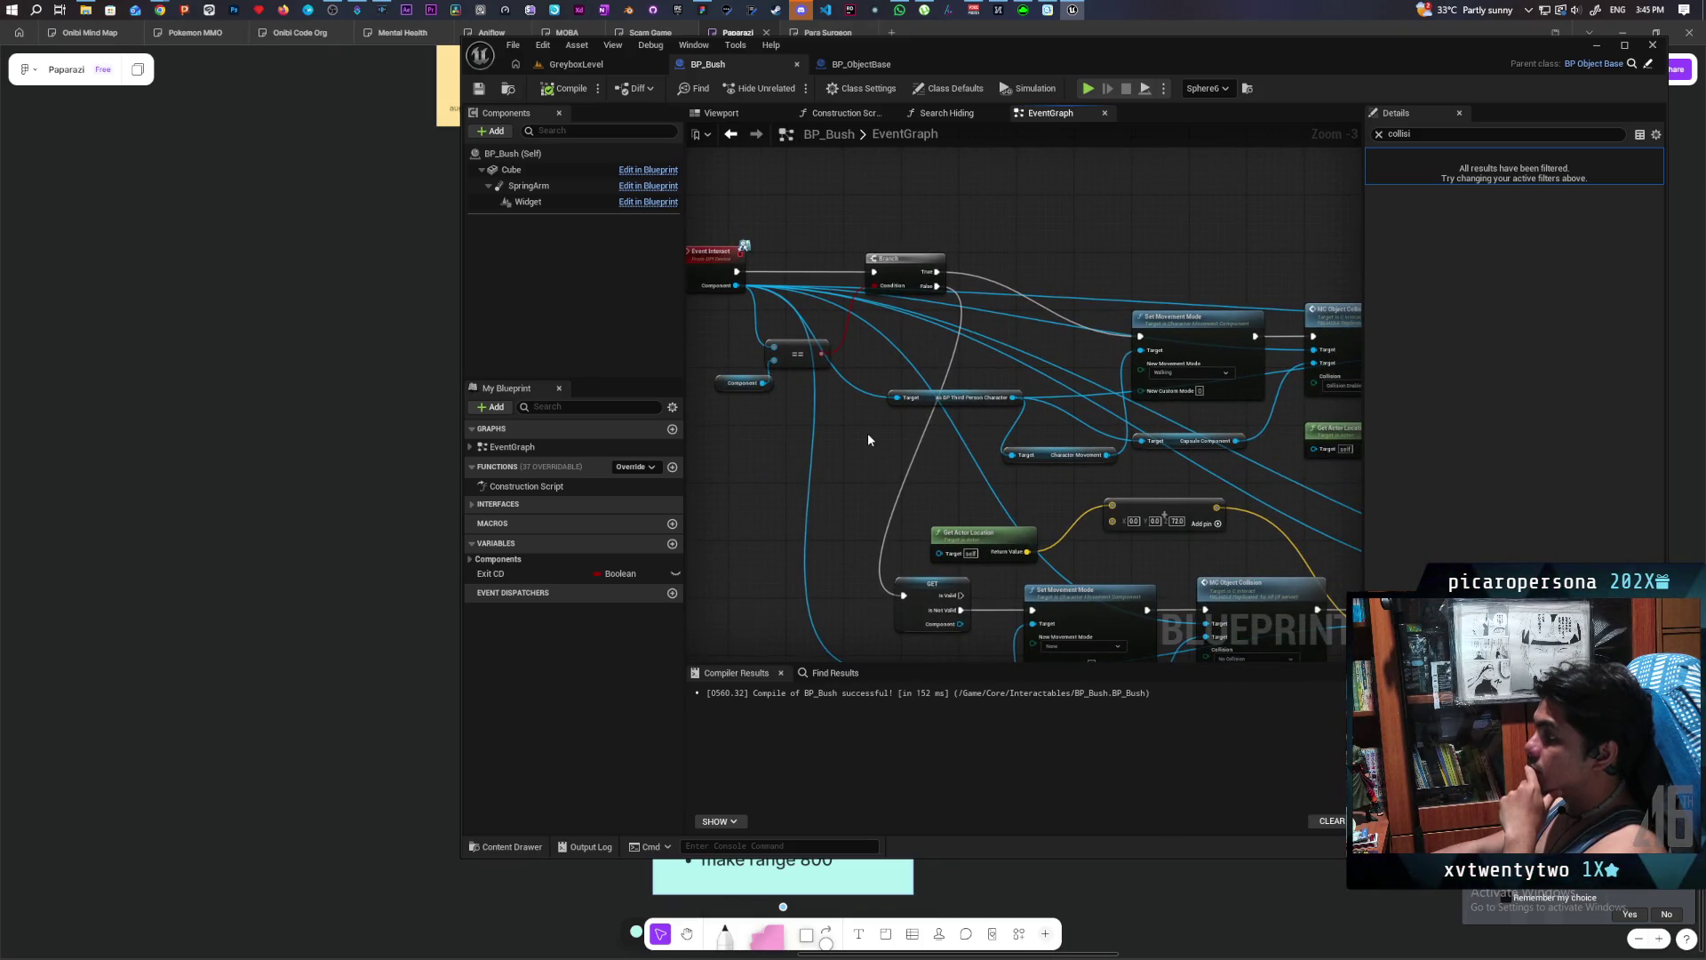
pyautogui.moveTo(933, 427); pyautogui.dragTo(772, 493)
pyautogui.moveTo(1205, 552)
pyautogui.mouseDown()
pyautogui.moveTo(1321, 476)
pyautogui.moveTo(1320, 438)
pyautogui.mouseUp()
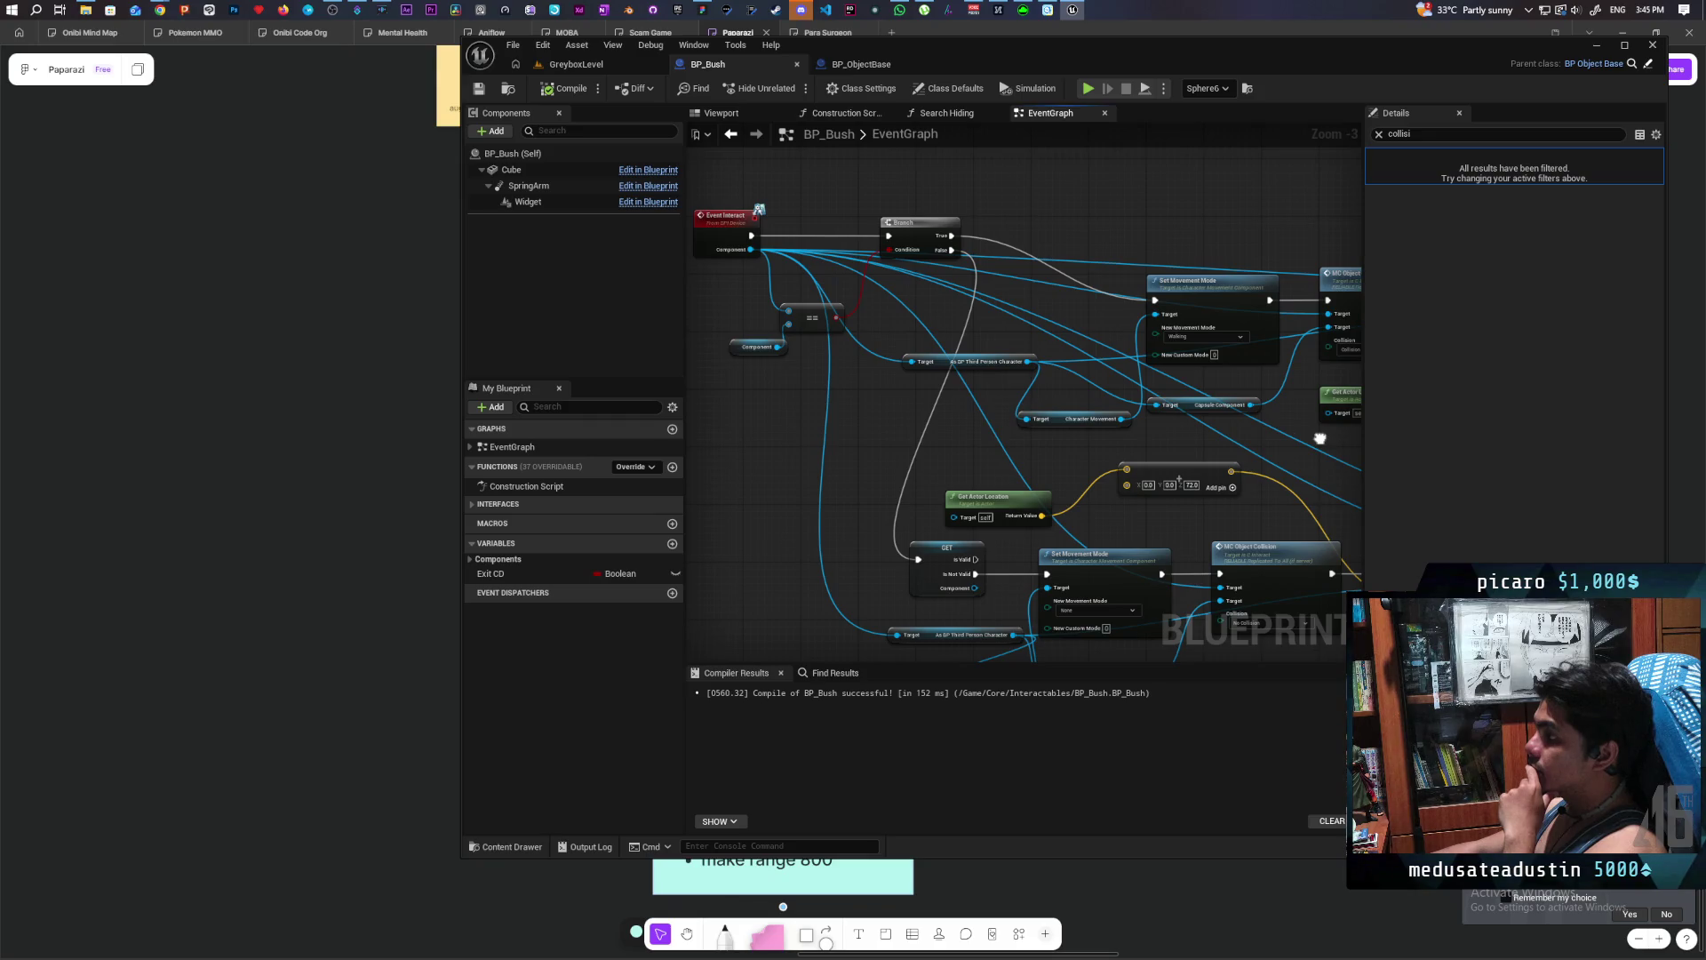
pyautogui.moveTo(1320, 439); pyautogui.dragTo(1313, 433)
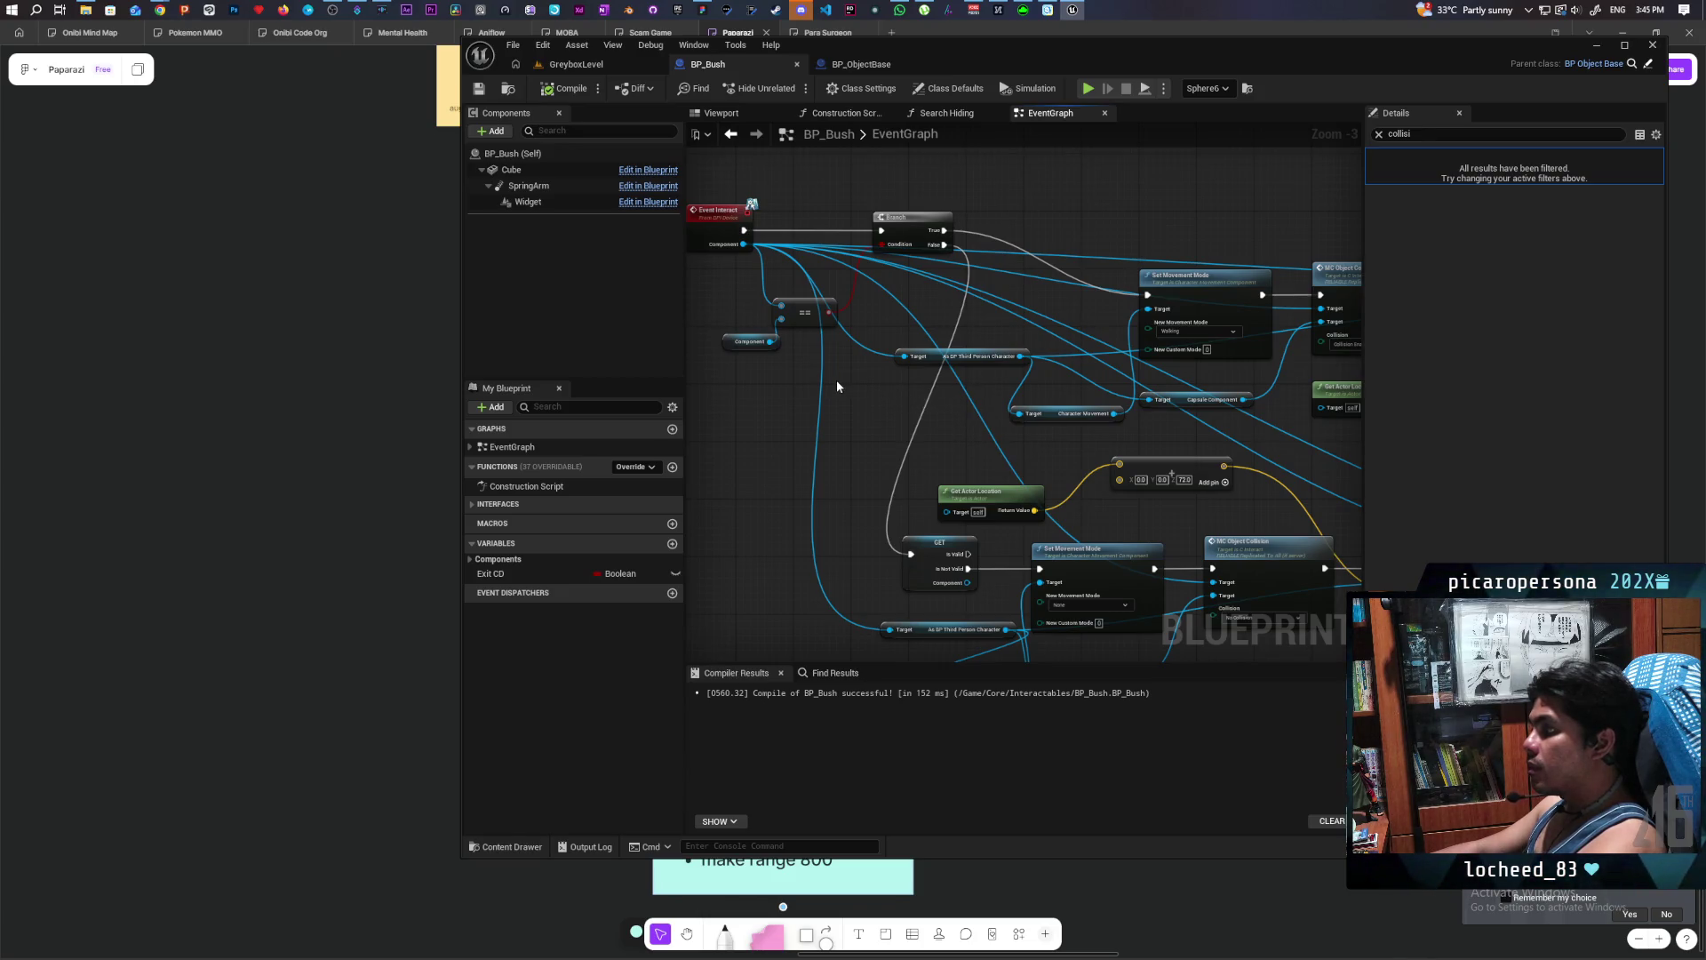
pyautogui.moveTo(836, 380); pyautogui.dragTo(932, 451)
pyautogui.moveTo(811, 338); pyautogui.dragTo(769, 430)
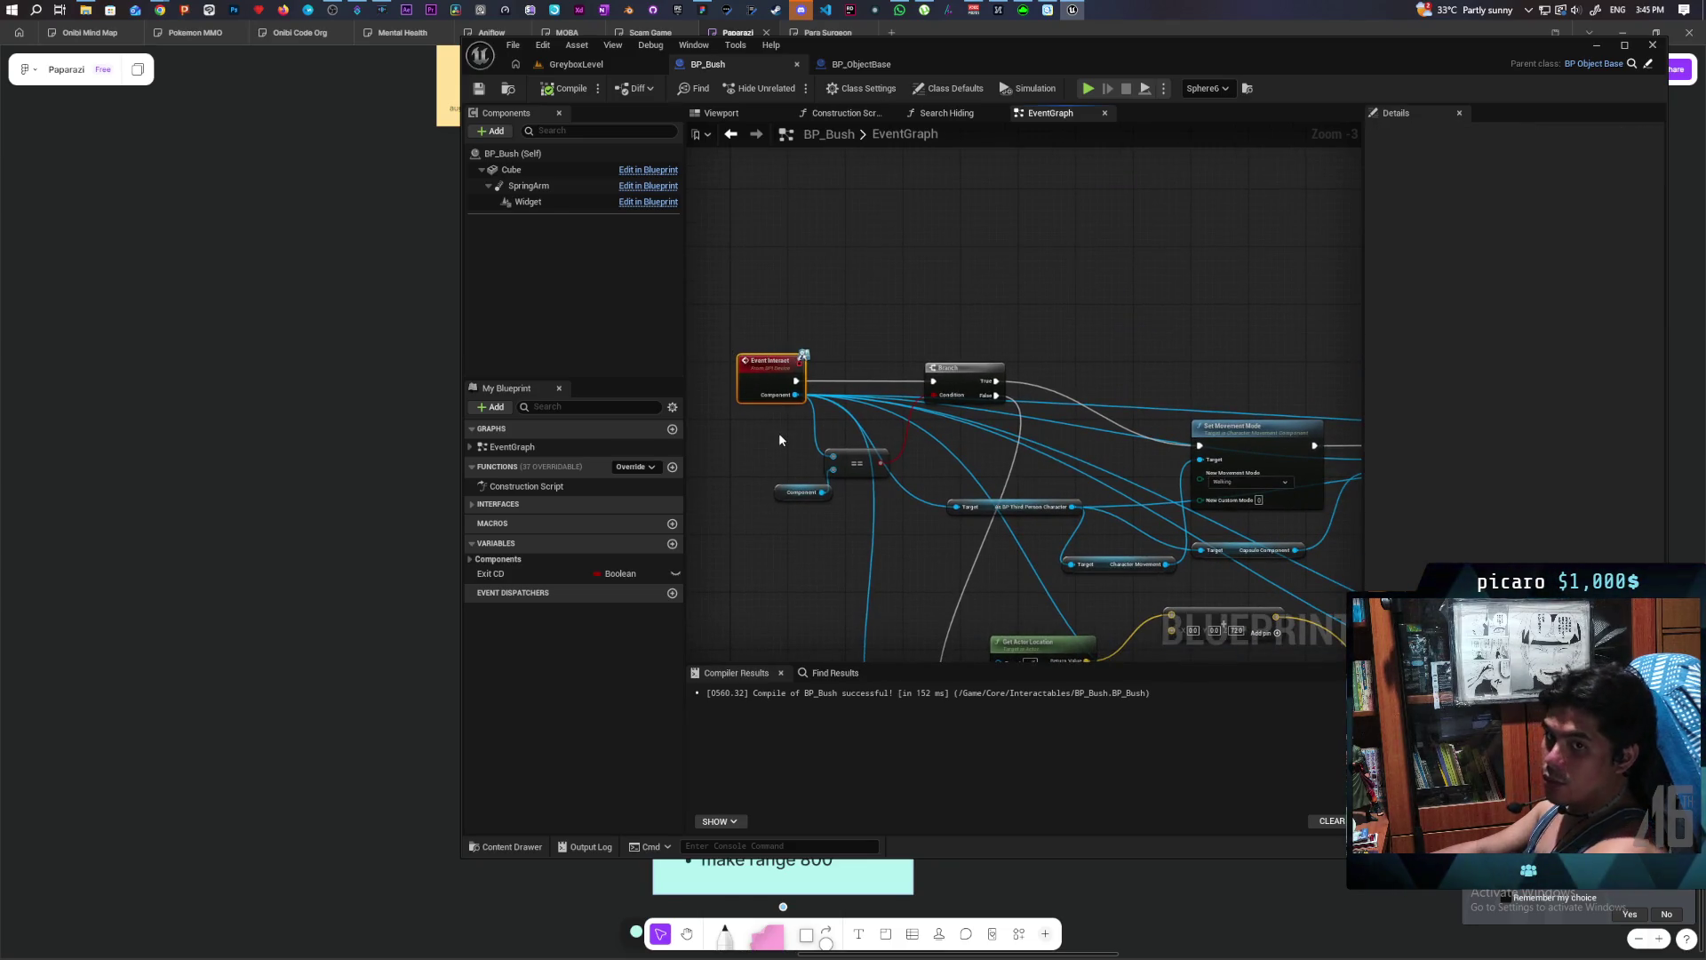
pyautogui.moveTo(1061, 408)
pyautogui.mouseDown()
pyautogui.moveTo(1041, 332)
pyautogui.moveTo(970, 298)
pyautogui.mouseUp()
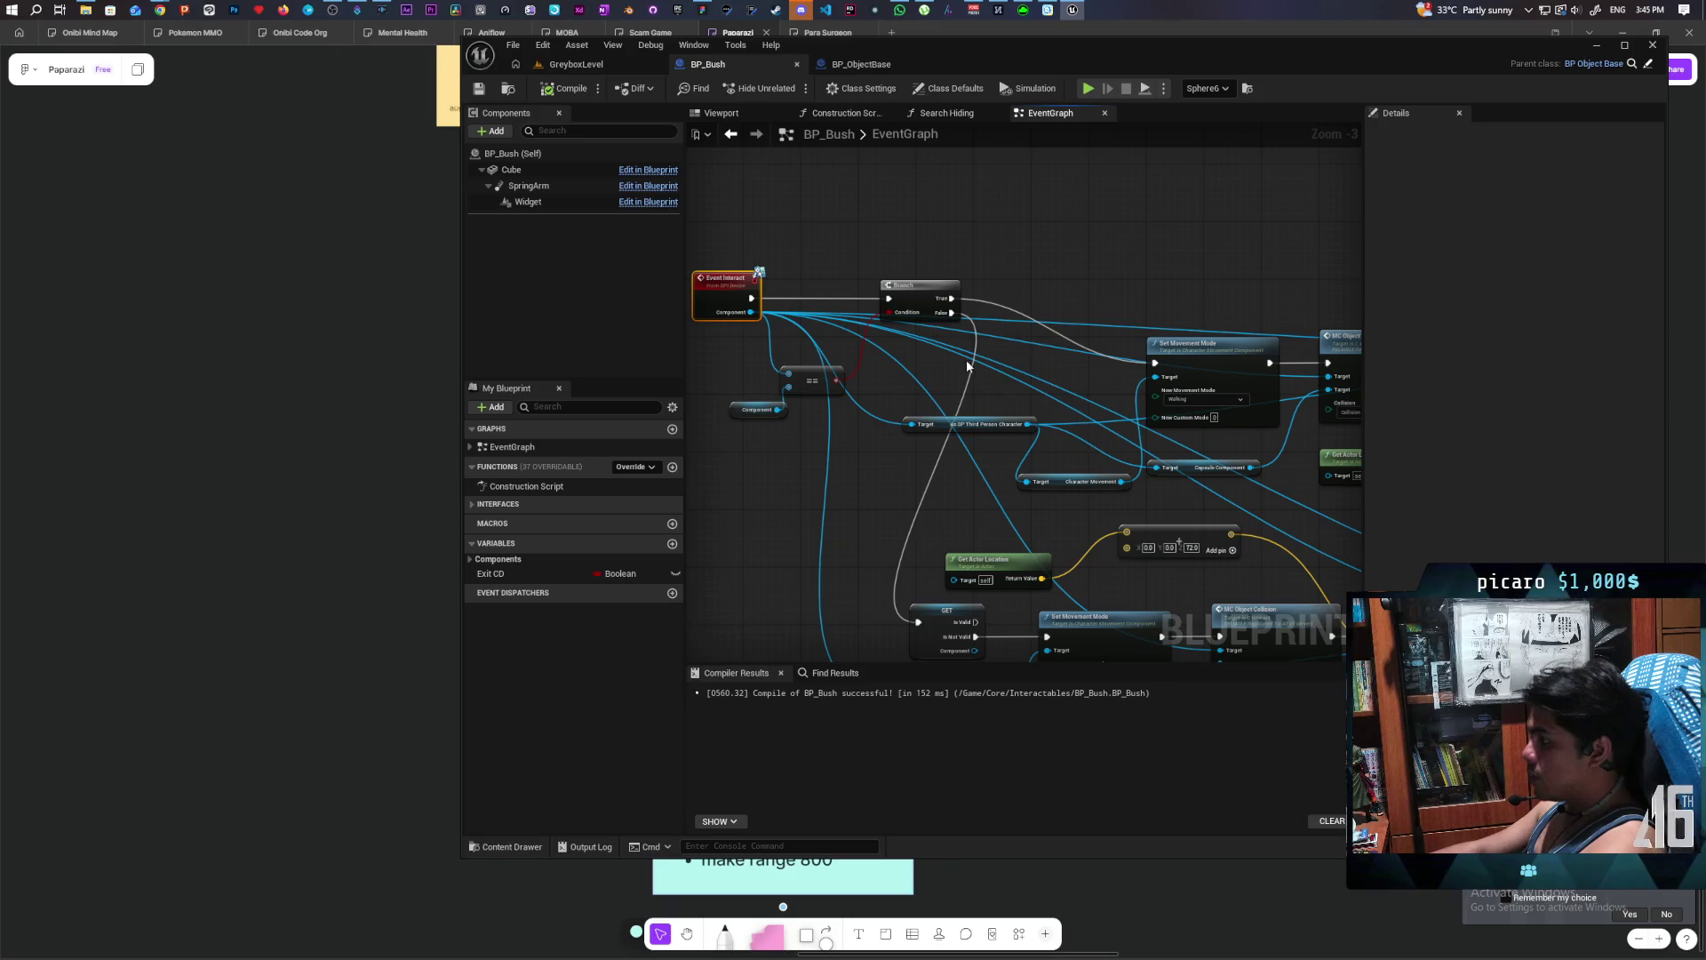
pyautogui.scroll(3, 1048, 346)
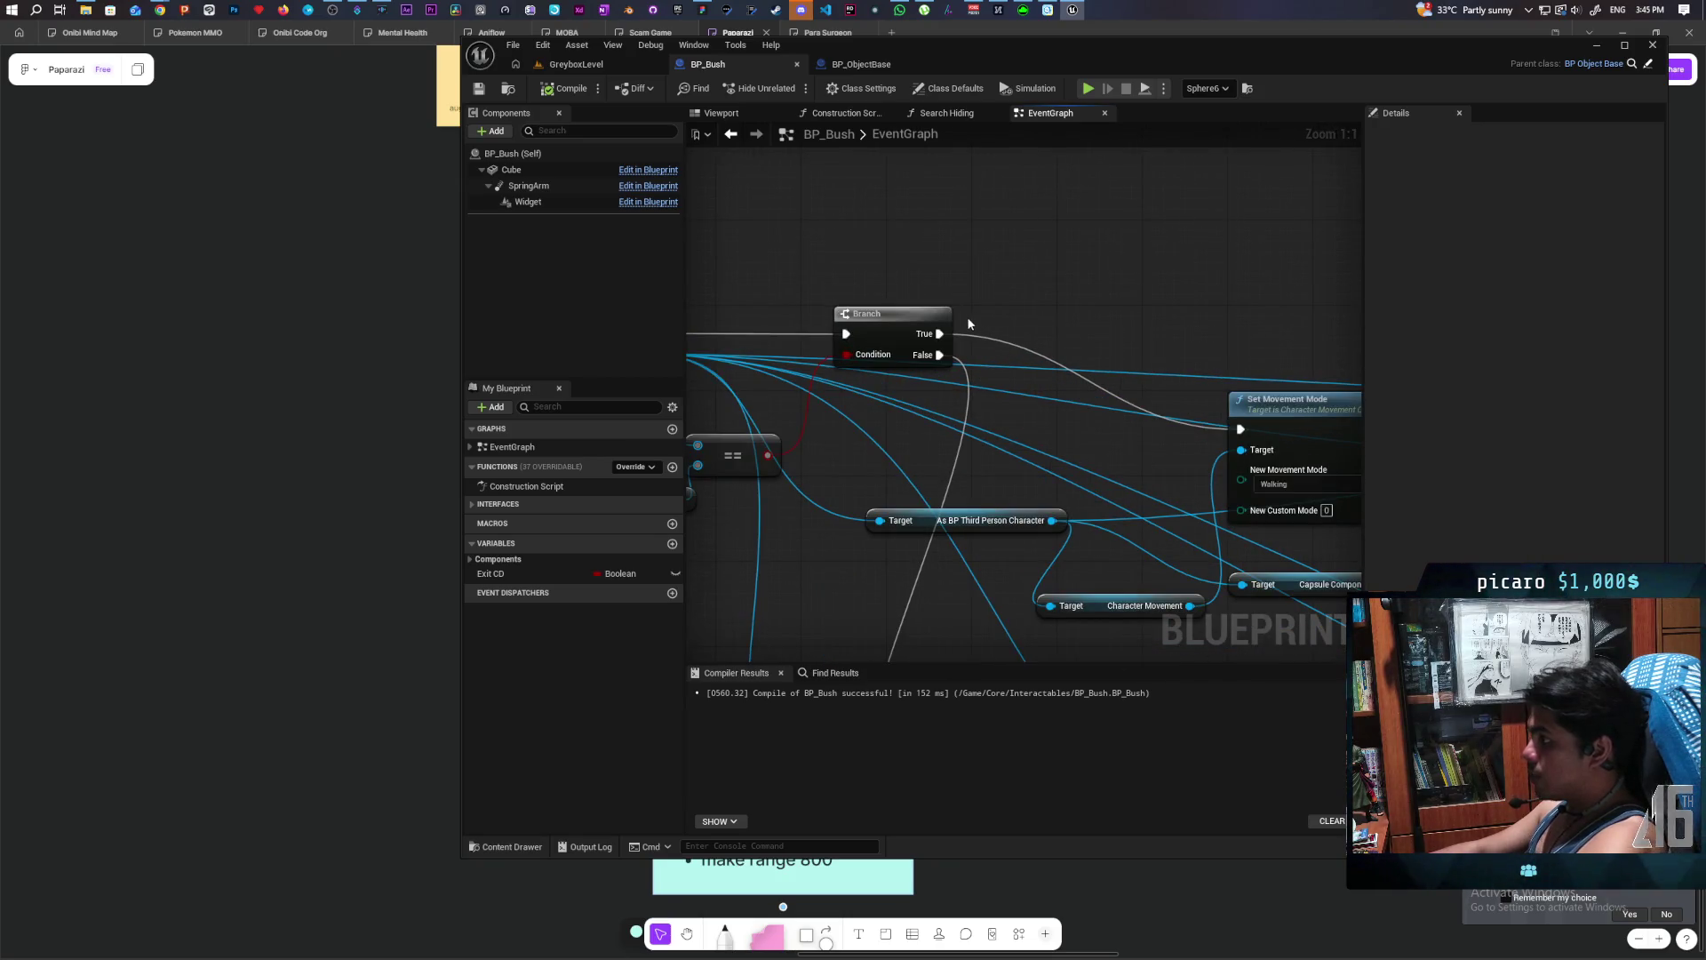
pyautogui.scroll(-2, 965, 349)
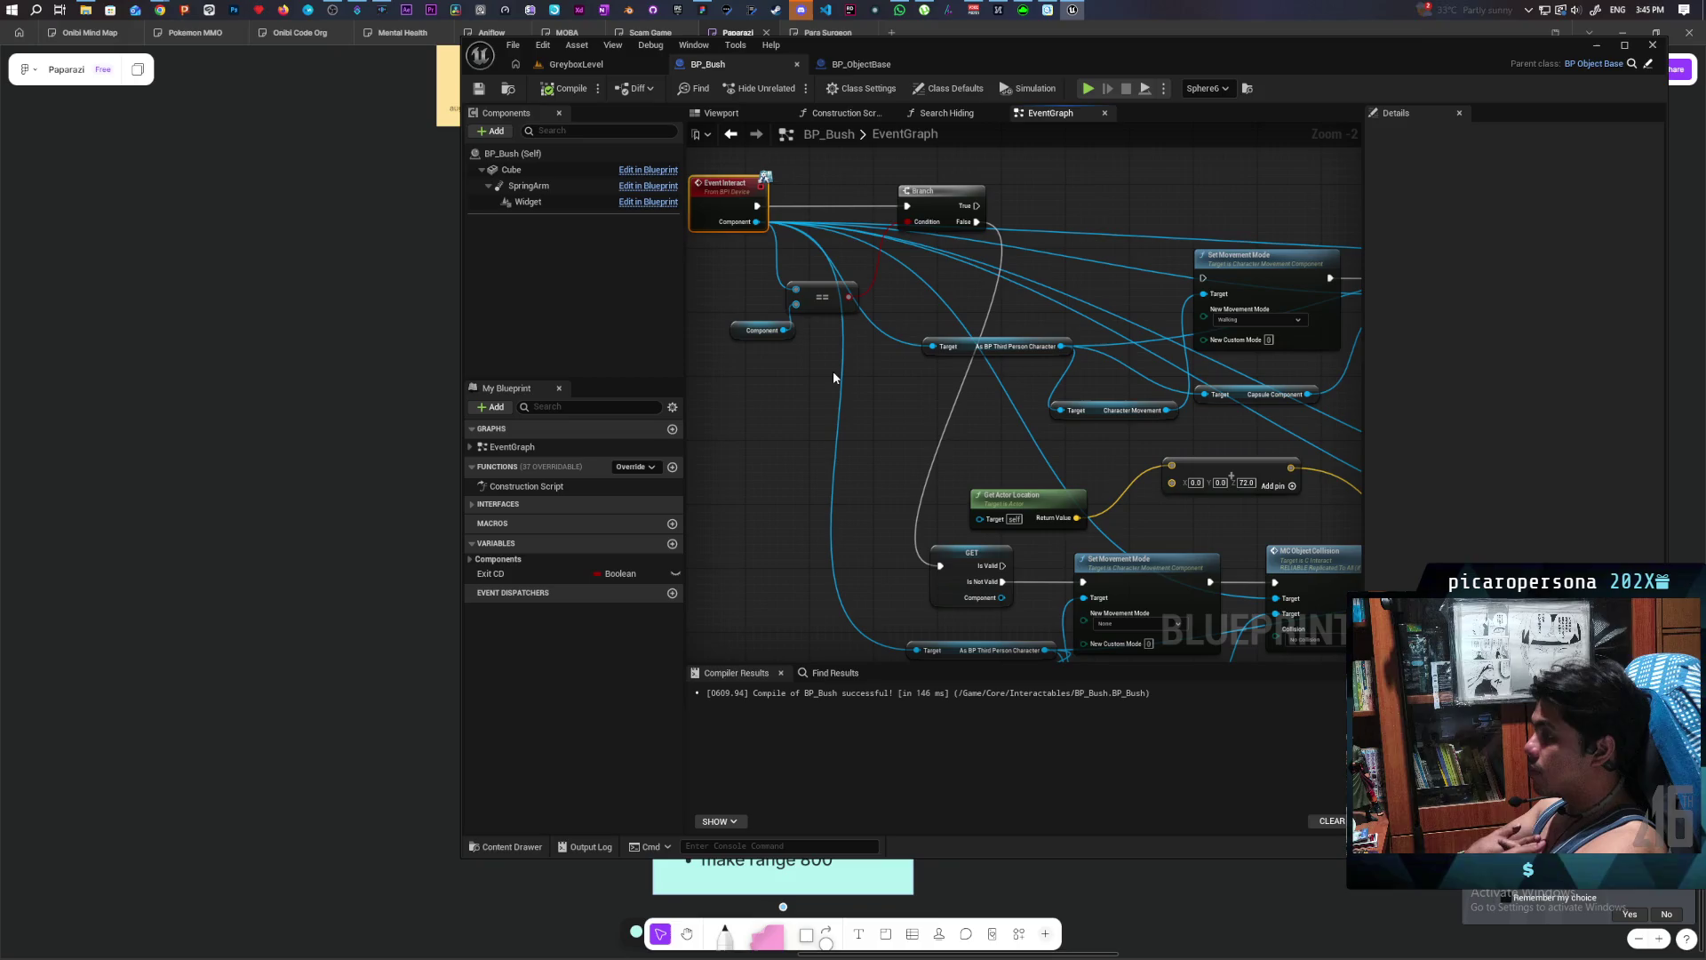
# - Follow the Event Interact hiding chain through the SET and Retriggerable Delay nodes
pyautogui.moveTo(837, 405)
pyautogui.mouseDown()
pyautogui.moveTo(750, 365)
pyautogui.moveTo(823, 344)
pyautogui.moveTo(807, 418)
pyautogui.moveTo(870, 380)
pyautogui.moveTo(895, 423)
pyautogui.moveTo(884, 343)
pyautogui.moveTo(869, 439)
pyautogui.moveTo(835, 356)
pyautogui.moveTo(684, 324)
pyautogui.moveTo(692, 228)
pyautogui.mouseUp()
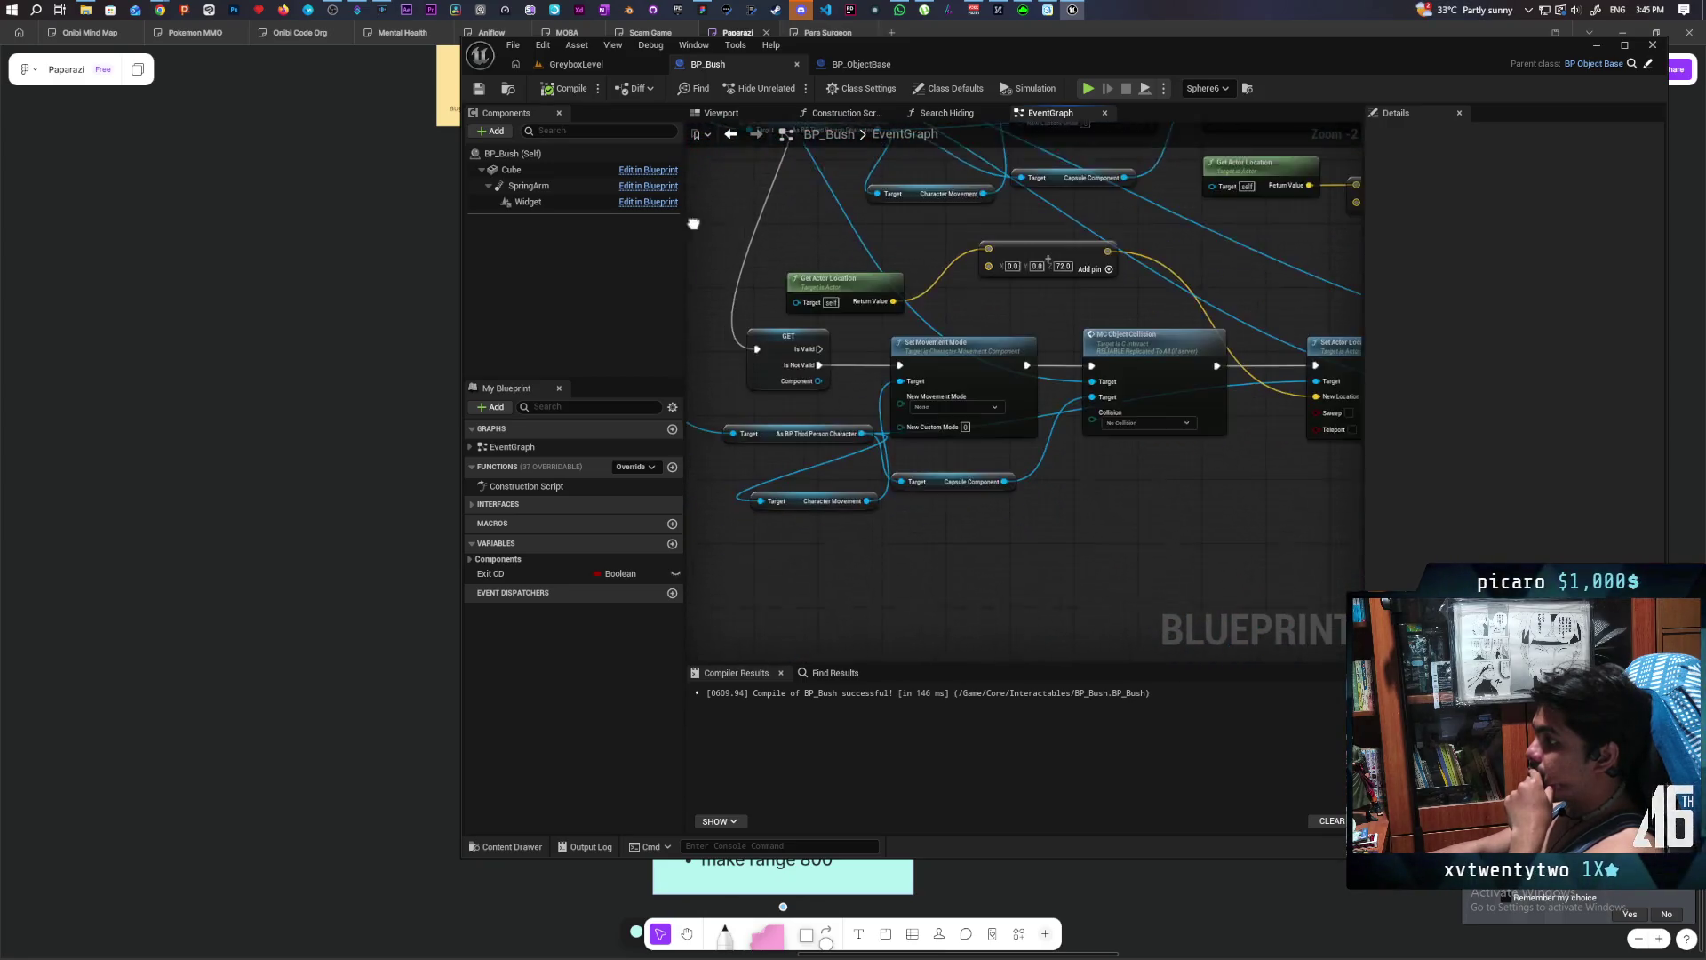
pyautogui.scroll(1, 947, 431)
pyautogui.moveTo(1240, 488); pyautogui.dragTo(953, 490)
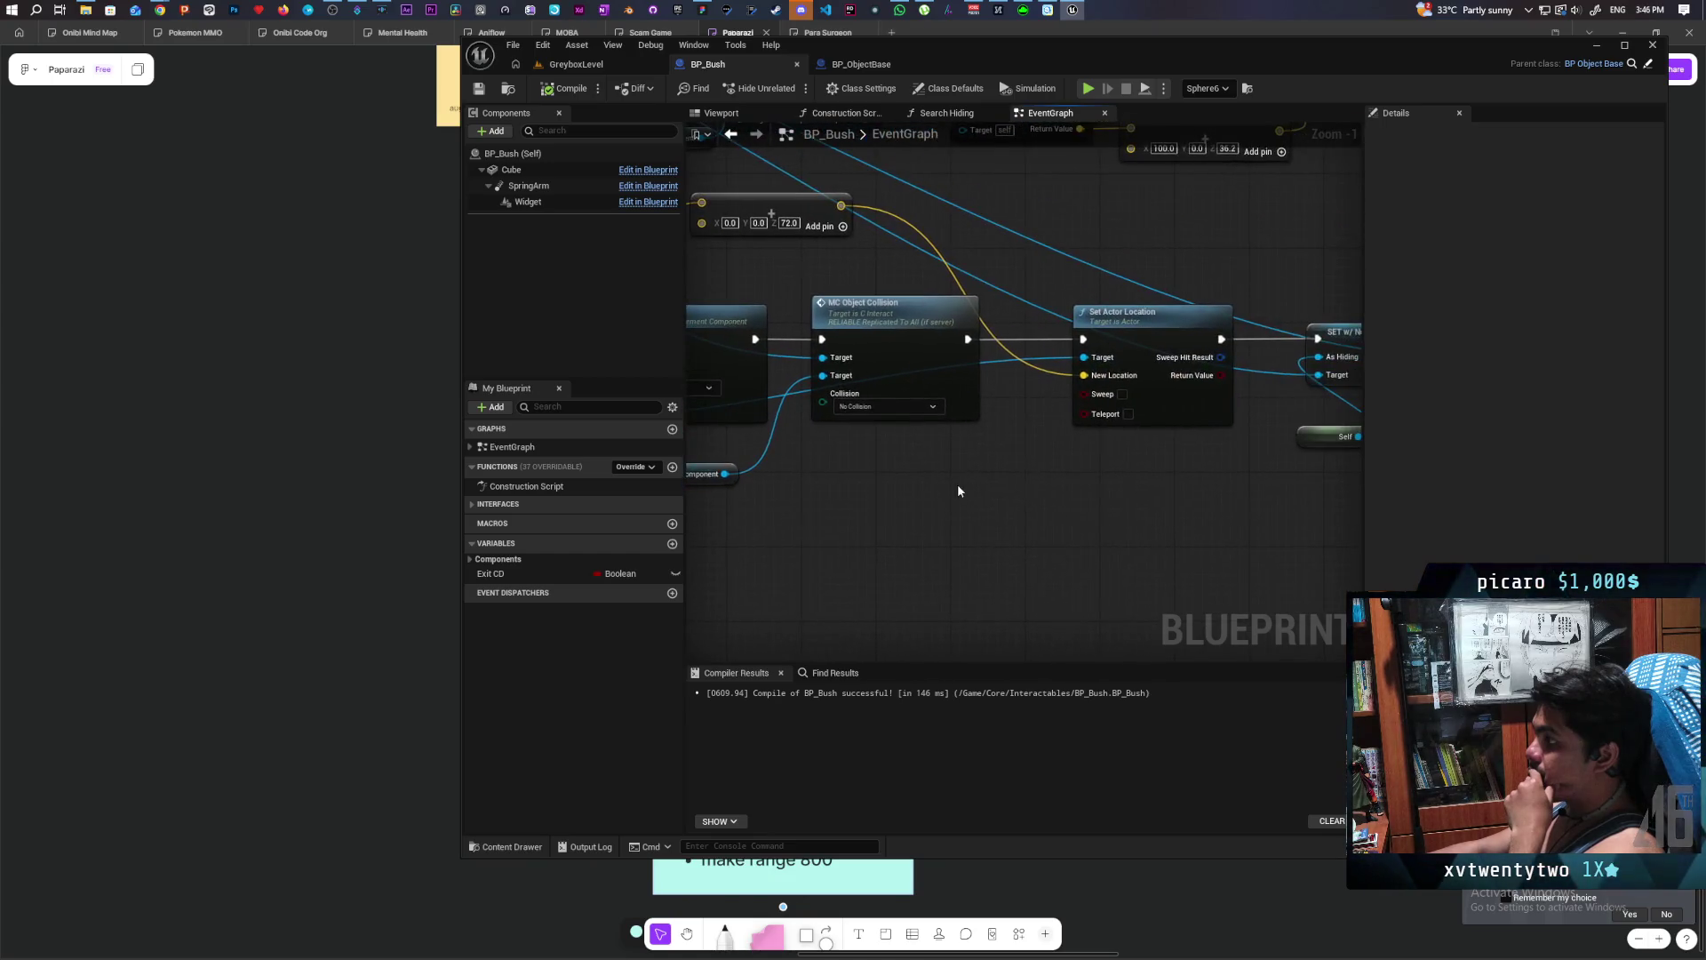
pyautogui.scroll(-1, 1130, 478)
pyautogui.moveTo(1131, 478); pyautogui.dragTo(786, 492)
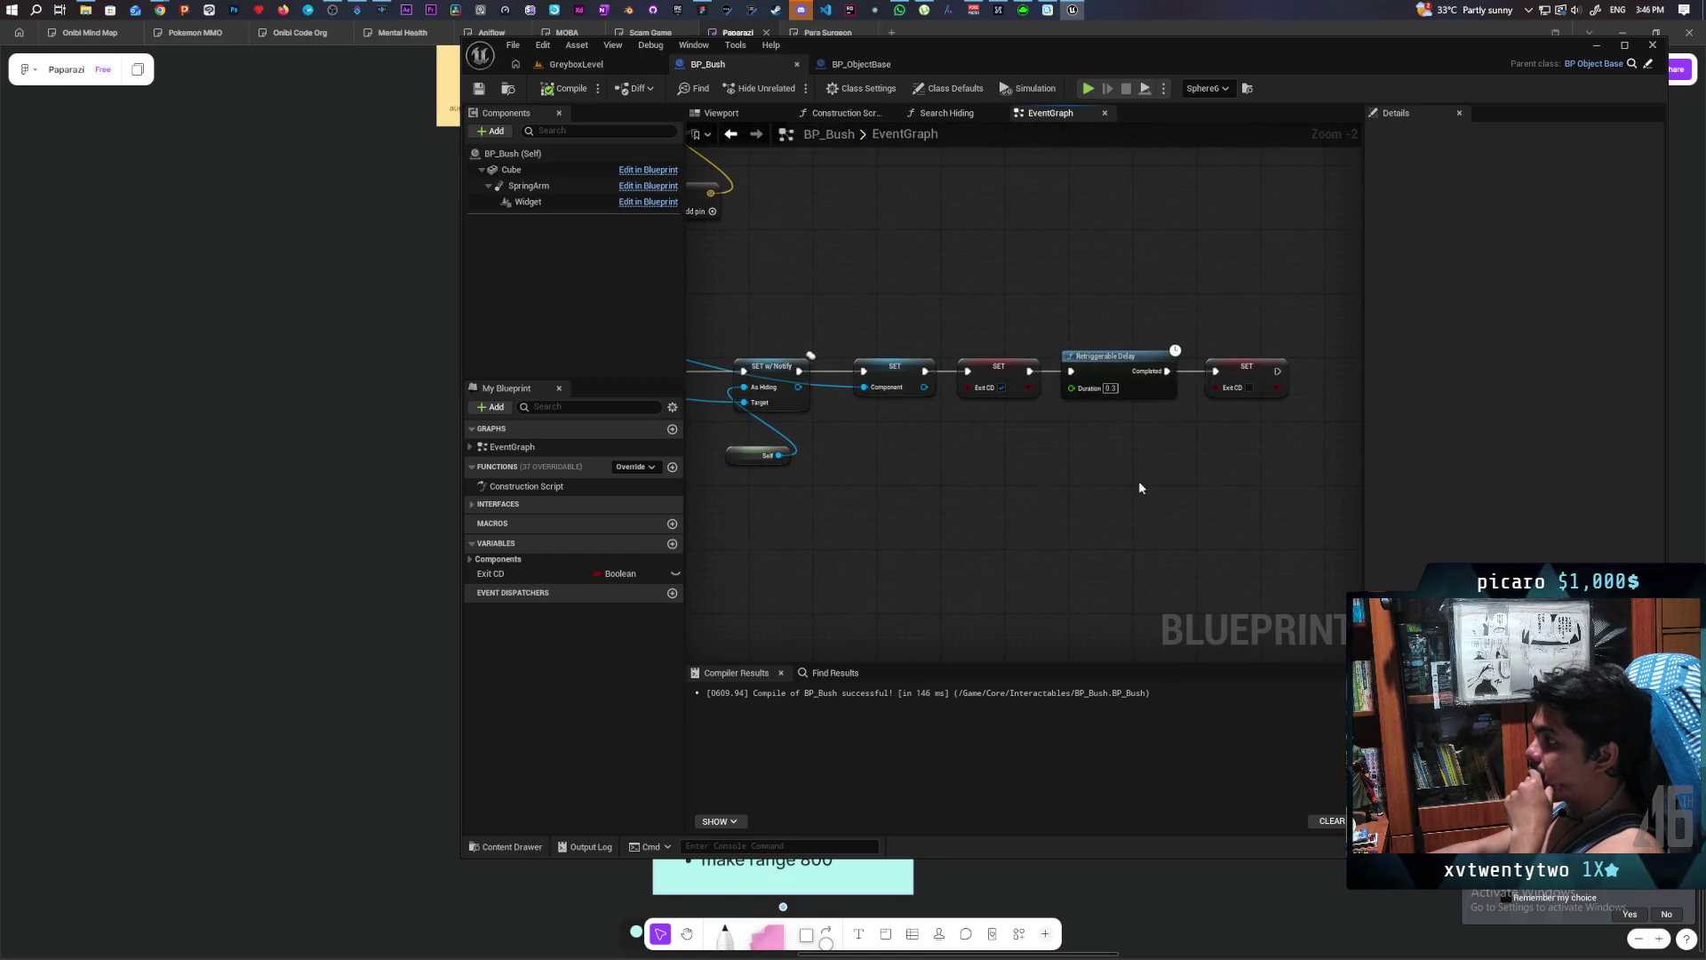
pyautogui.moveTo(1127, 490)
pyautogui.mouseDown()
pyautogui.moveTo(1173, 468)
pyautogui.moveTo(1333, 468)
pyautogui.moveTo(1066, 487)
pyautogui.moveTo(1169, 486)
pyautogui.mouseUp()
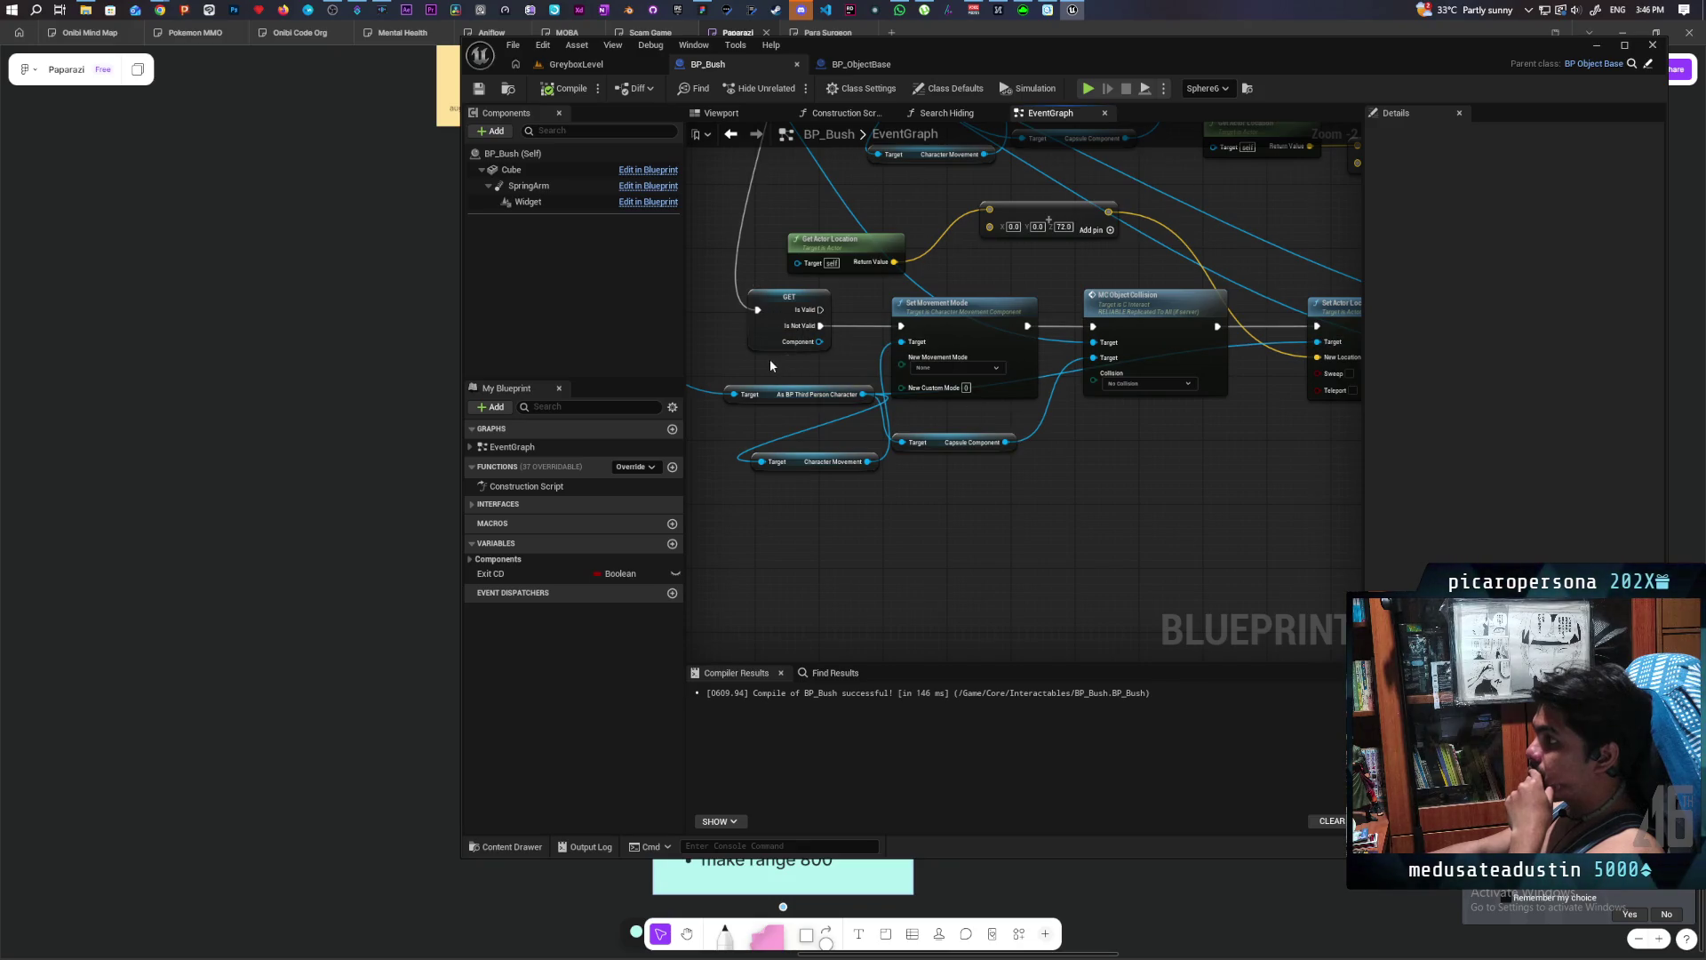
pyautogui.moveTo(792, 397); pyautogui.dragTo(916, 427)
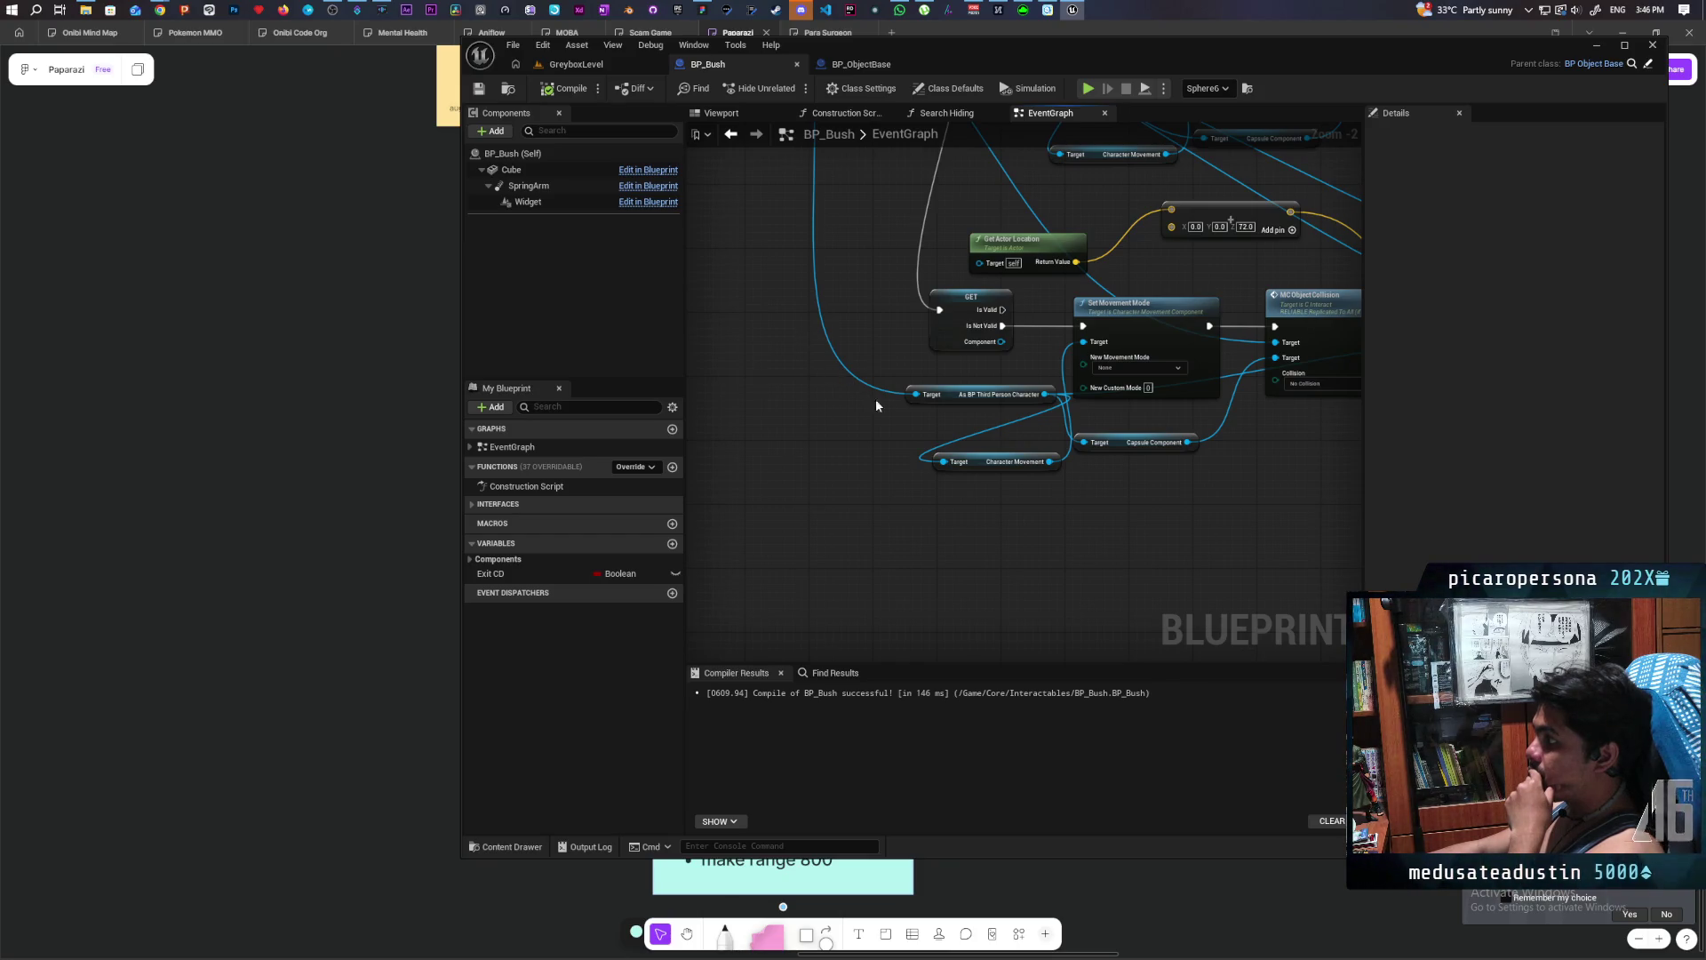
pyautogui.moveTo(896, 409)
pyautogui.mouseDown()
pyautogui.moveTo(948, 483)
pyautogui.moveTo(970, 456)
pyautogui.mouseUp()
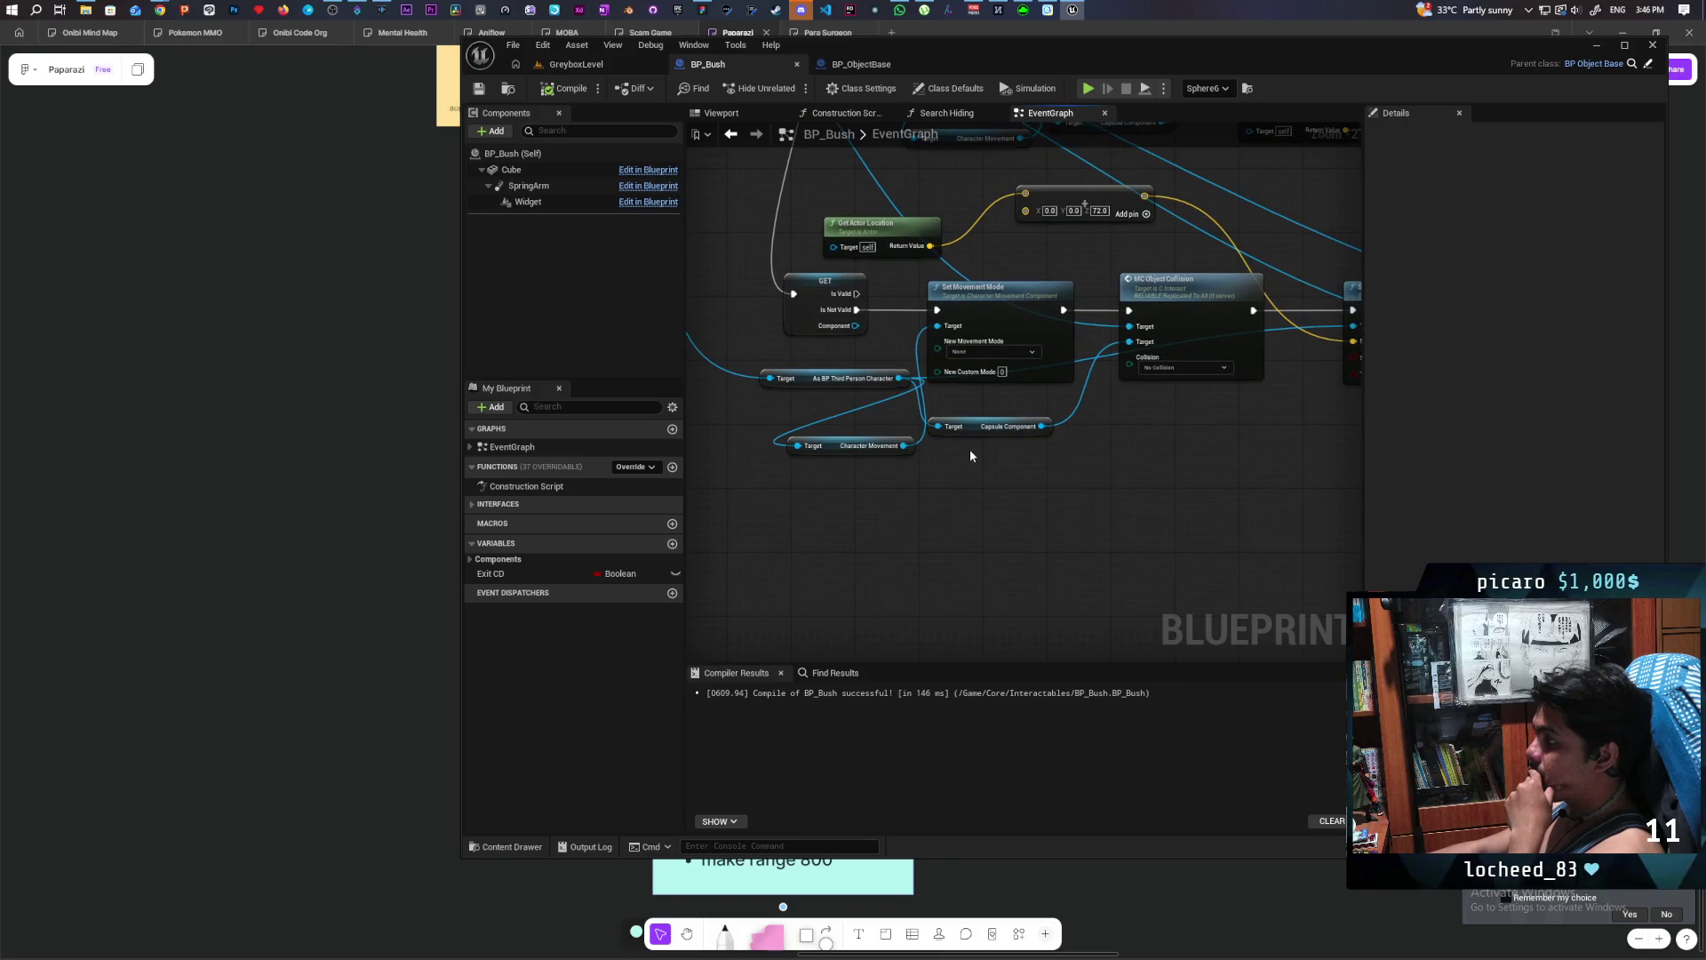
# - Bring Set Movement Mode and Get Actor Location into view, then open the Content Drawer
pyautogui.hotkey('ctrl', 'z')
pyautogui.hotkey('ctrl', 'y')
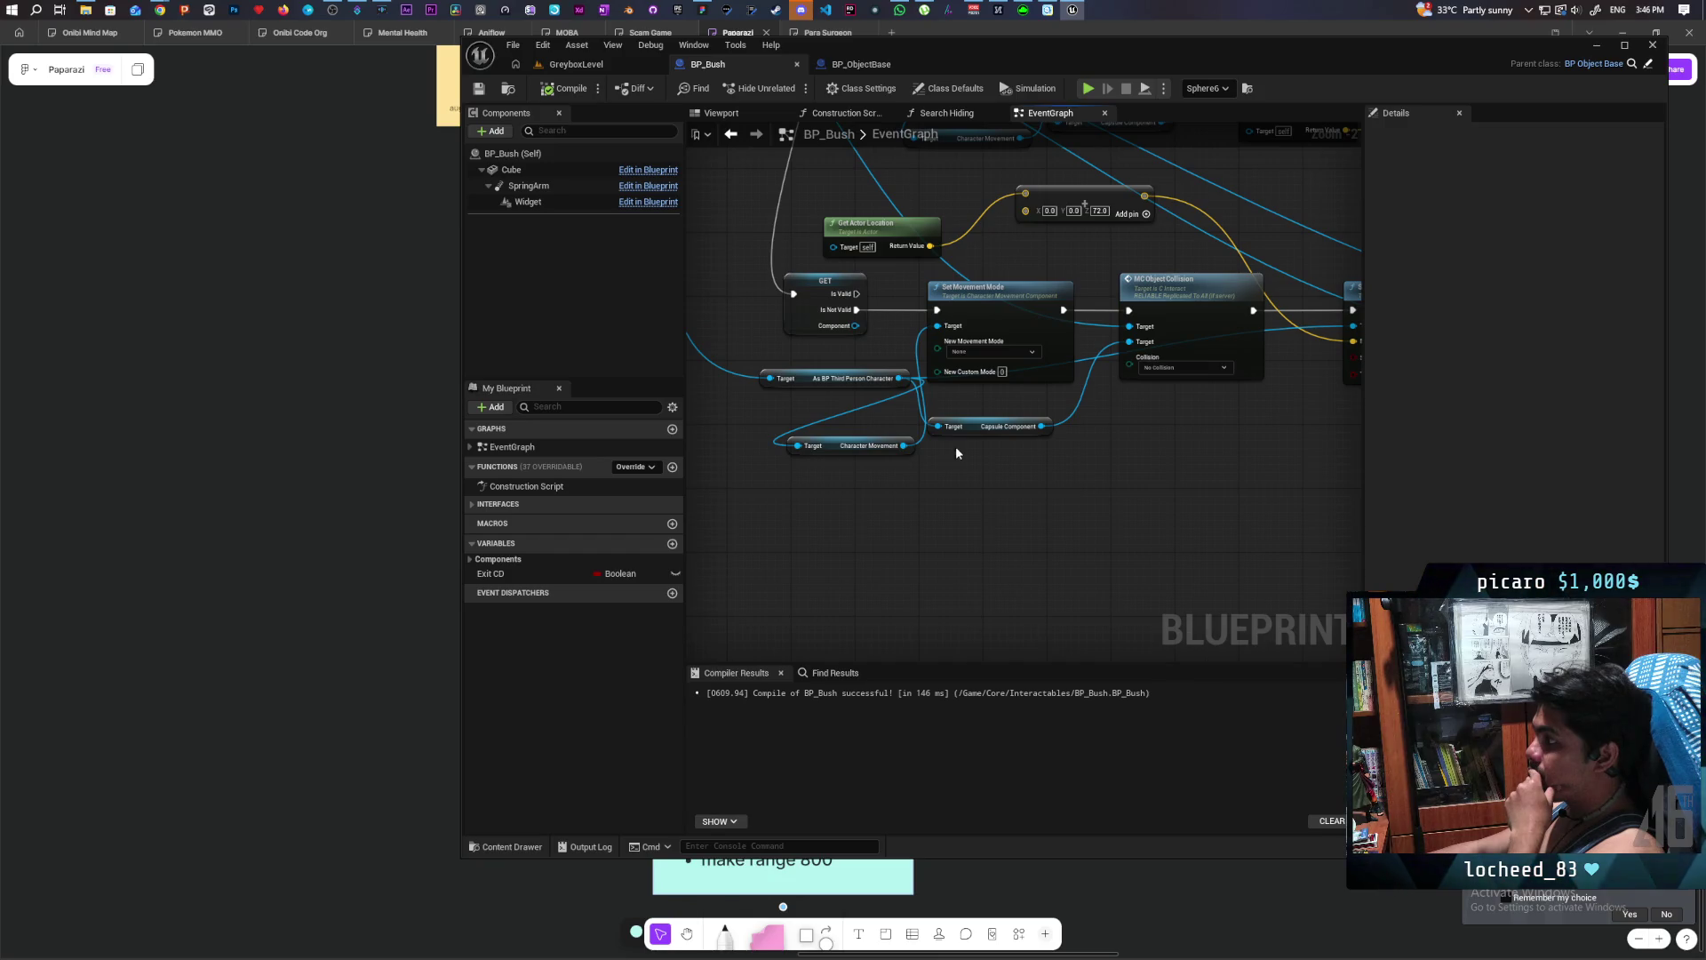
pyautogui.moveTo(1187, 453)
pyautogui.mouseDown()
pyautogui.moveTo(964, 472)
pyautogui.moveTo(786, 458)
pyautogui.moveTo(1188, 457)
pyautogui.mouseUp()
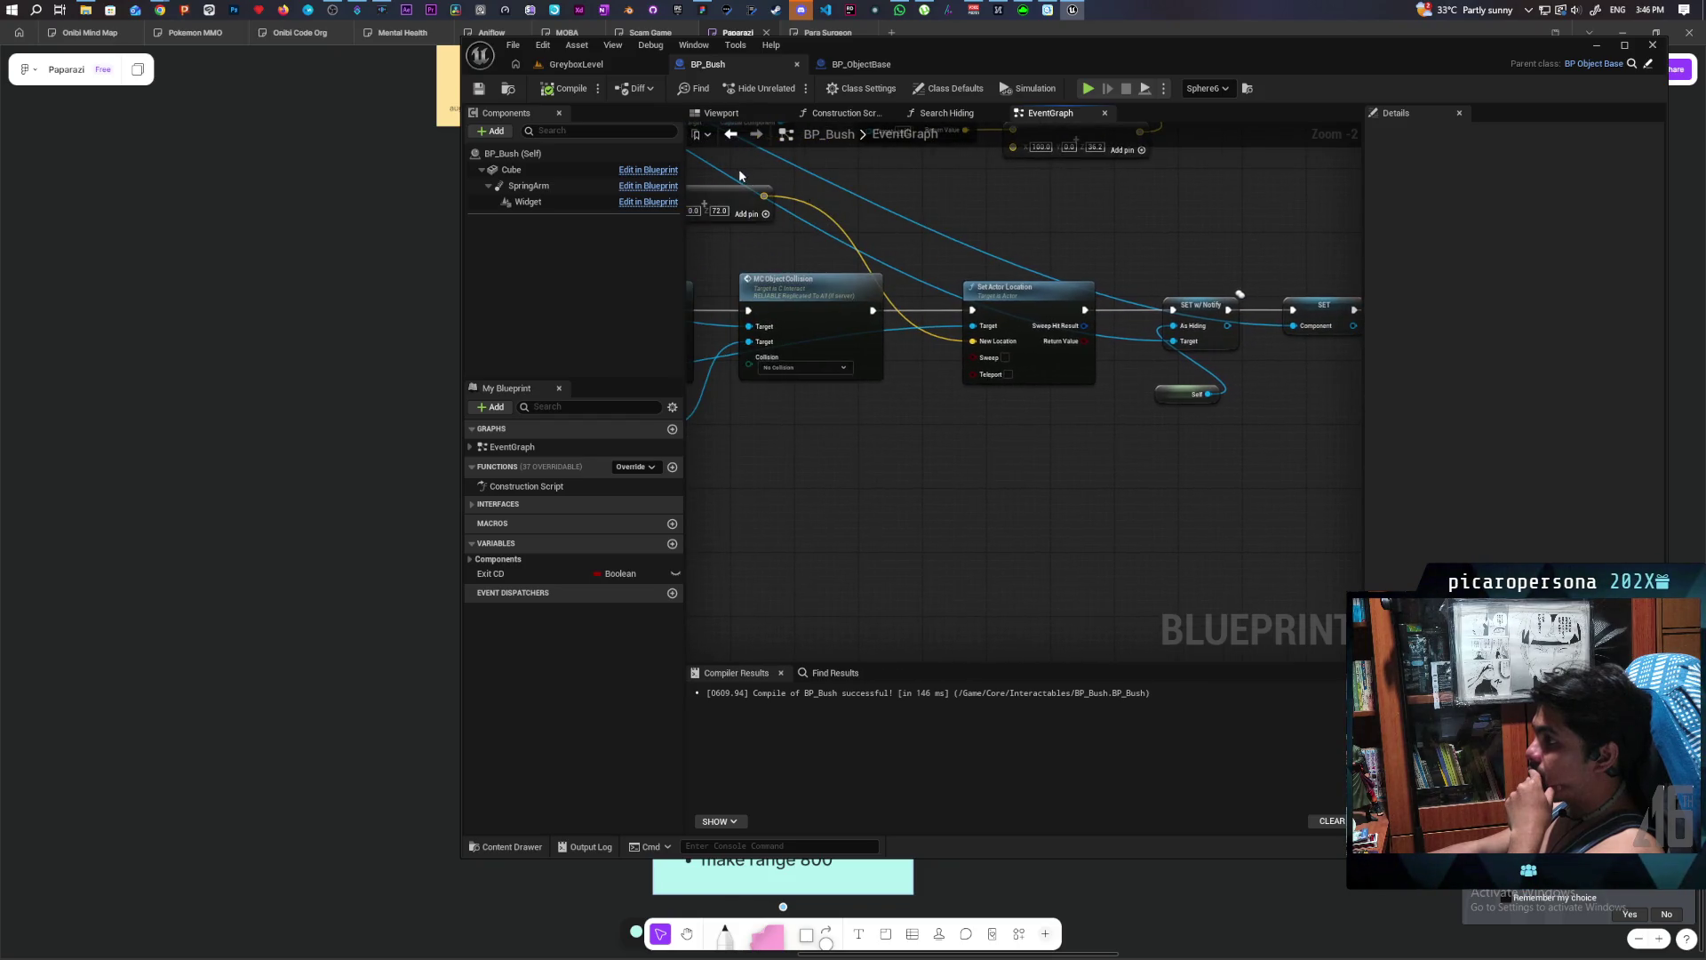
pyautogui.moveTo(740, 175); pyautogui.dragTo(1049, 182)
pyautogui.click(503, 847)
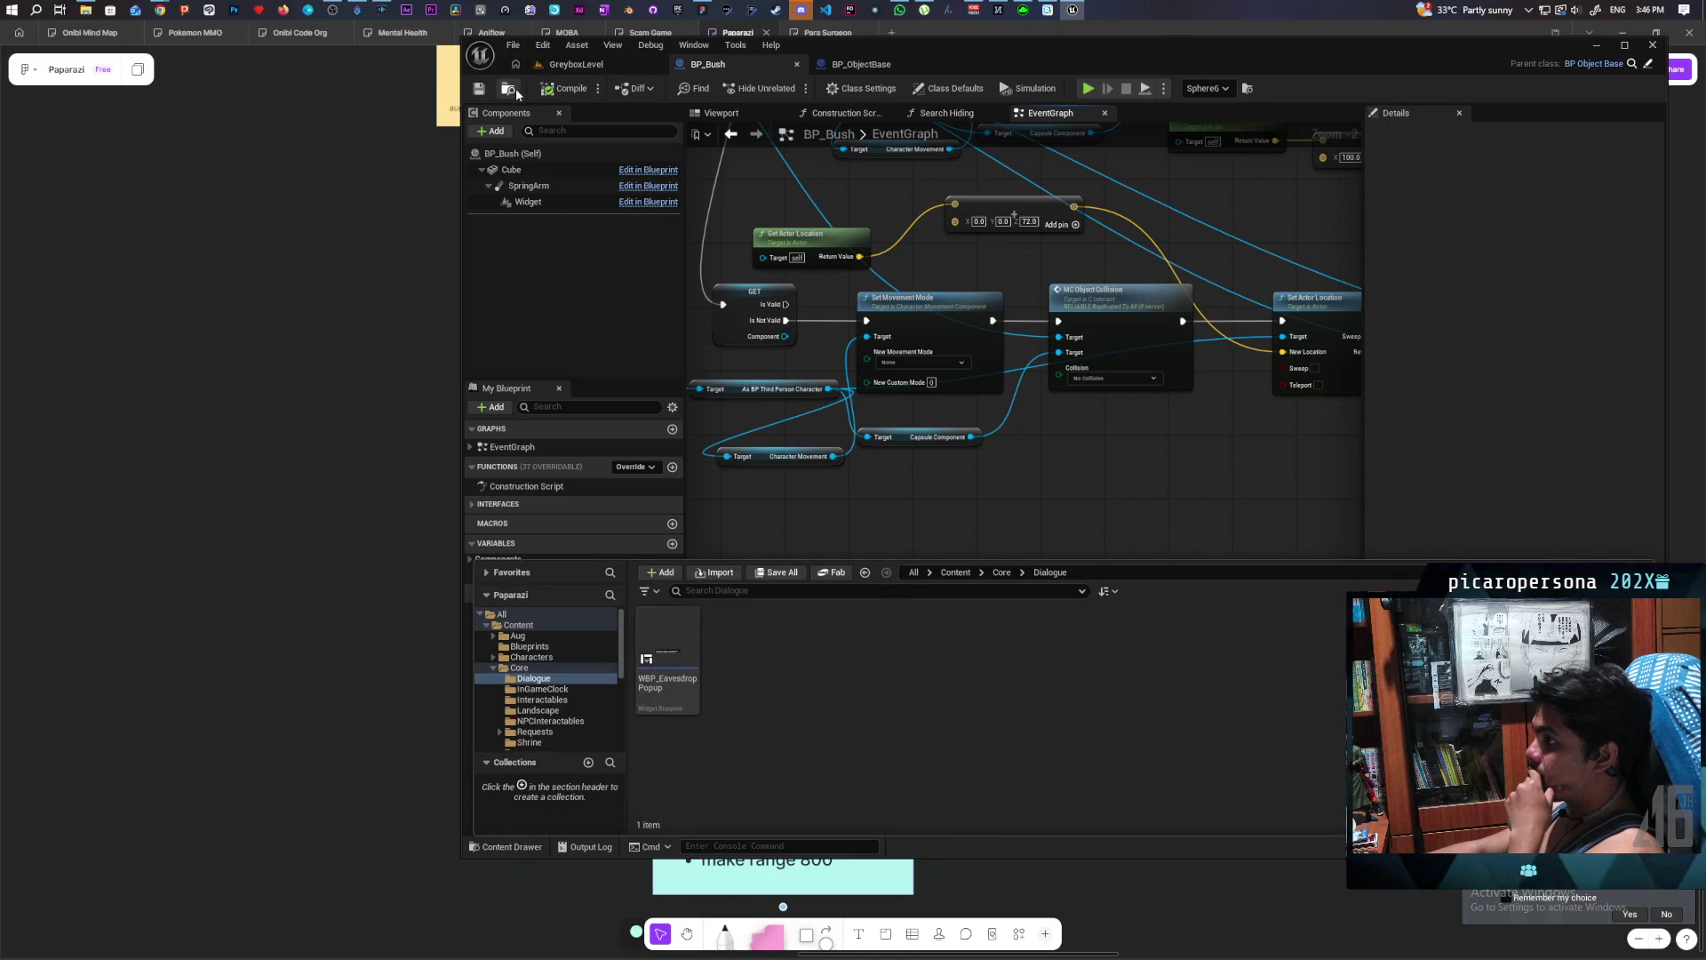
# - From GreyboxLevel, open BP_Oni from Content > ThirdPerson > Blueprints in the Content Drawer
pyautogui.click(583, 66)
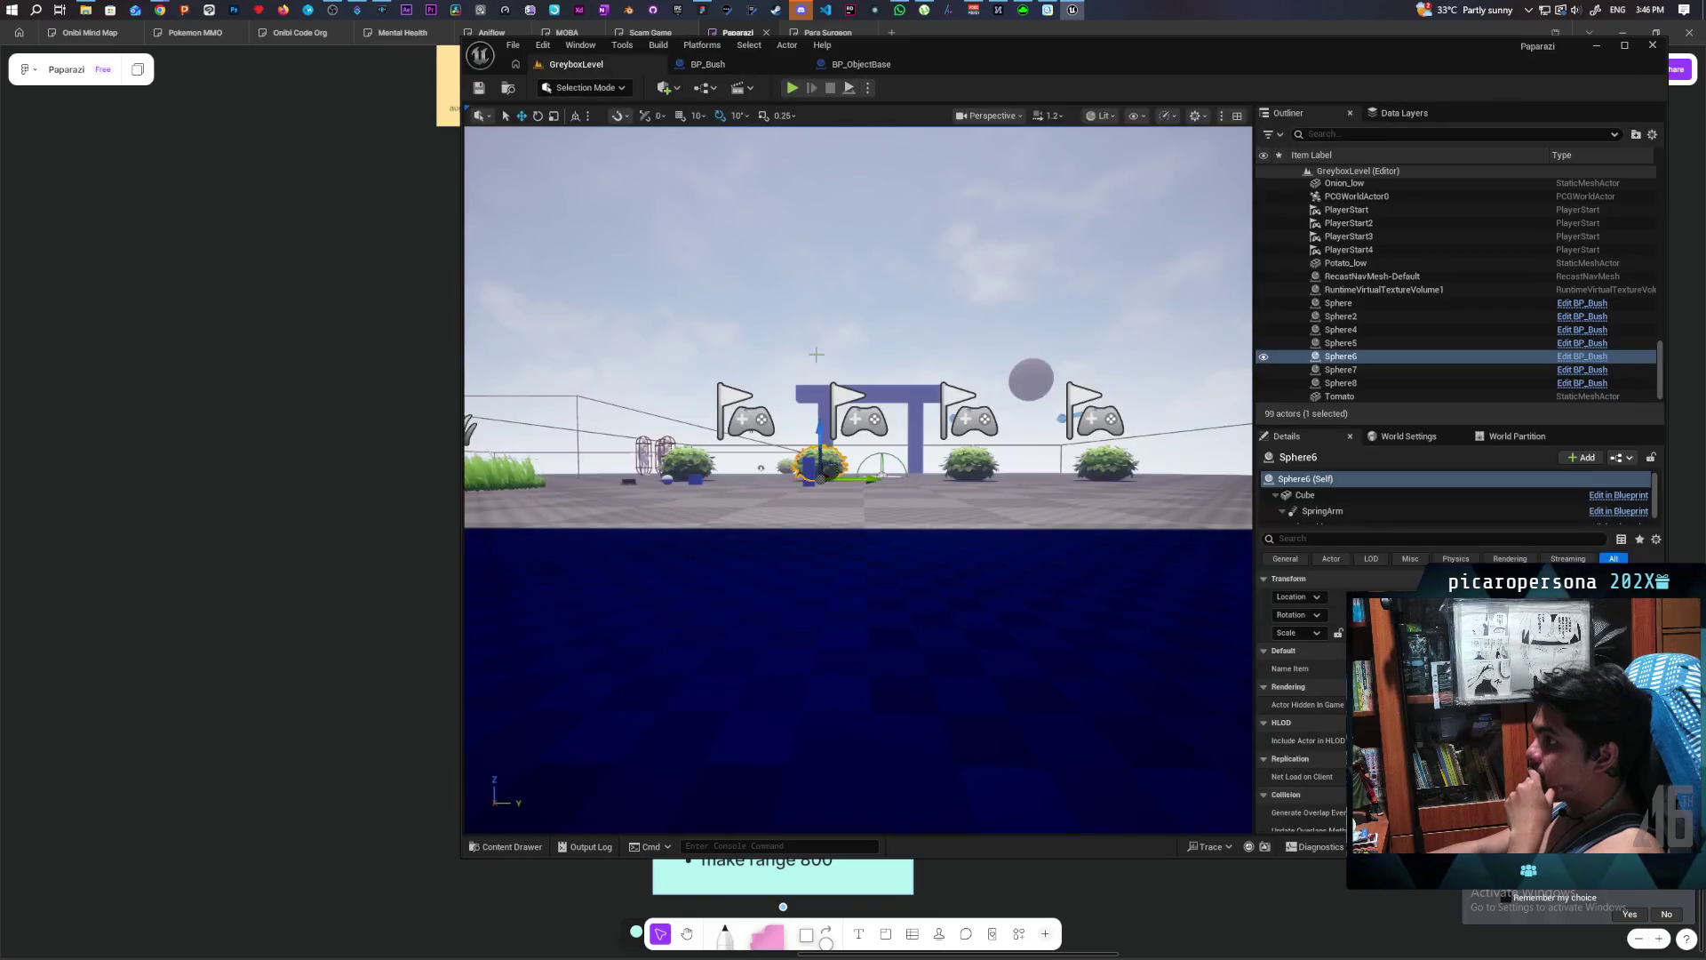
pyautogui.click(511, 848)
pyautogui.click(965, 571)
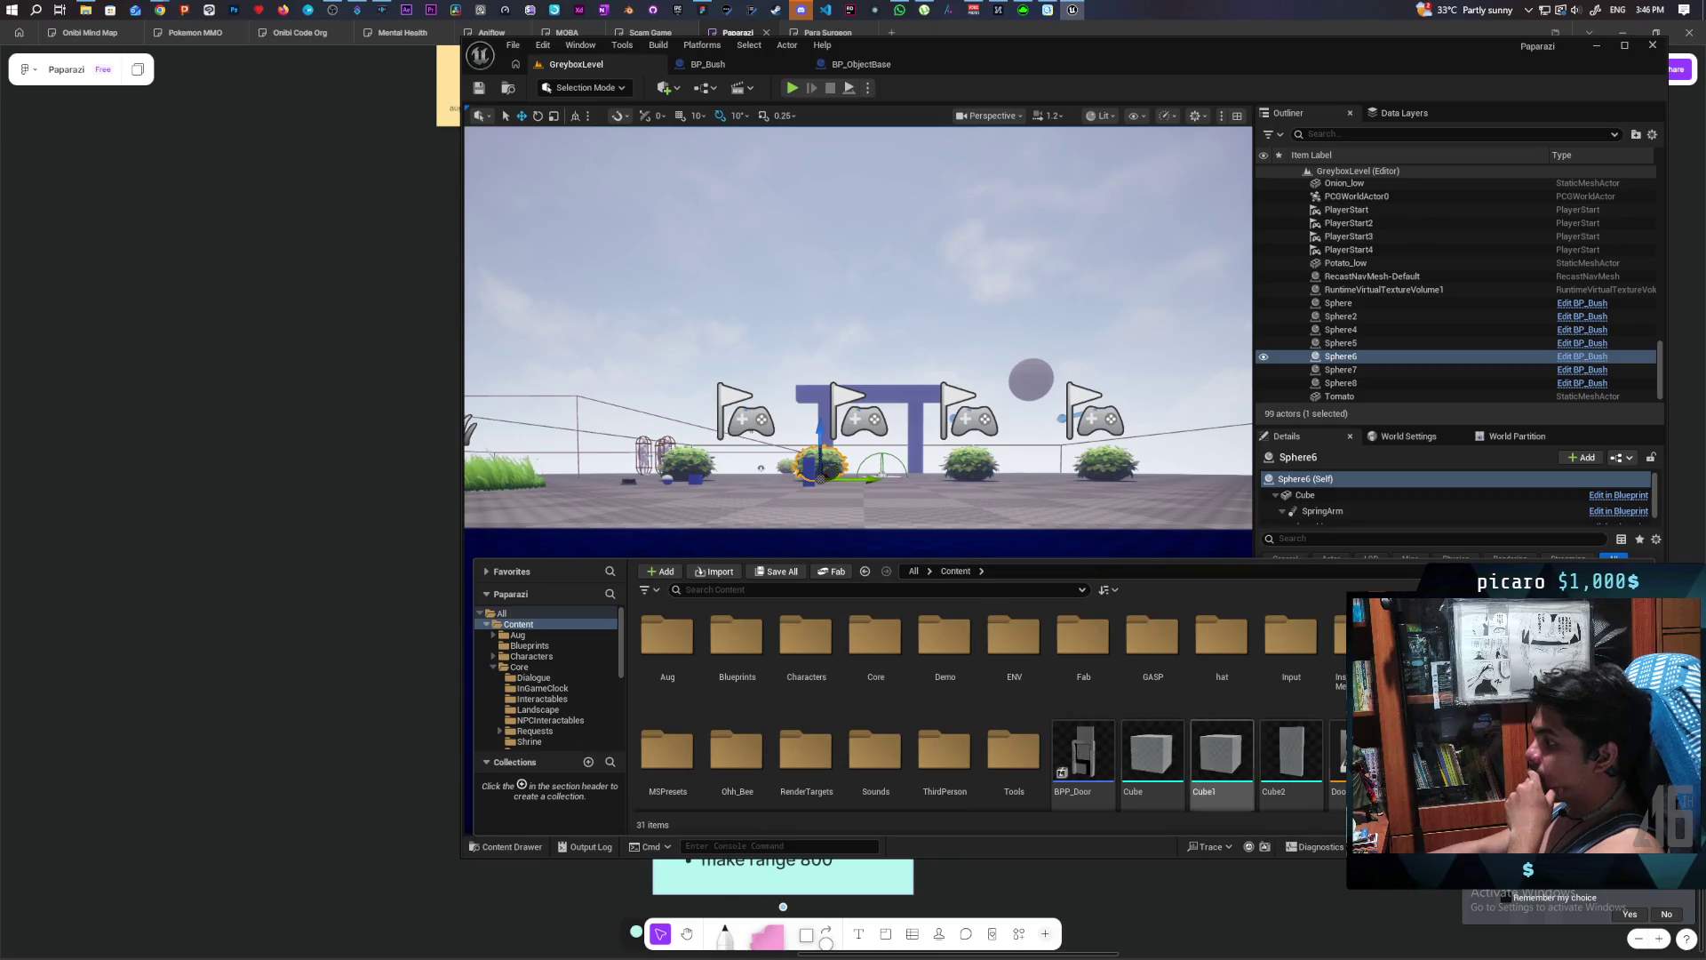
pyautogui.doubleClick(945, 754)
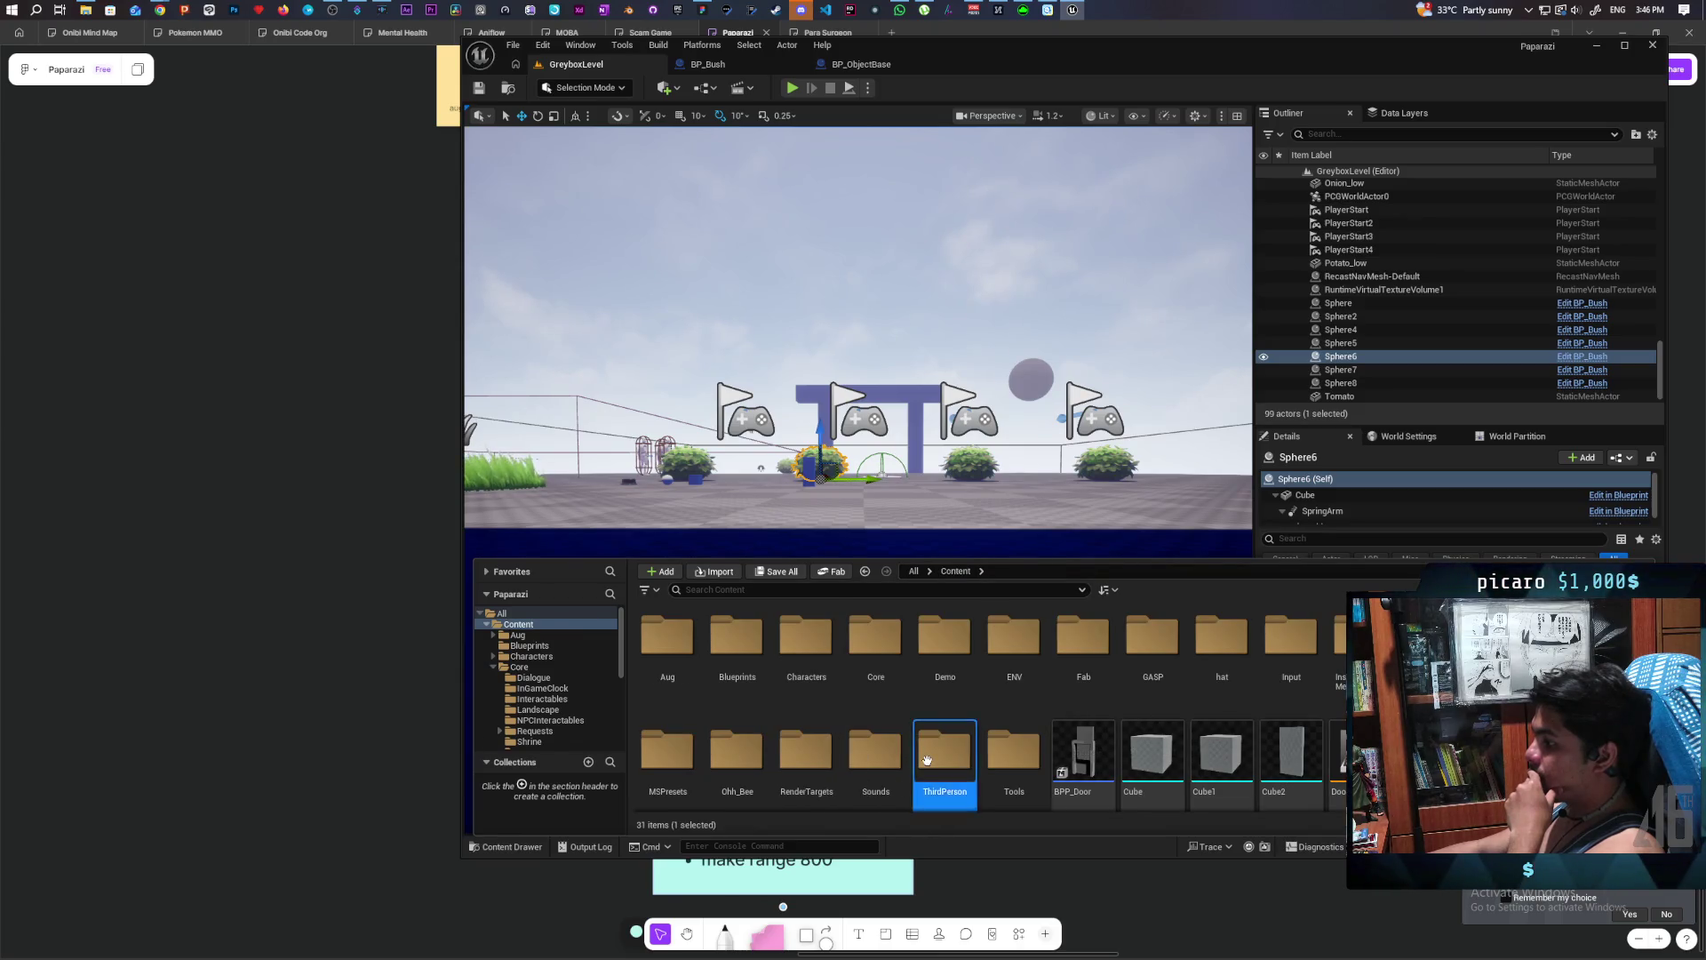
pyautogui.doubleClick(665, 642)
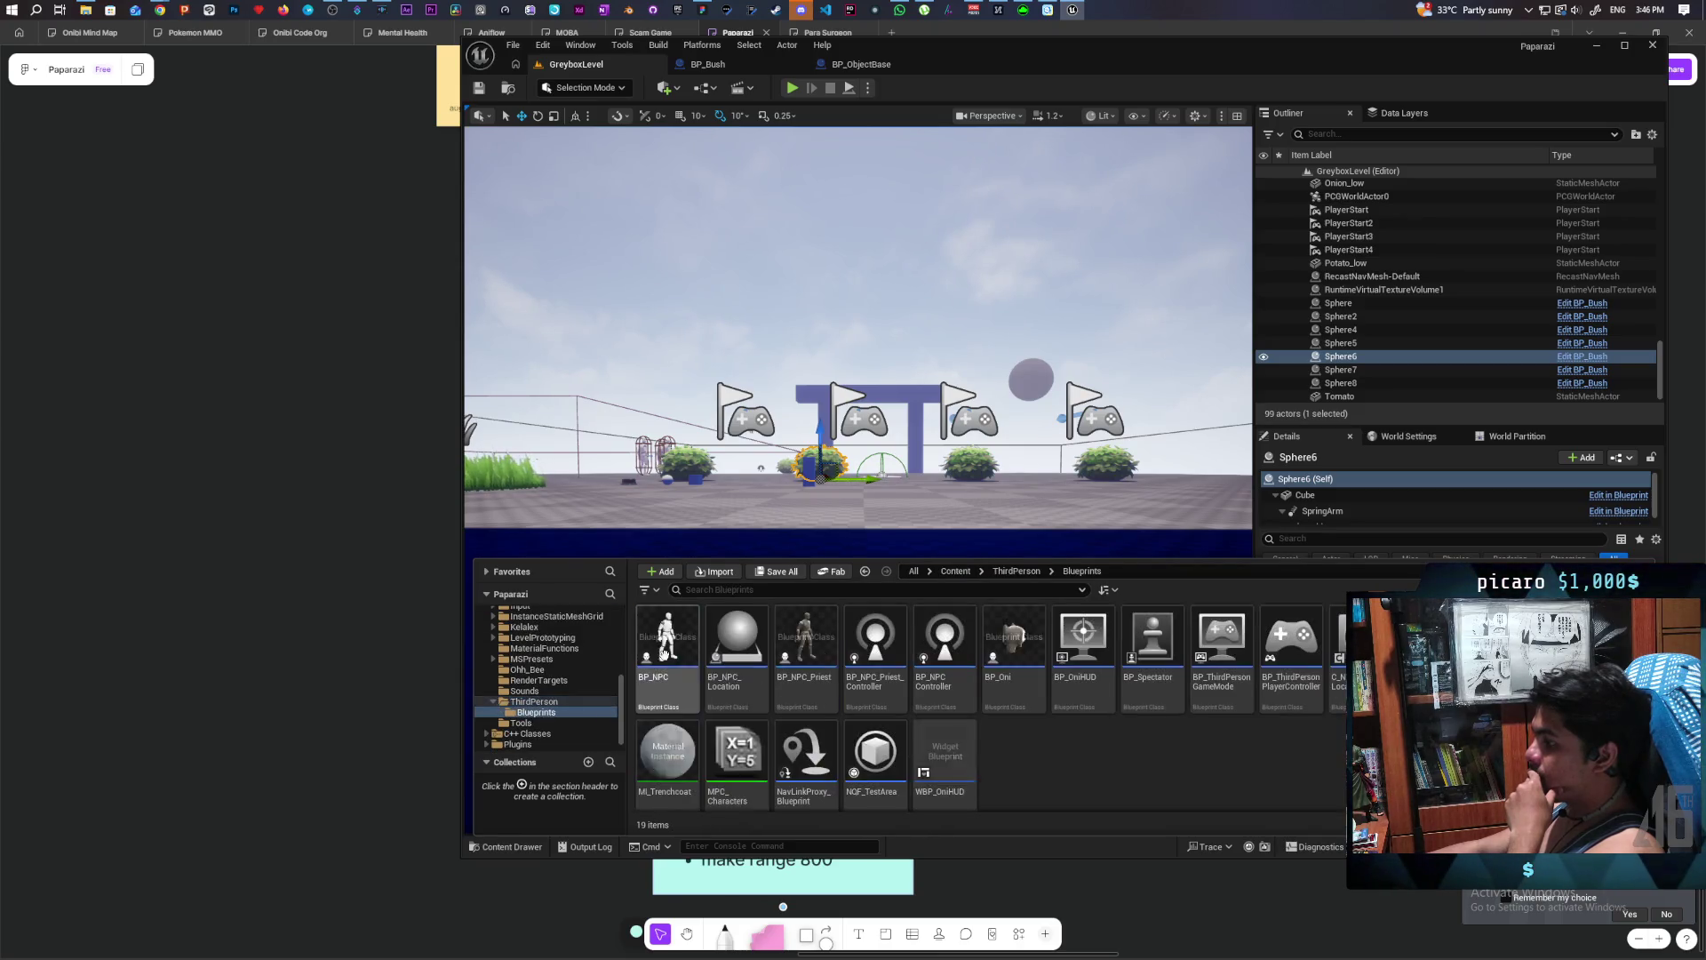
pyautogui.click(1024, 627)
pyautogui.doubleClick(1023, 627)
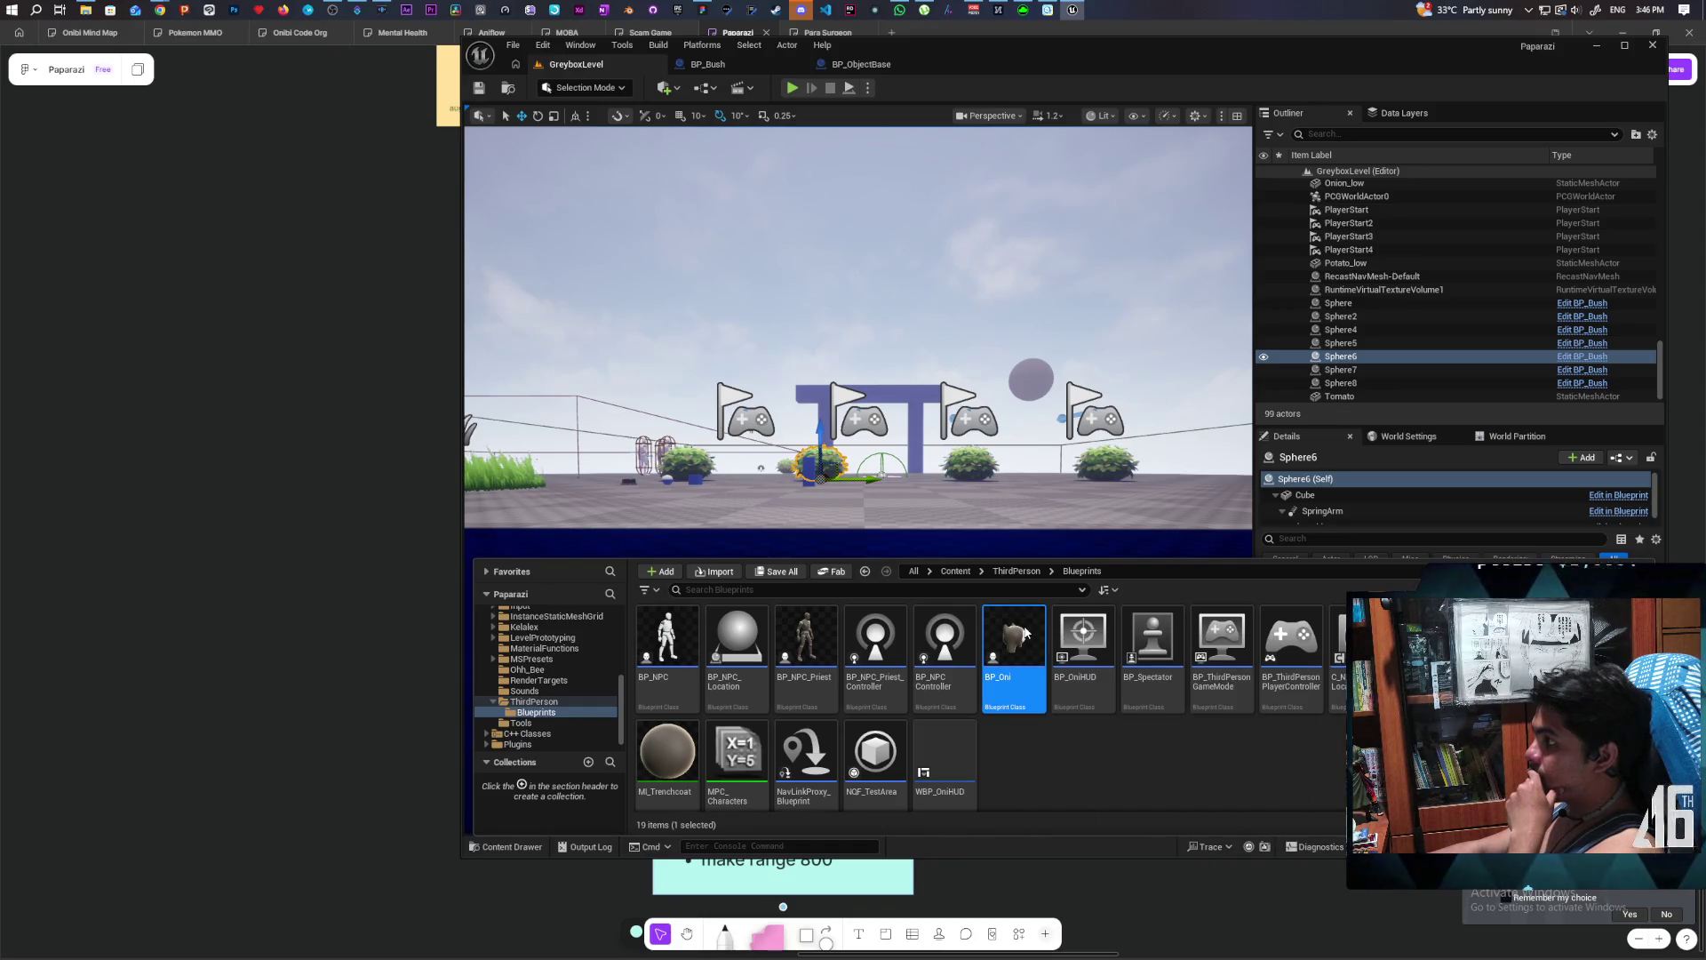
pyautogui.scroll(-11, 873, 295)
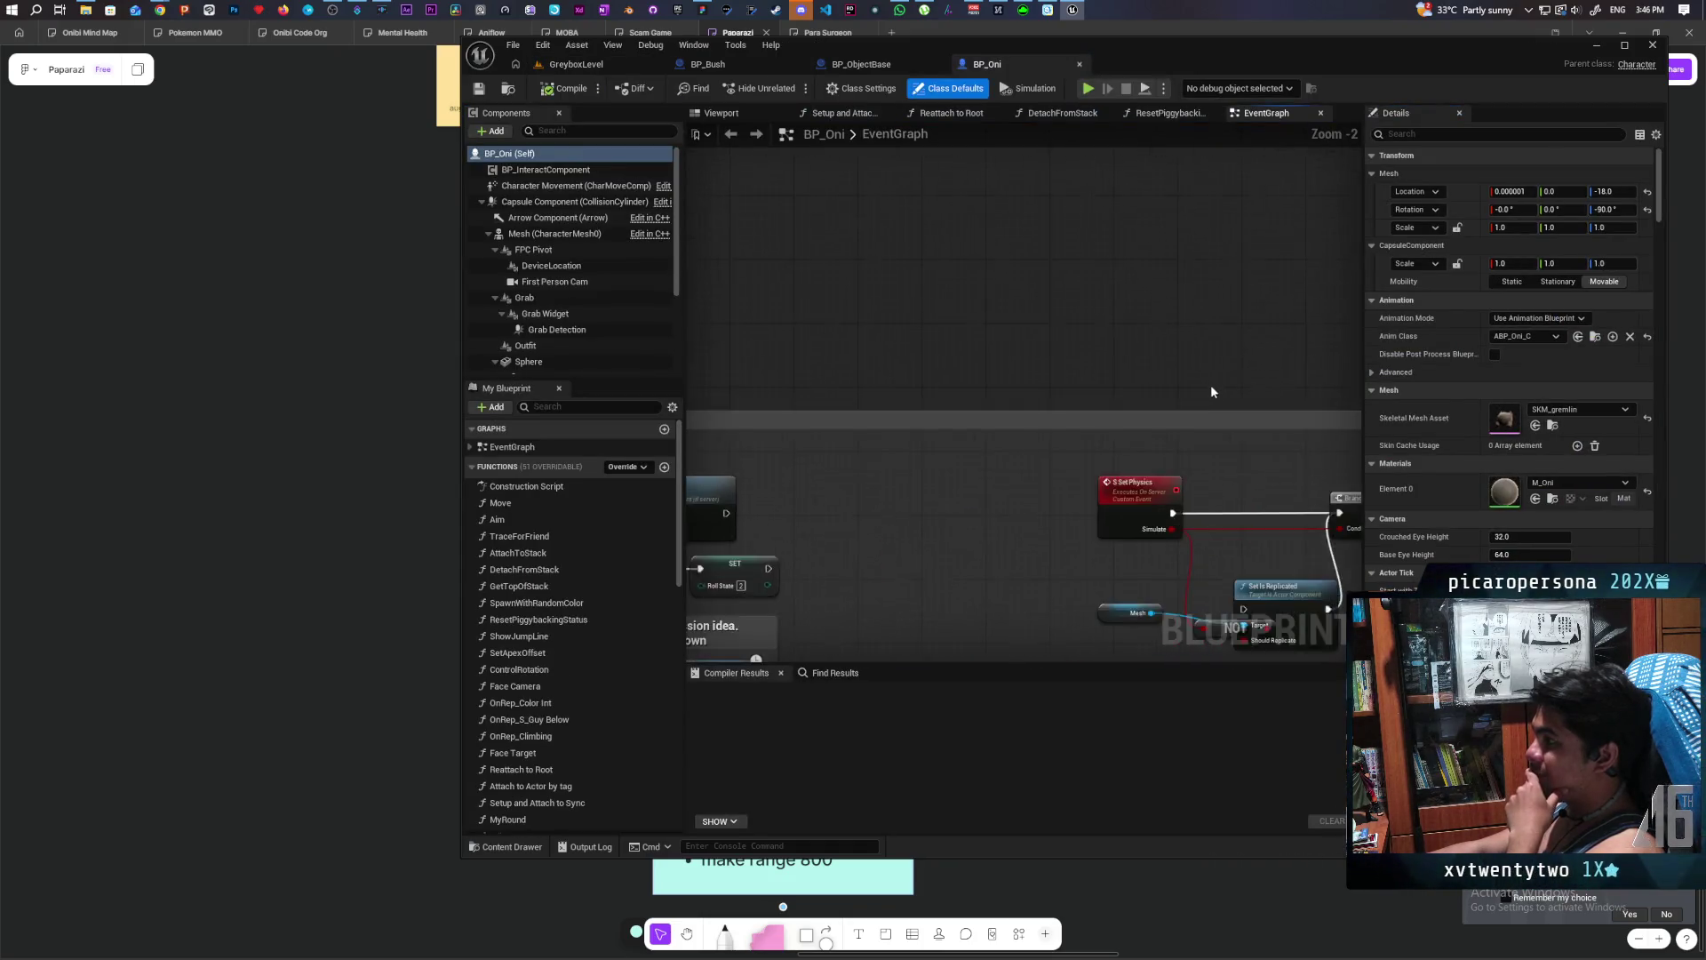
# - Review BP_Oni's Testing Roll, Delay/Jump and Set Physics nodes down to the Force End Roll event
pyautogui.scroll(9, 1106, 365)
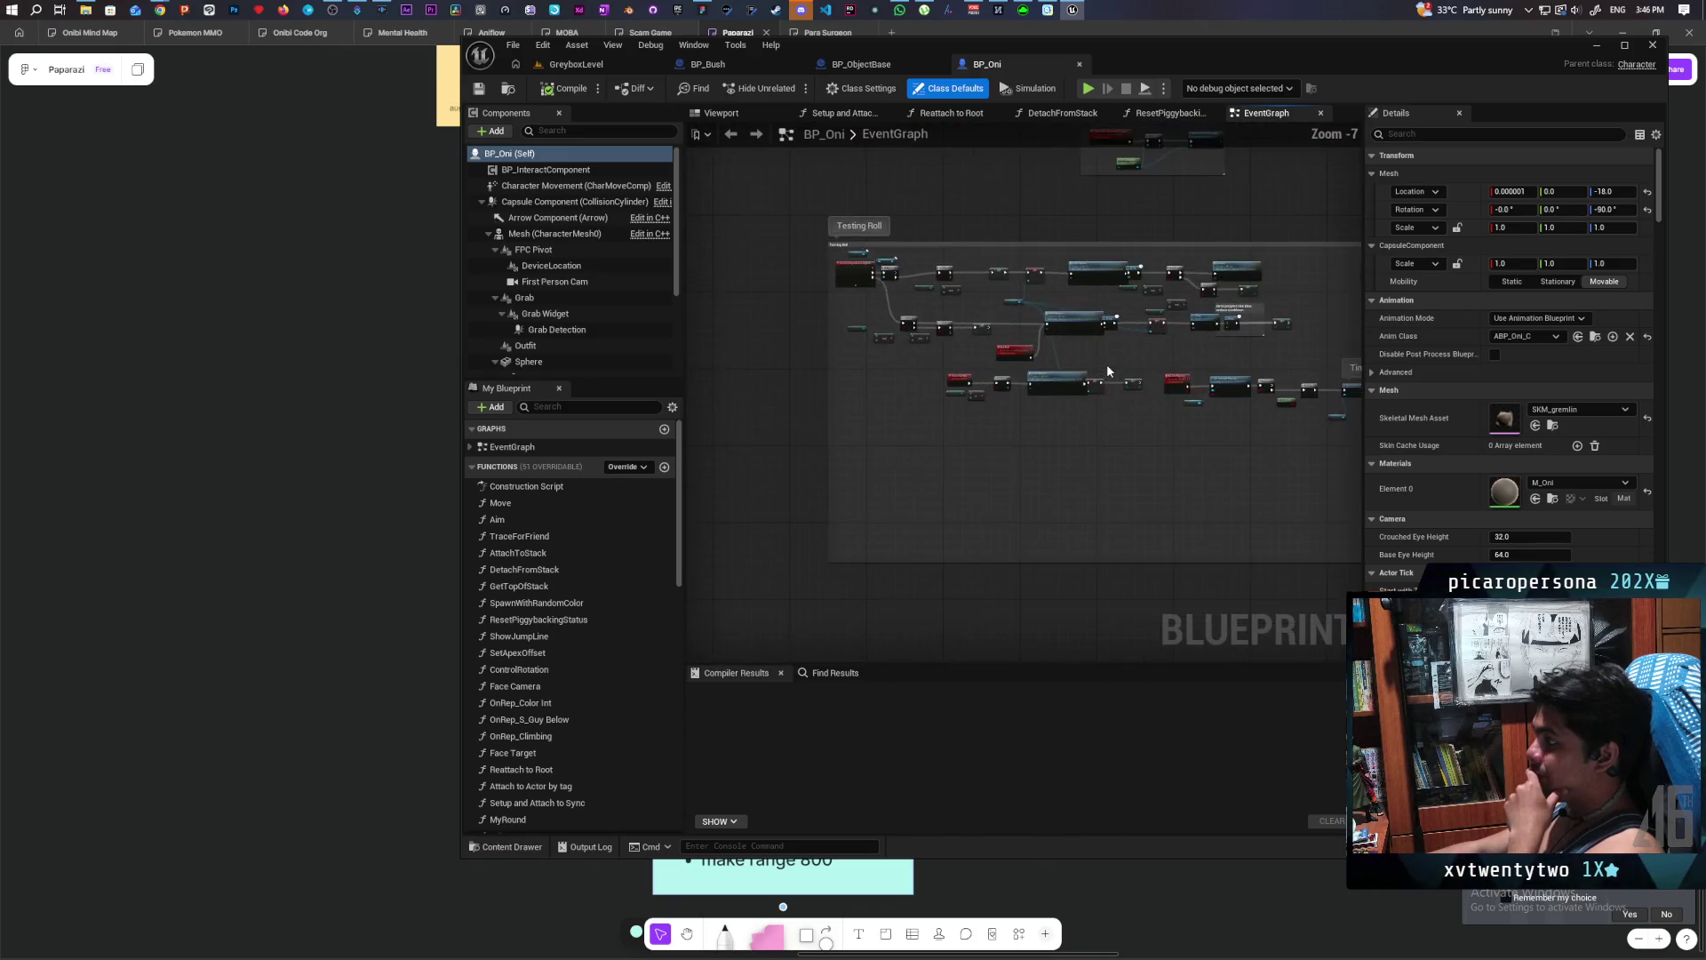
pyautogui.moveTo(993, 463)
pyautogui.mouseDown()
pyautogui.moveTo(803, 441)
pyautogui.moveTo(1126, 455)
pyautogui.moveTo(1364, 425)
pyautogui.mouseUp()
pyautogui.scroll(-3, 1040, 425)
pyautogui.moveTo(1040, 425); pyautogui.dragTo(1224, 392)
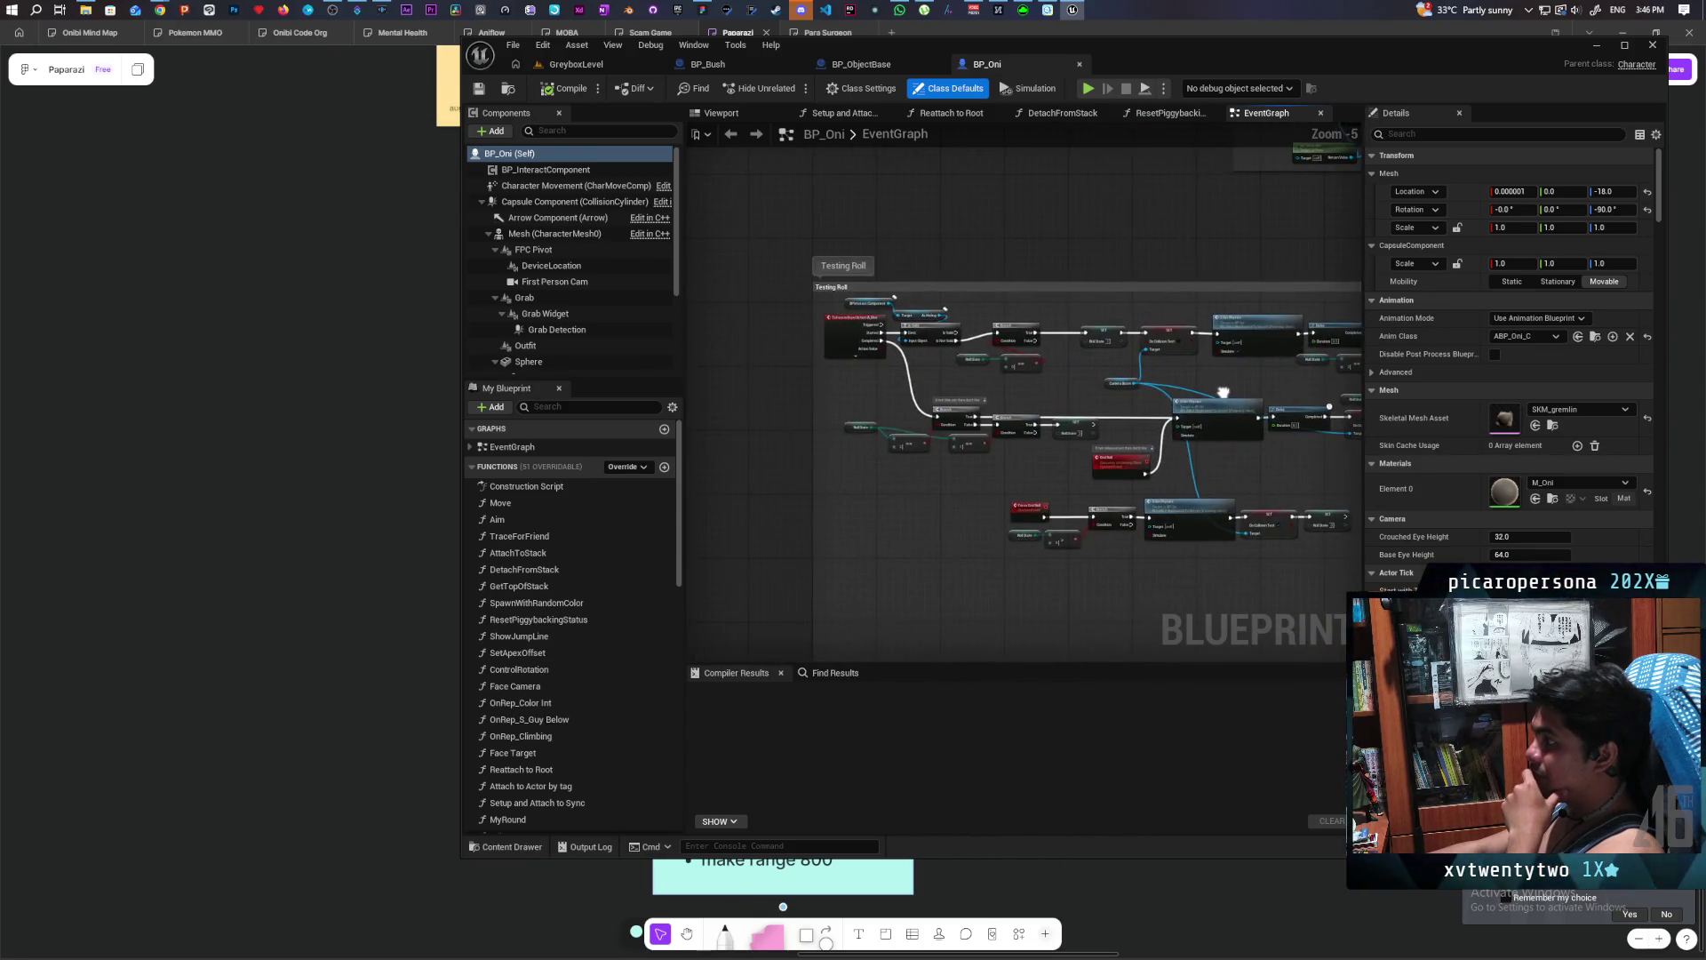
pyautogui.scroll(2, 999, 398)
pyautogui.scroll(-2, 998, 398)
pyautogui.moveTo(1098, 399); pyautogui.dragTo(811, 380)
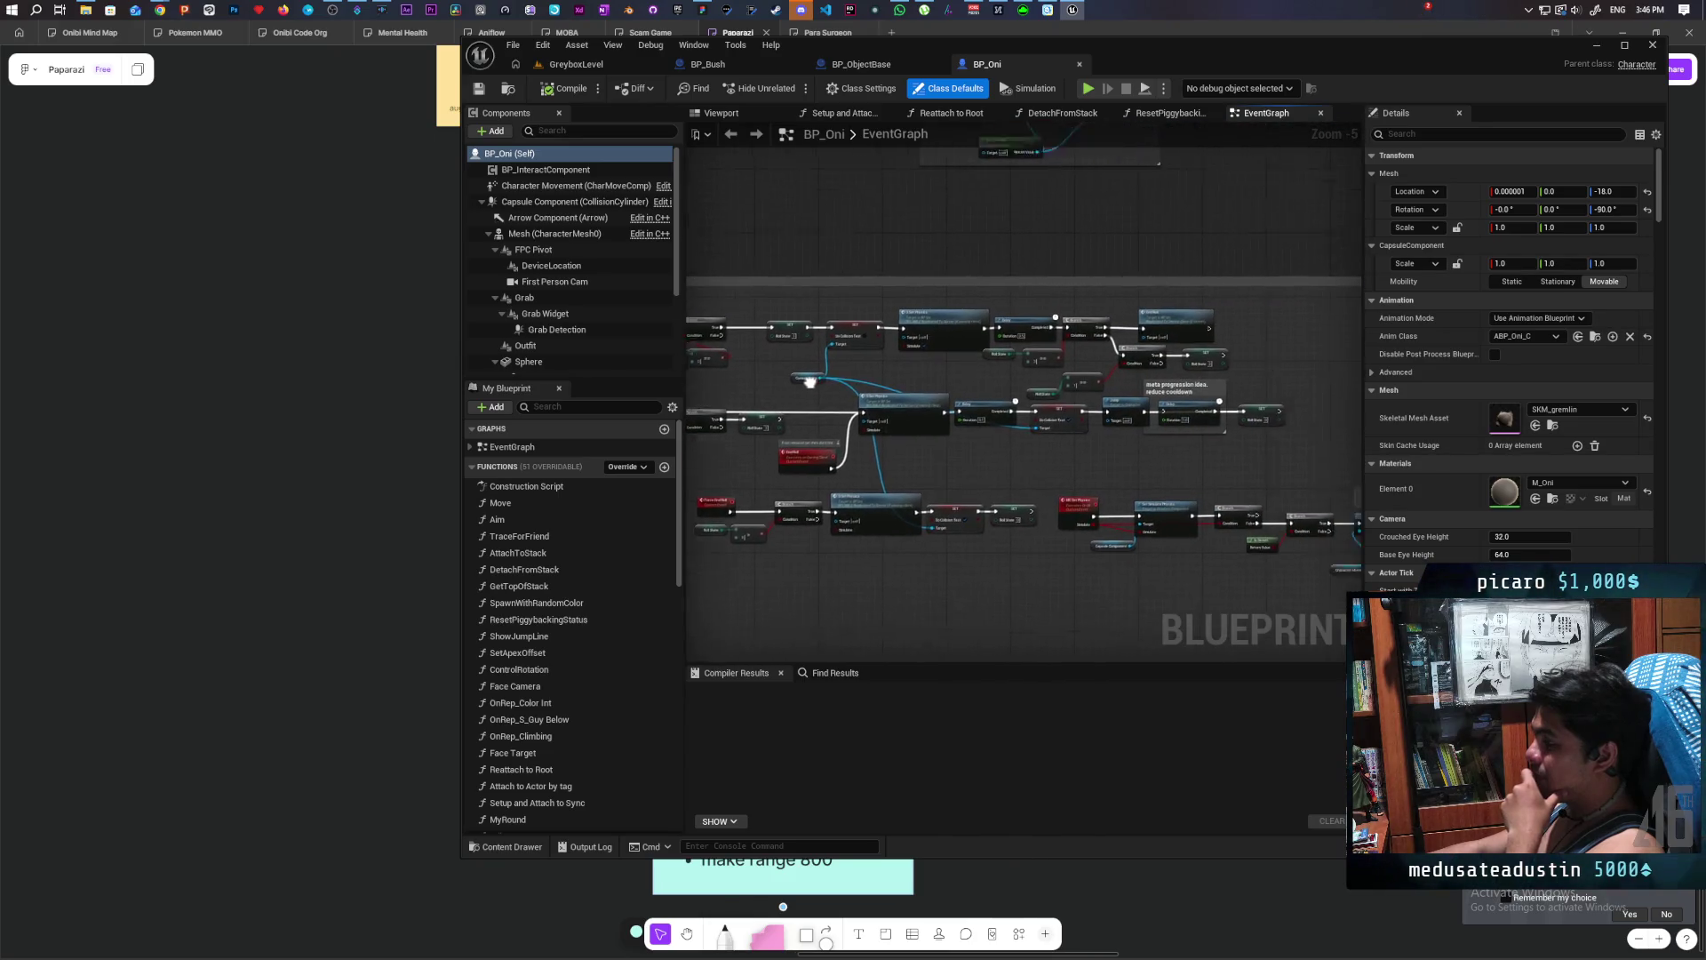
pyautogui.scroll(2, 967, 395)
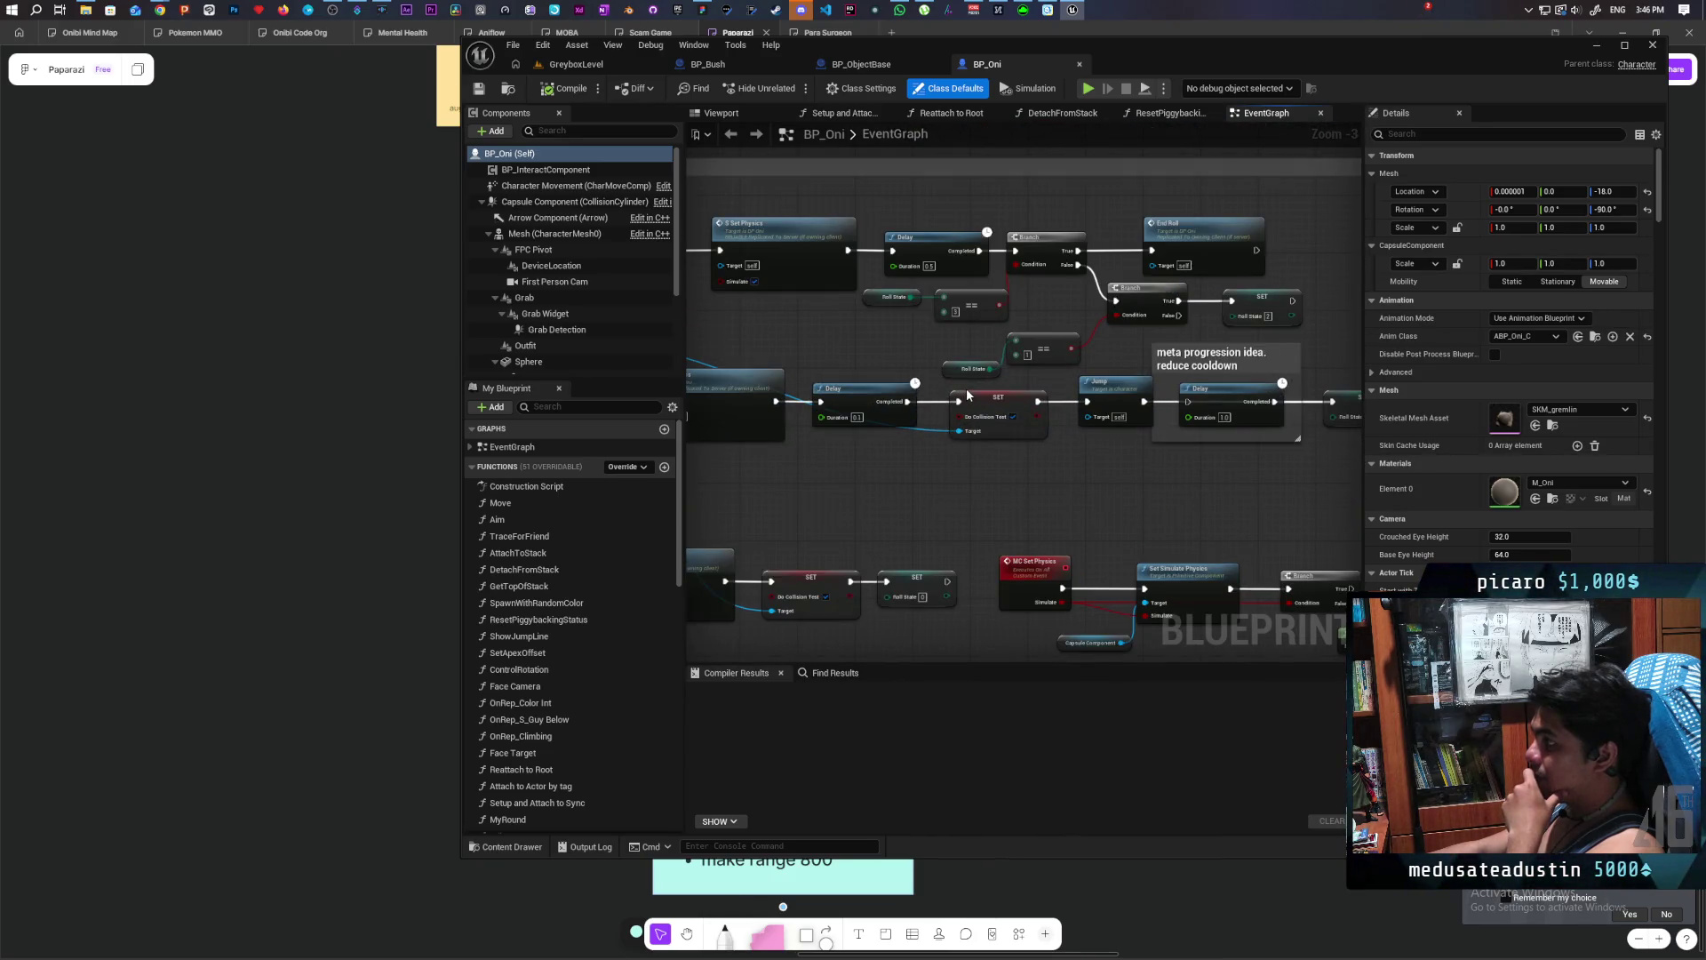
pyautogui.moveTo(1209, 461)
pyautogui.mouseDown()
pyautogui.moveTo(930, 465)
pyautogui.moveTo(941, 488)
pyautogui.moveTo(1008, 377)
pyautogui.moveTo(1081, 353)
pyautogui.moveTo(1188, 343)
pyautogui.moveTo(1329, 402)
pyautogui.mouseUp()
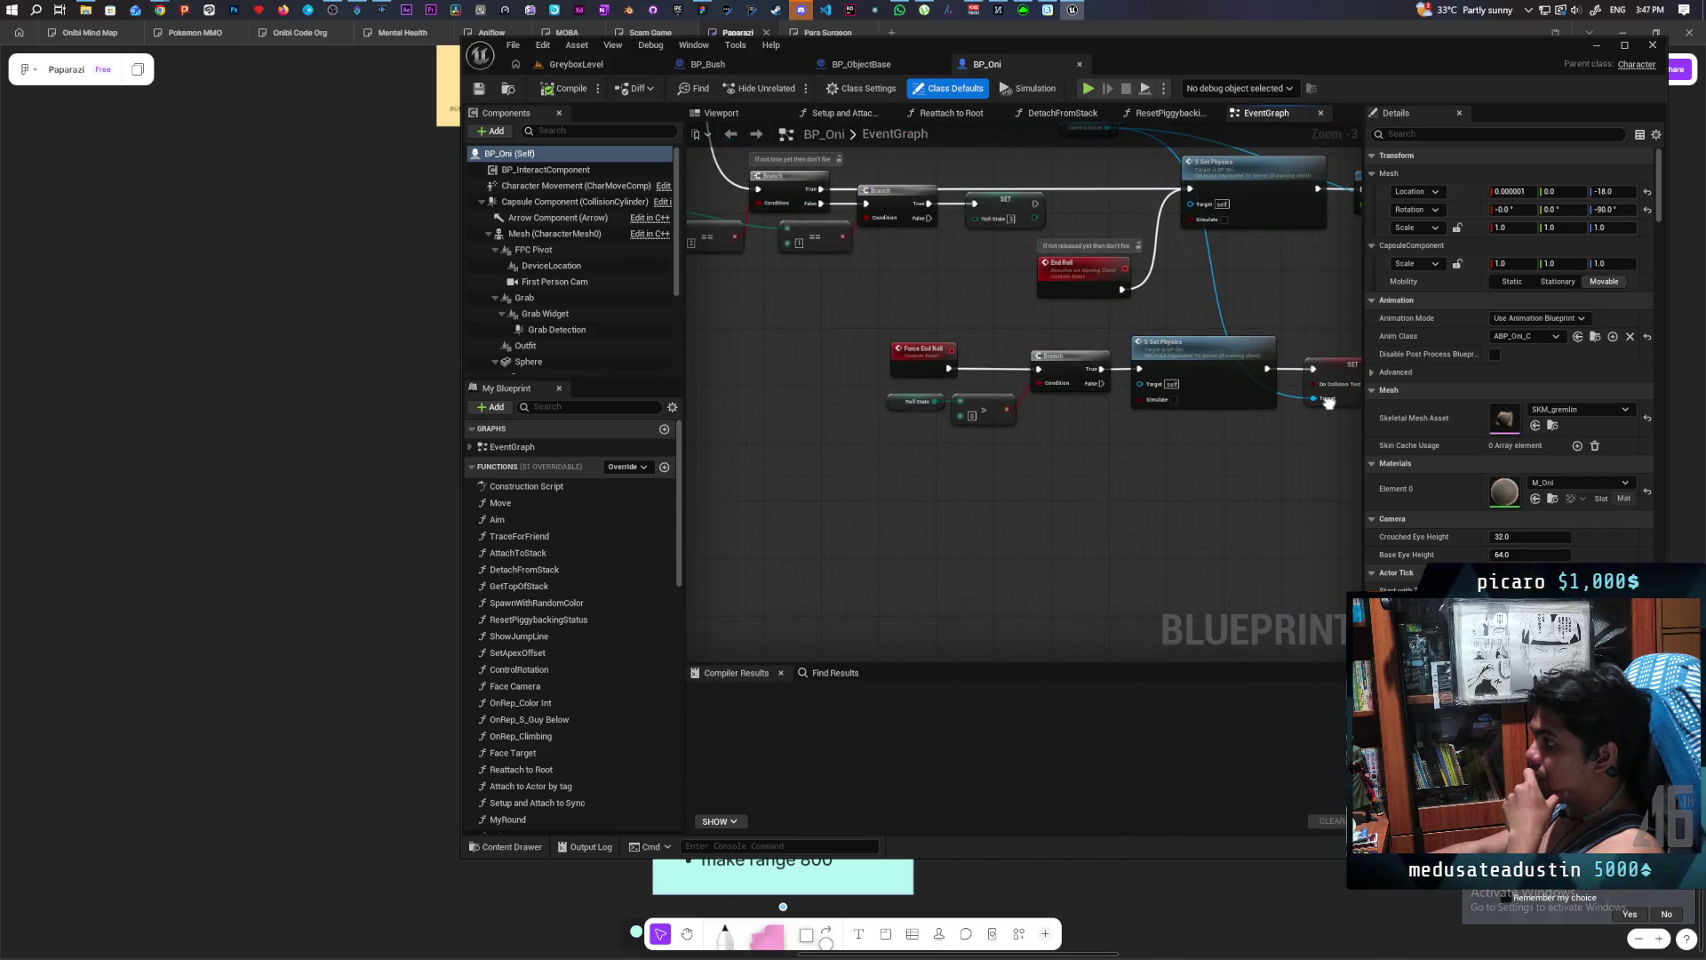
pyautogui.moveTo(1058, 419)
pyautogui.mouseDown()
pyautogui.moveTo(1016, 500)
pyautogui.moveTo(915, 484)
pyautogui.moveTo(1338, 509)
pyautogui.moveTo(1303, 507)
pyautogui.mouseUp()
pyautogui.click(1021, 528)
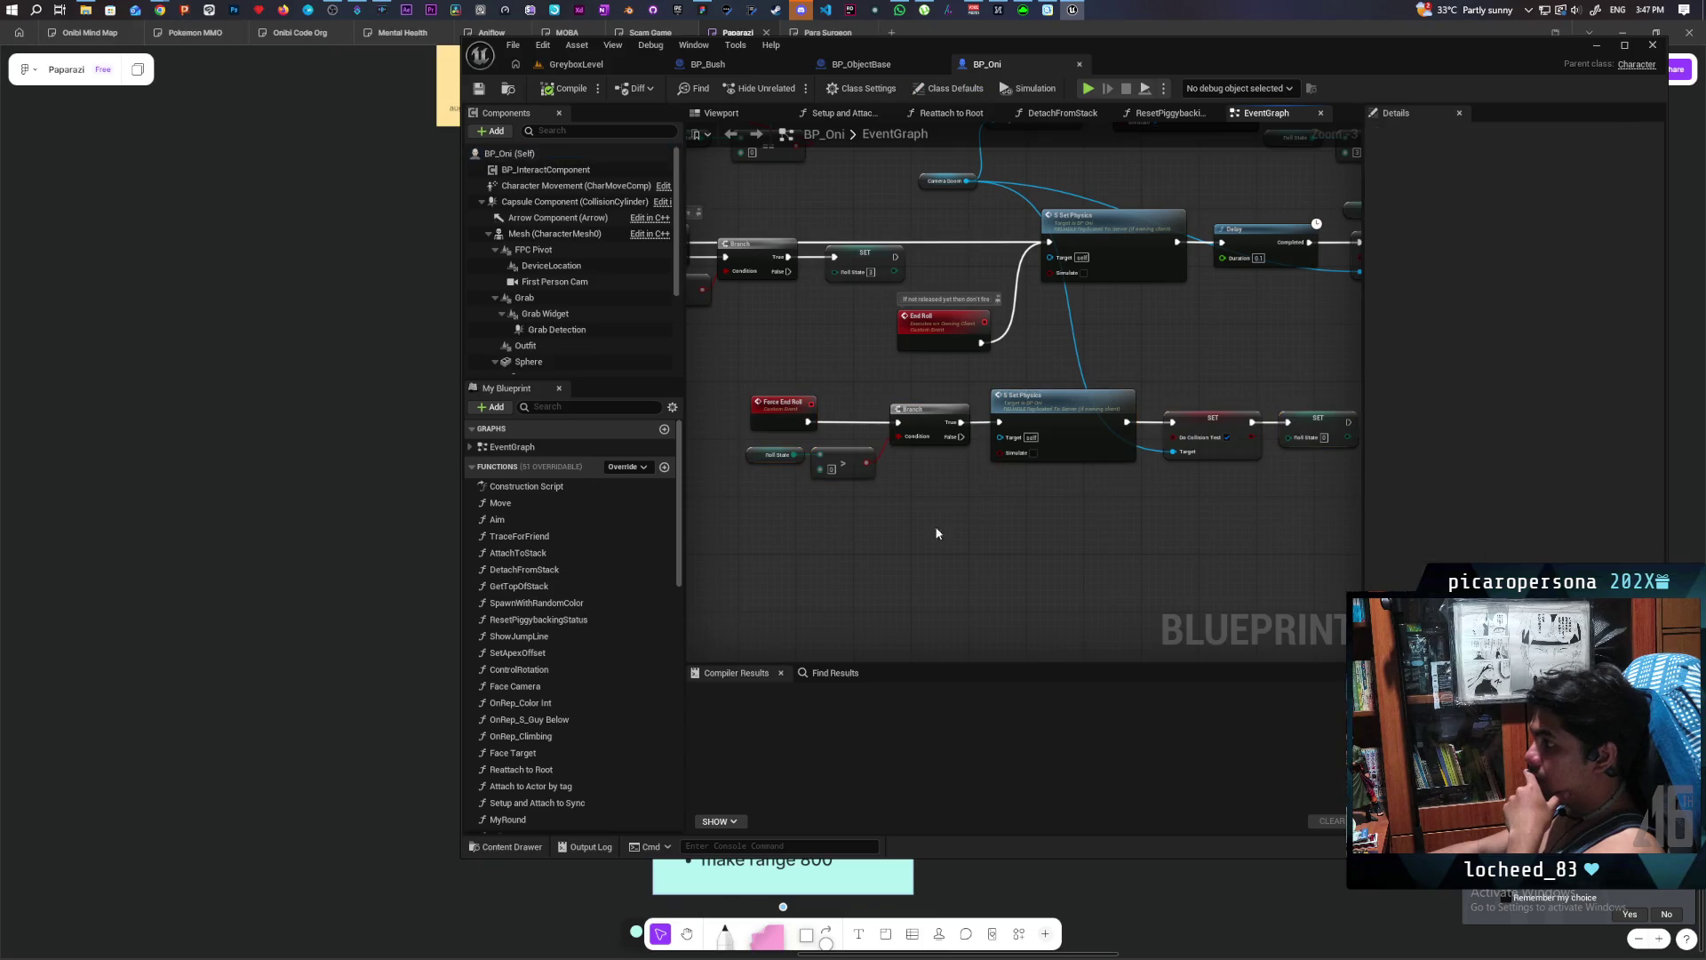
pyautogui.moveTo(986, 472); pyautogui.dragTo(1256, 495)
pyautogui.click(1198, 355)
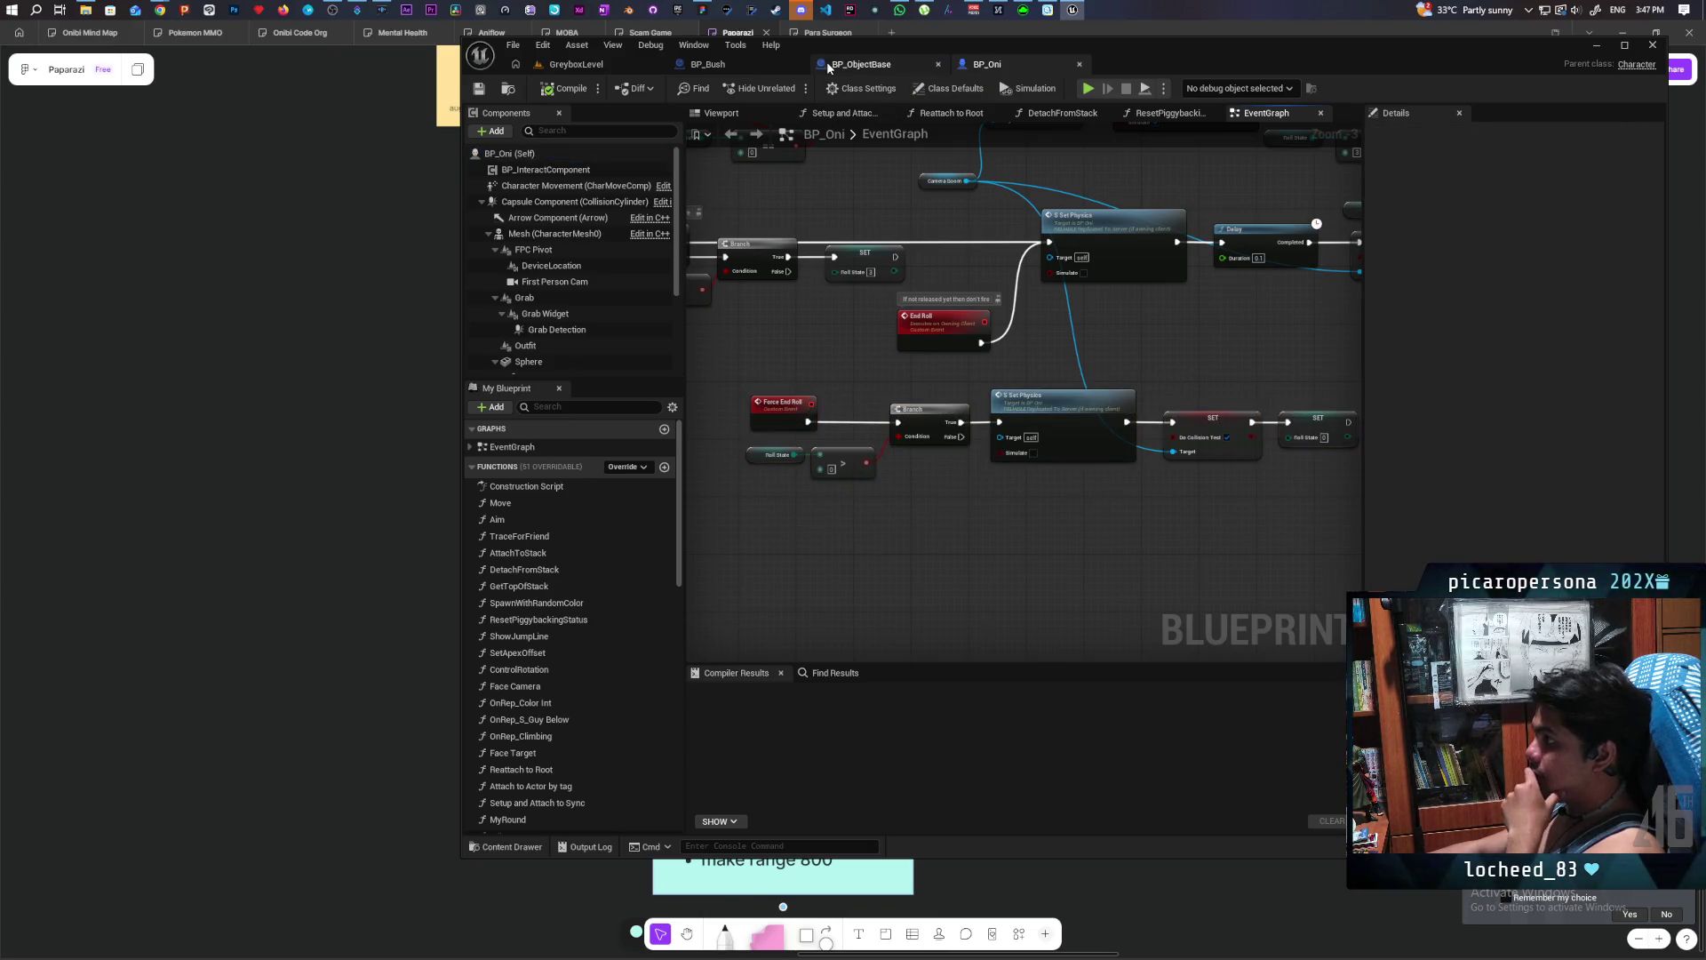
# - Glance at the BP_ObjectBase and BP_Oni graphs, ending on the BP_Bush graph
pyautogui.click(866, 67)
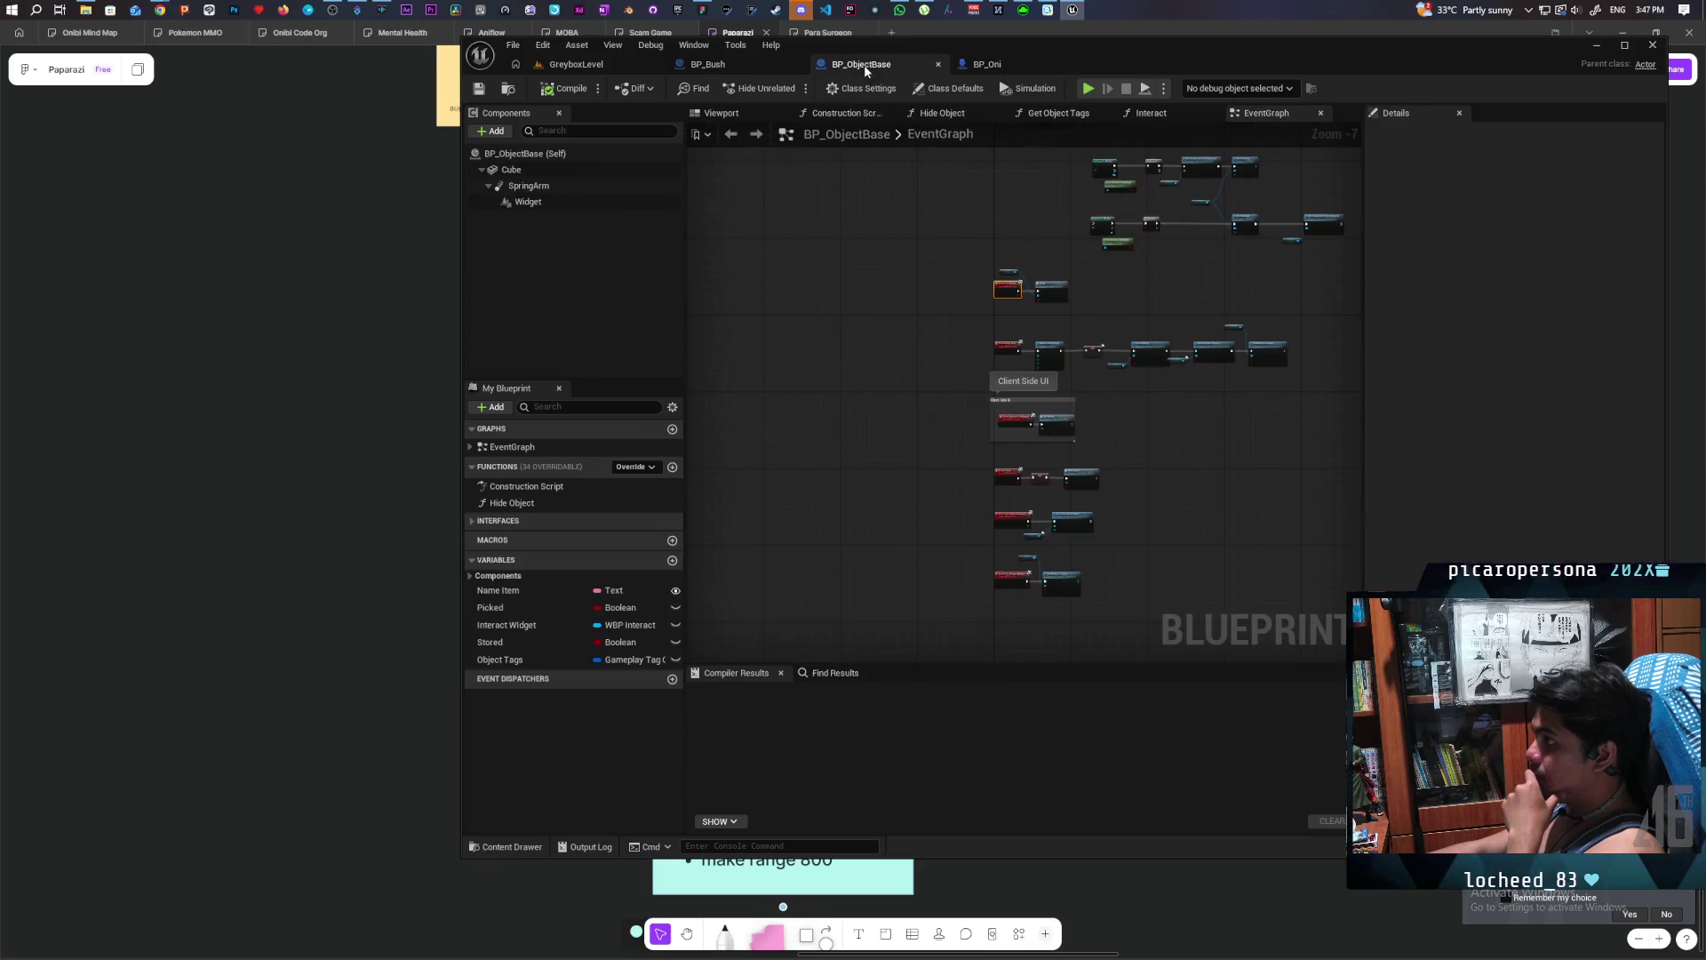
pyautogui.click(753, 65)
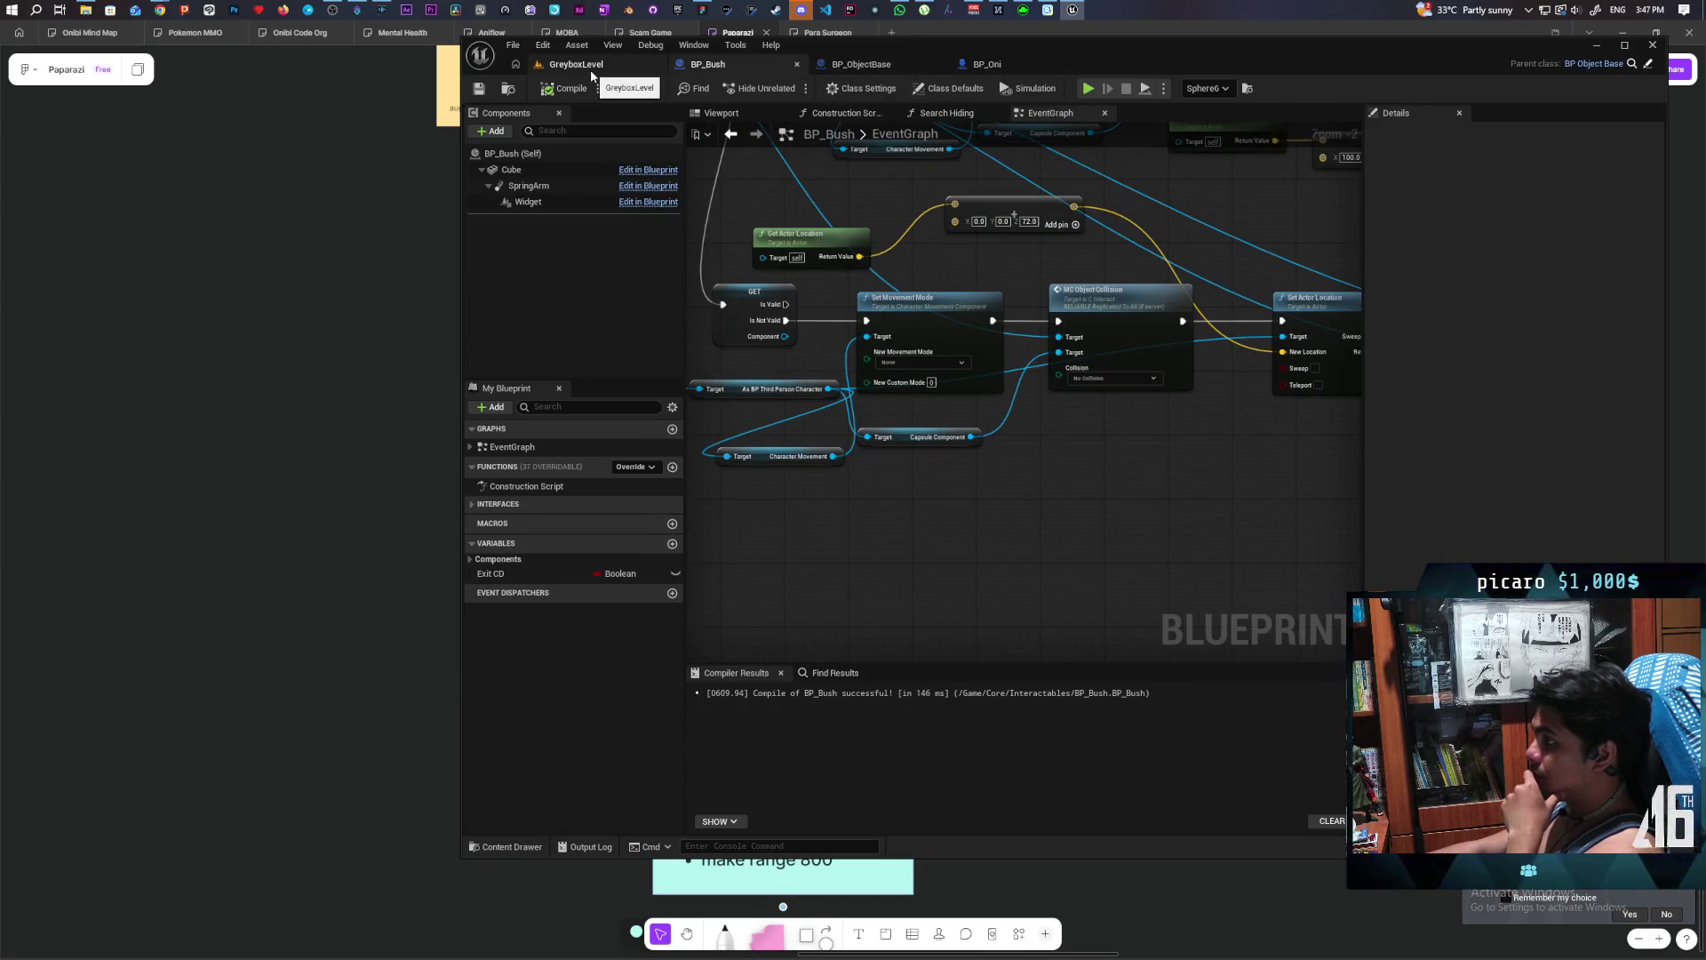
pyautogui.click(982, 67)
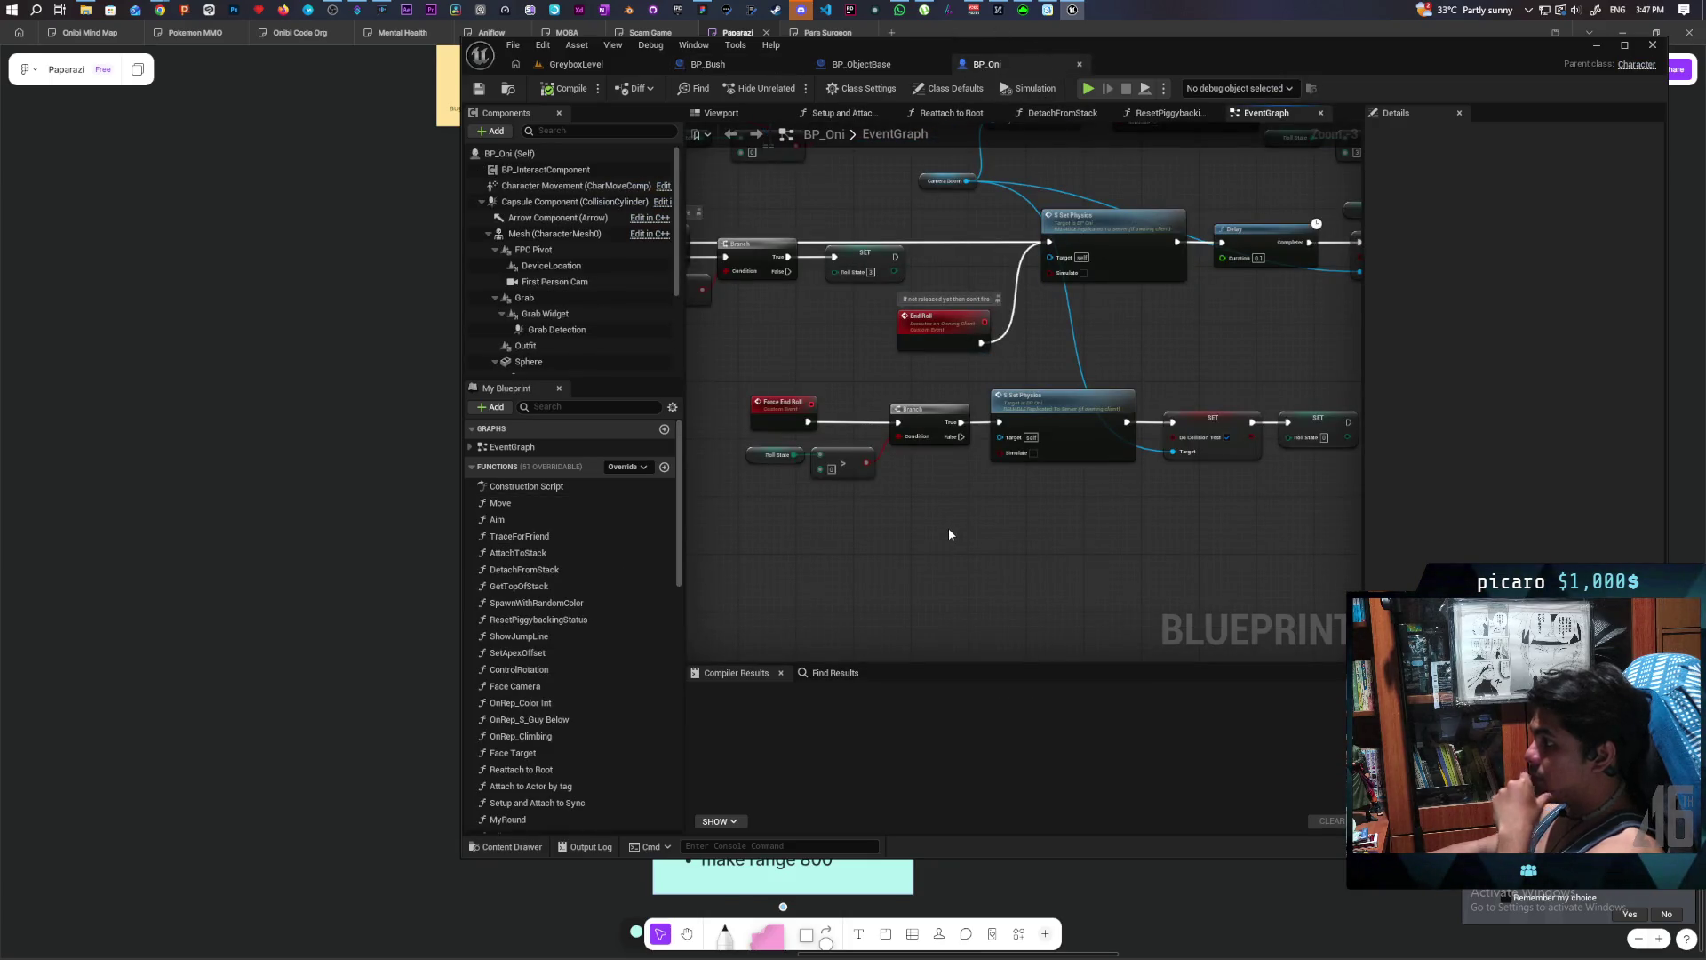
pyautogui.click(709, 66)
# - Move BP_Bush's IsValid GET node further left near the Event Interact and Branch nodes
pyautogui.moveTo(900, 264)
pyautogui.mouseDown()
pyautogui.moveTo(942, 516)
pyautogui.moveTo(1227, 467)
pyautogui.mouseUp()
pyautogui.scroll(-6, 1061, 423)
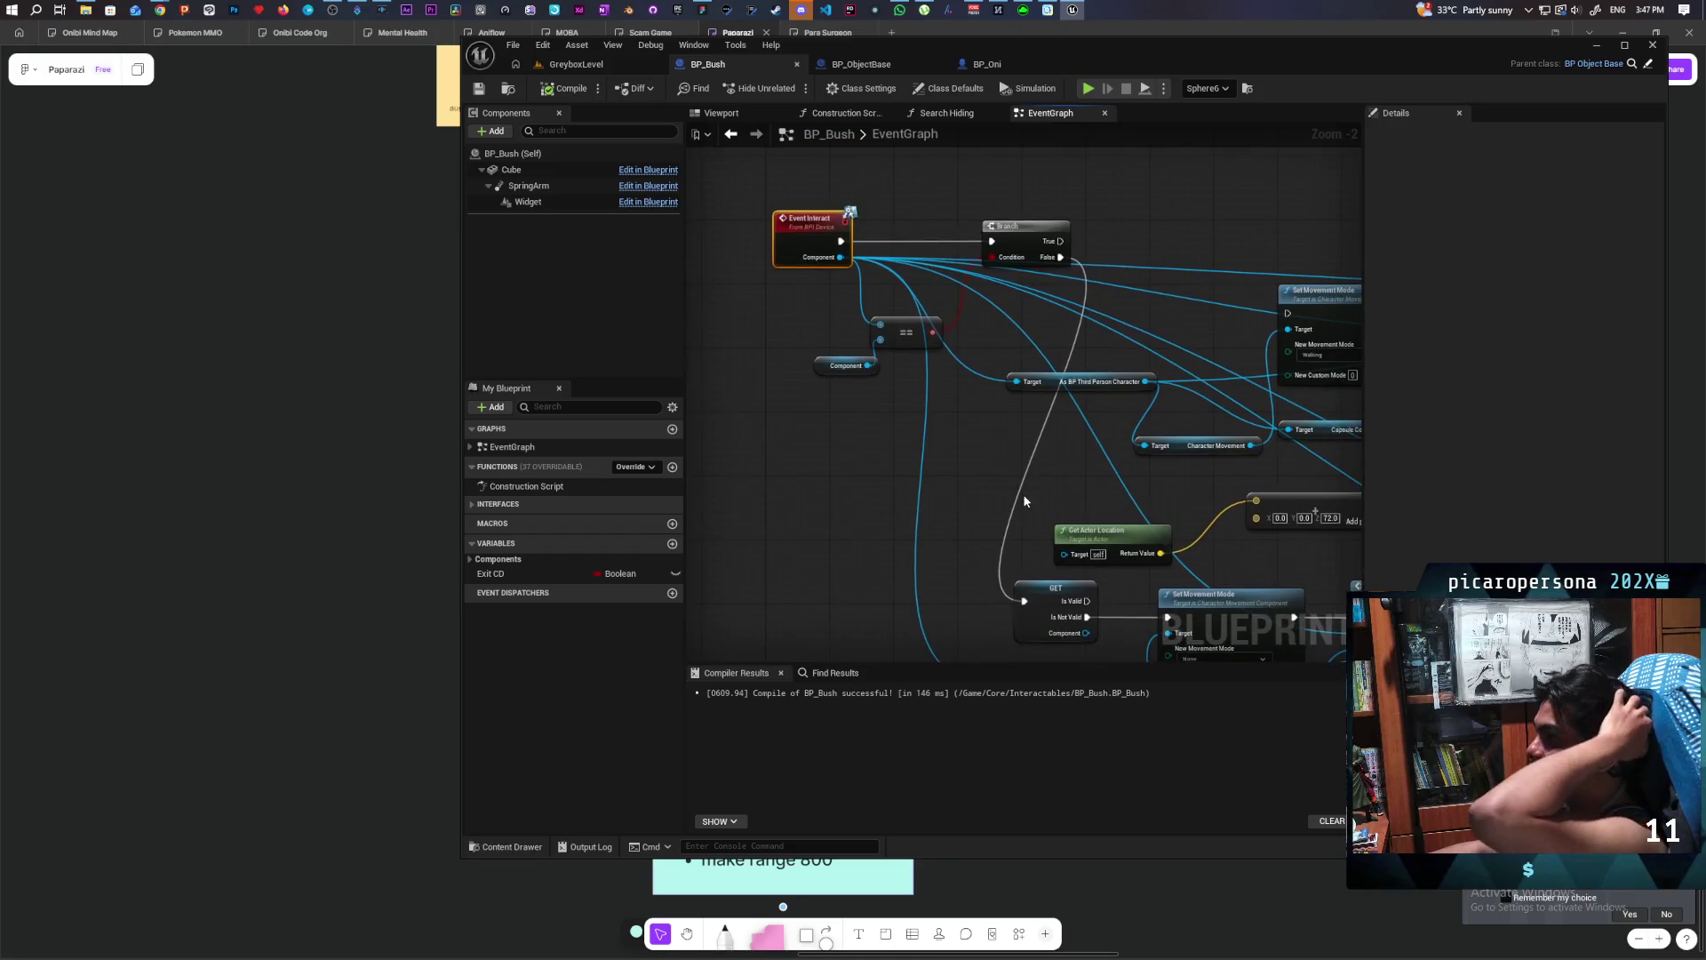
pyautogui.scroll(4, 914, 276)
pyautogui.scroll(2, 914, 276)
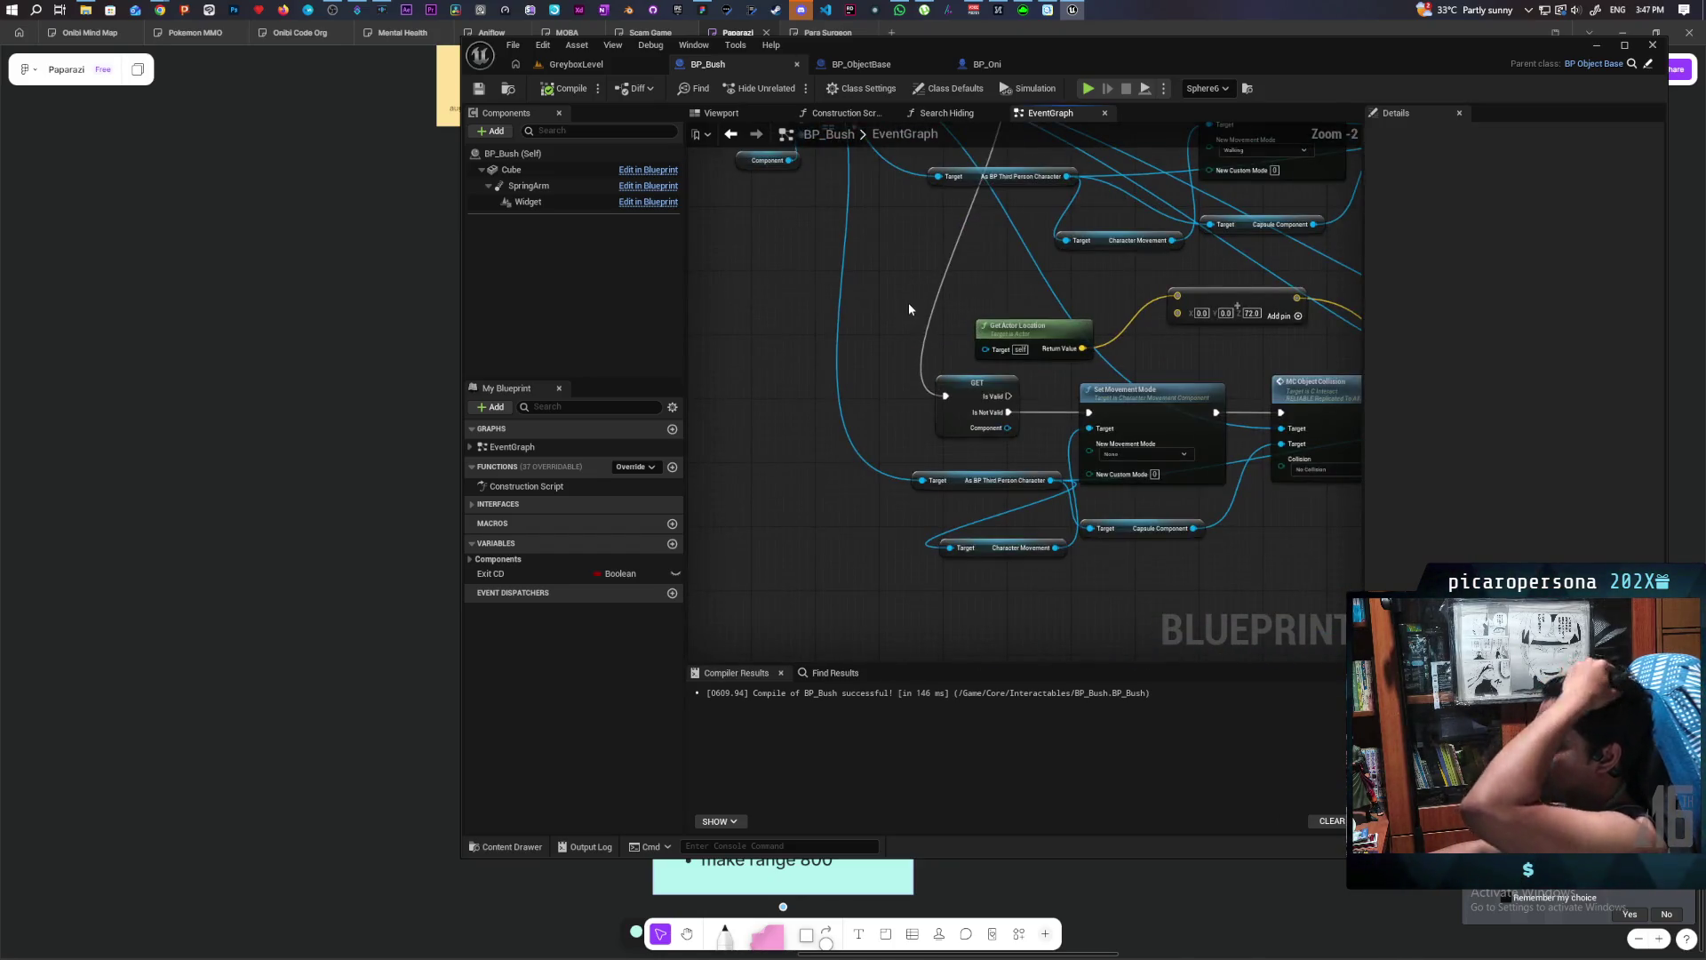
pyautogui.moveTo(1026, 364); pyautogui.dragTo(847, 366)
pyautogui.scroll(-3, 935, 343)
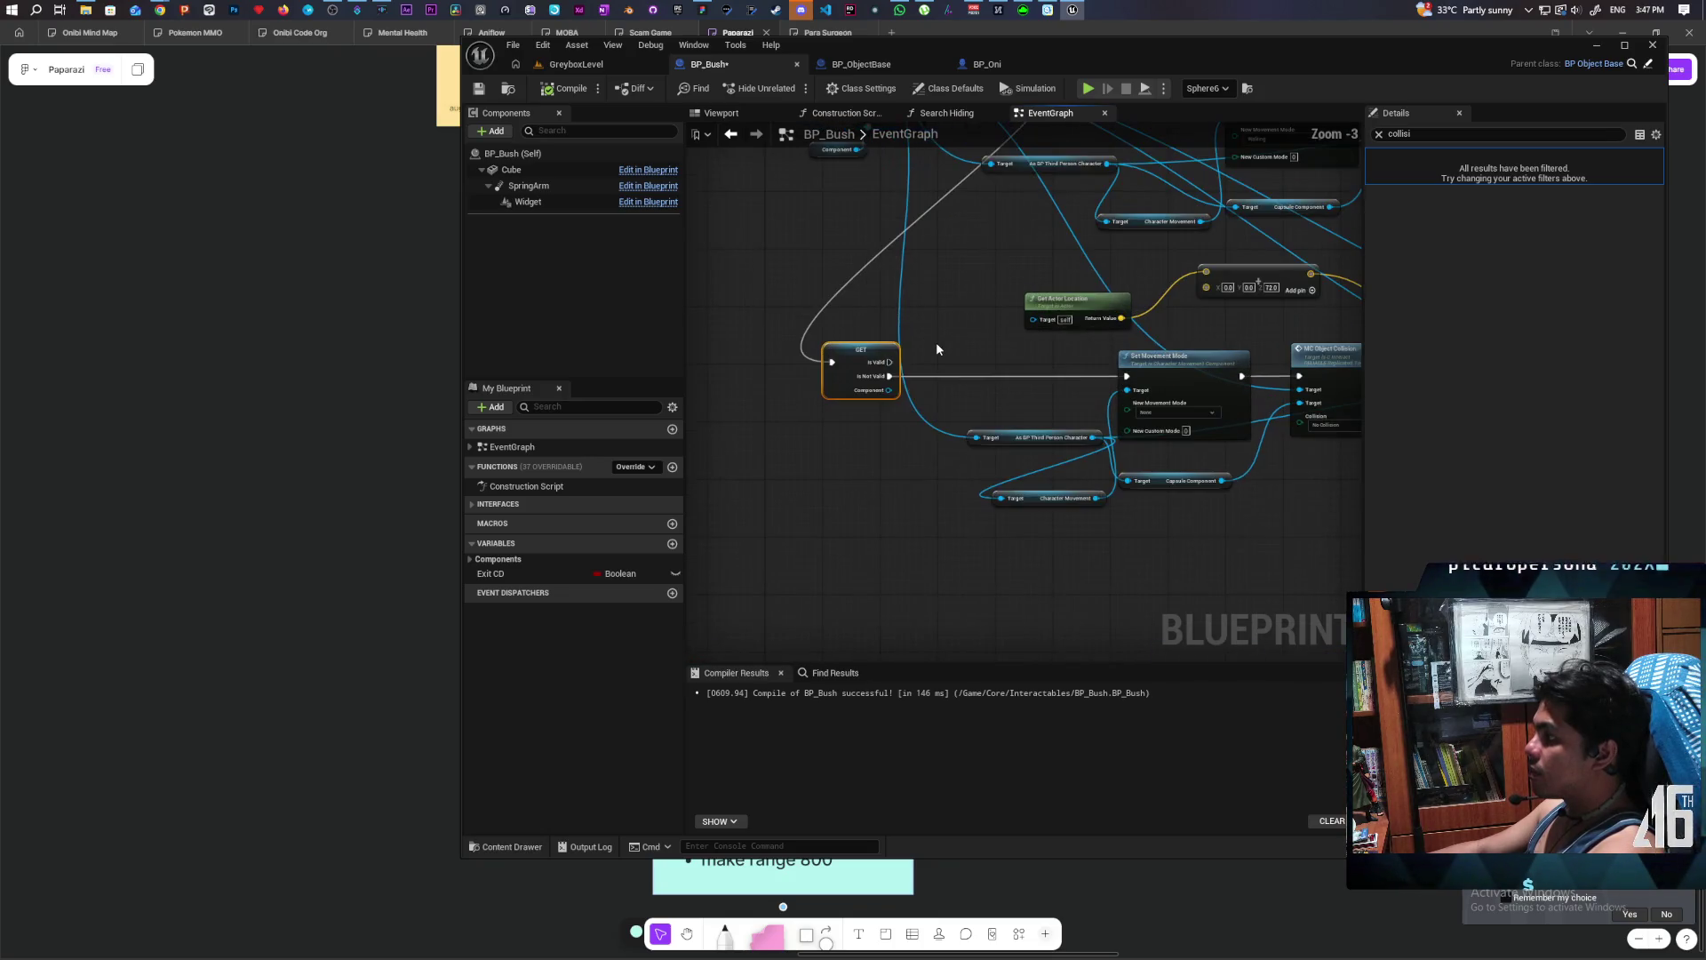
pyautogui.scroll(5, 915, 401)
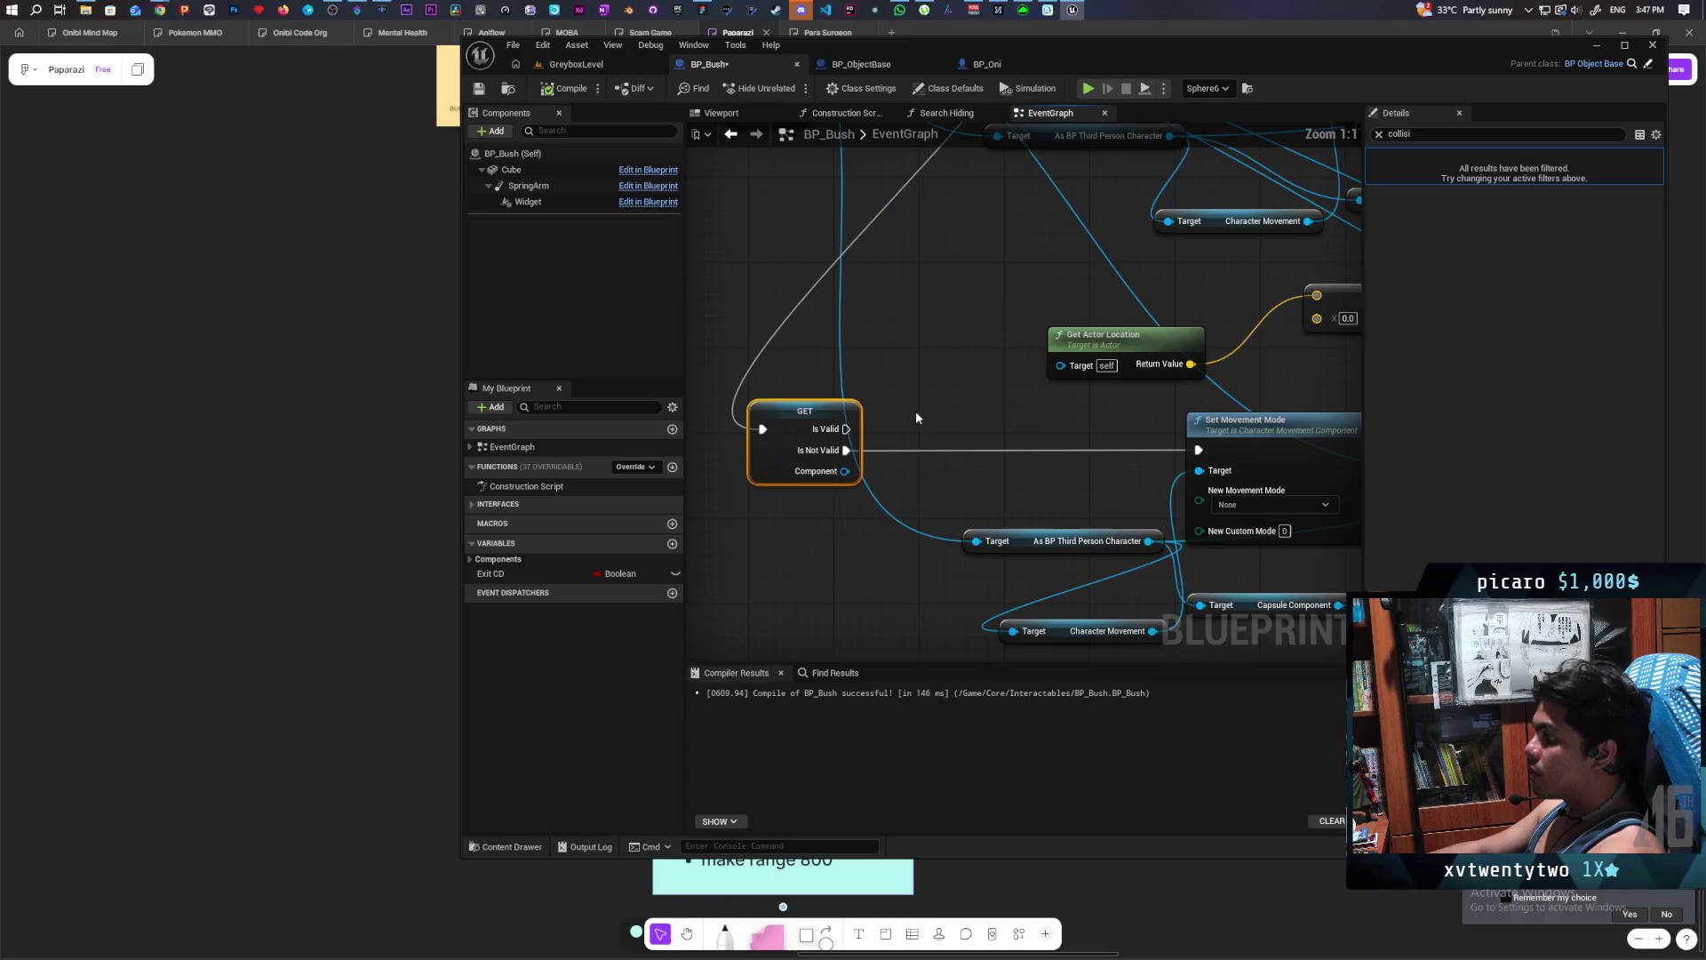
# - Add Force End Roll on the character after GET's Is Not Valid pin and compile BP_Bush
pyautogui.moveTo(1146, 515); pyautogui.dragTo(1040, 477)
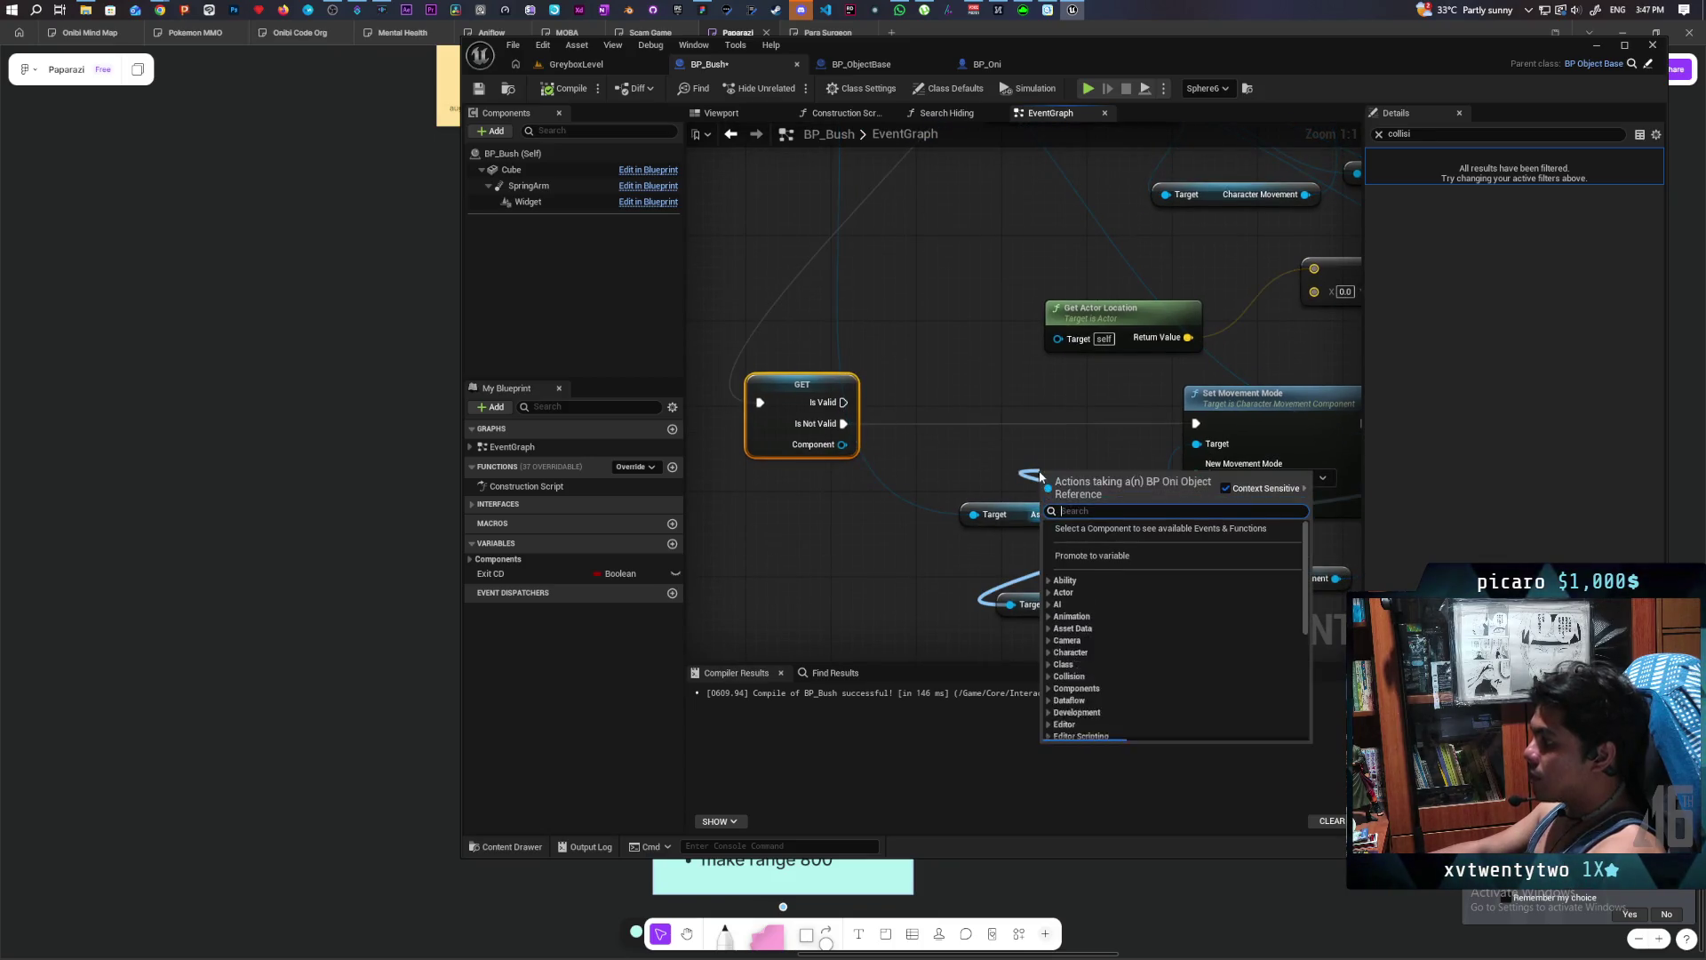
pyautogui.write('force end')
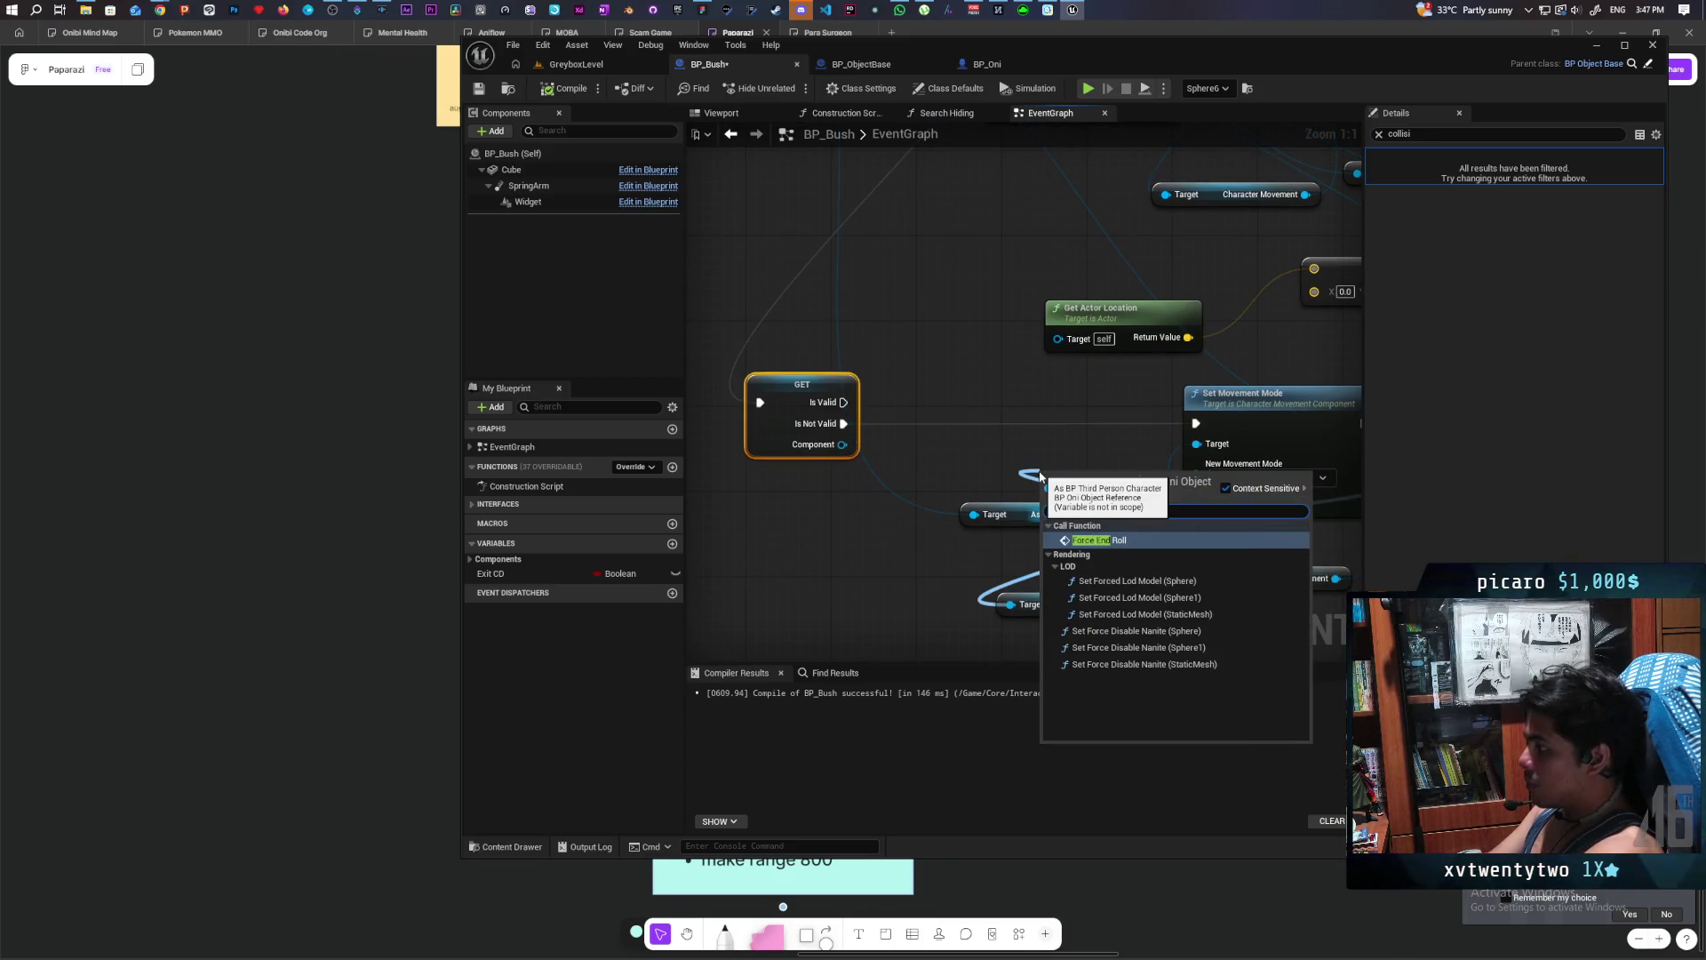
pyautogui.press('Return')
pyautogui.moveTo(1065, 490); pyautogui.dragTo(1011, 407)
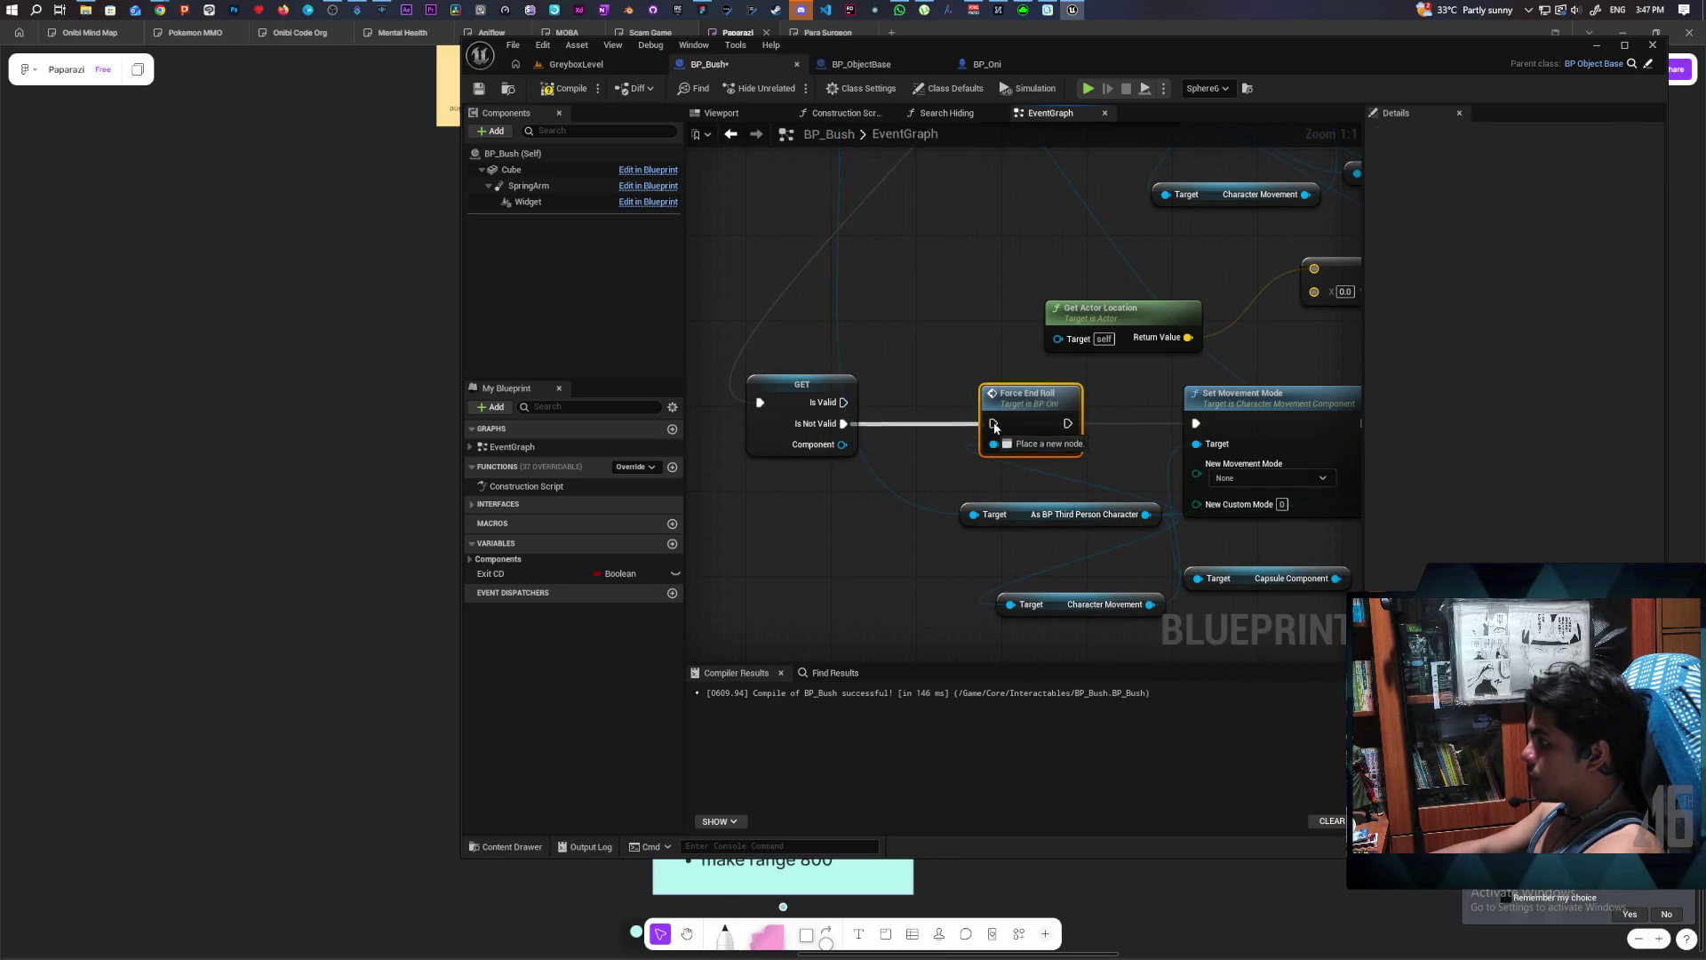
pyautogui.click(551, 94)
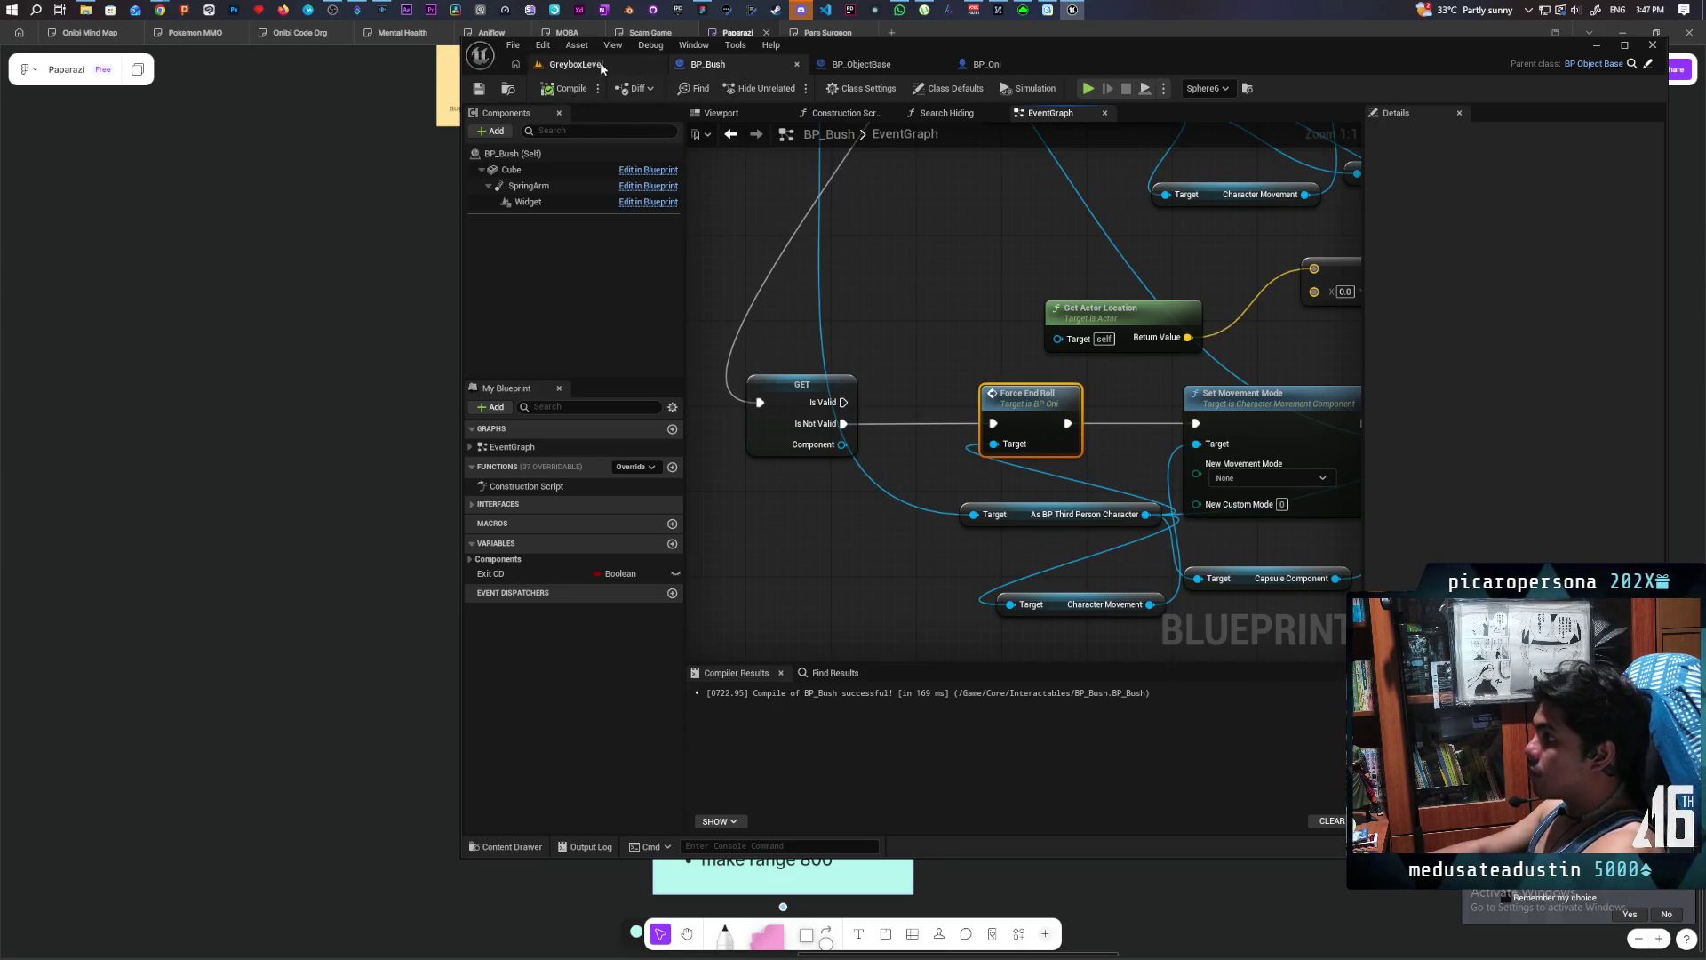
pyautogui.click(606, 64)
# - Start multiplayer PIE and walk the client's character among the bushes toward the arch
pyautogui.click(792, 88)
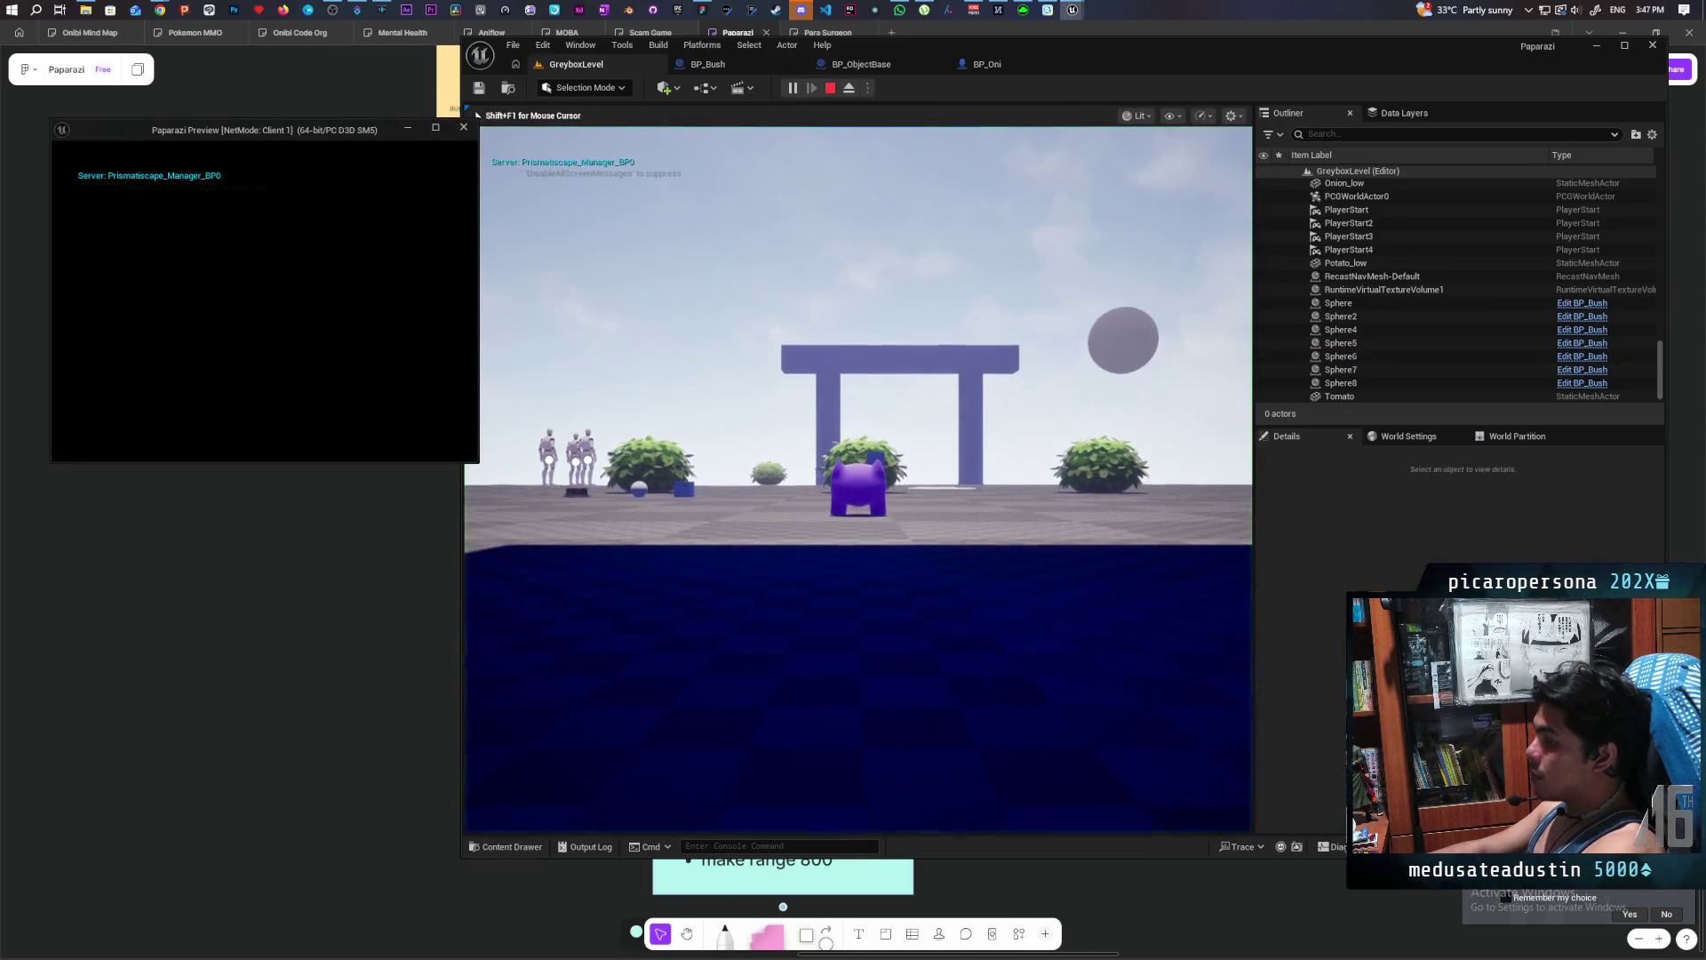
pyautogui.press('w')
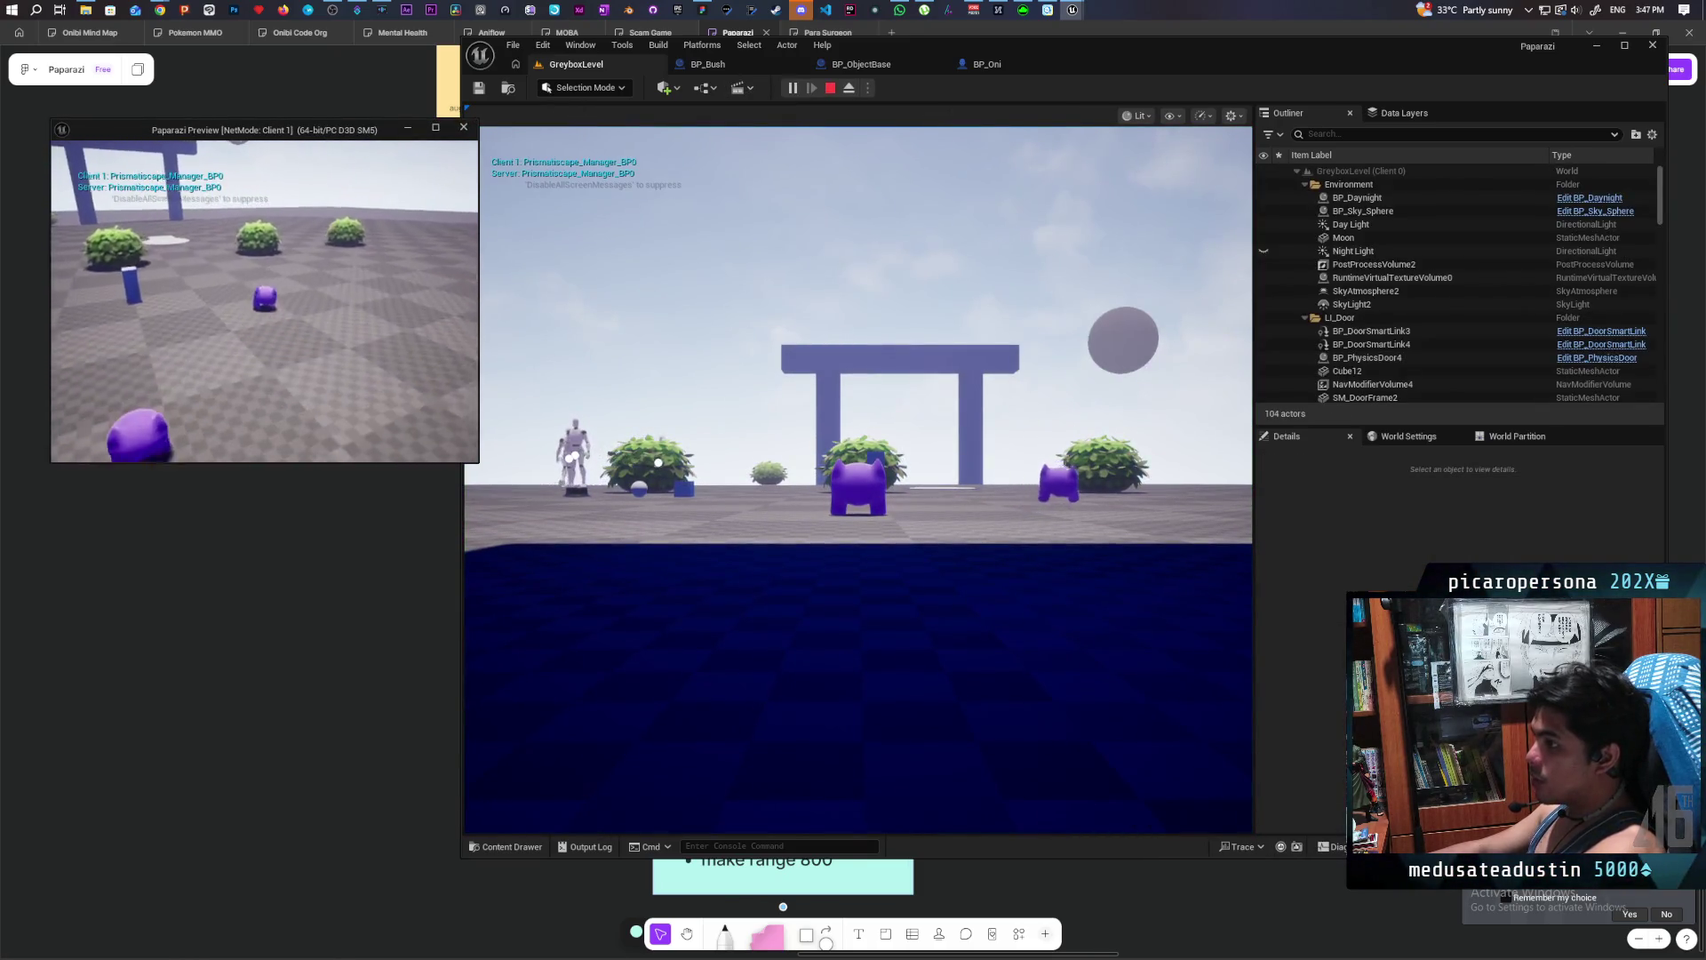
pyautogui.press('w')
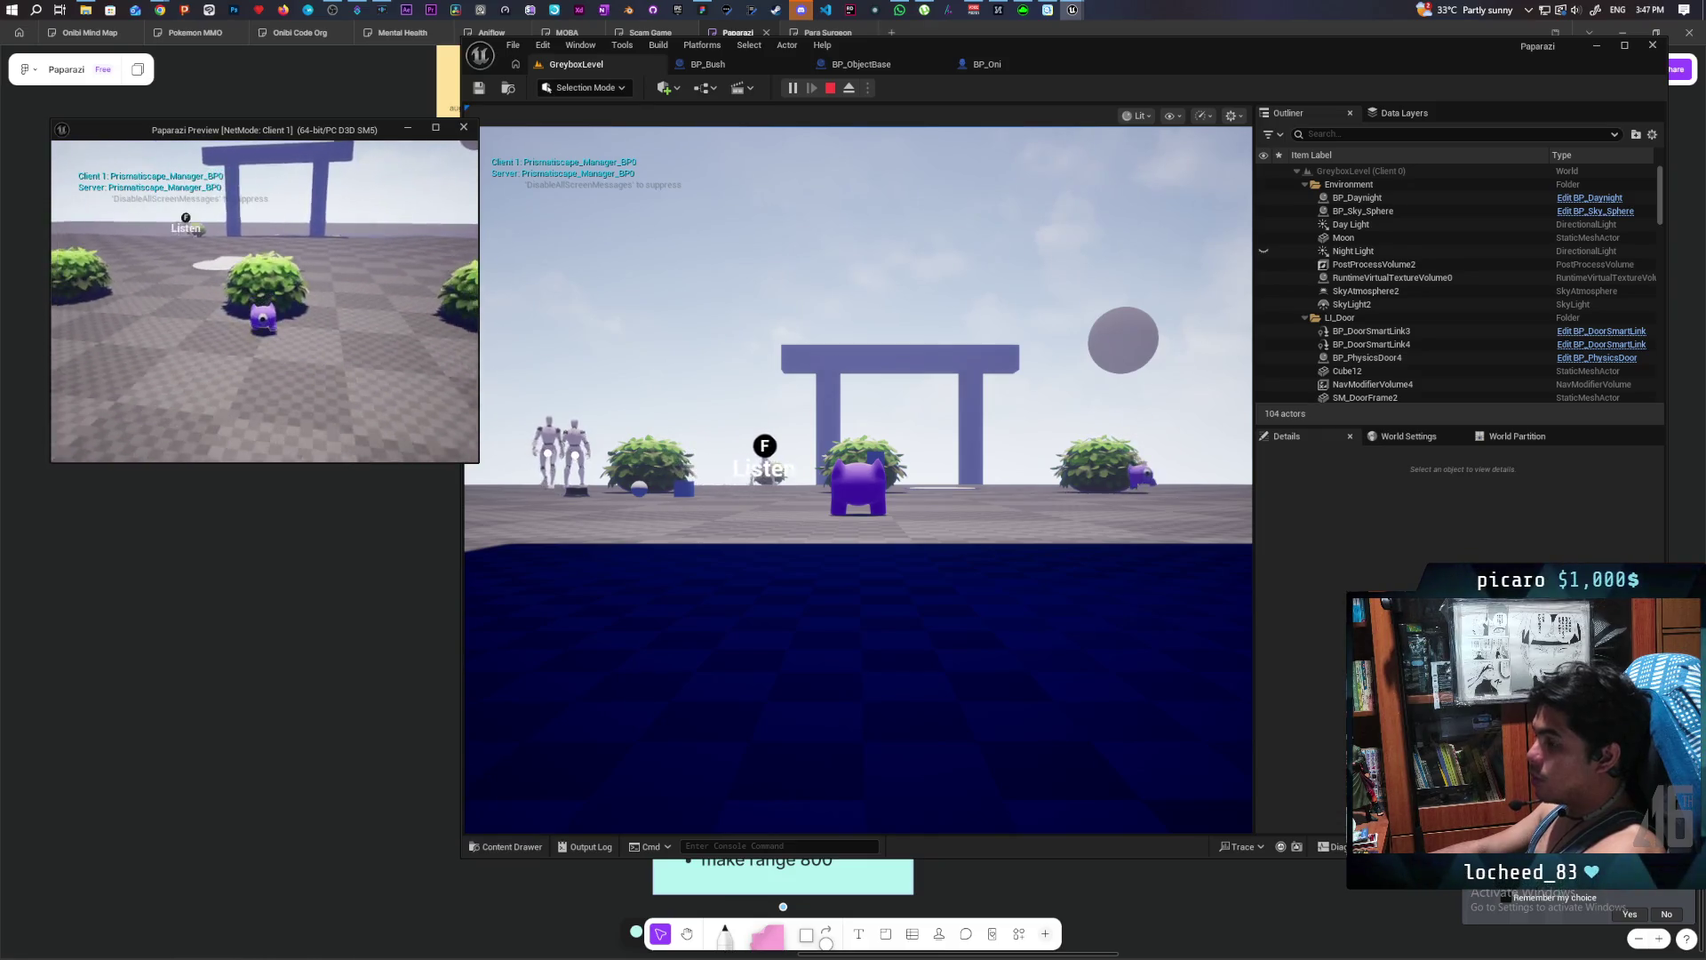
pyautogui.press('w')
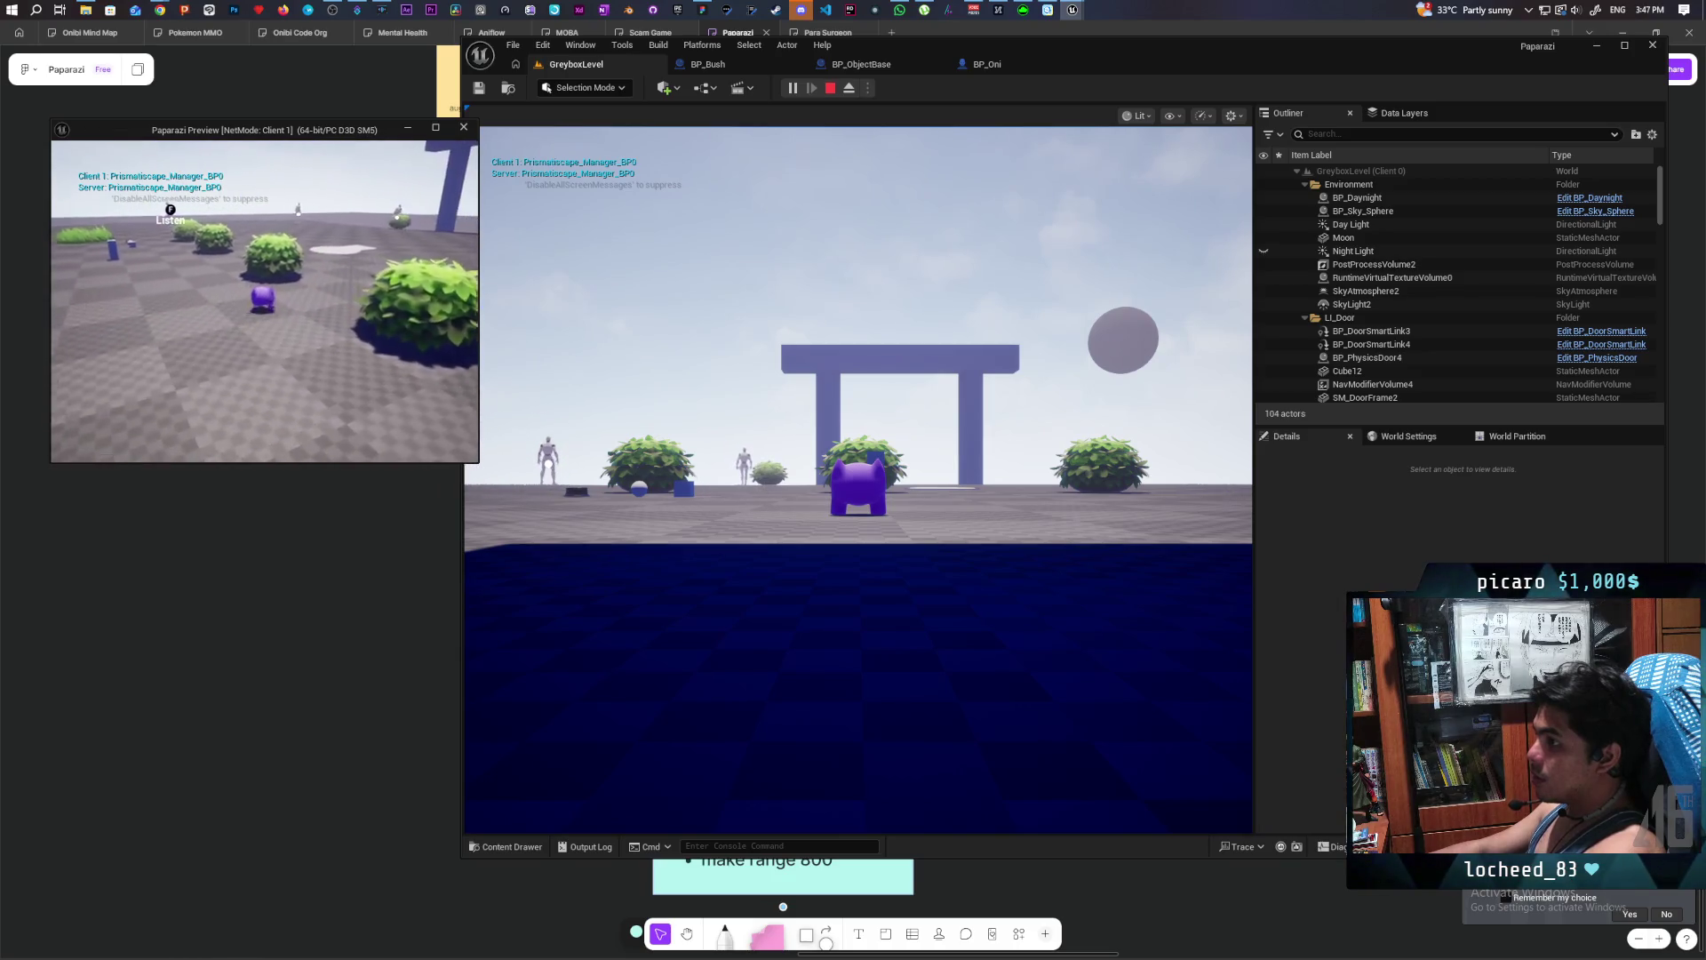
pyautogui.press('w')
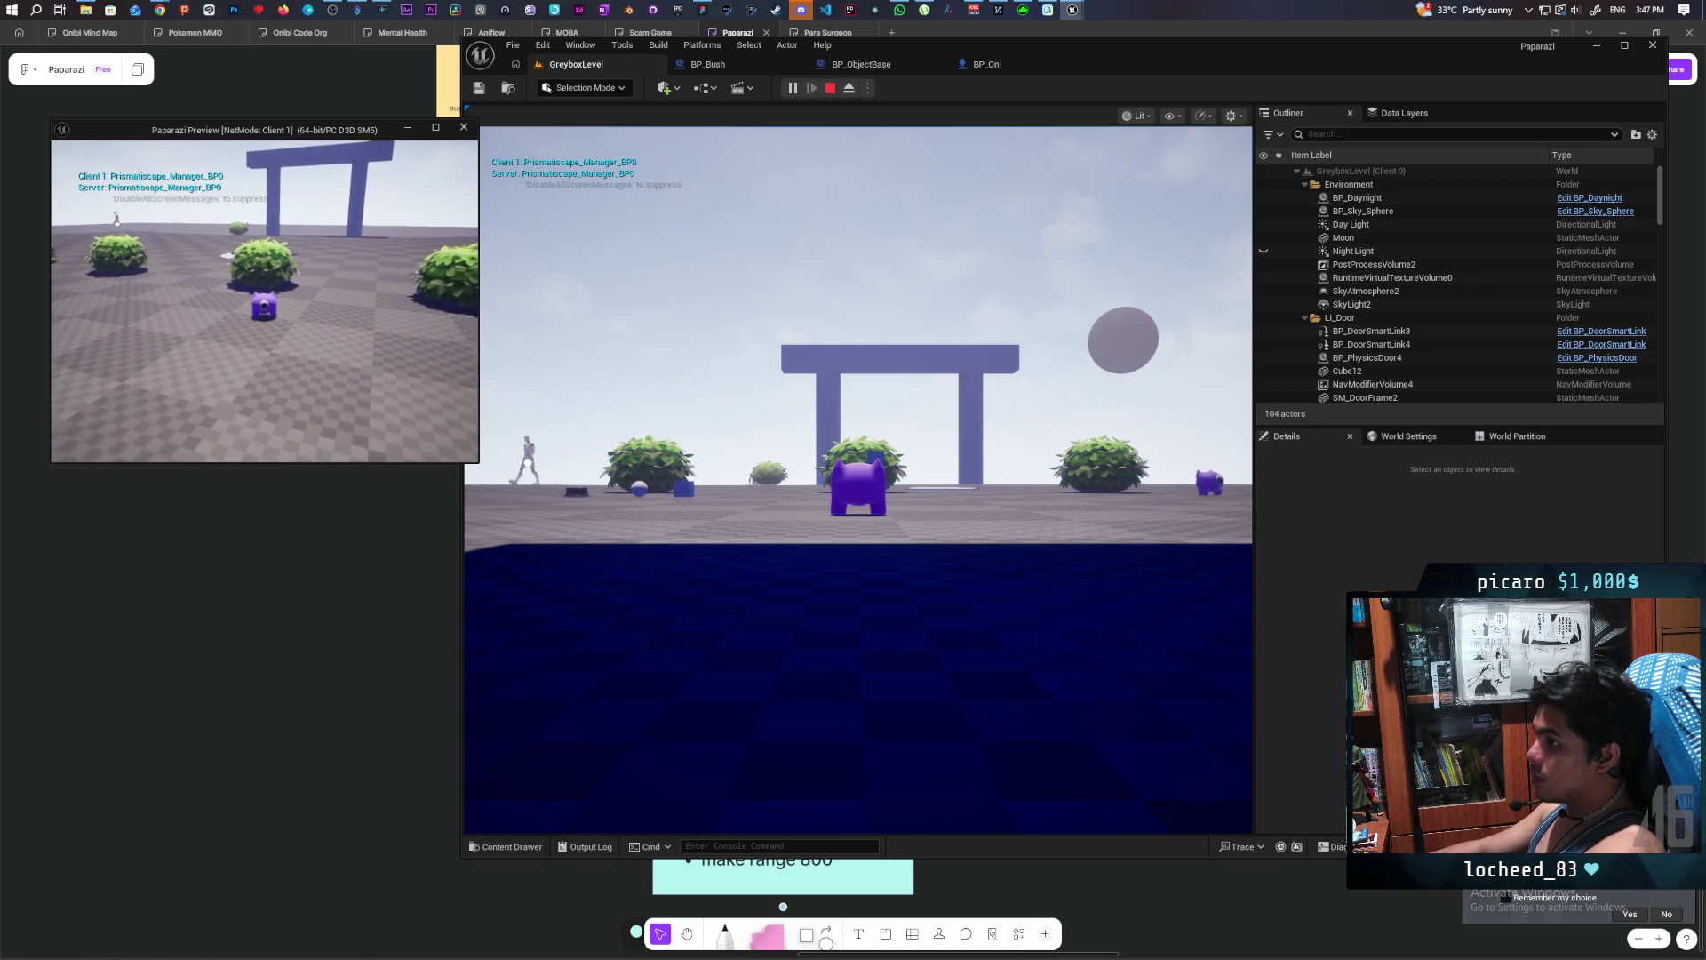
pyautogui.press('w')
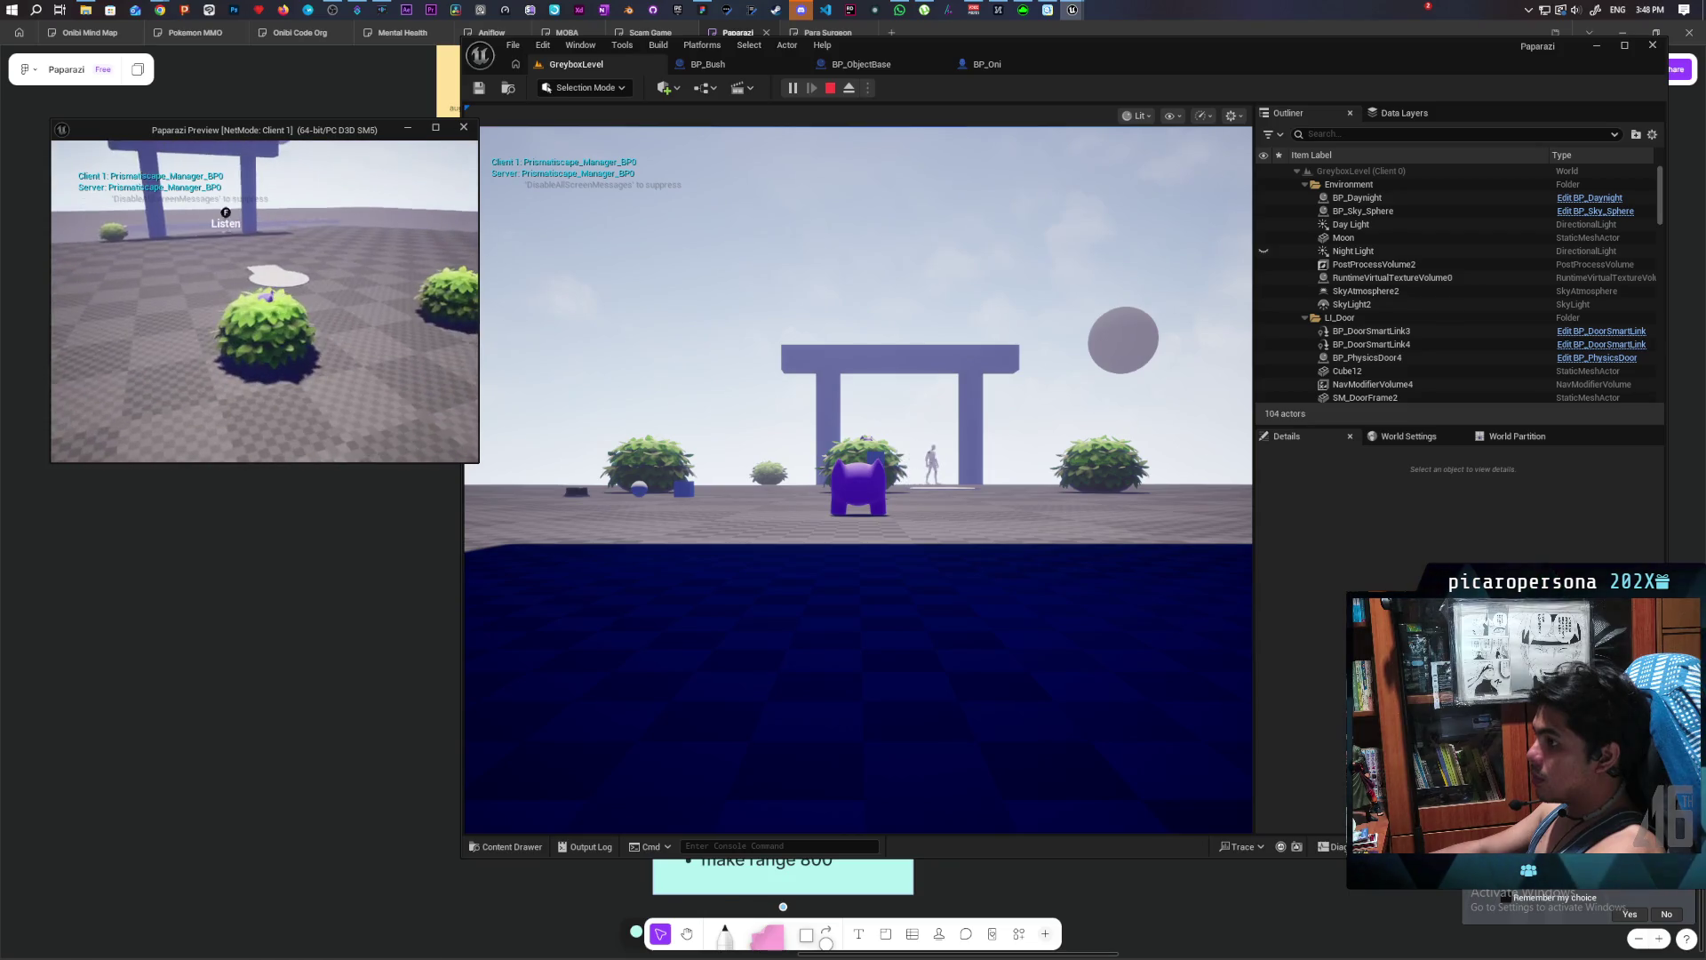
pyautogui.press('a')
pyautogui.press('d')
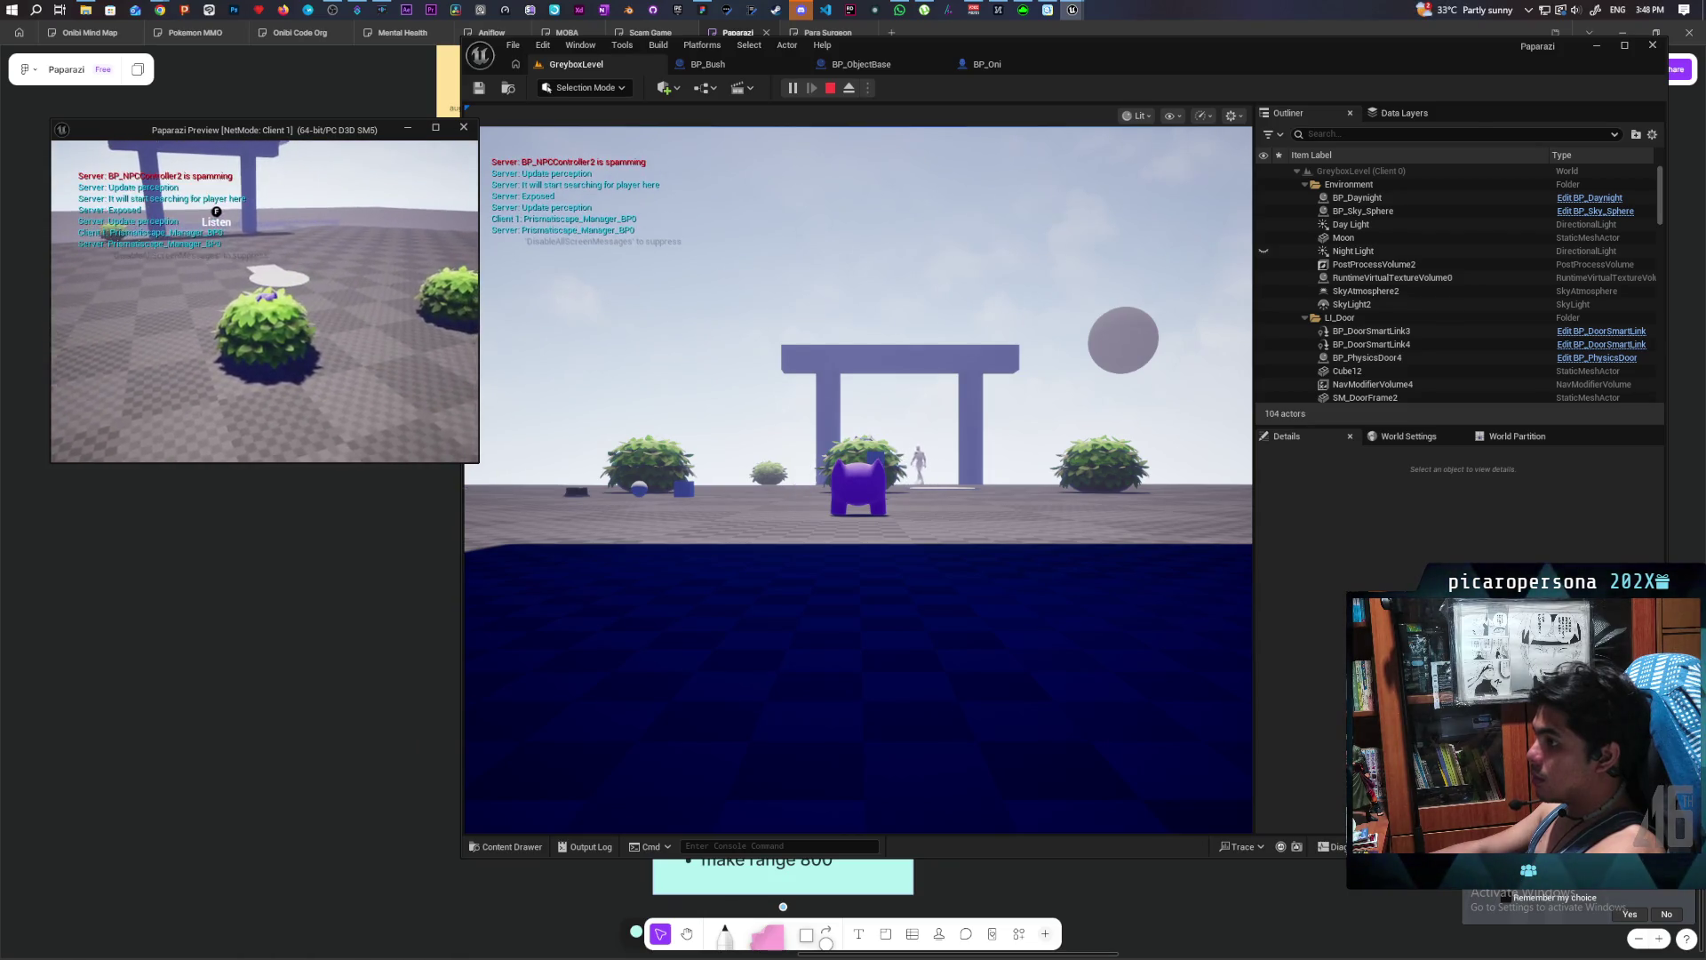
# - Move the client's character in and out of the bush row, then stop the play session
pyautogui.press('w')
pyautogui.press('w')
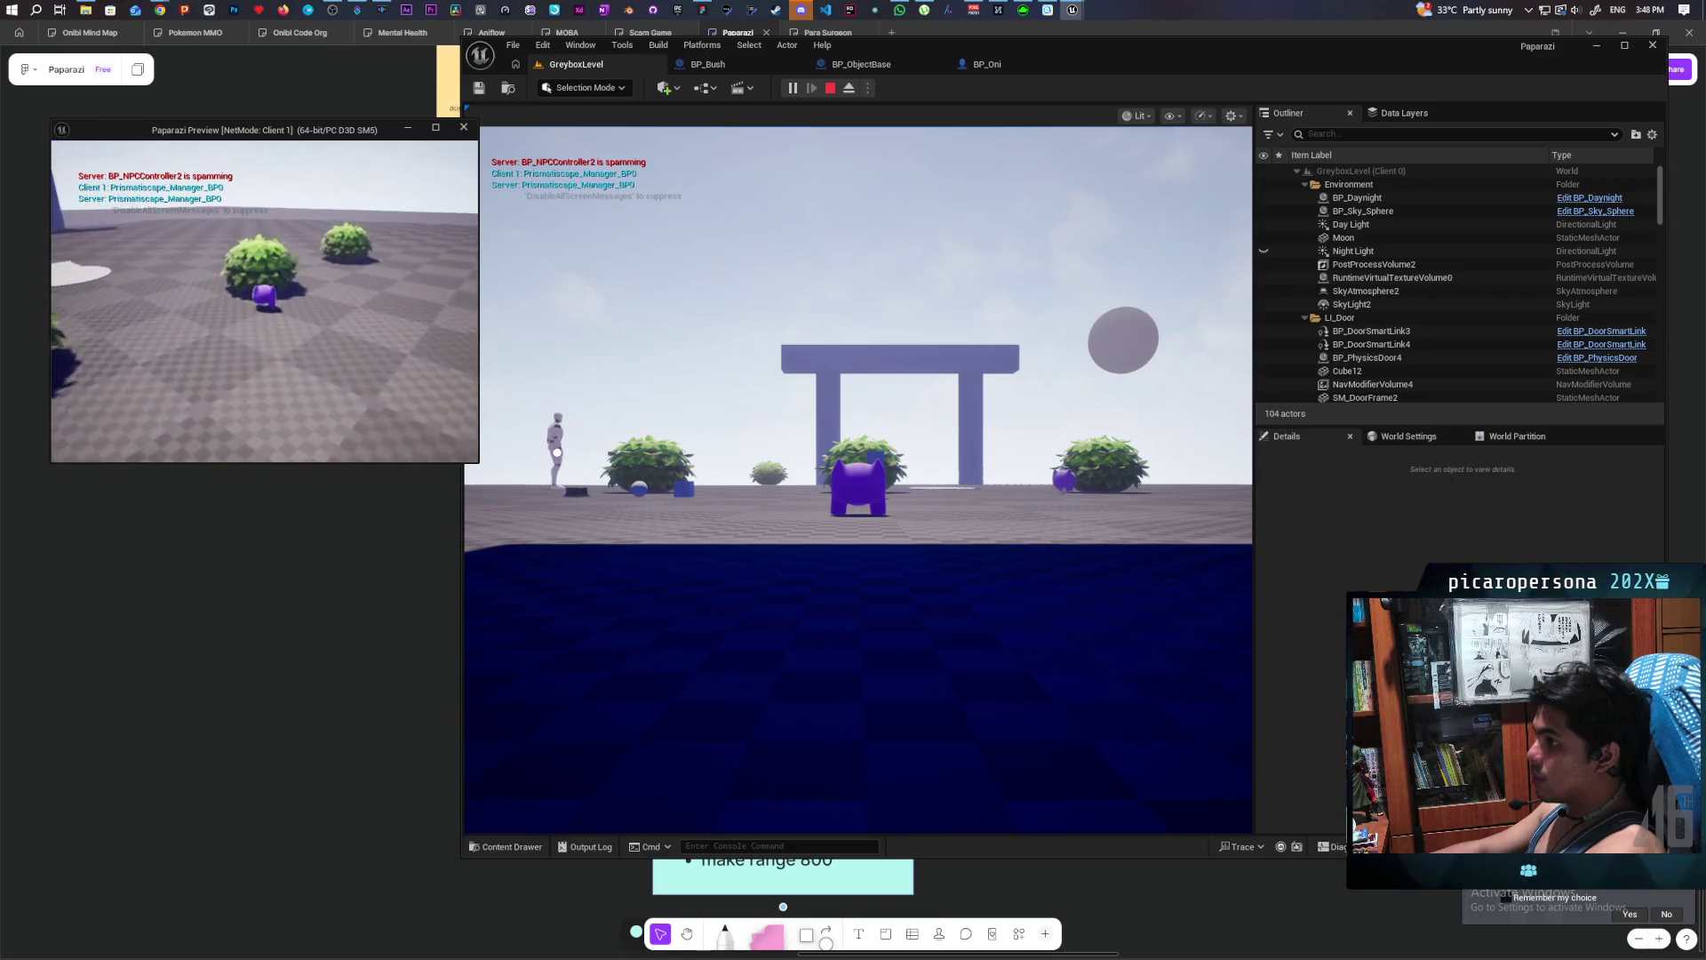
pyautogui.press('w')
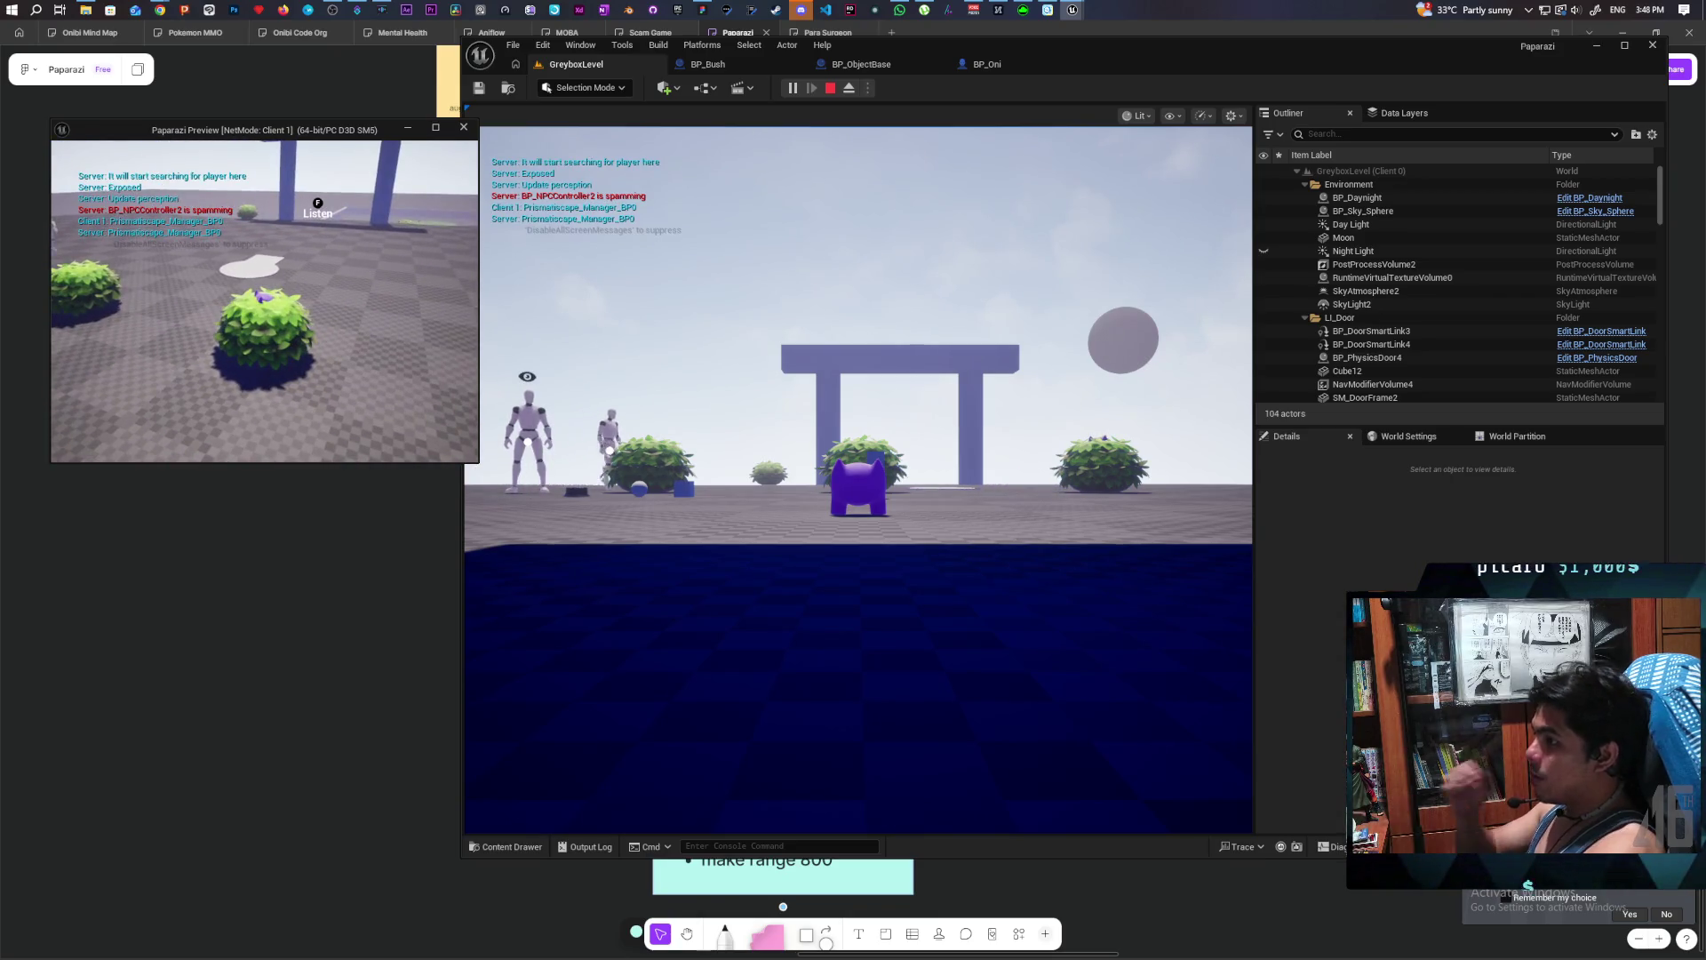
pyautogui.press('s')
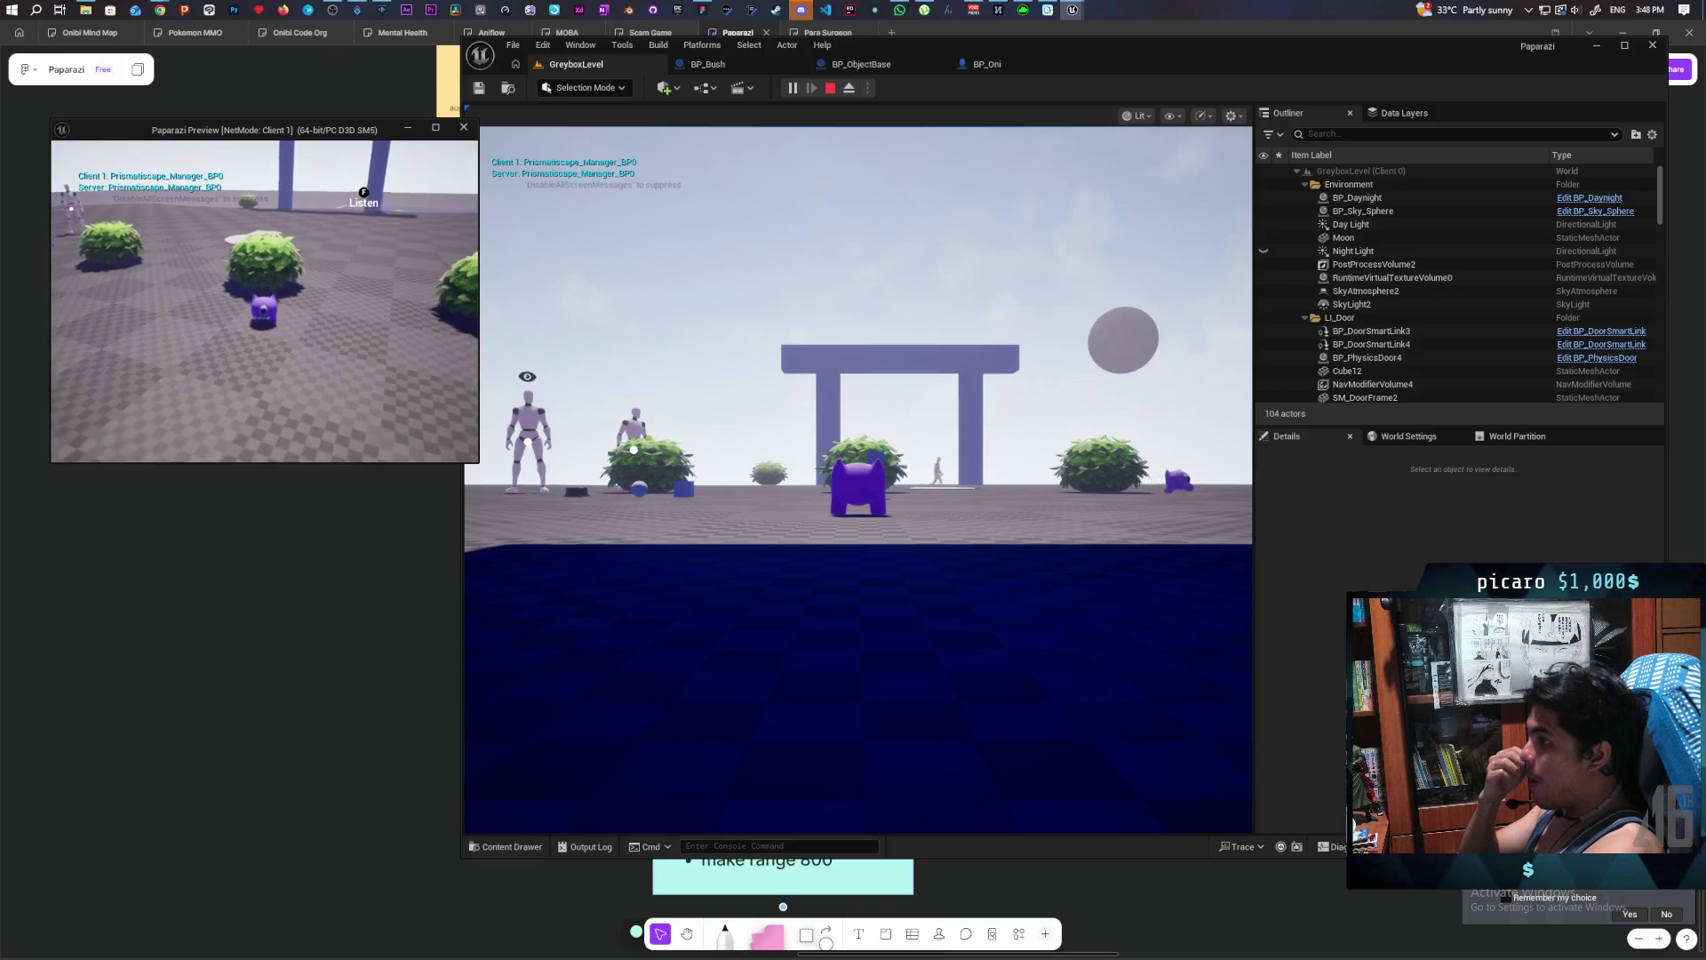
pyautogui.press('s')
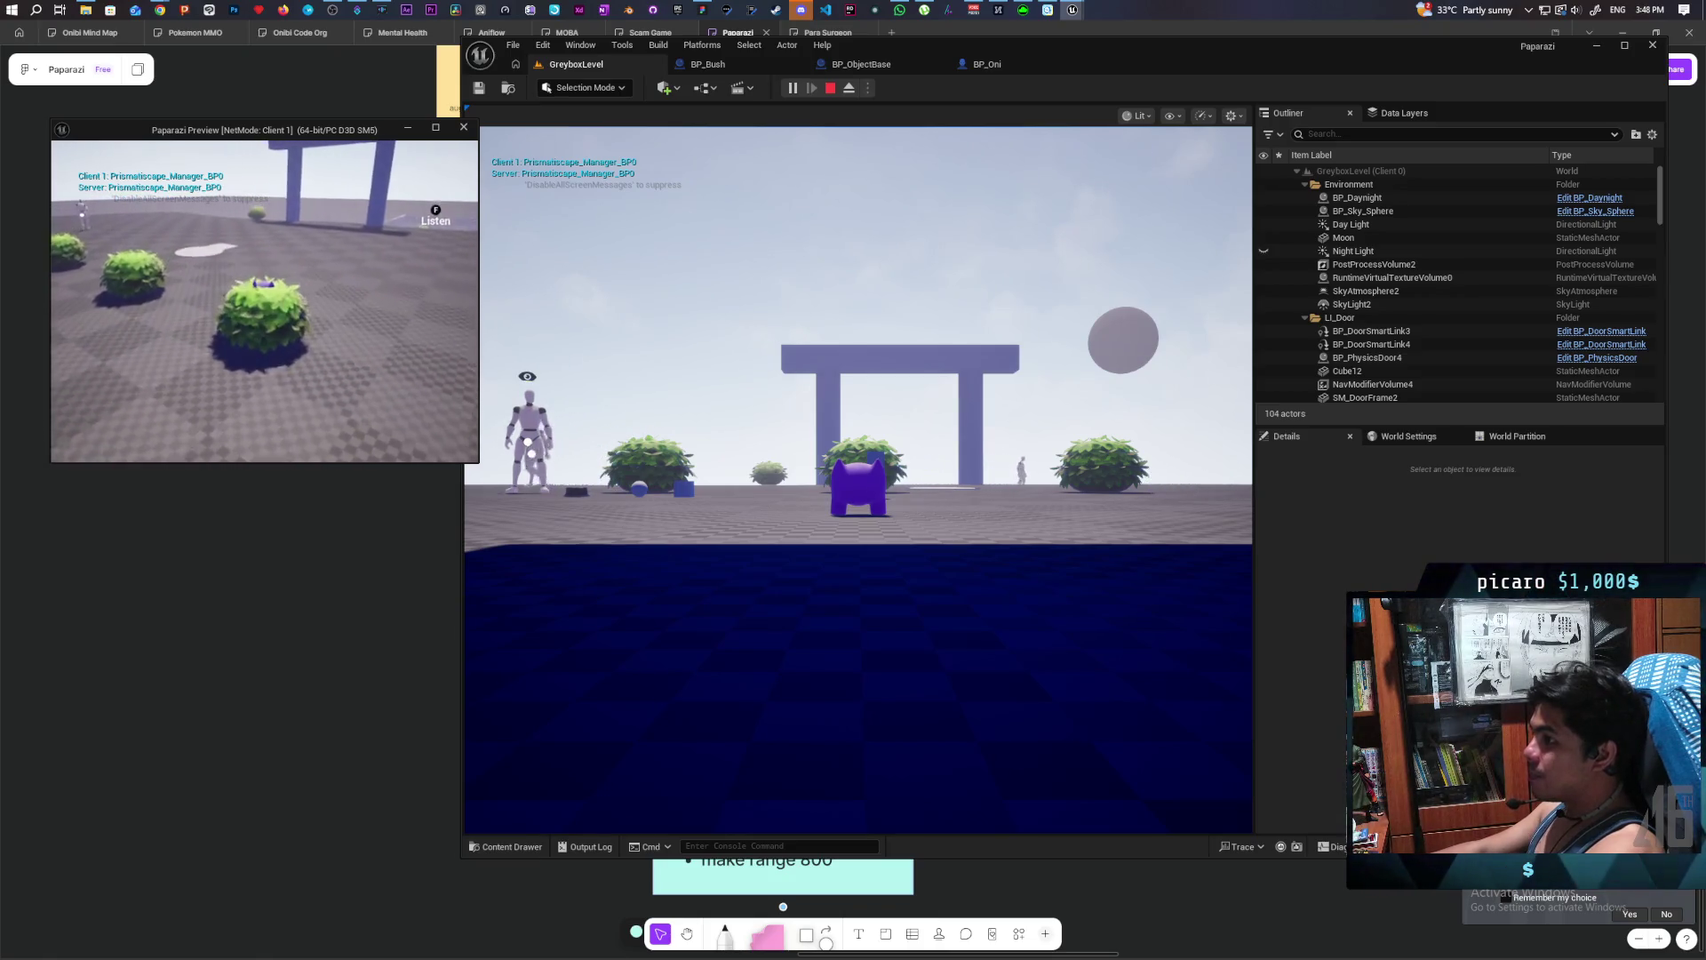
pyautogui.press('a')
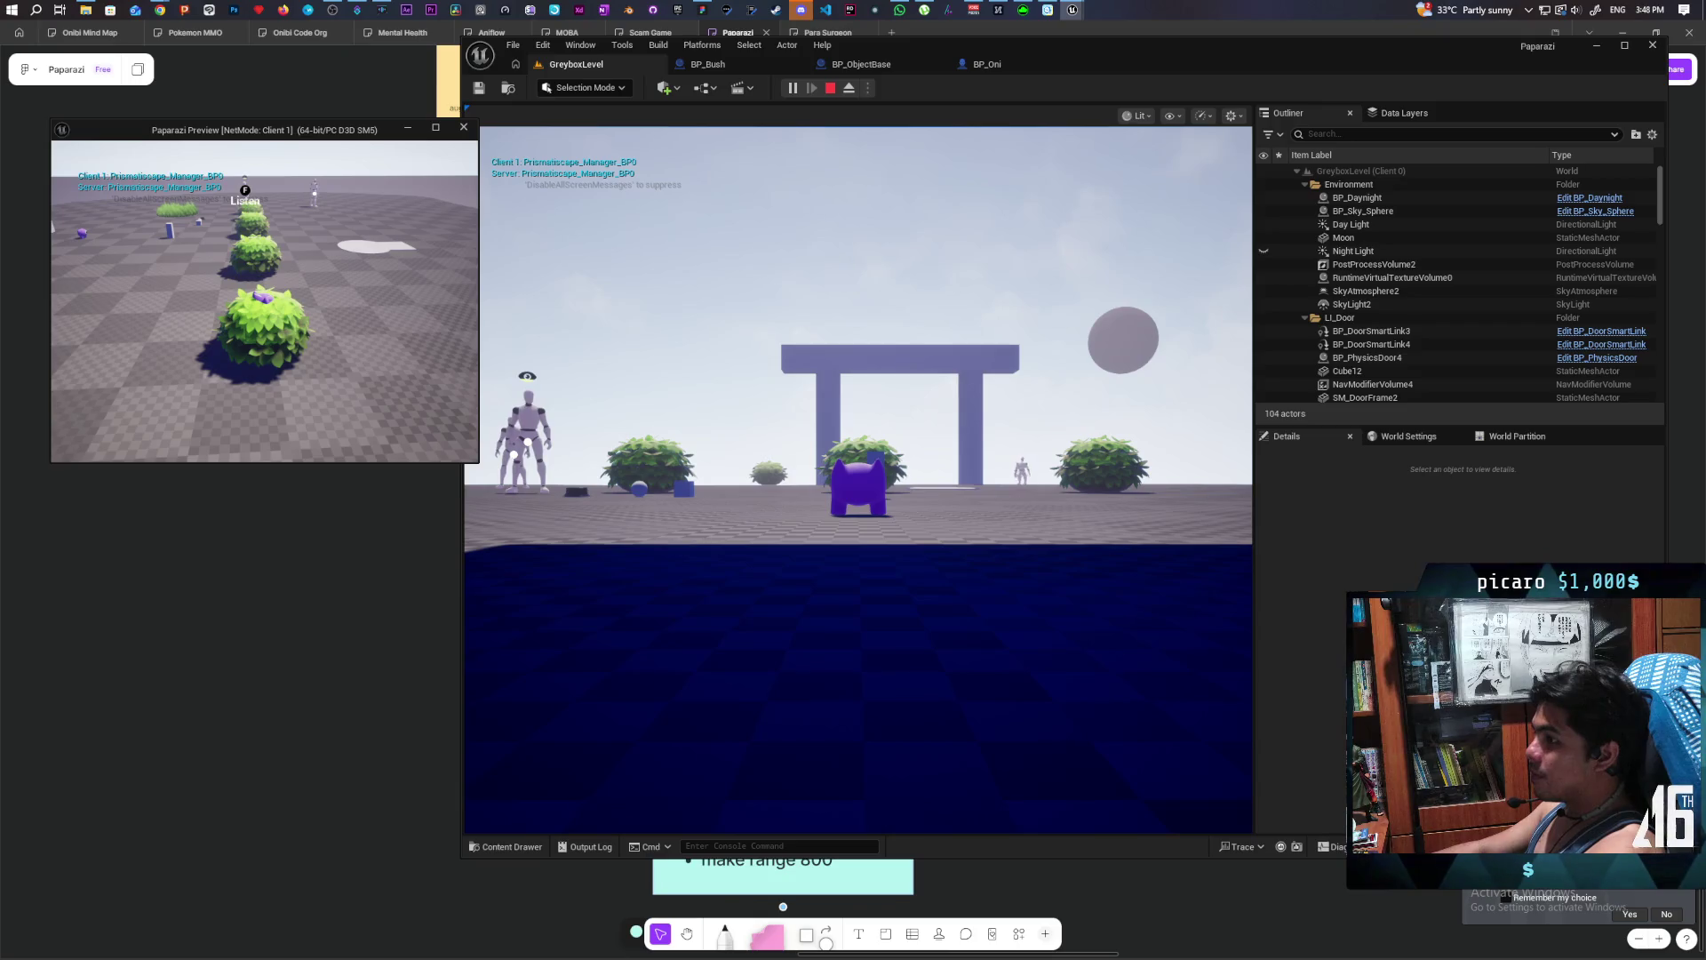
pyautogui.press('a')
pyautogui.press('d')
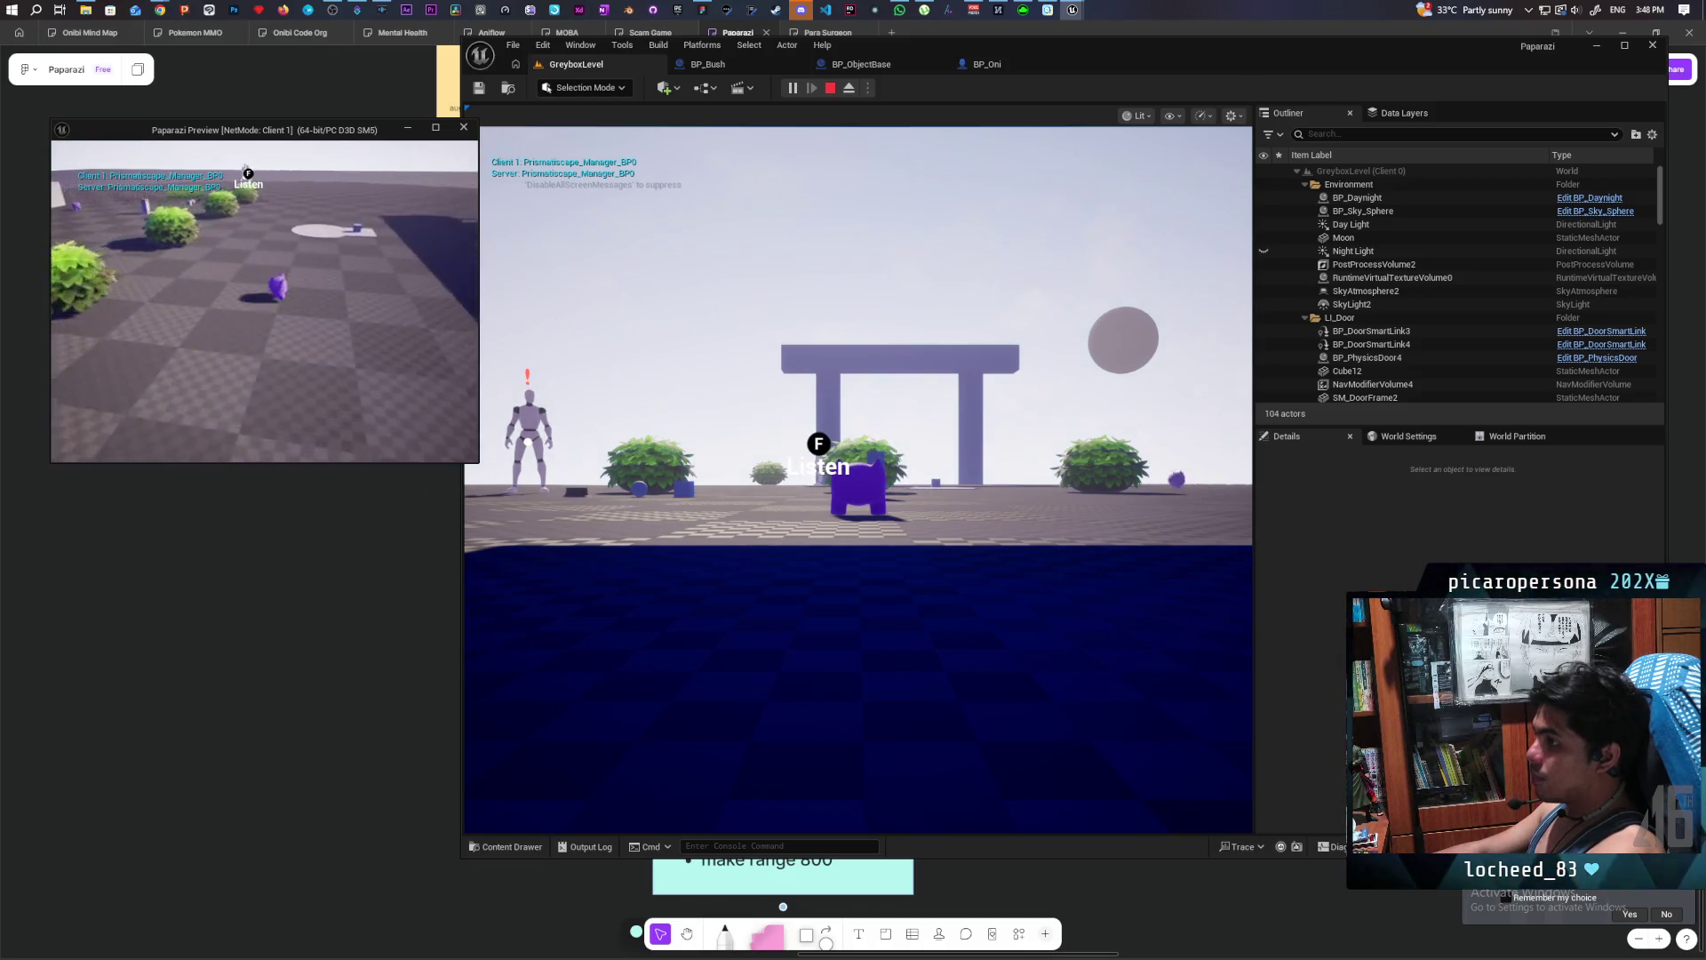
pyautogui.press('Escape')
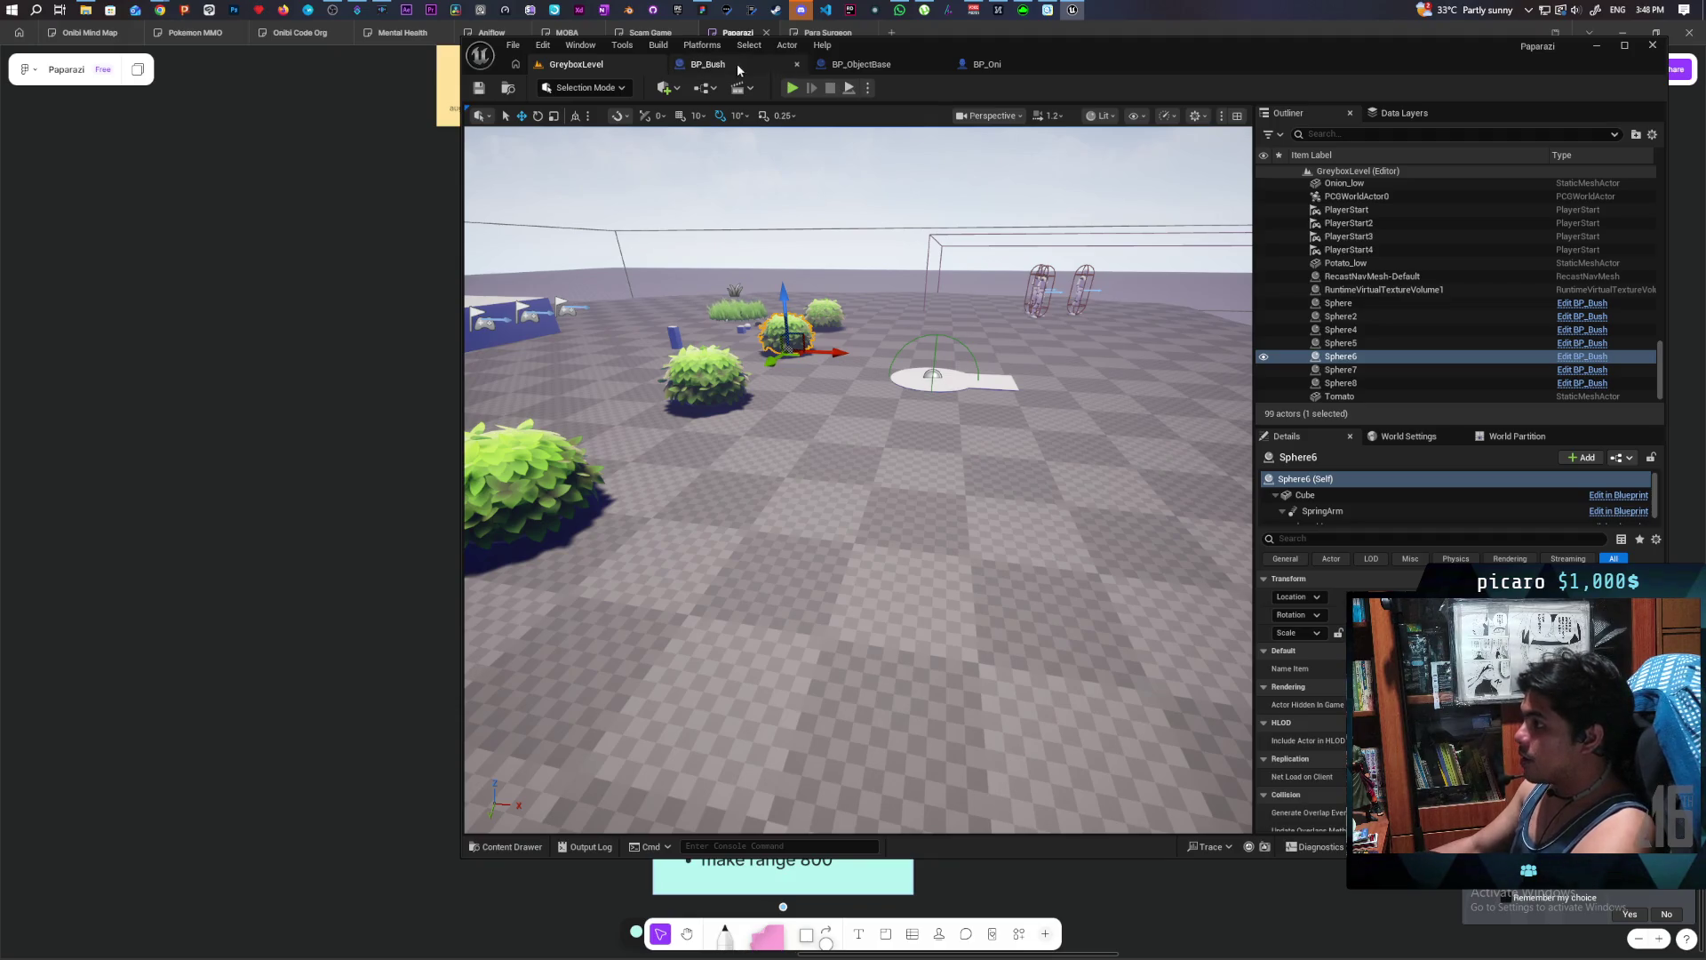
# - Pan and zoom across BP_Oni's Testing Roll comment and its Set Physics nodes
pyautogui.click(987, 64)
pyautogui.scroll(9, 969, 386)
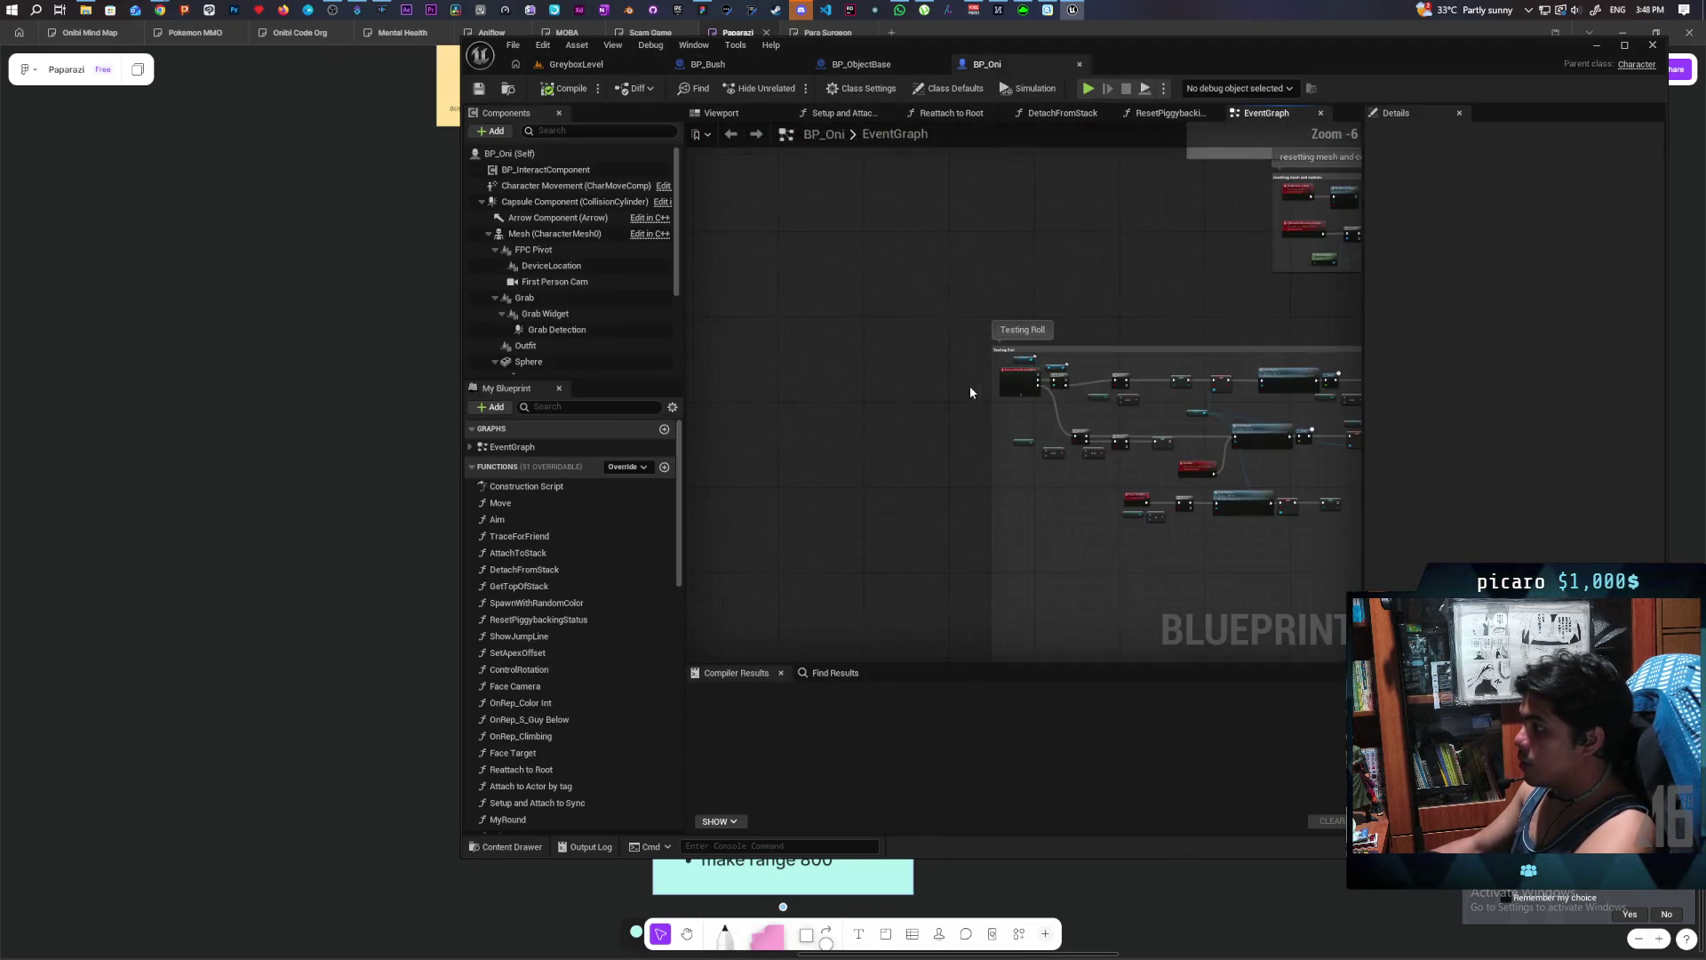
pyautogui.moveTo(850, 381); pyautogui.dragTo(782, 374)
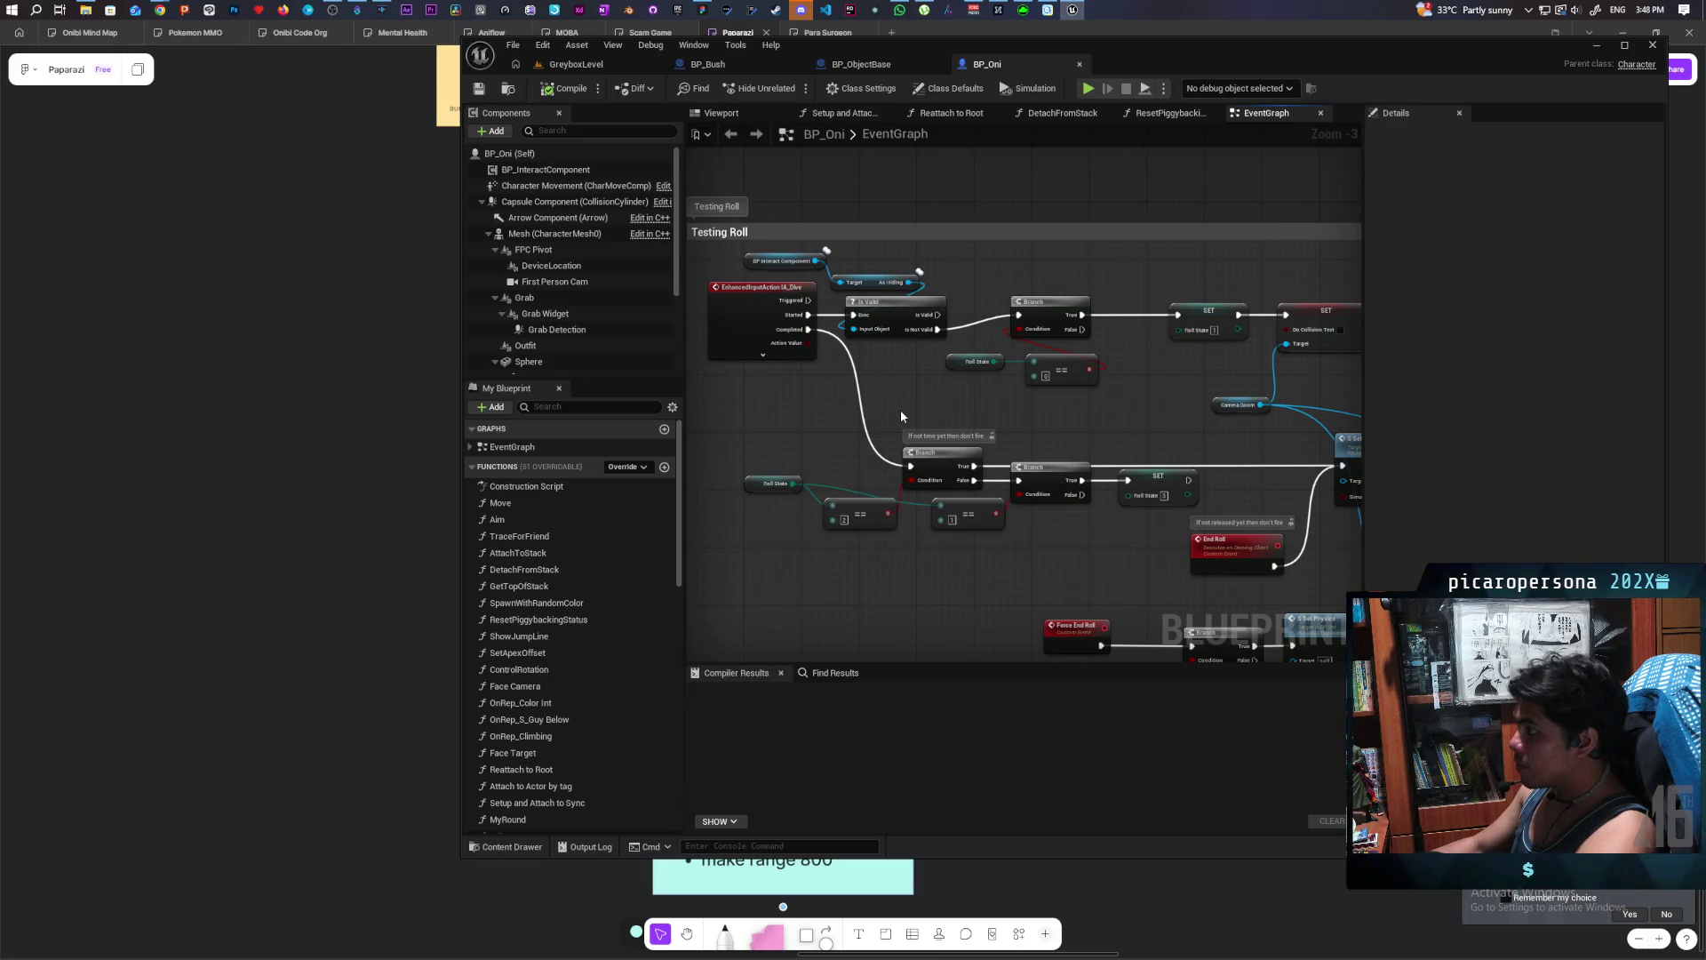
pyautogui.moveTo(1052, 397)
pyautogui.mouseDown()
pyautogui.moveTo(1009, 373)
pyautogui.moveTo(999, 420)
pyautogui.mouseUp()
pyautogui.moveTo(999, 420)
pyautogui.mouseDown()
pyautogui.moveTo(1100, 427)
pyautogui.moveTo(933, 438)
pyautogui.moveTo(1190, 408)
pyautogui.moveTo(796, 381)
pyautogui.moveTo(937, 387)
pyautogui.moveTo(783, 353)
pyautogui.moveTo(891, 358)
pyautogui.moveTo(869, 343)
pyautogui.moveTo(1115, 313)
pyautogui.moveTo(1007, 343)
pyautogui.mouseUp()
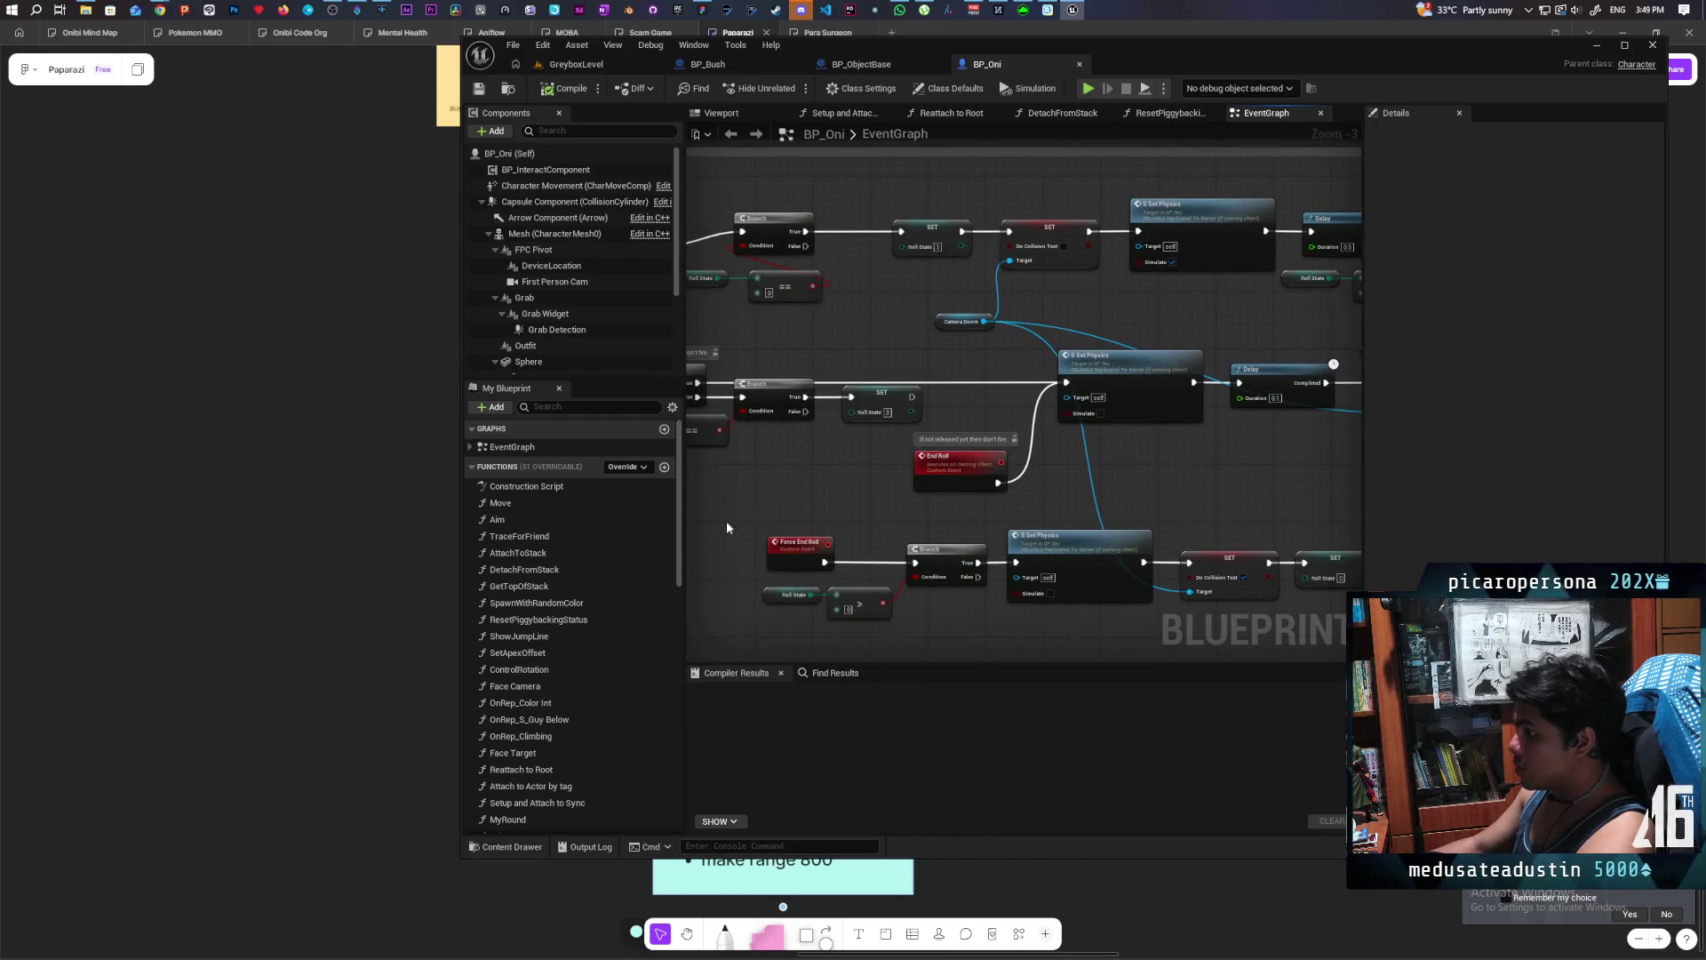
pyautogui.scroll(-2, 805, 492)
pyautogui.scroll(2, 805, 492)
pyautogui.moveTo(808, 488)
pyautogui.mouseDown()
pyautogui.moveTo(1017, 480)
pyautogui.moveTo(1150, 527)
pyautogui.moveTo(1021, 509)
pyautogui.moveTo(1031, 462)
pyautogui.moveTo(1049, 507)
pyautogui.moveTo(842, 506)
pyautogui.moveTo(1003, 471)
pyautogui.moveTo(696, 385)
pyautogui.moveTo(1127, 312)
pyautogui.moveTo(1254, 353)
pyautogui.moveTo(1132, 370)
pyautogui.moveTo(1181, 472)
pyautogui.moveTo(1164, 454)
pyautogui.mouseUp()
# - In BP_Bush, shift the GET and Interact nodes right to make room after the cast
pyautogui.click(732, 58)
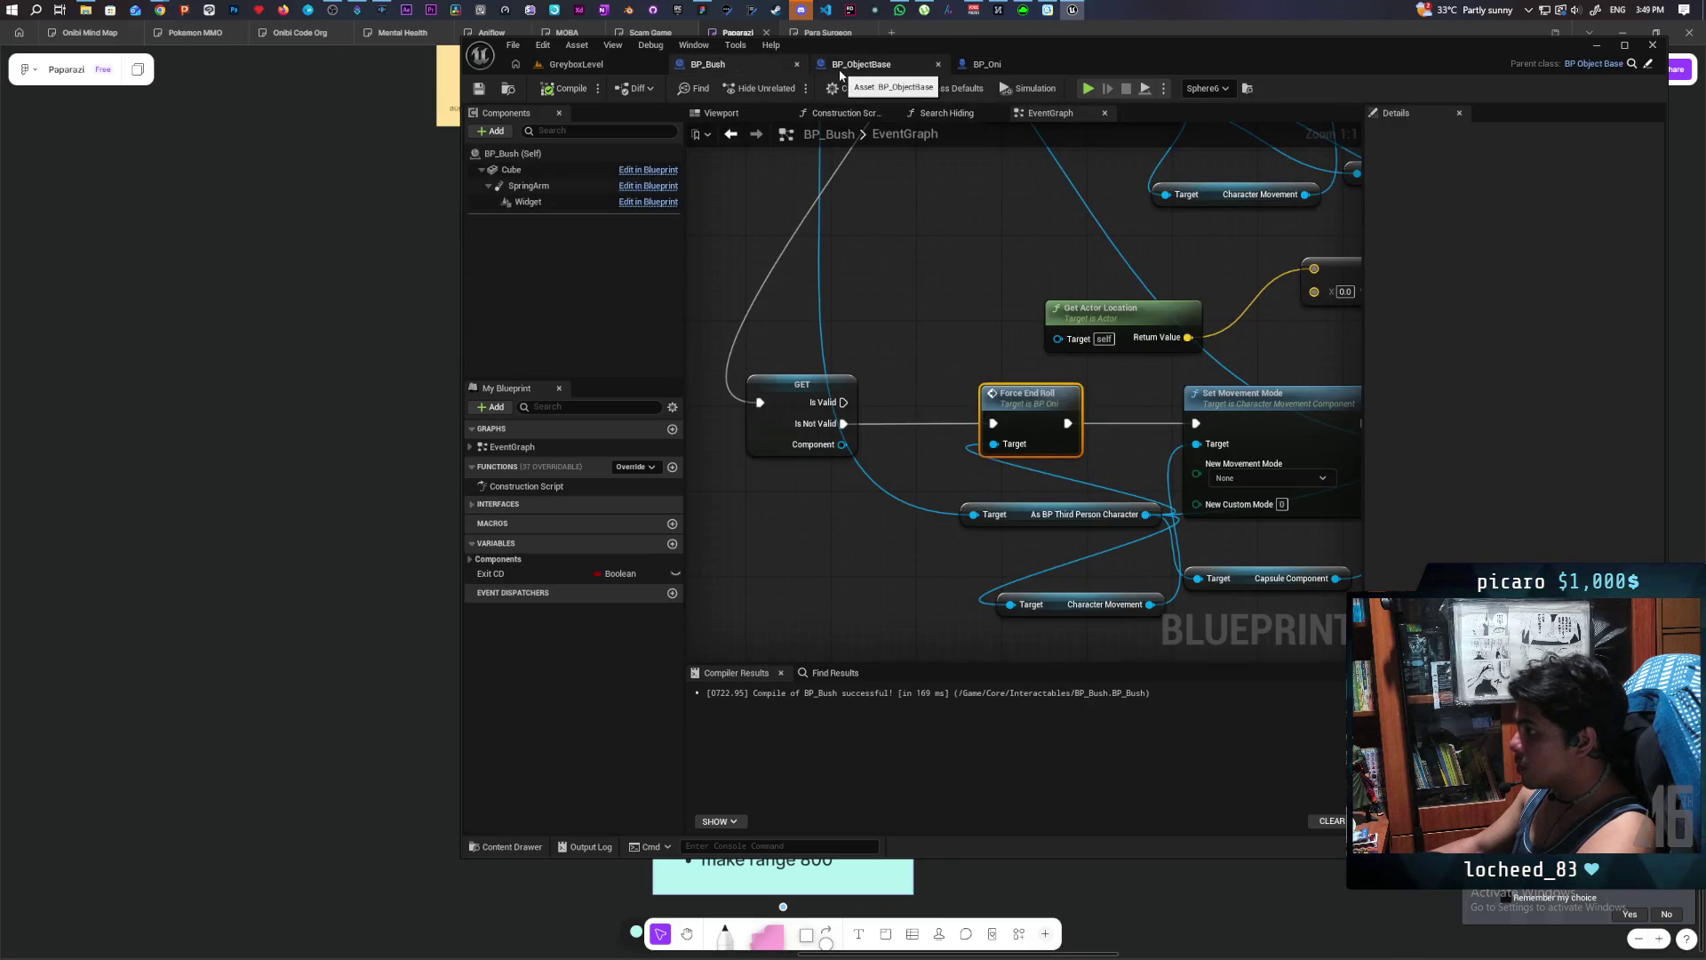
pyautogui.scroll(-5, 903, 350)
pyautogui.moveTo(903, 350)
pyautogui.mouseDown()
pyautogui.moveTo(926, 183)
pyautogui.moveTo(926, 313)
pyautogui.mouseUp()
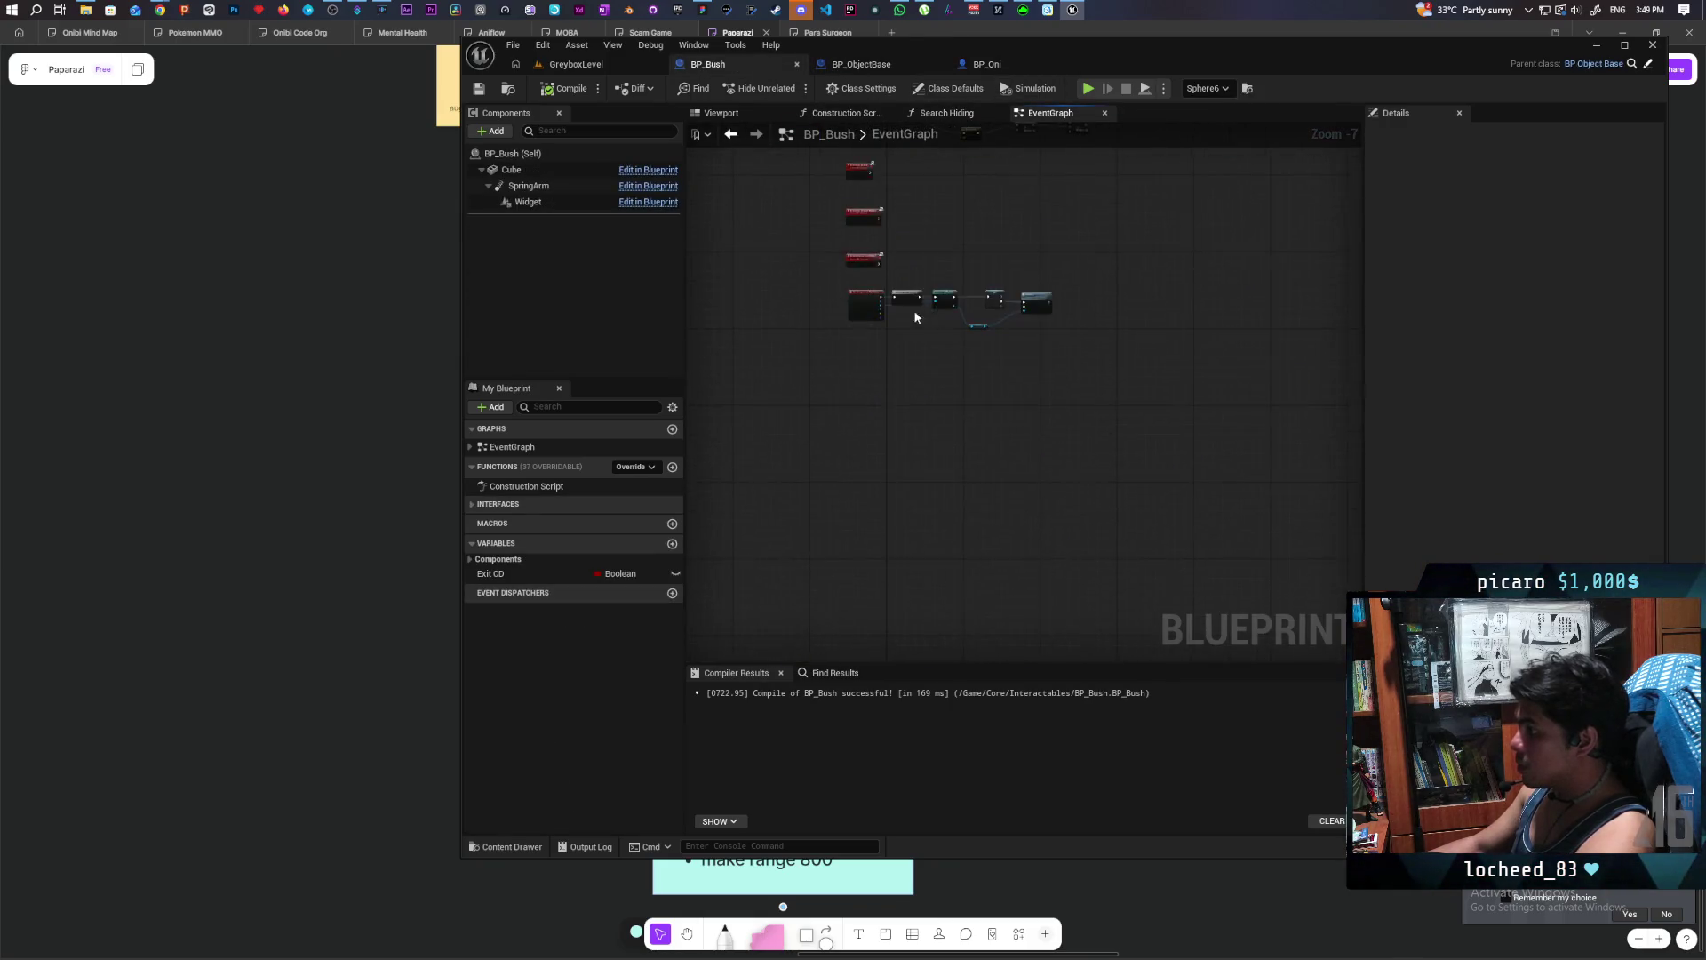
pyautogui.scroll(2, 926, 320)
pyautogui.scroll(-1, 879, 350)
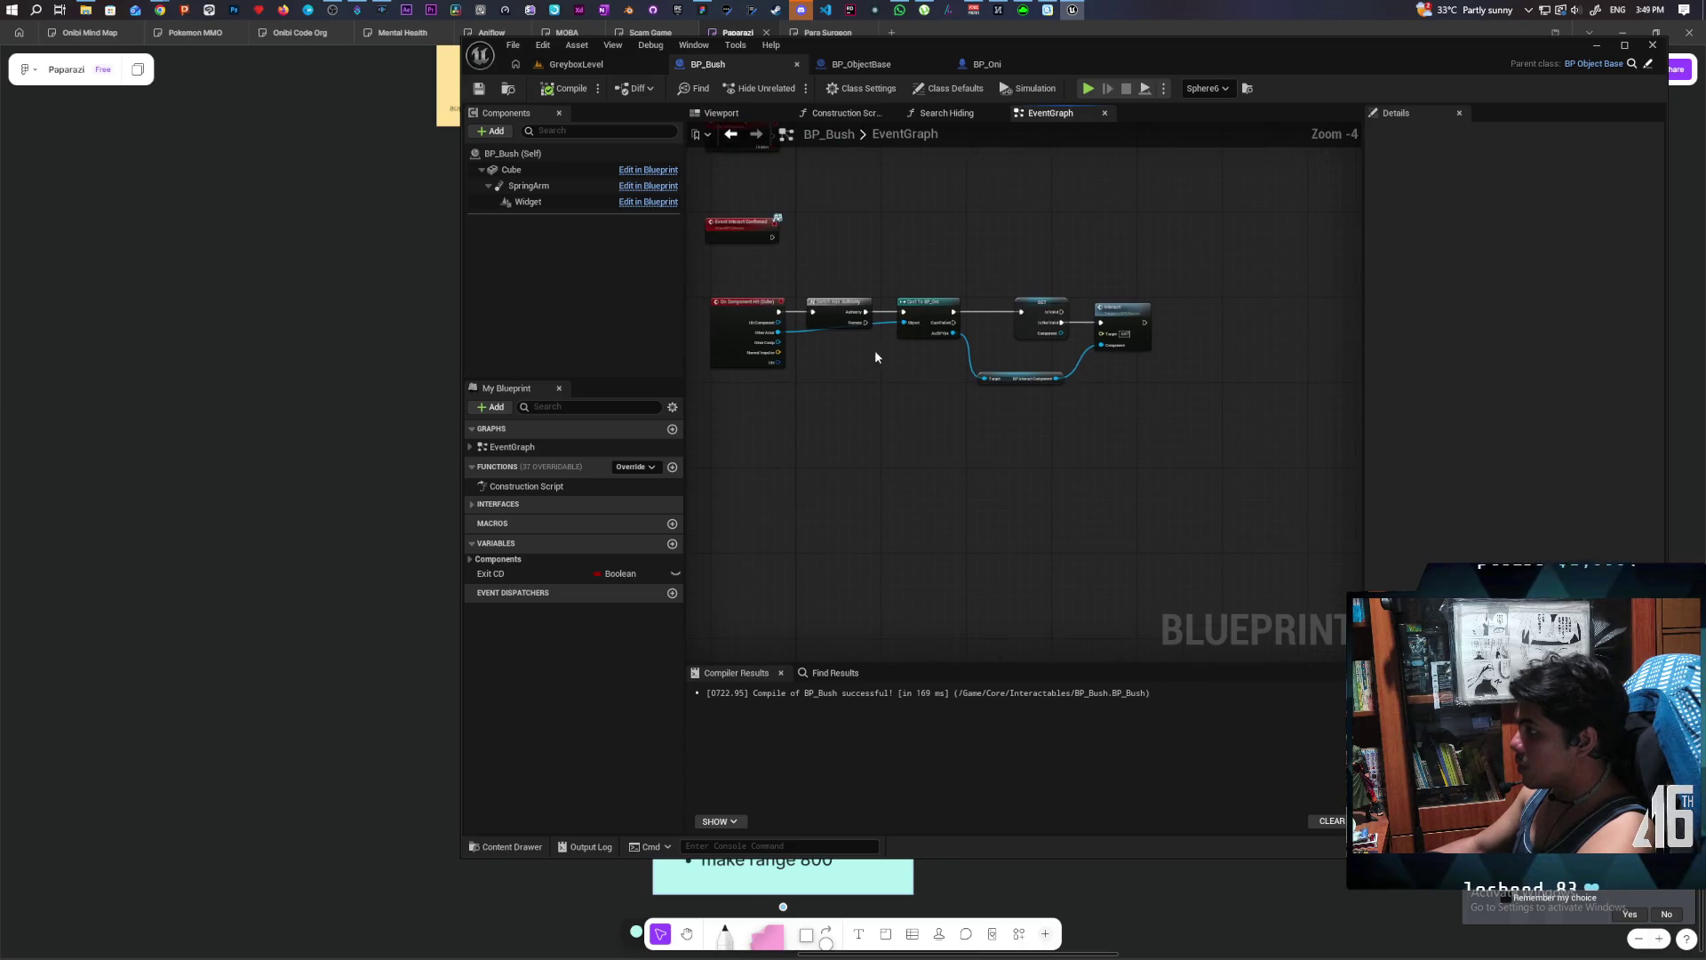
pyautogui.moveTo(933, 276); pyautogui.dragTo(1150, 407)
pyautogui.scroll(3, 998, 418)
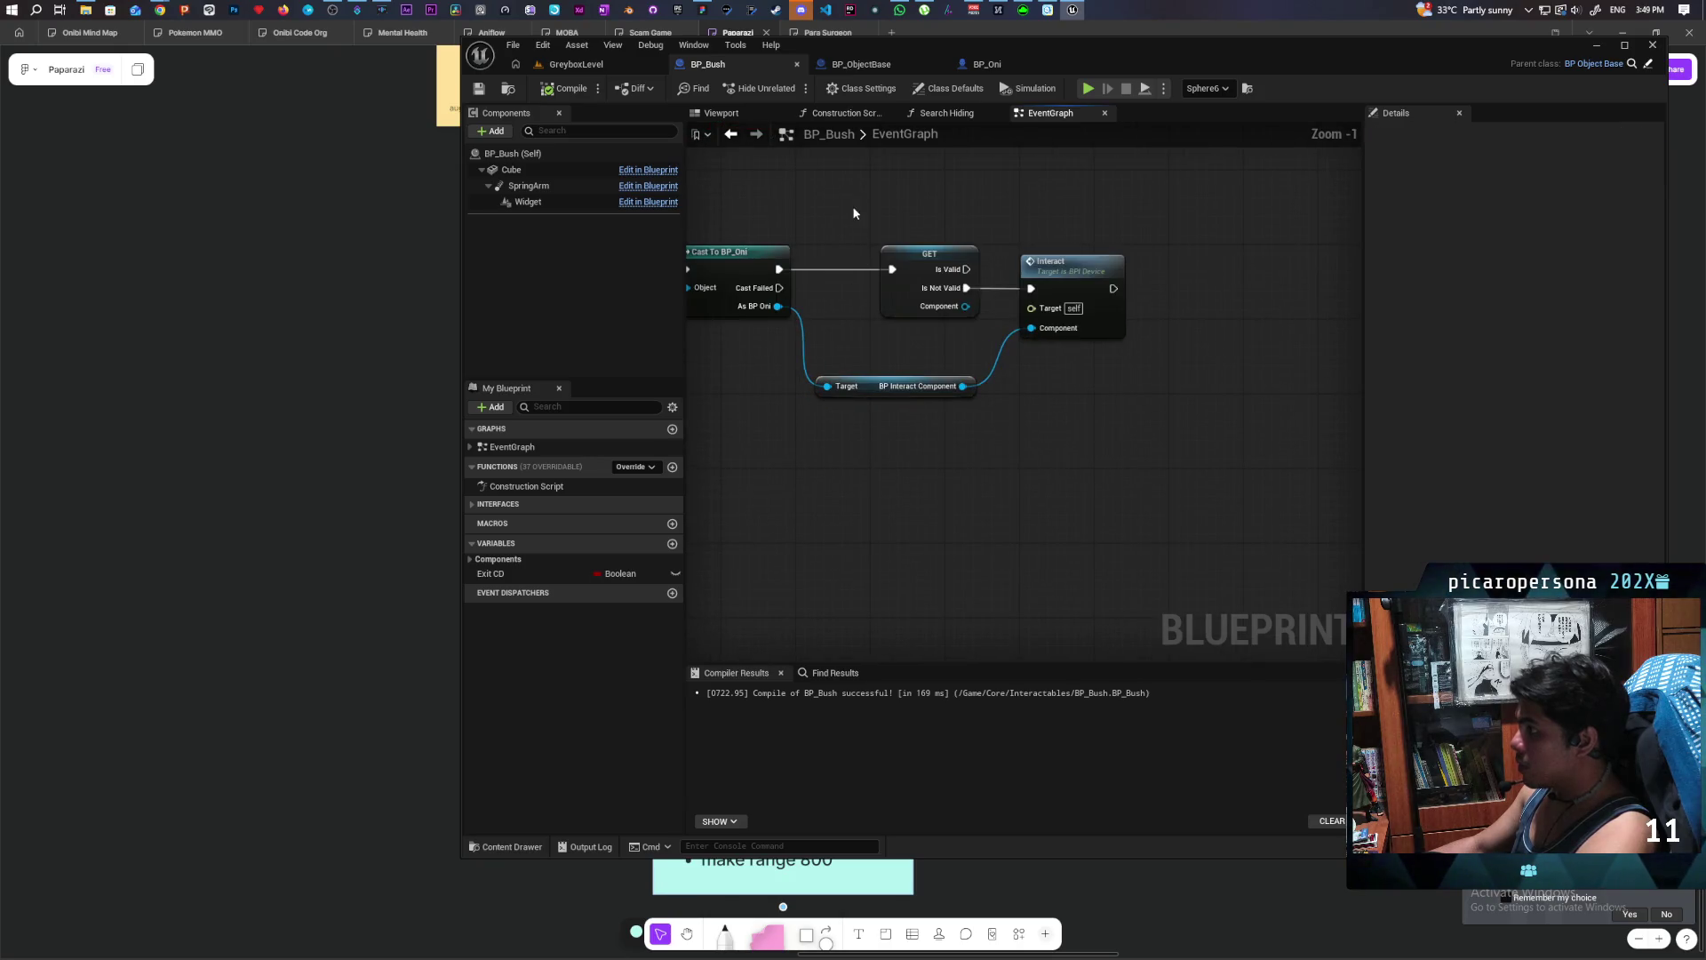
pyautogui.moveTo(853, 216); pyautogui.dragTo(1147, 404)
pyautogui.moveTo(915, 285); pyautogui.dragTo(1054, 284)
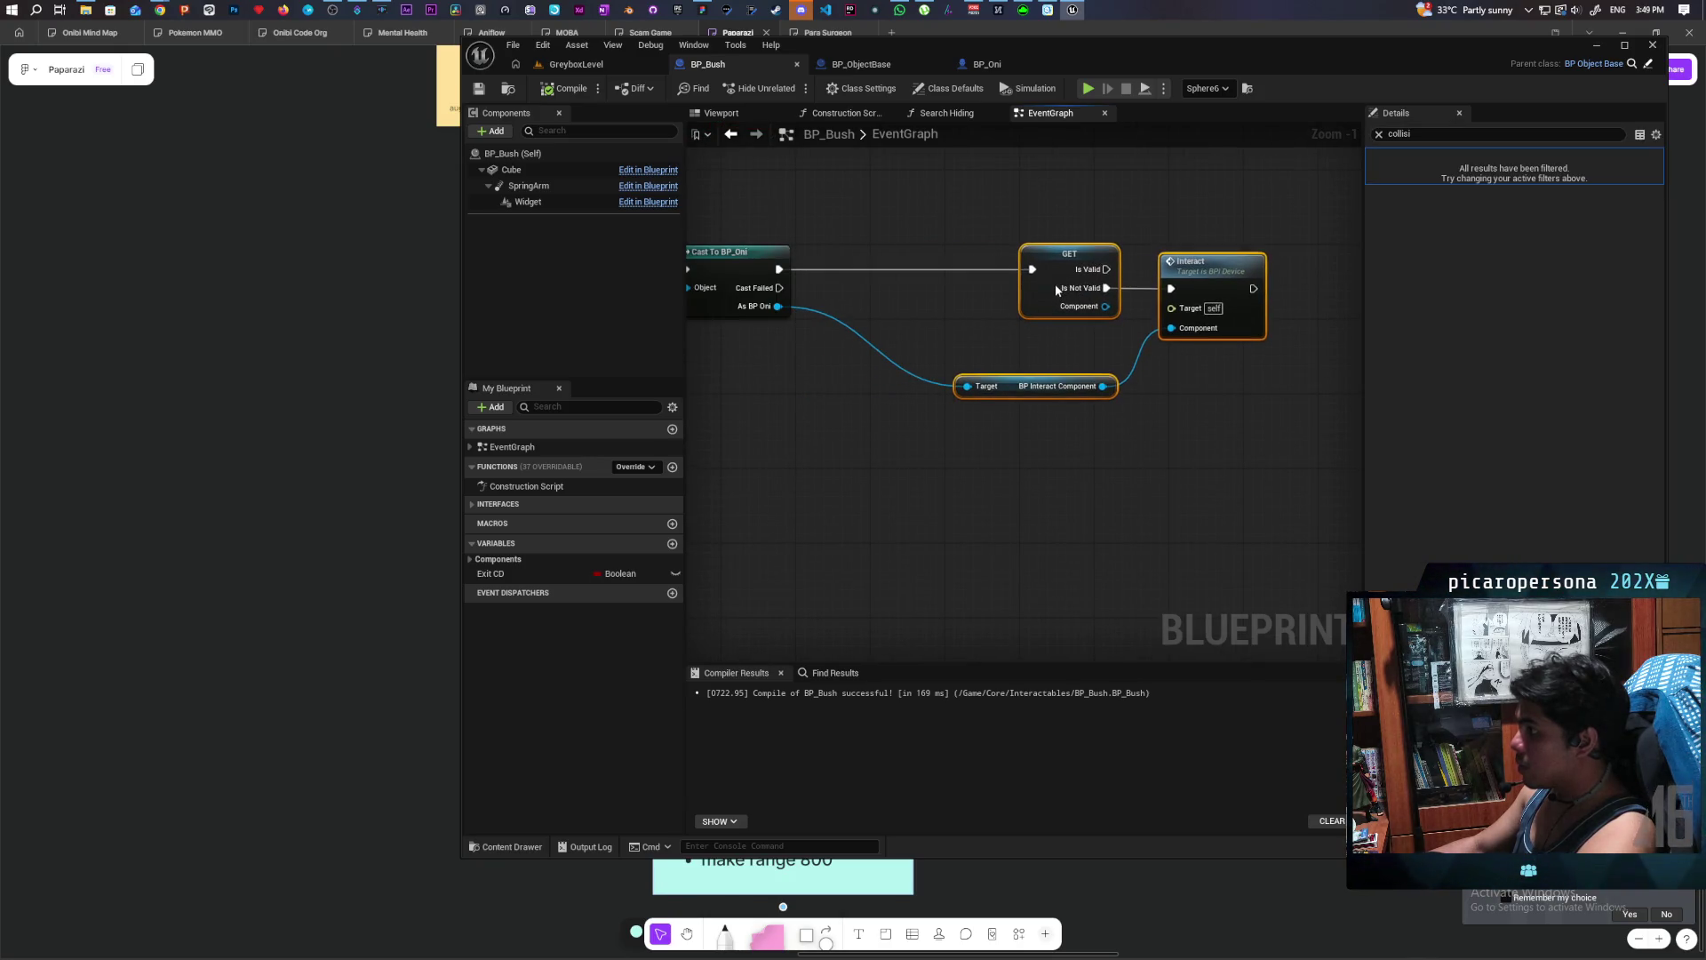
pyautogui.scroll(1, 894, 371)
# - Add a Get Roll State node wired from the As BP Oni cast output
pyautogui.moveTo(890, 358); pyautogui.dragTo(892, 427)
pyautogui.write('get roll')
pyautogui.press('BackSpace')
pyautogui.write('sta')
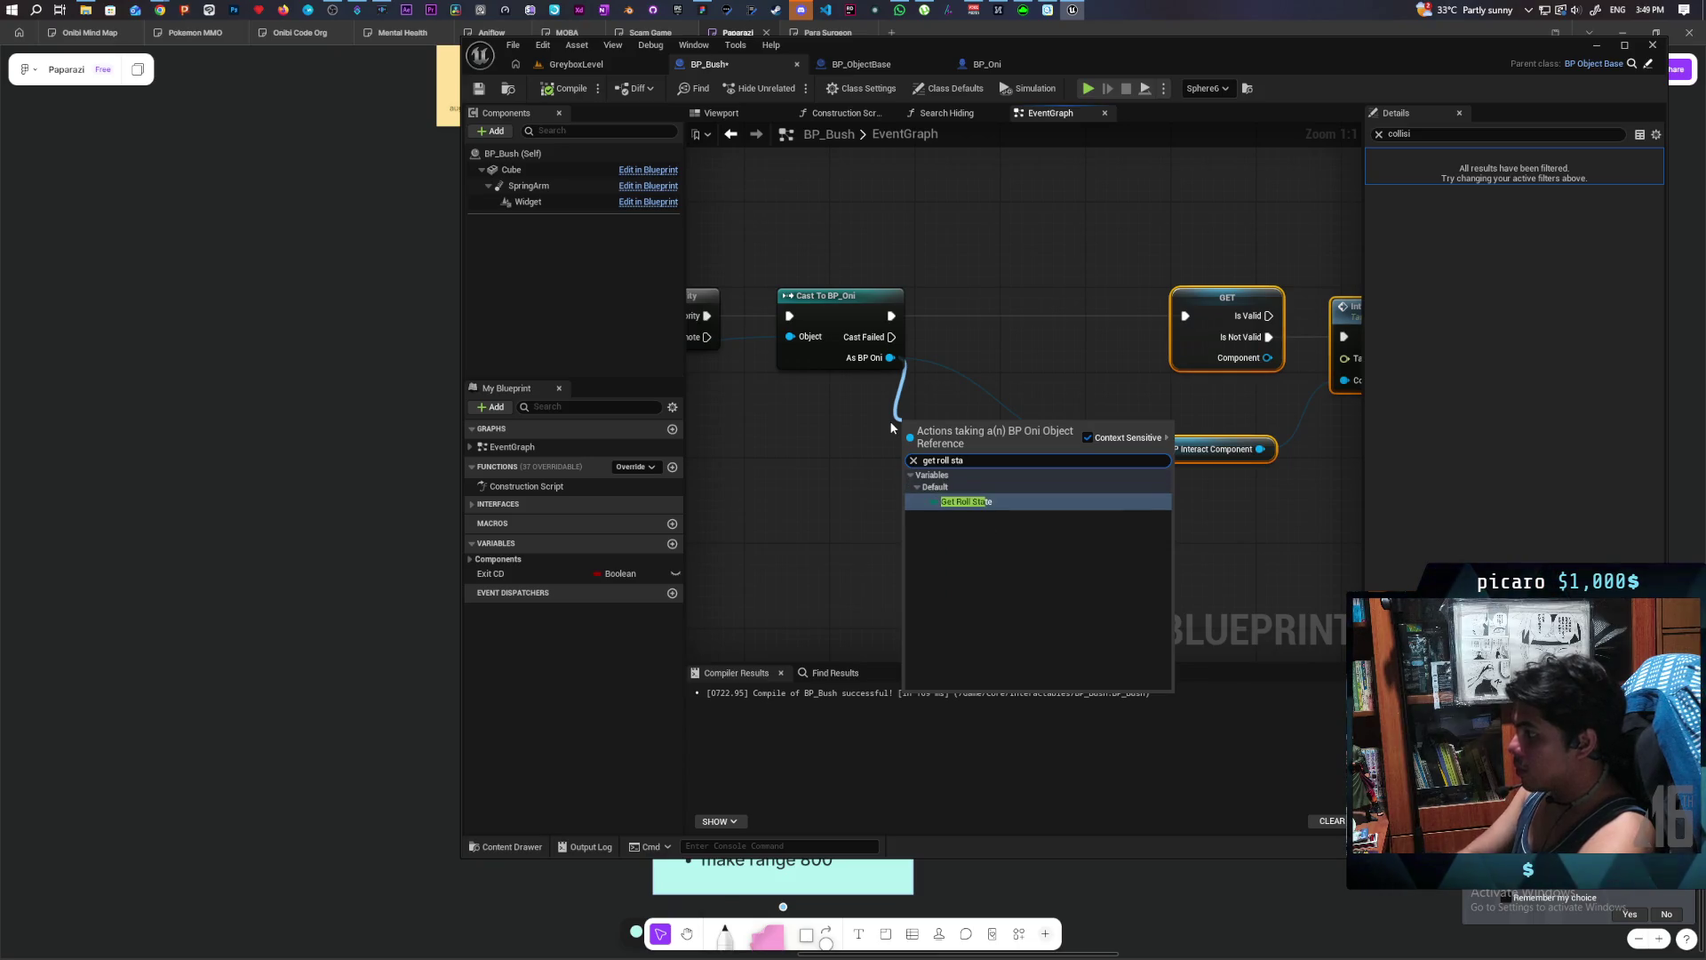
pyautogui.press('Return')
# - Add a > comparison on Roll State feeding a new Branch, and unlink Branch True from GET
pyautogui.moveTo(957, 429)
pyautogui.mouseDown()
pyautogui.moveTo(819, 408)
pyautogui.moveTo(952, 477)
pyautogui.moveTo(939, 462)
pyautogui.mouseUp()
pyautogui.write('>')
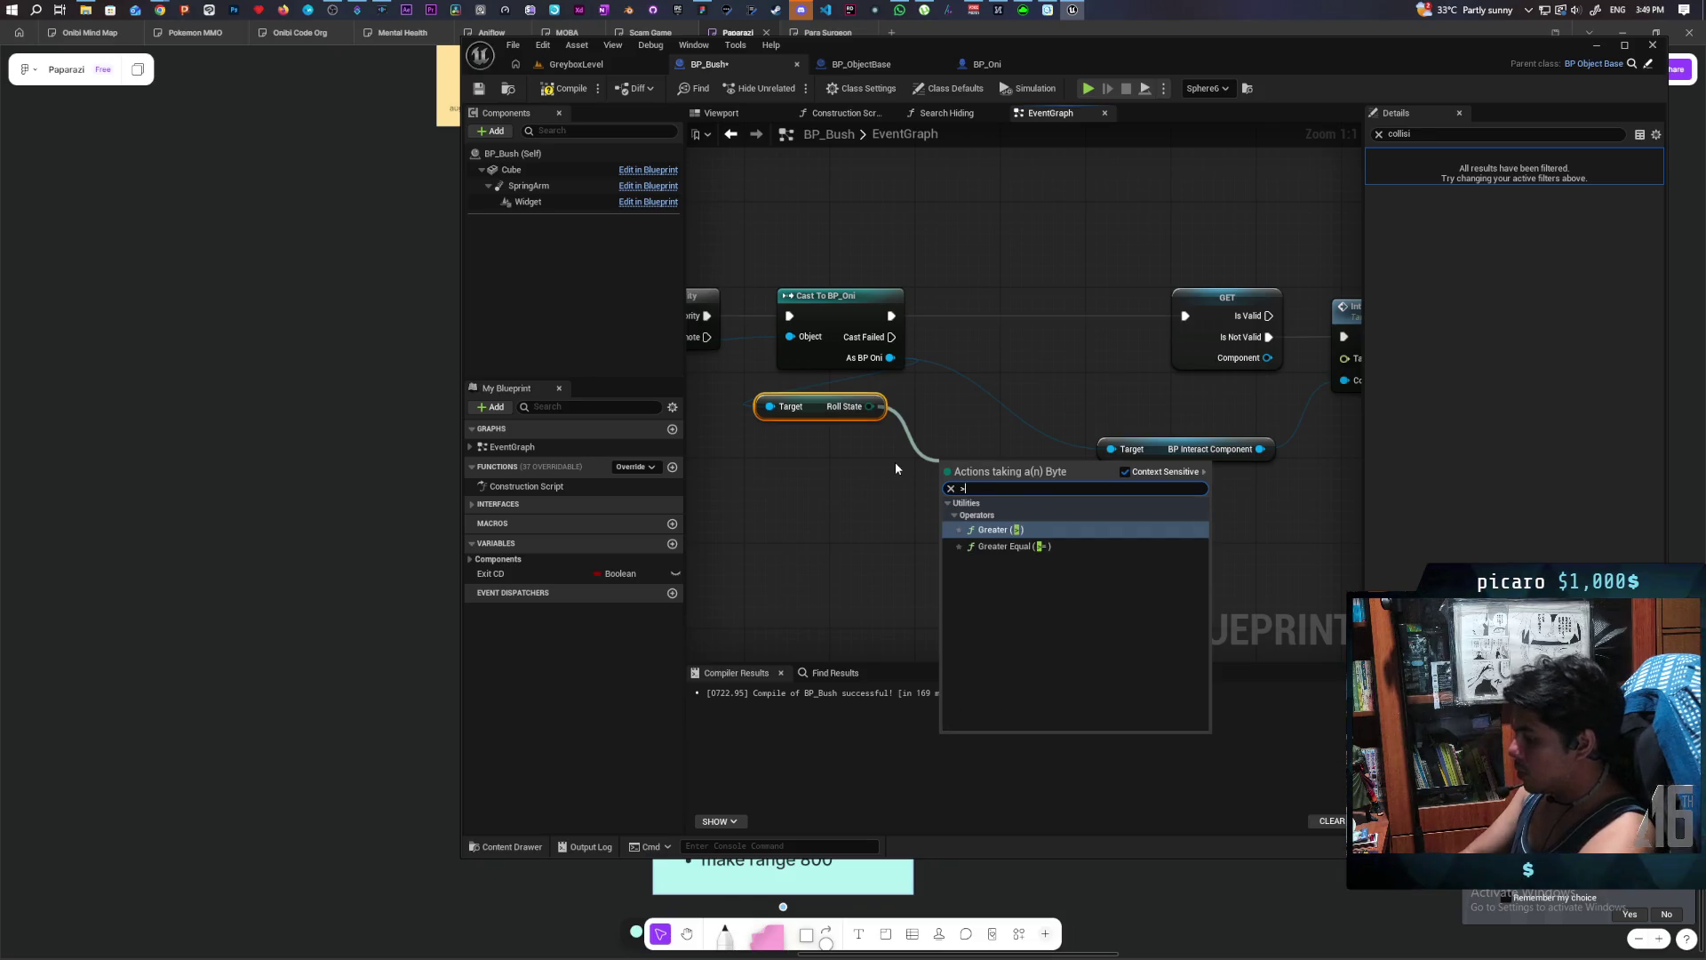
pyautogui.press('Return')
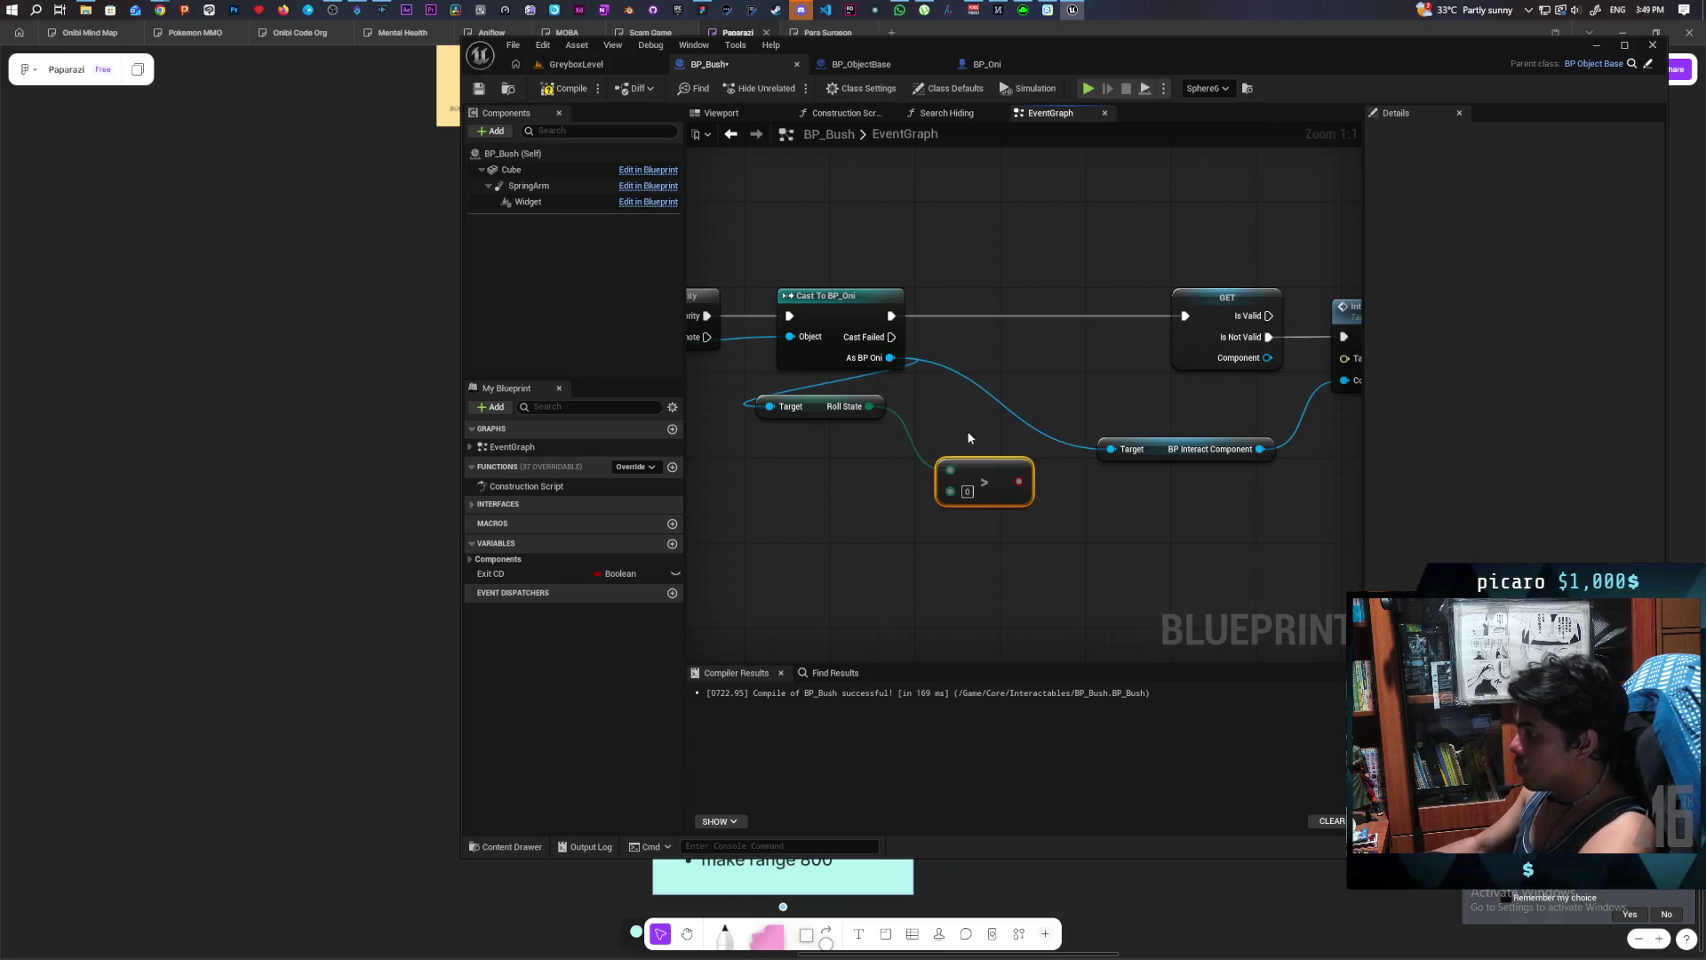
pyautogui.click(1005, 369)
pyautogui.moveTo(1018, 484); pyautogui.dragTo(1010, 317)
pyautogui.moveTo(891, 316)
pyautogui.mouseDown()
pyautogui.moveTo(969, 312)
pyautogui.moveTo(911, 315)
pyautogui.mouseUp()
pyautogui.press('Escape')
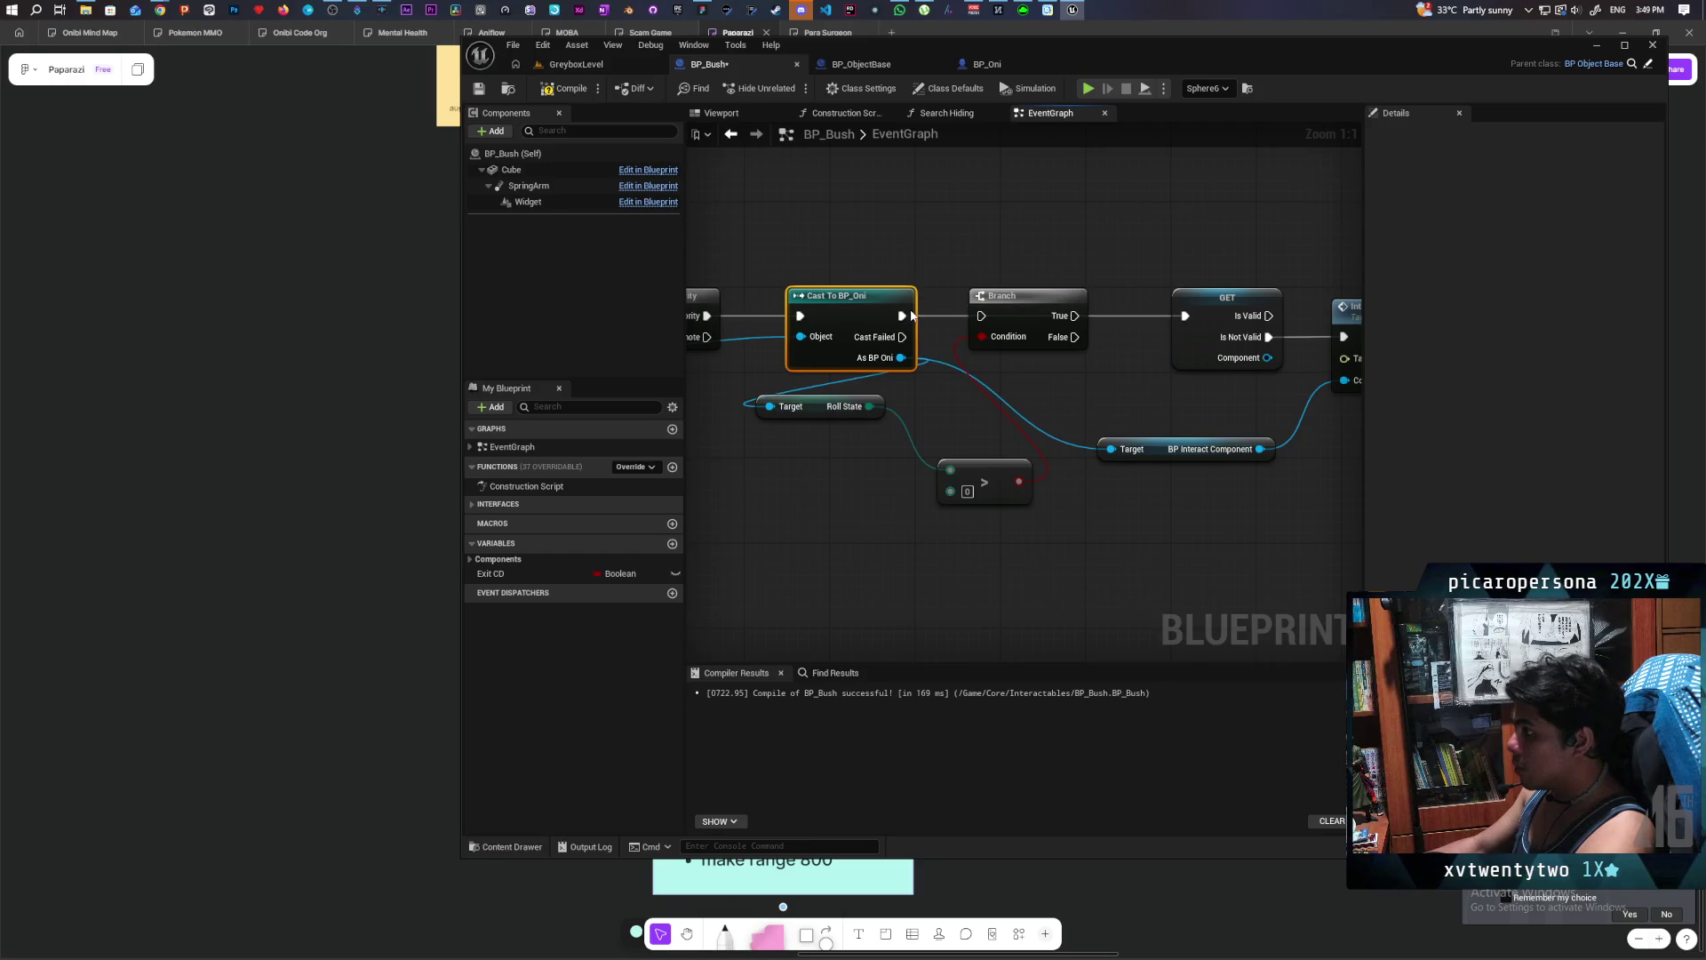
pyautogui.keyDown('alt'); pyautogui.click(1071, 317); pyautogui.keyUp('alt')
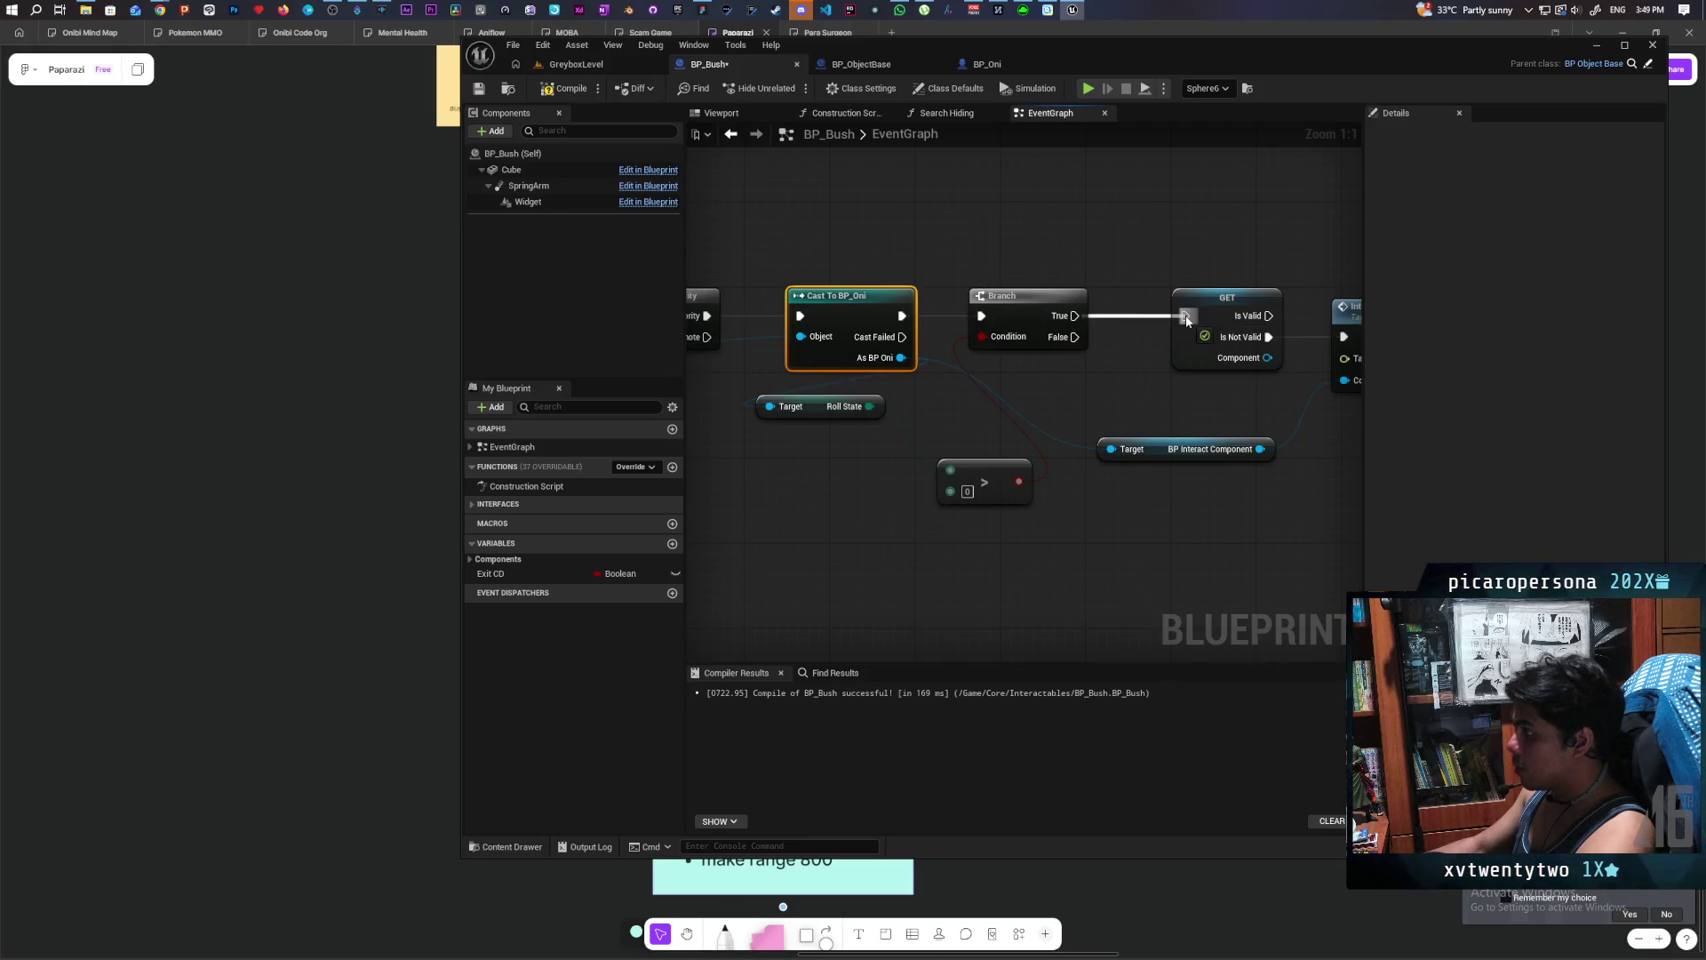
pyautogui.click(610, 63)
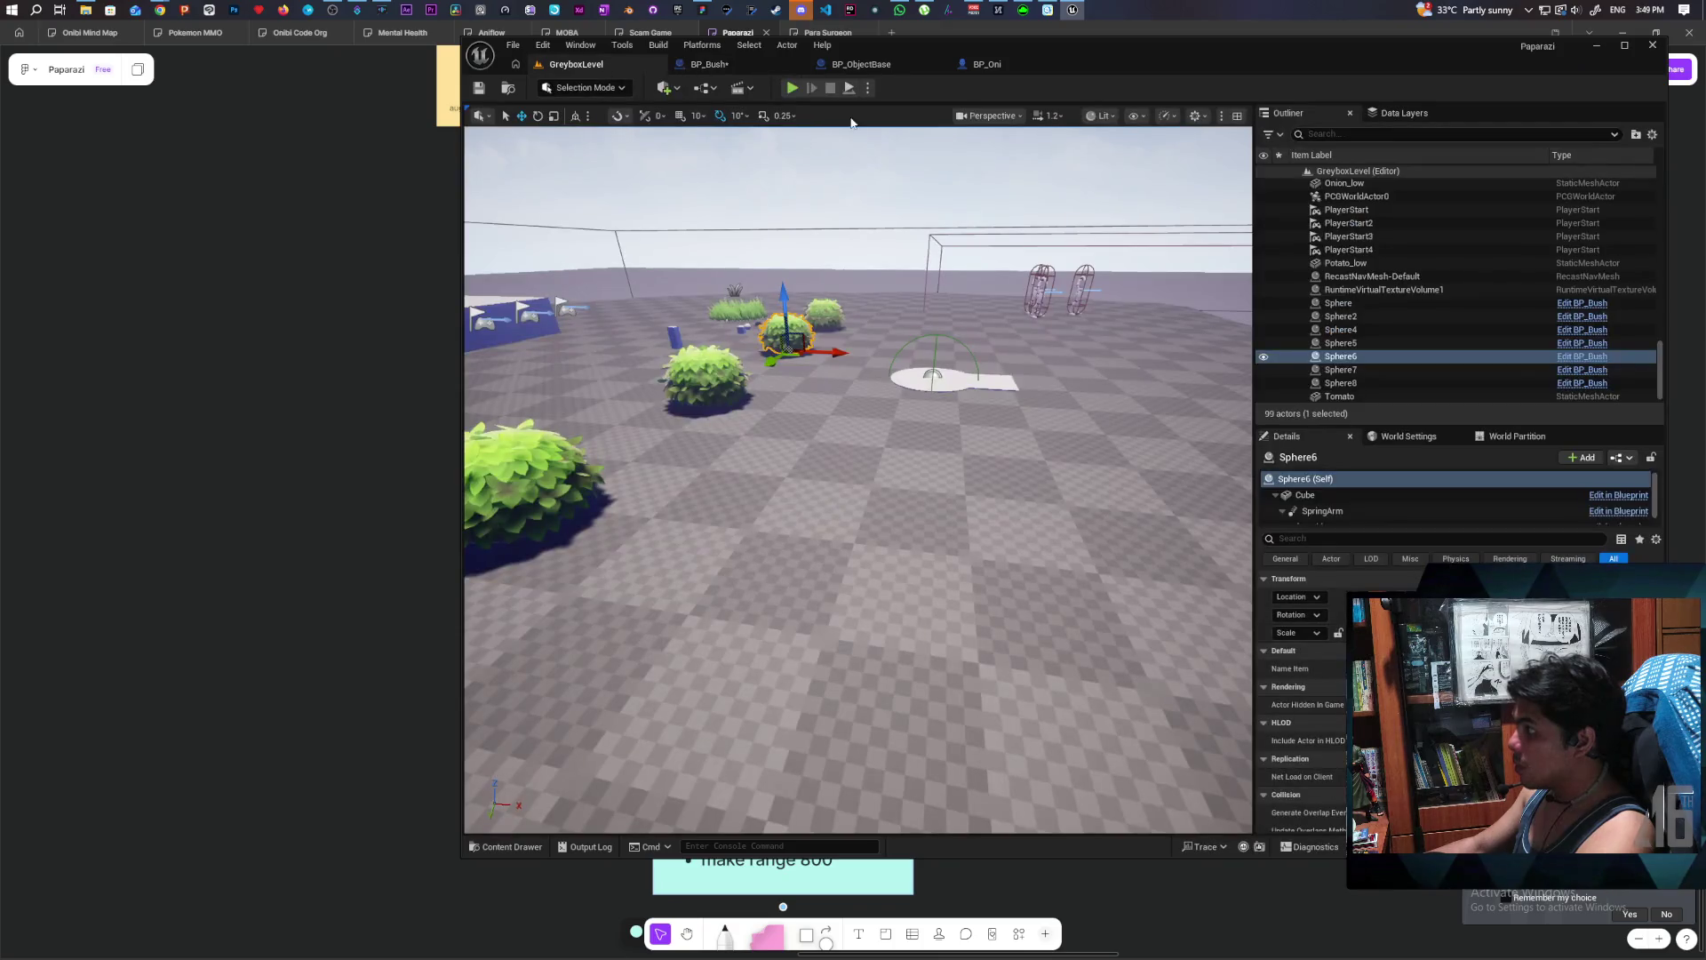
# - Run a brief multiplayer play test of GreyboxLevel and stop it
pyautogui.click(793, 88)
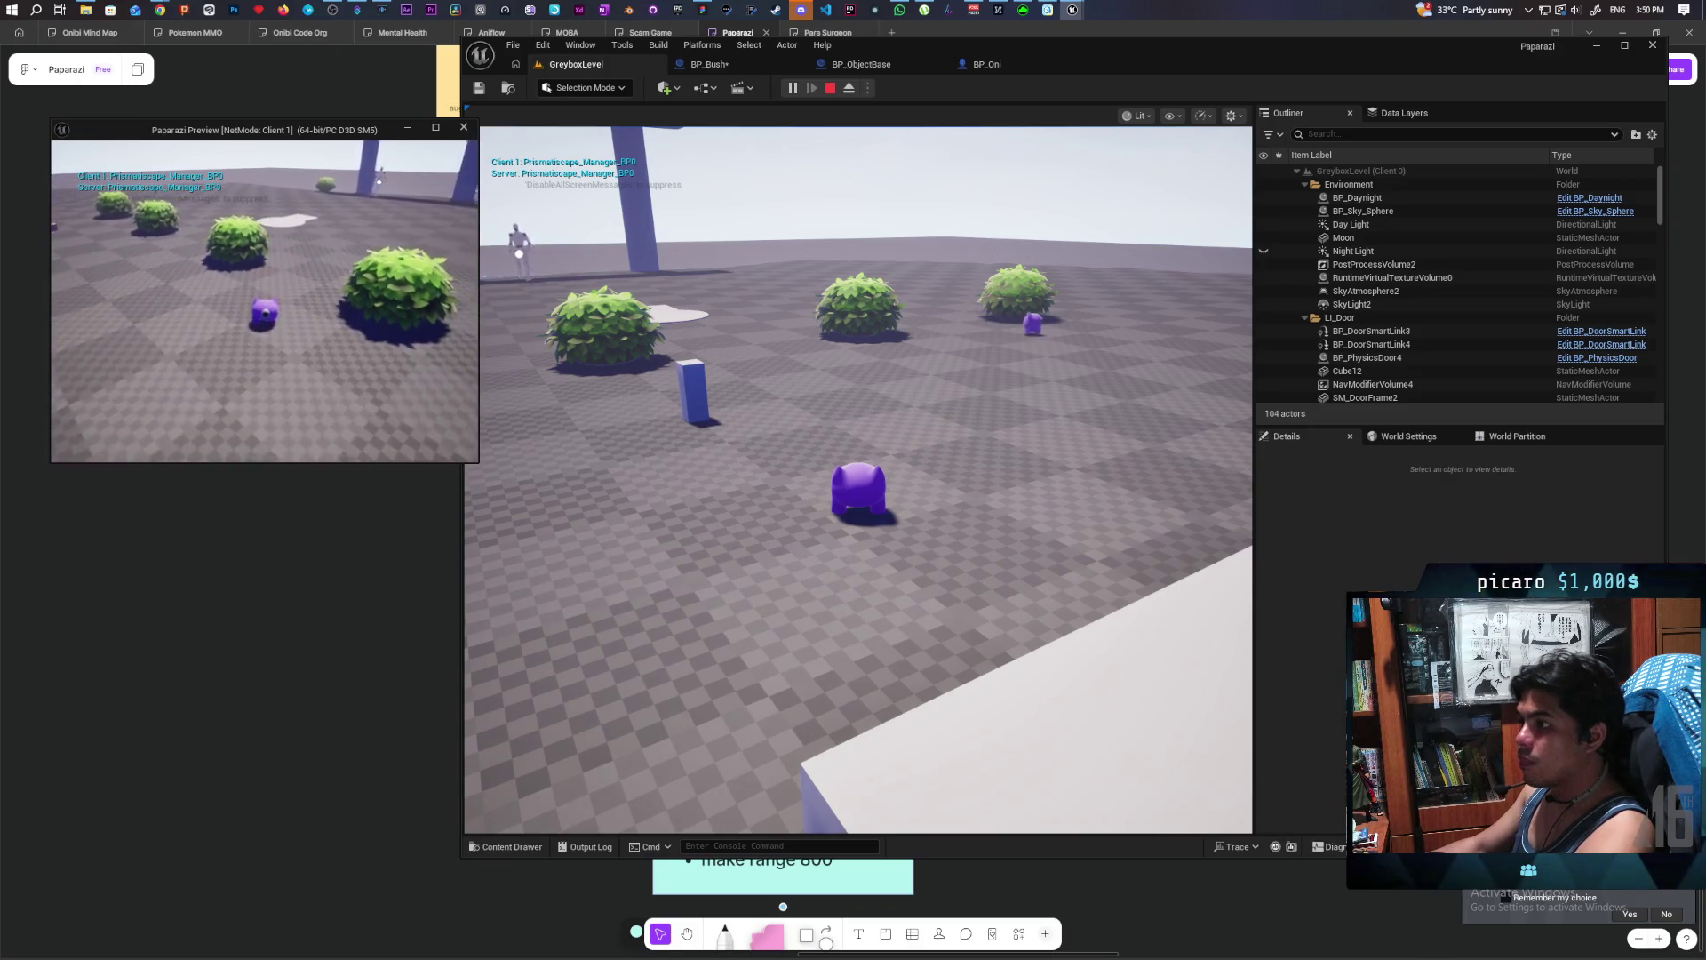
pyautogui.press('Escape')
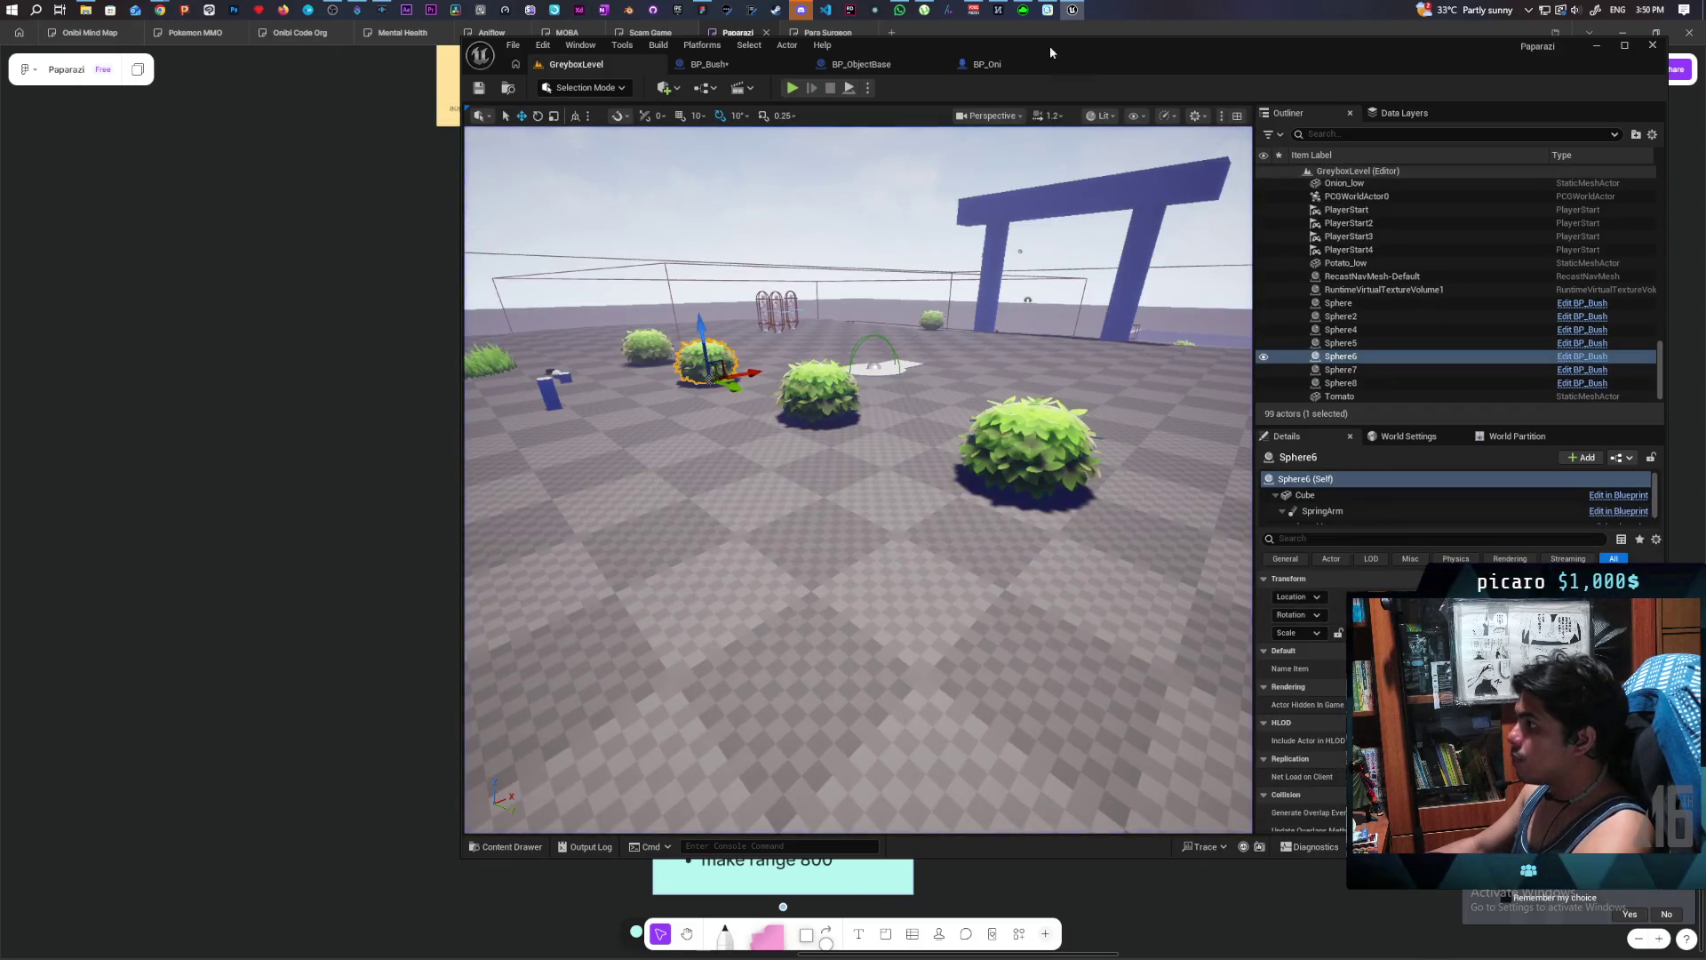
pyautogui.click(1035, 62)
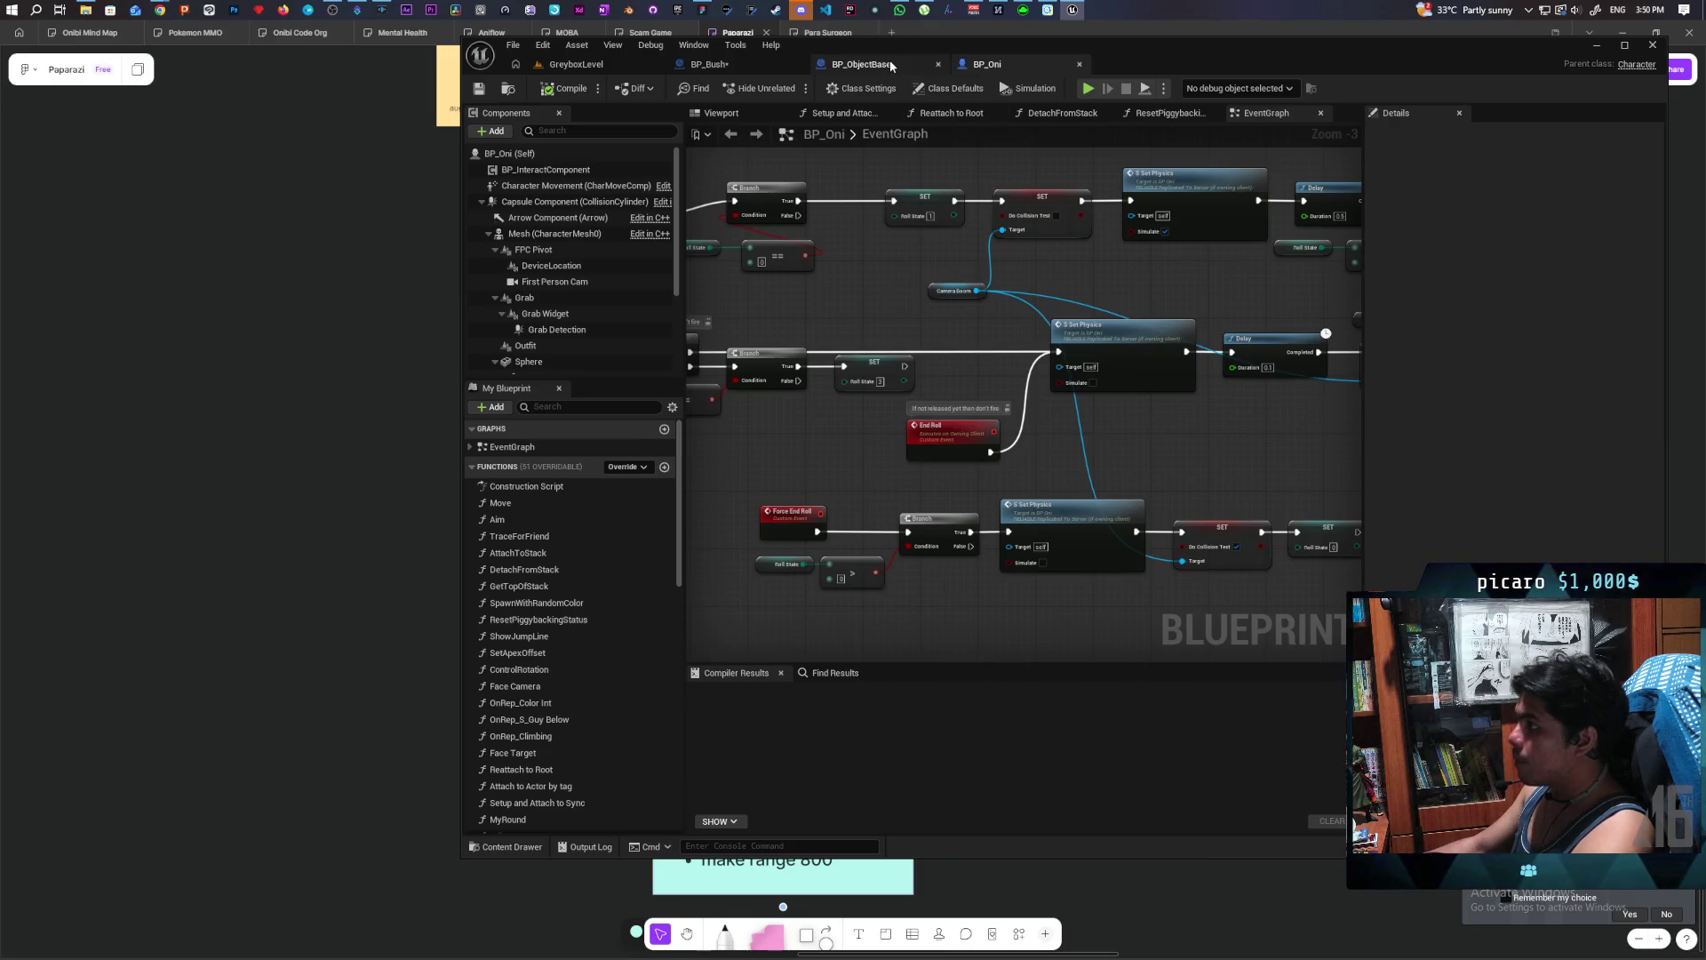
# - Check the BP_ObjectBase and BP_Bush graphs, then run a multiplayer PIE session from GreyboxLevel
pyautogui.click(889, 61)
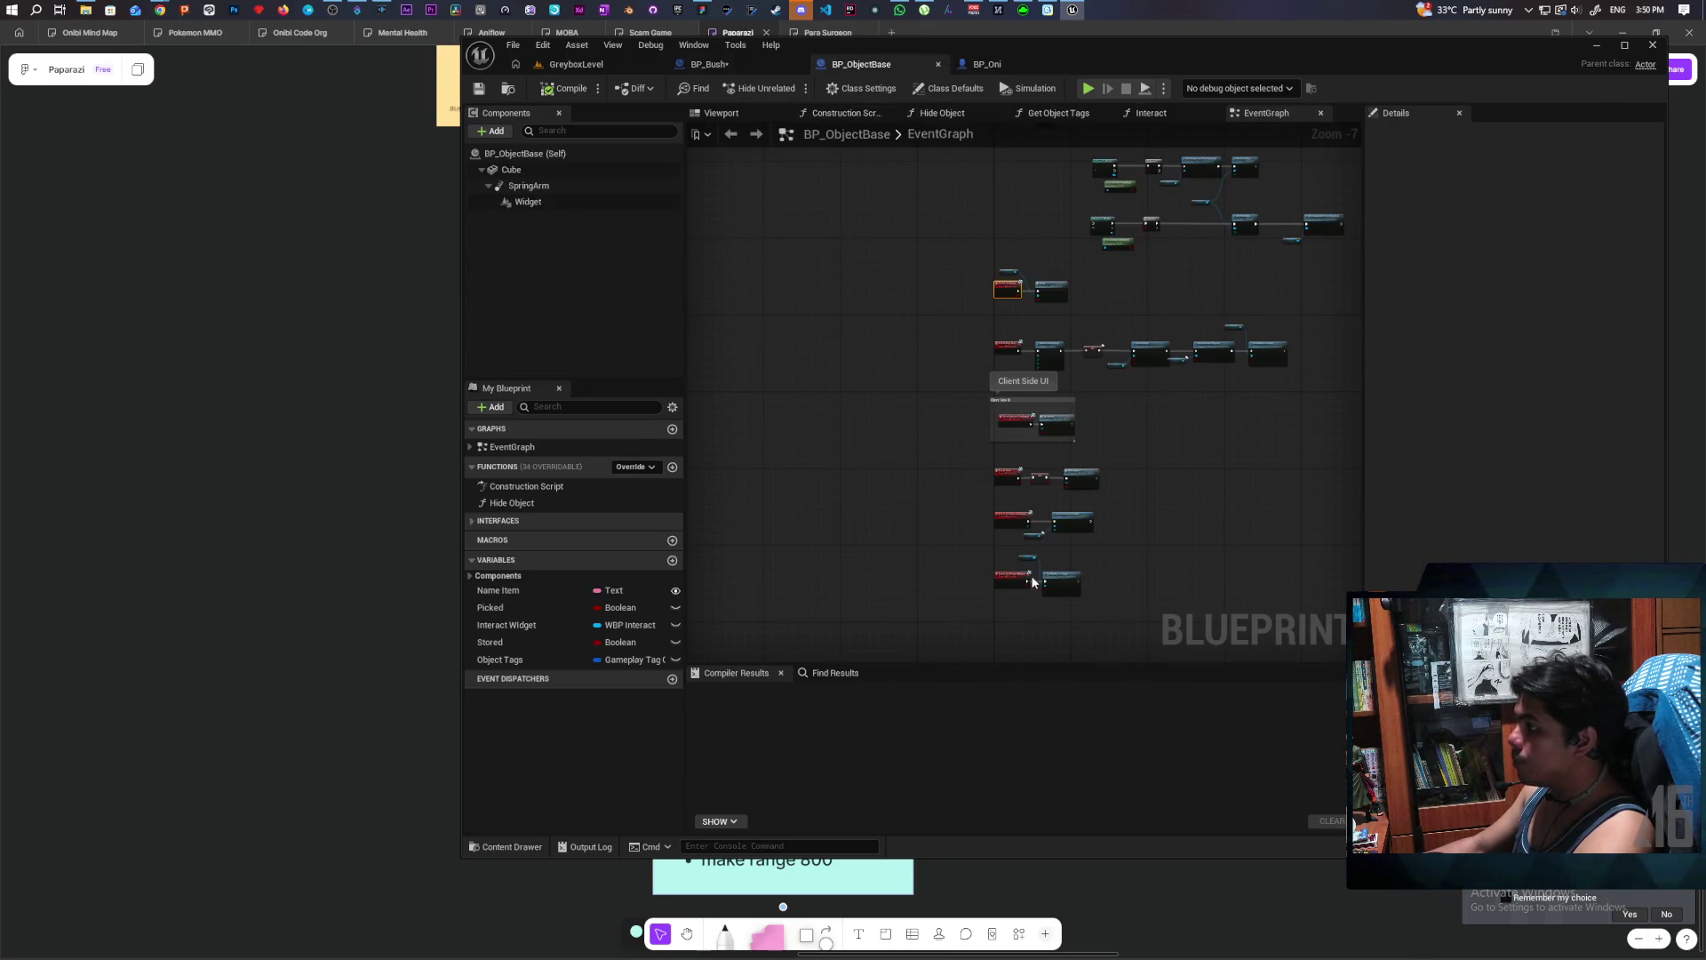
pyautogui.click(716, 64)
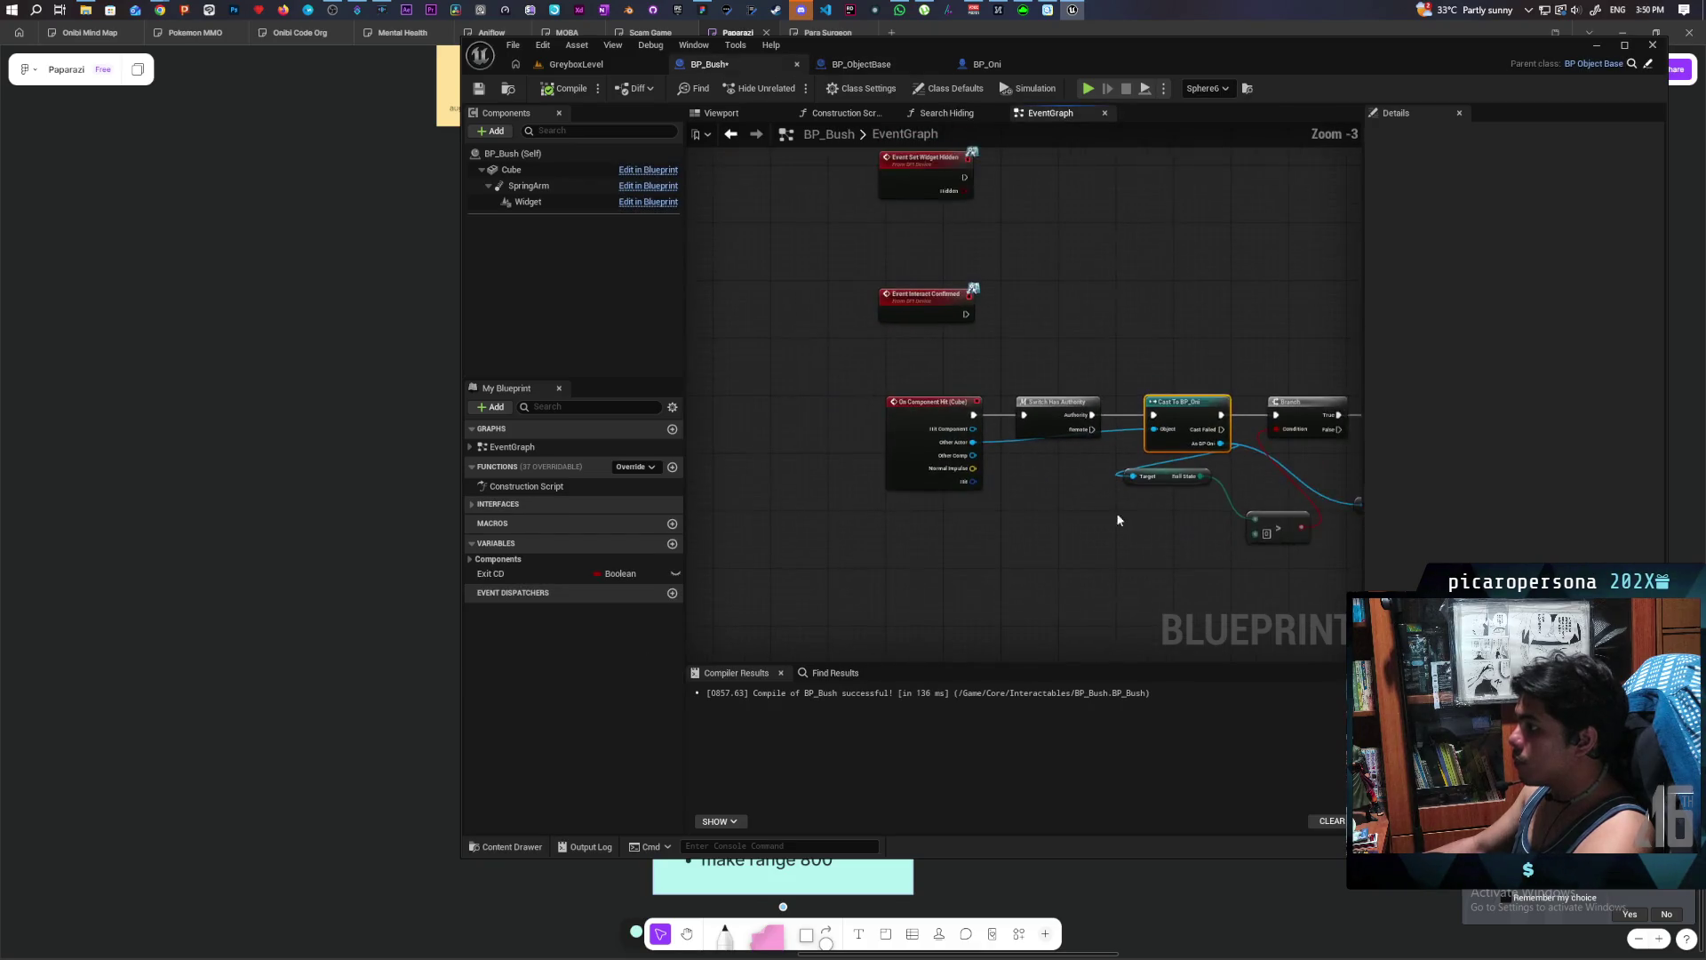
pyautogui.click(576, 64)
pyautogui.click(791, 88)
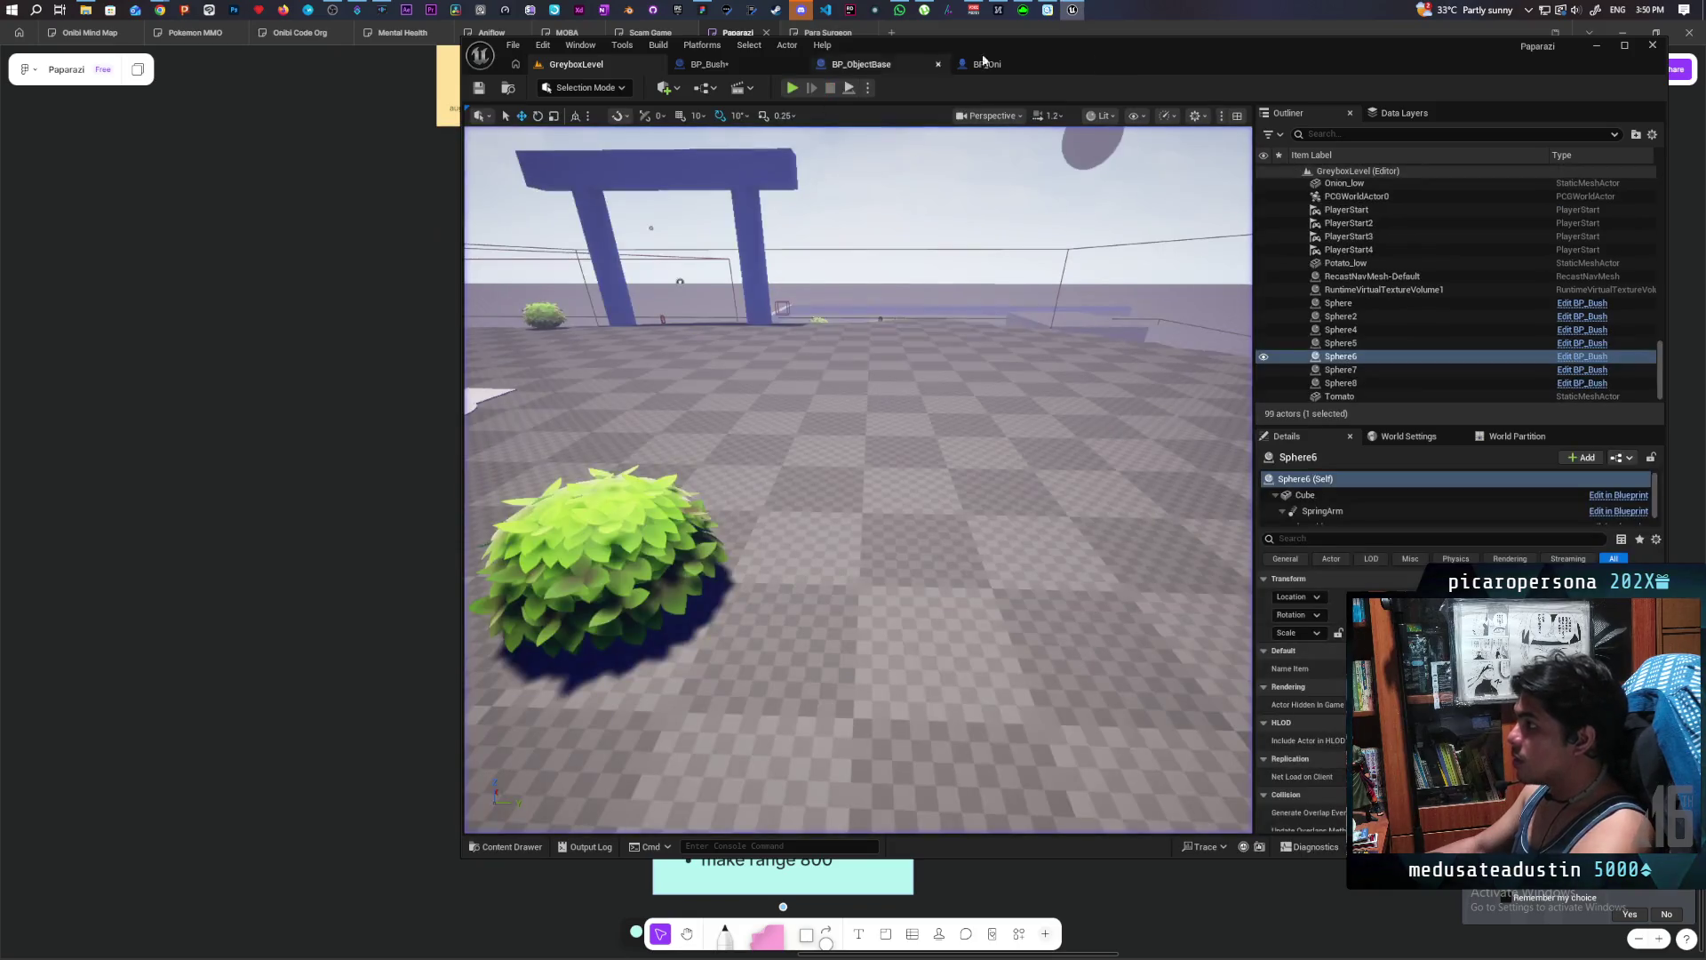
pyautogui.click(988, 64)
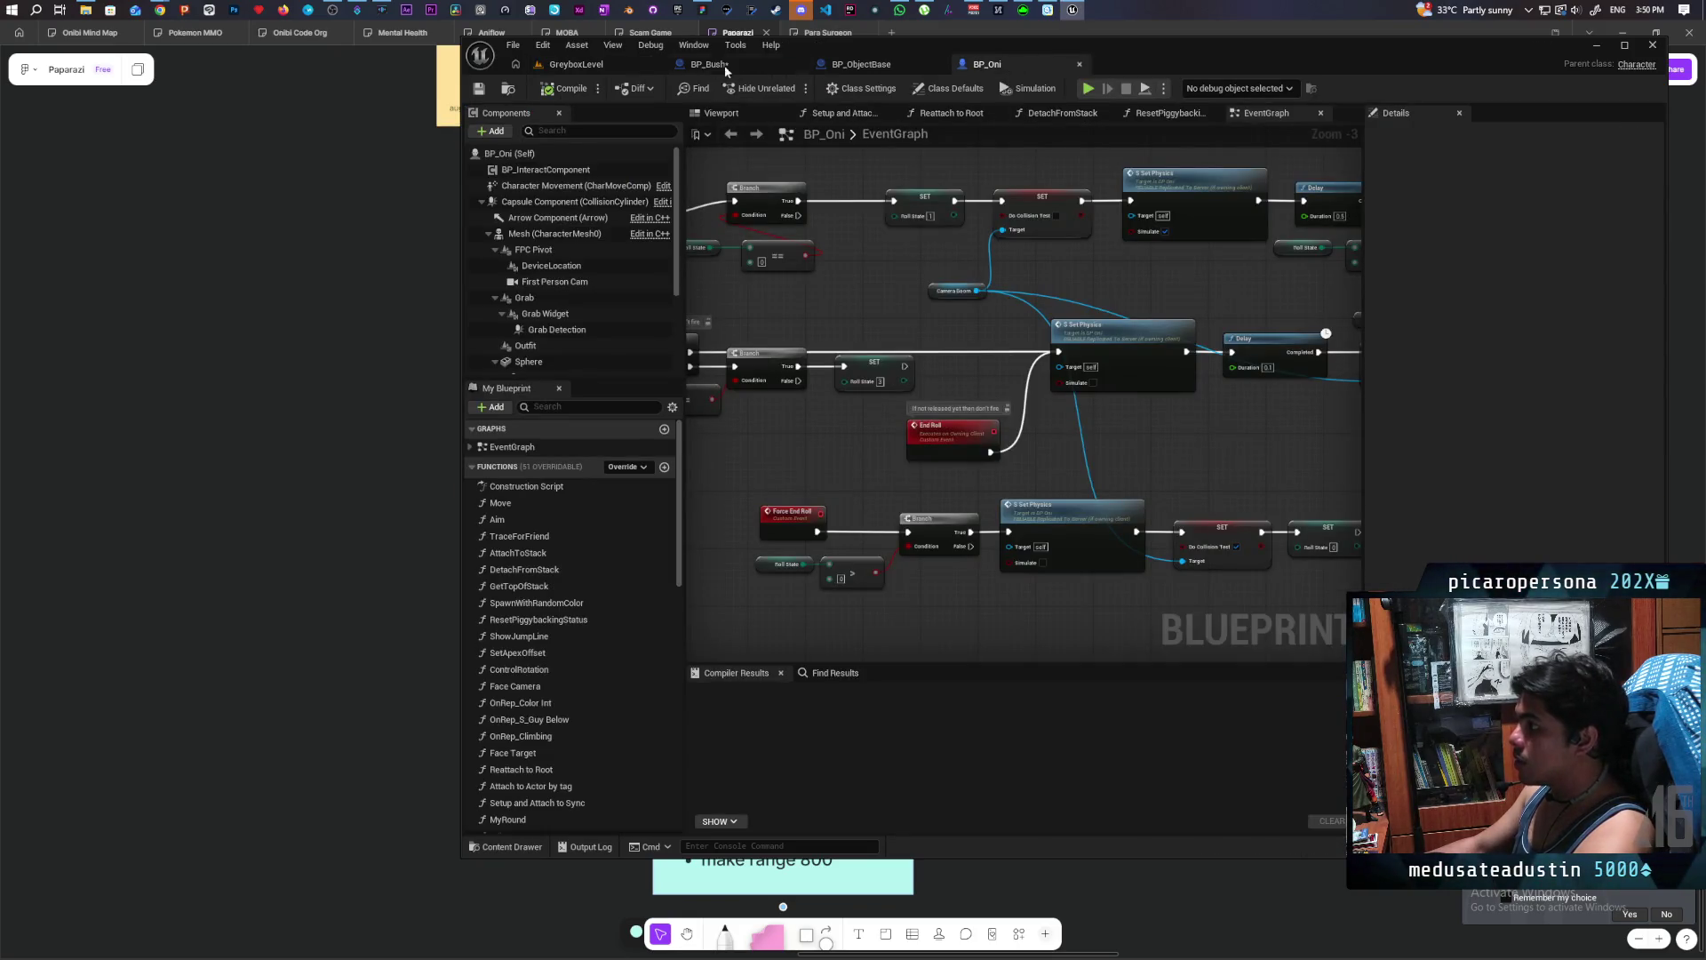
# - Paste a Print String node between On Component Hit and Switch Has Authority in BP_Bush
pyautogui.click(711, 64)
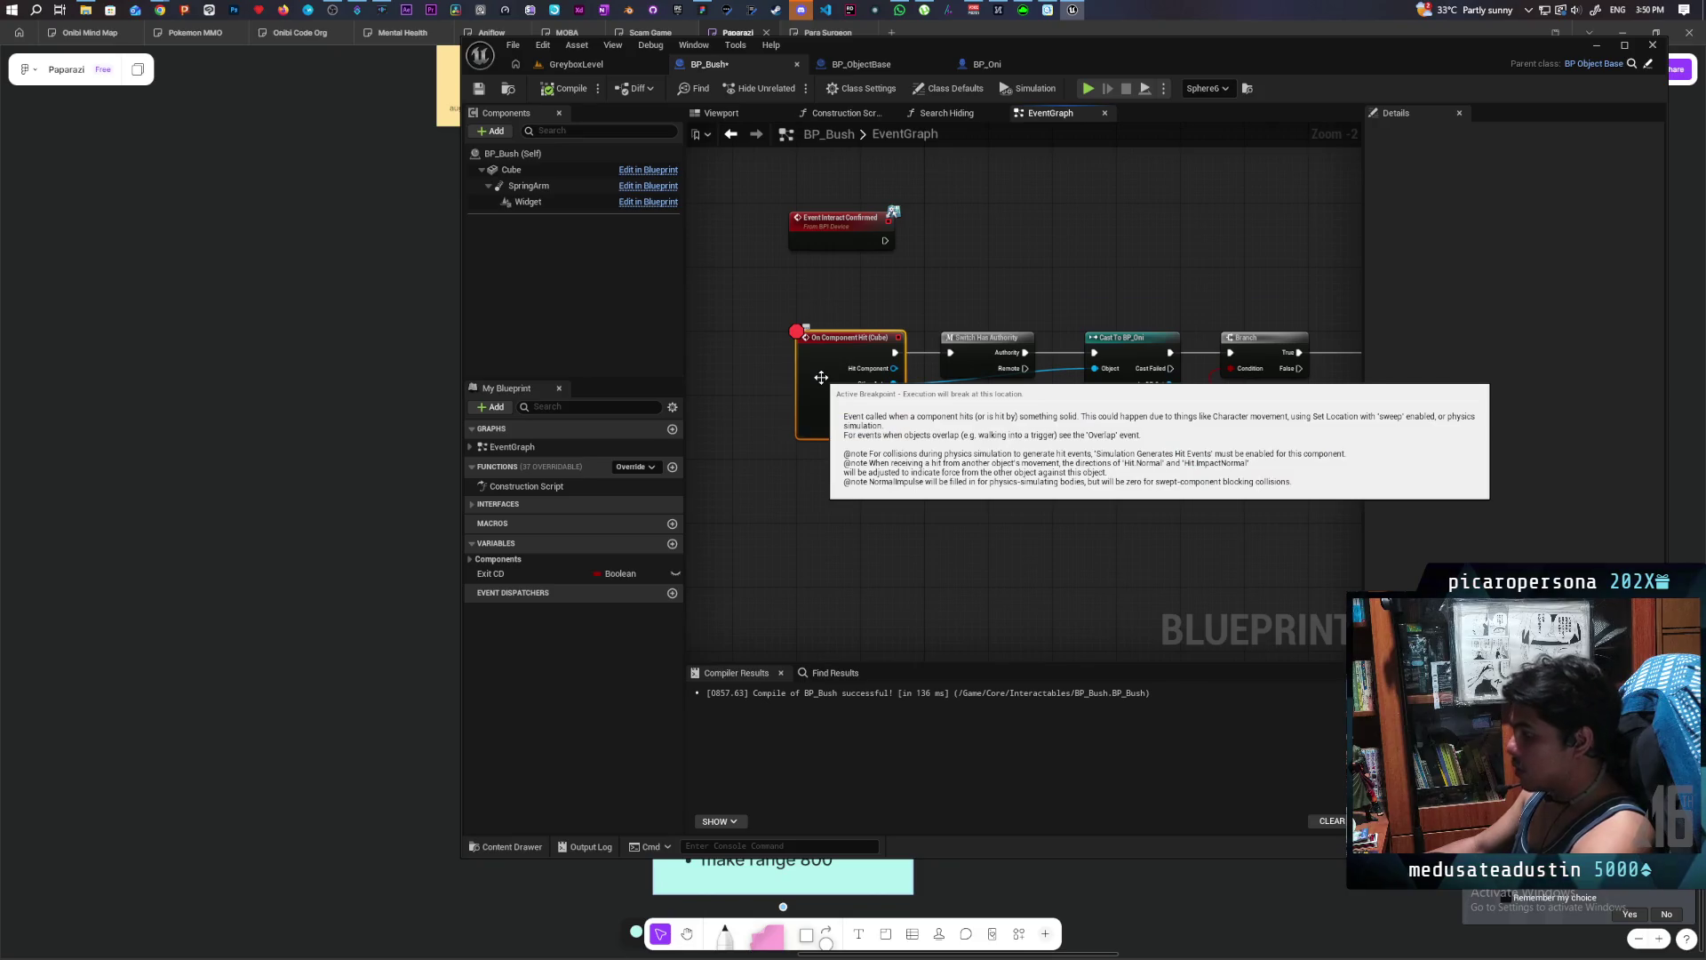
pyautogui.scroll(2, 964, 444)
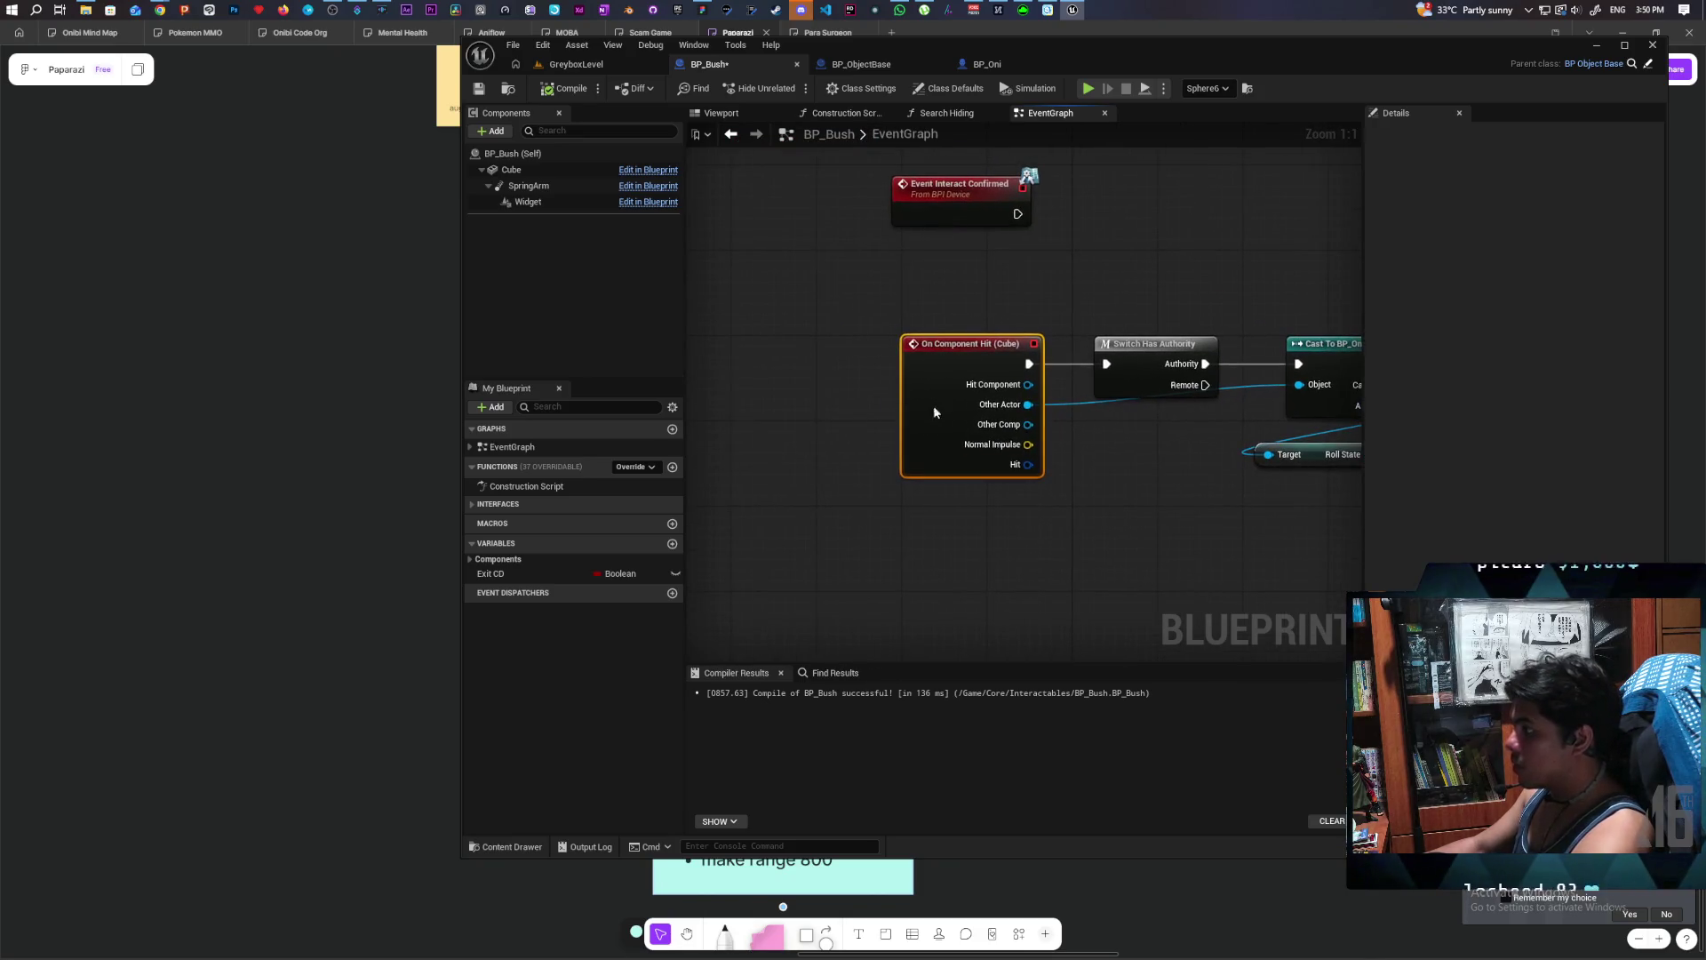
pyautogui.moveTo(933, 406); pyautogui.dragTo(760, 406)
pyautogui.hotkey('ctrl', 'v')
pyautogui.moveTo(962, 425); pyautogui.dragTo(963, 343)
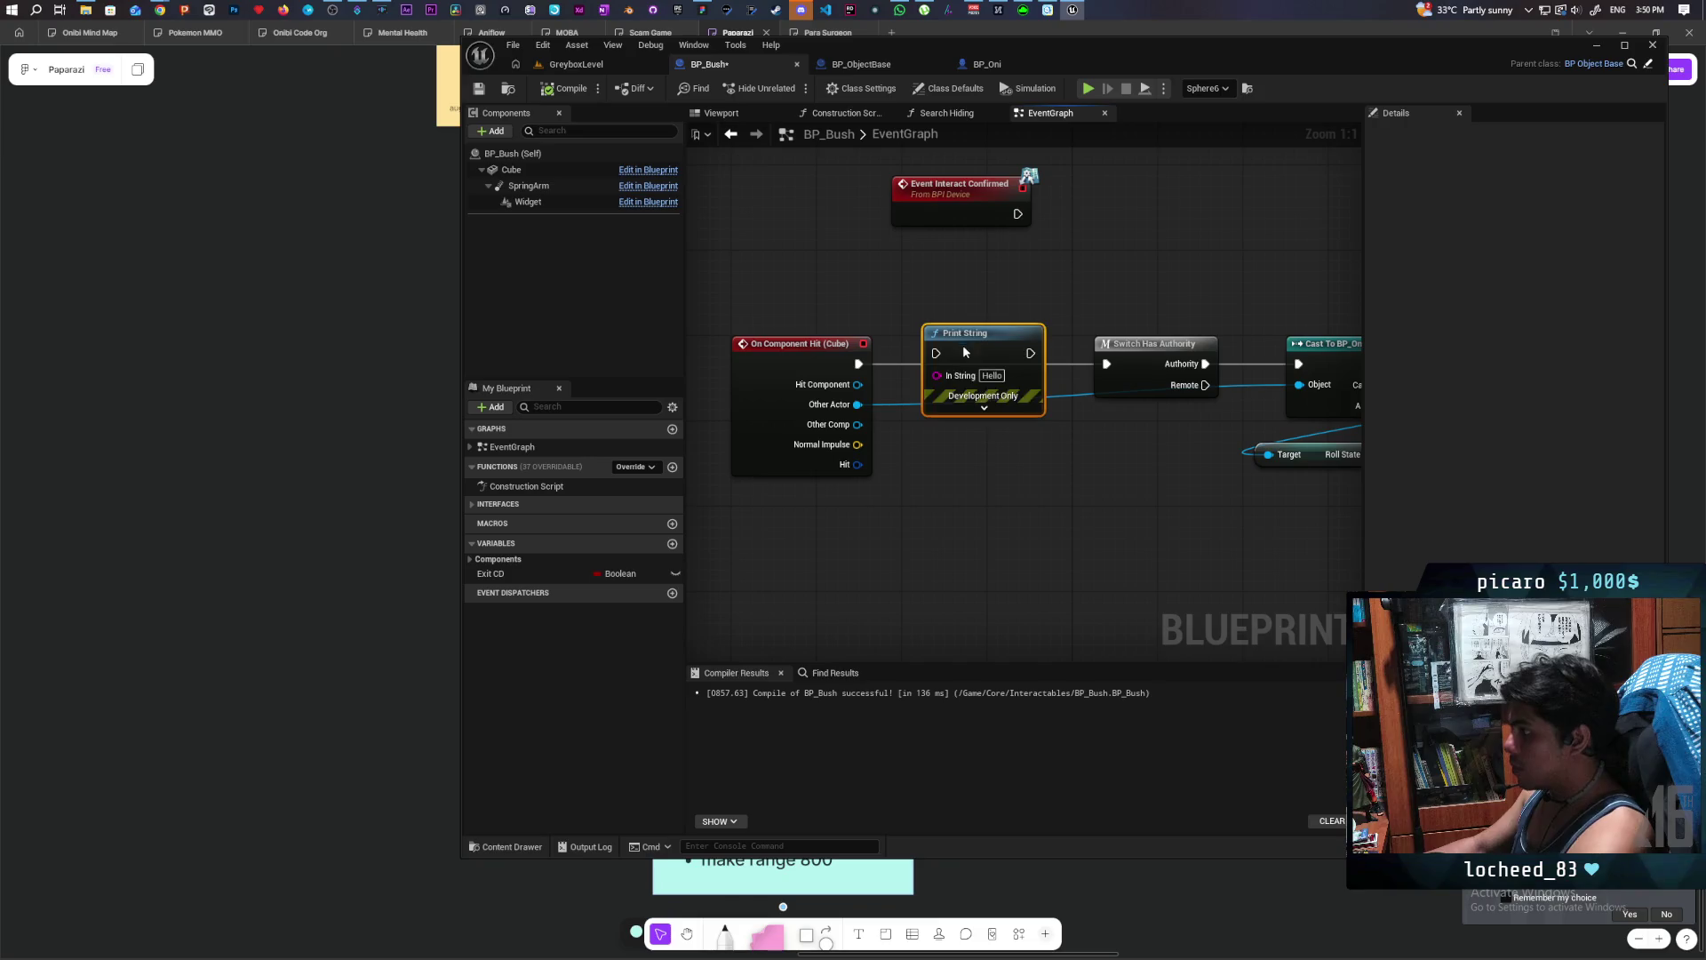
pyautogui.moveTo(858, 363); pyautogui.dragTo(927, 366)
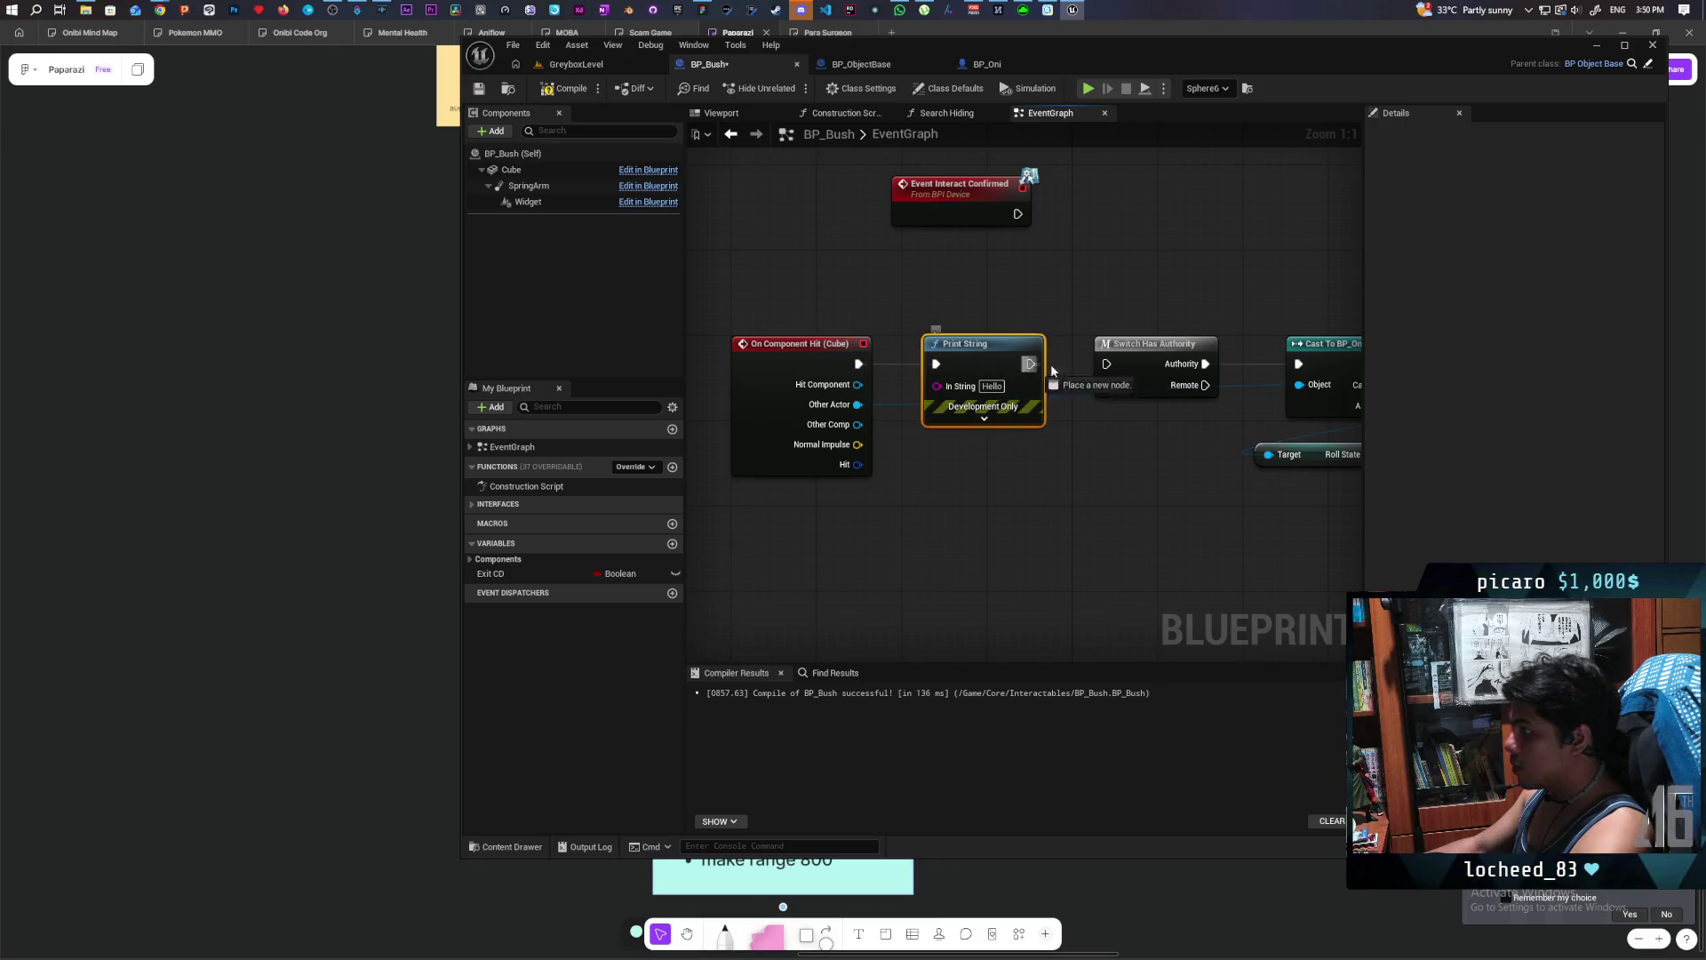
# - Play-test twice in multiplayer PIE, walking toward the bushes, stopping each session
pyautogui.click(599, 64)
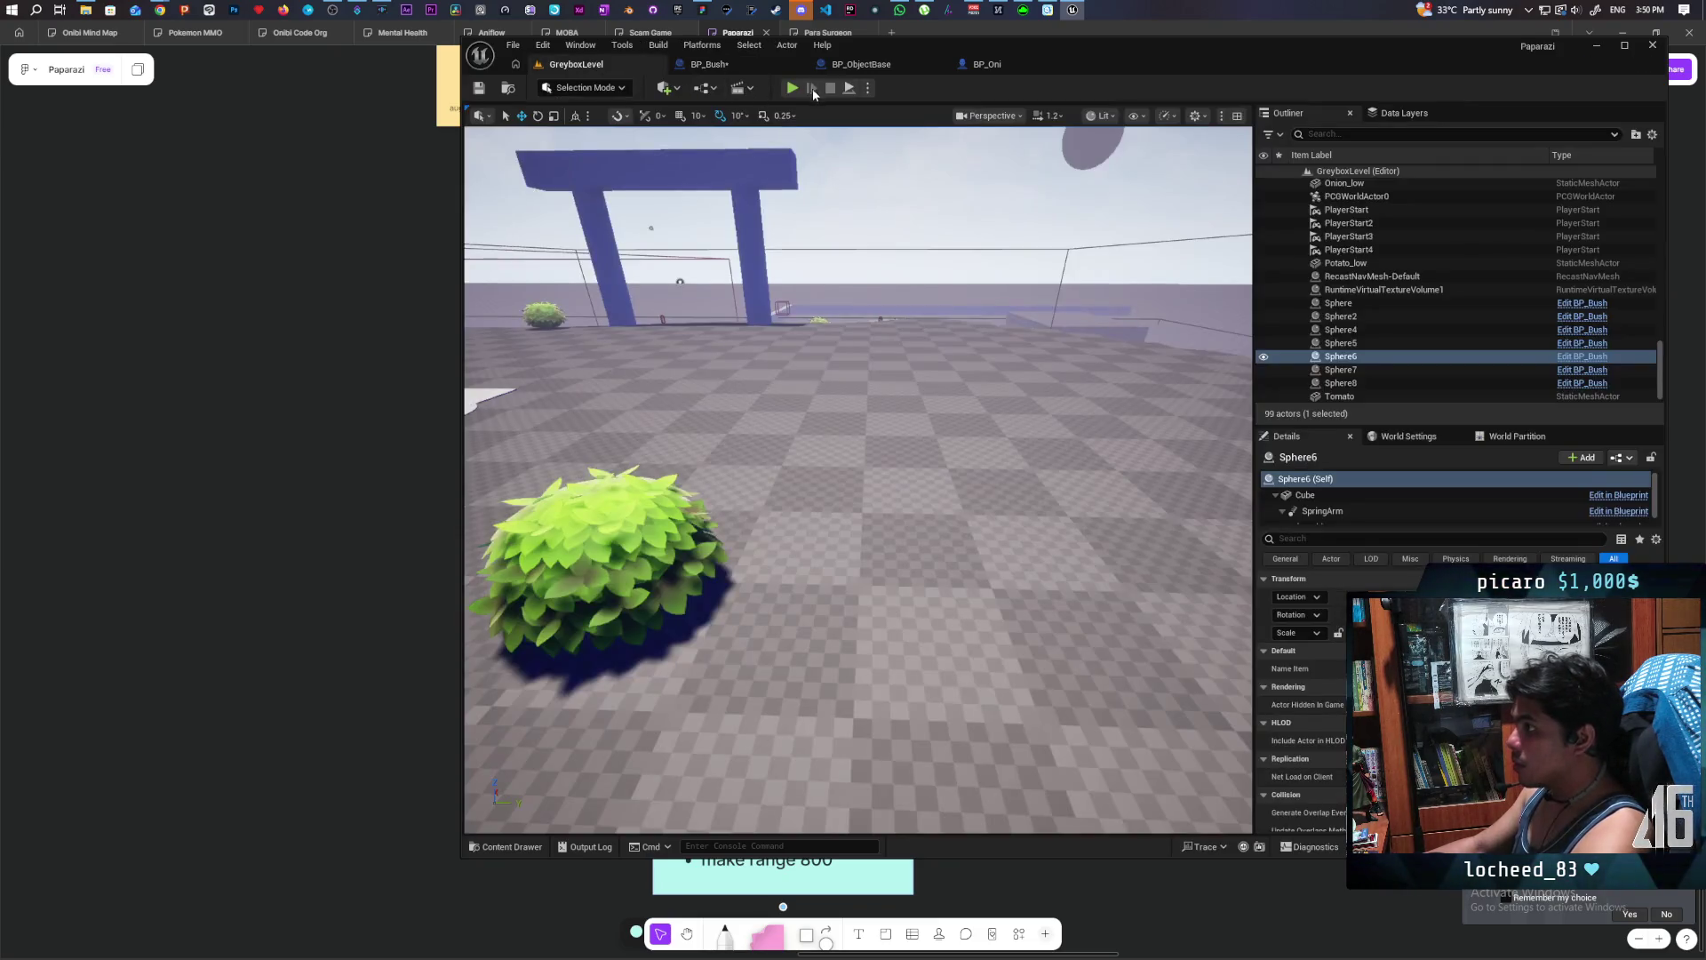
pyautogui.click(791, 88)
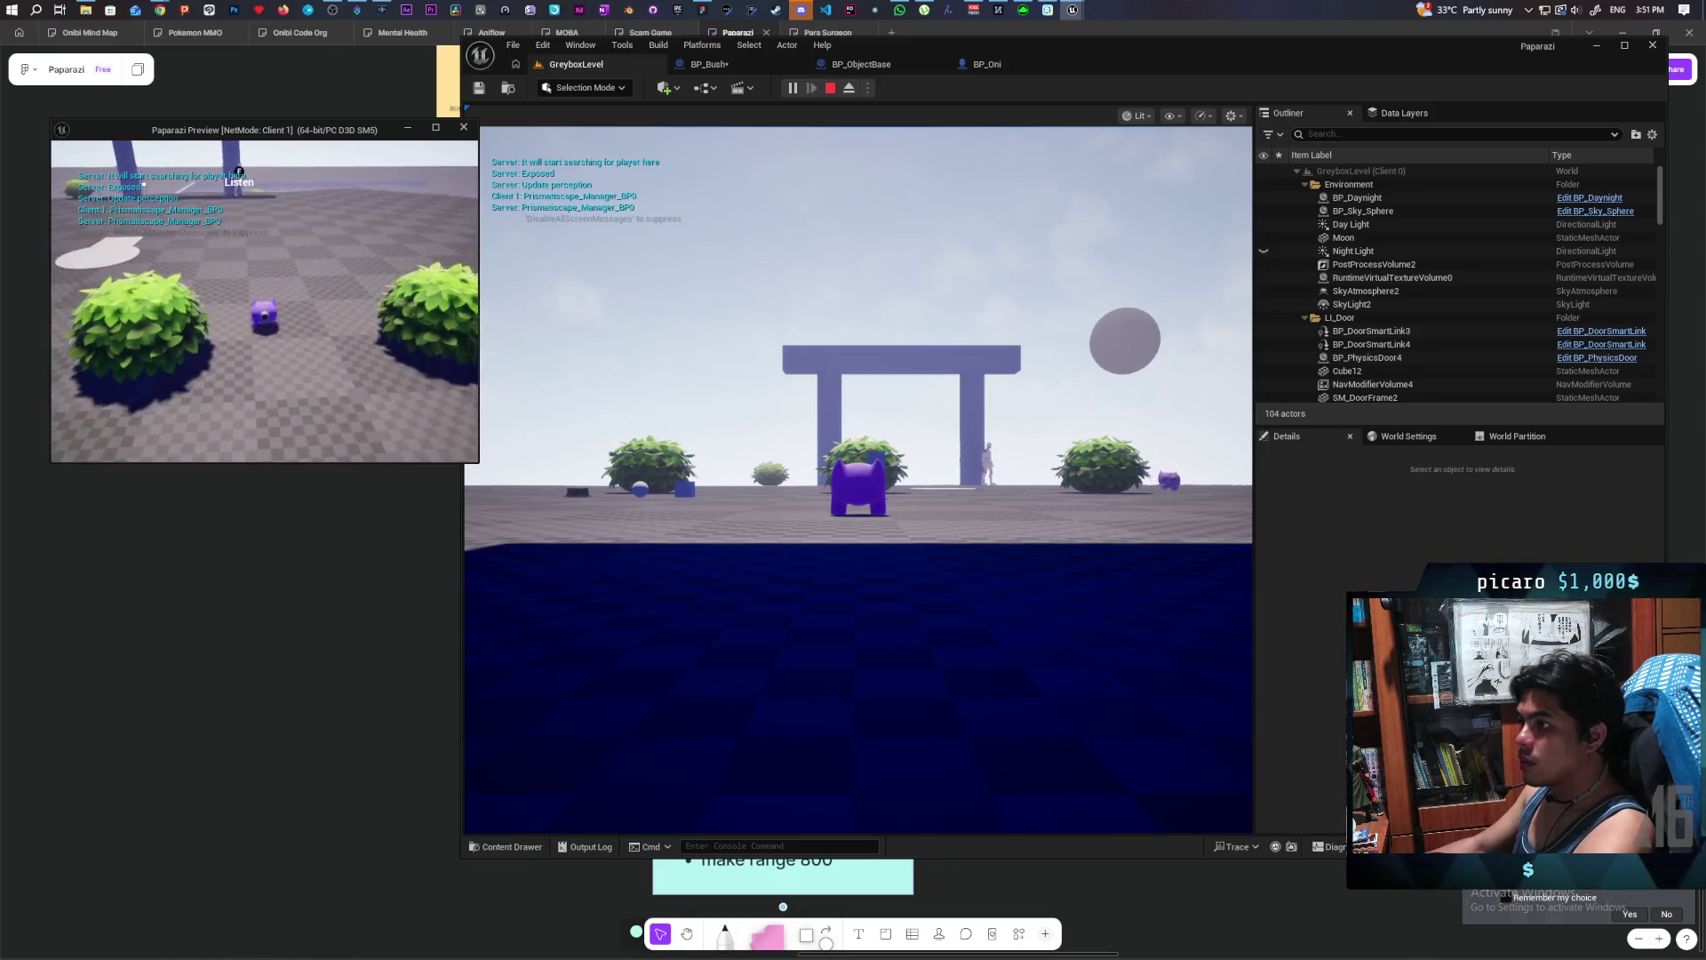
pyautogui.press('w')
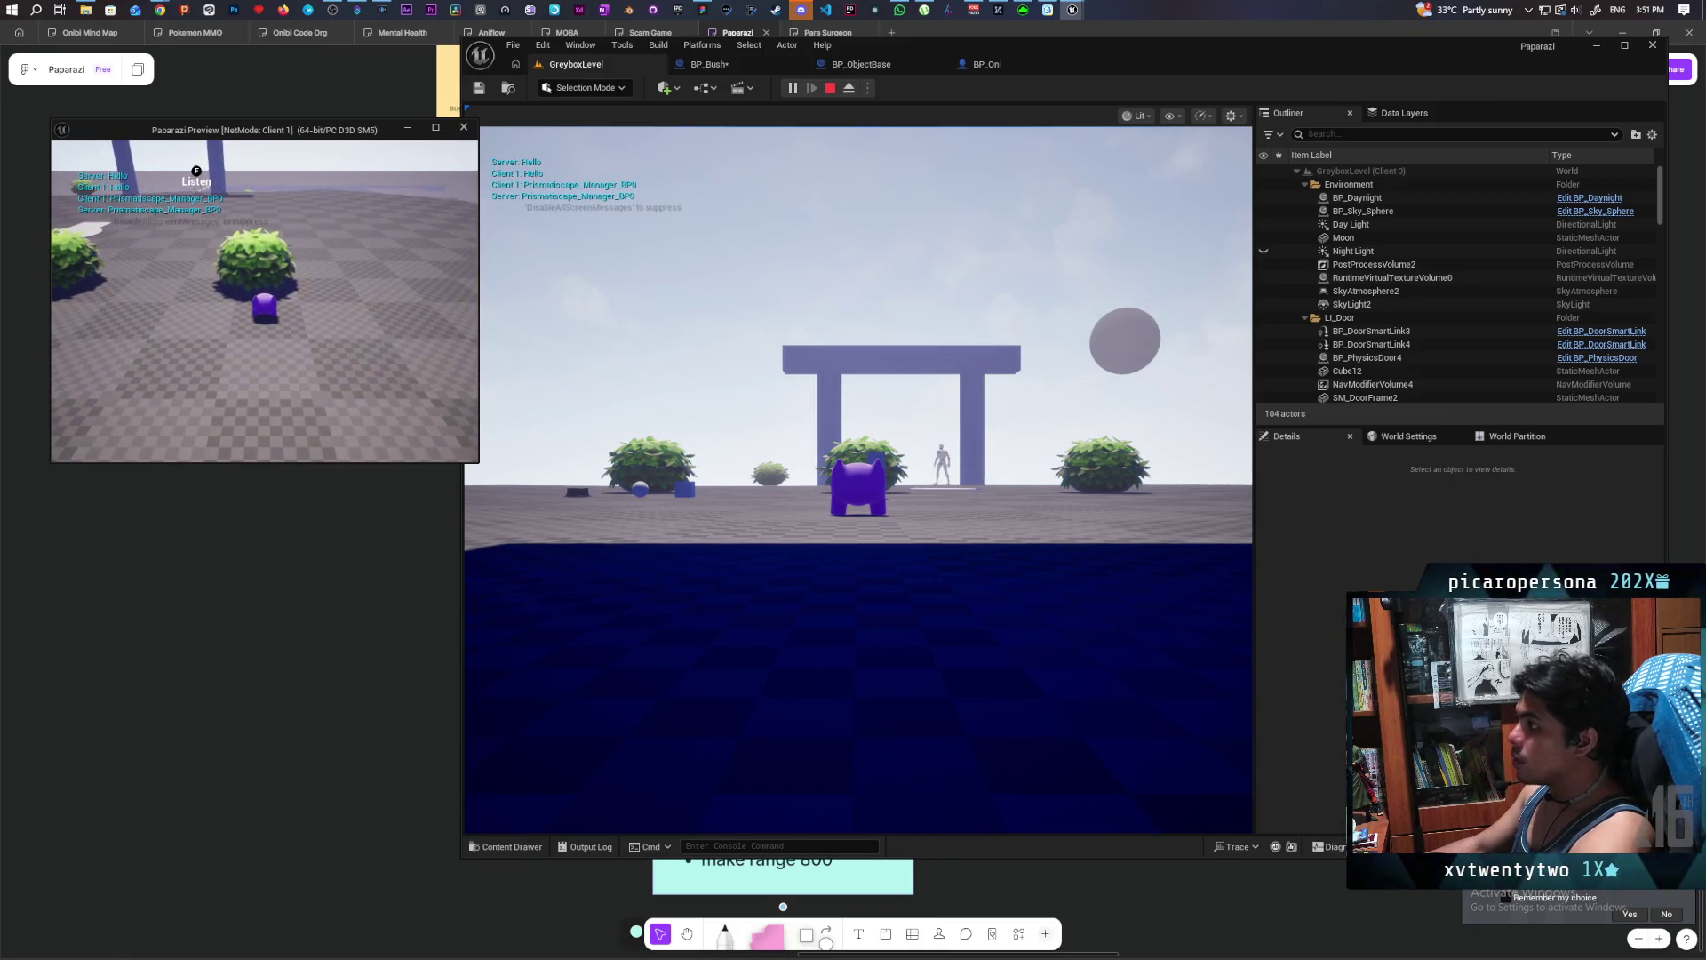
pyautogui.press('Escape')
pyautogui.click(716, 64)
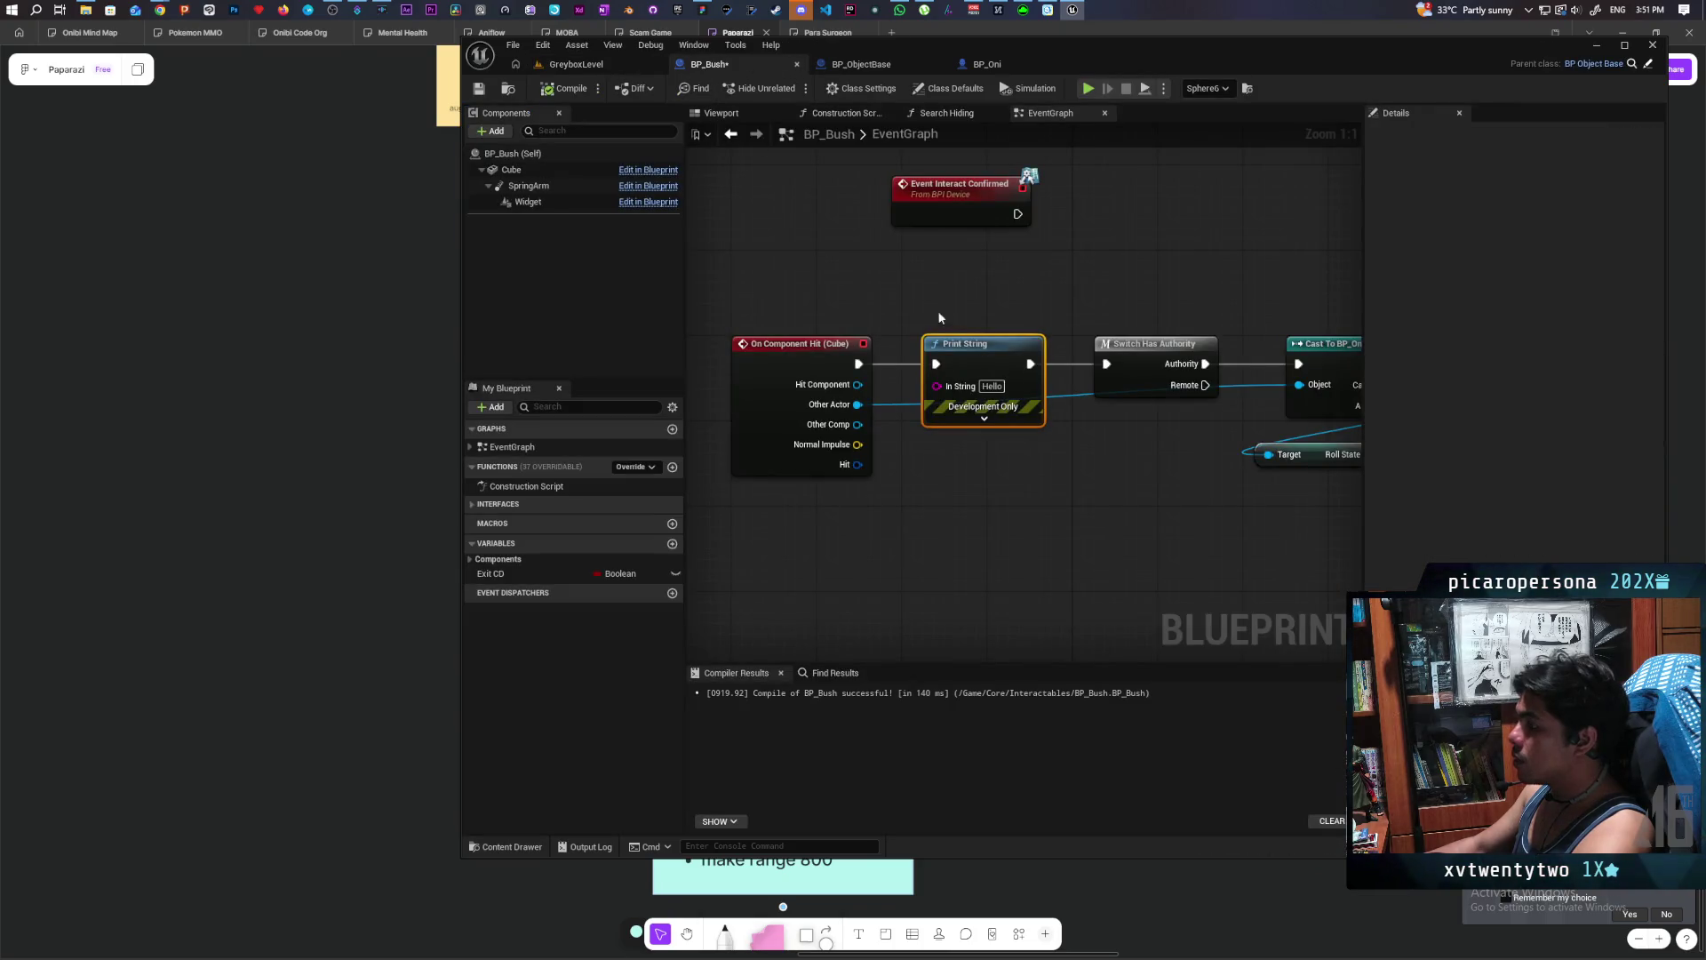
pyautogui.hotkey('alt', 'p')
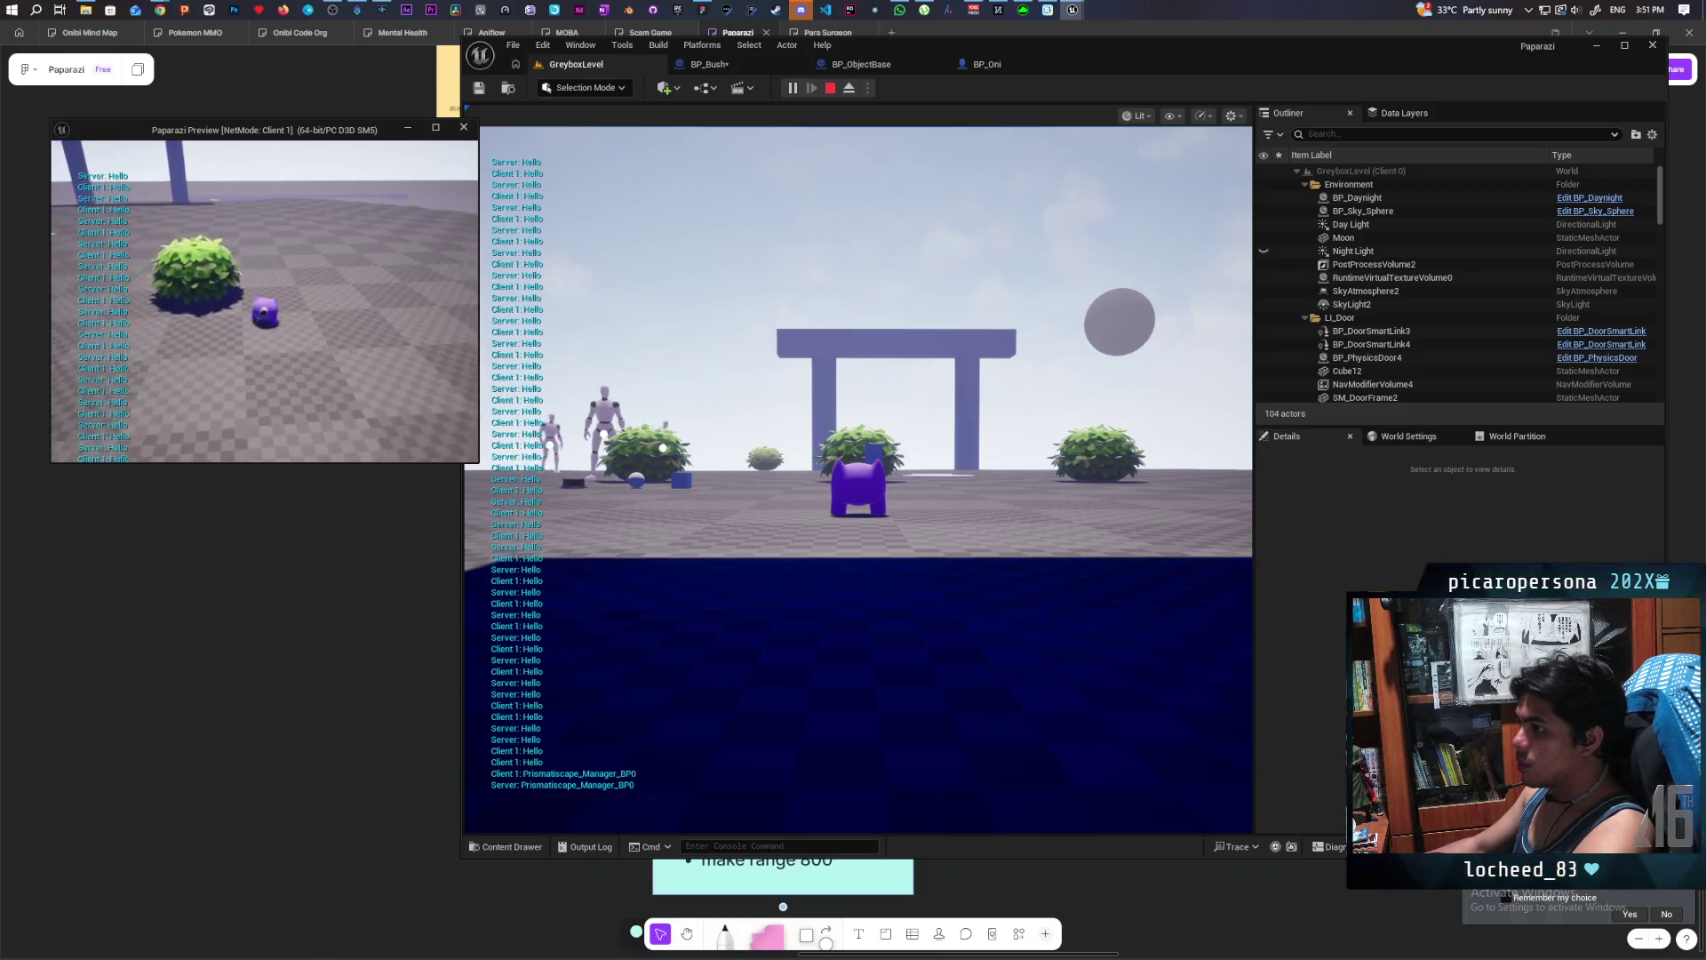
pyautogui.press('Escape')
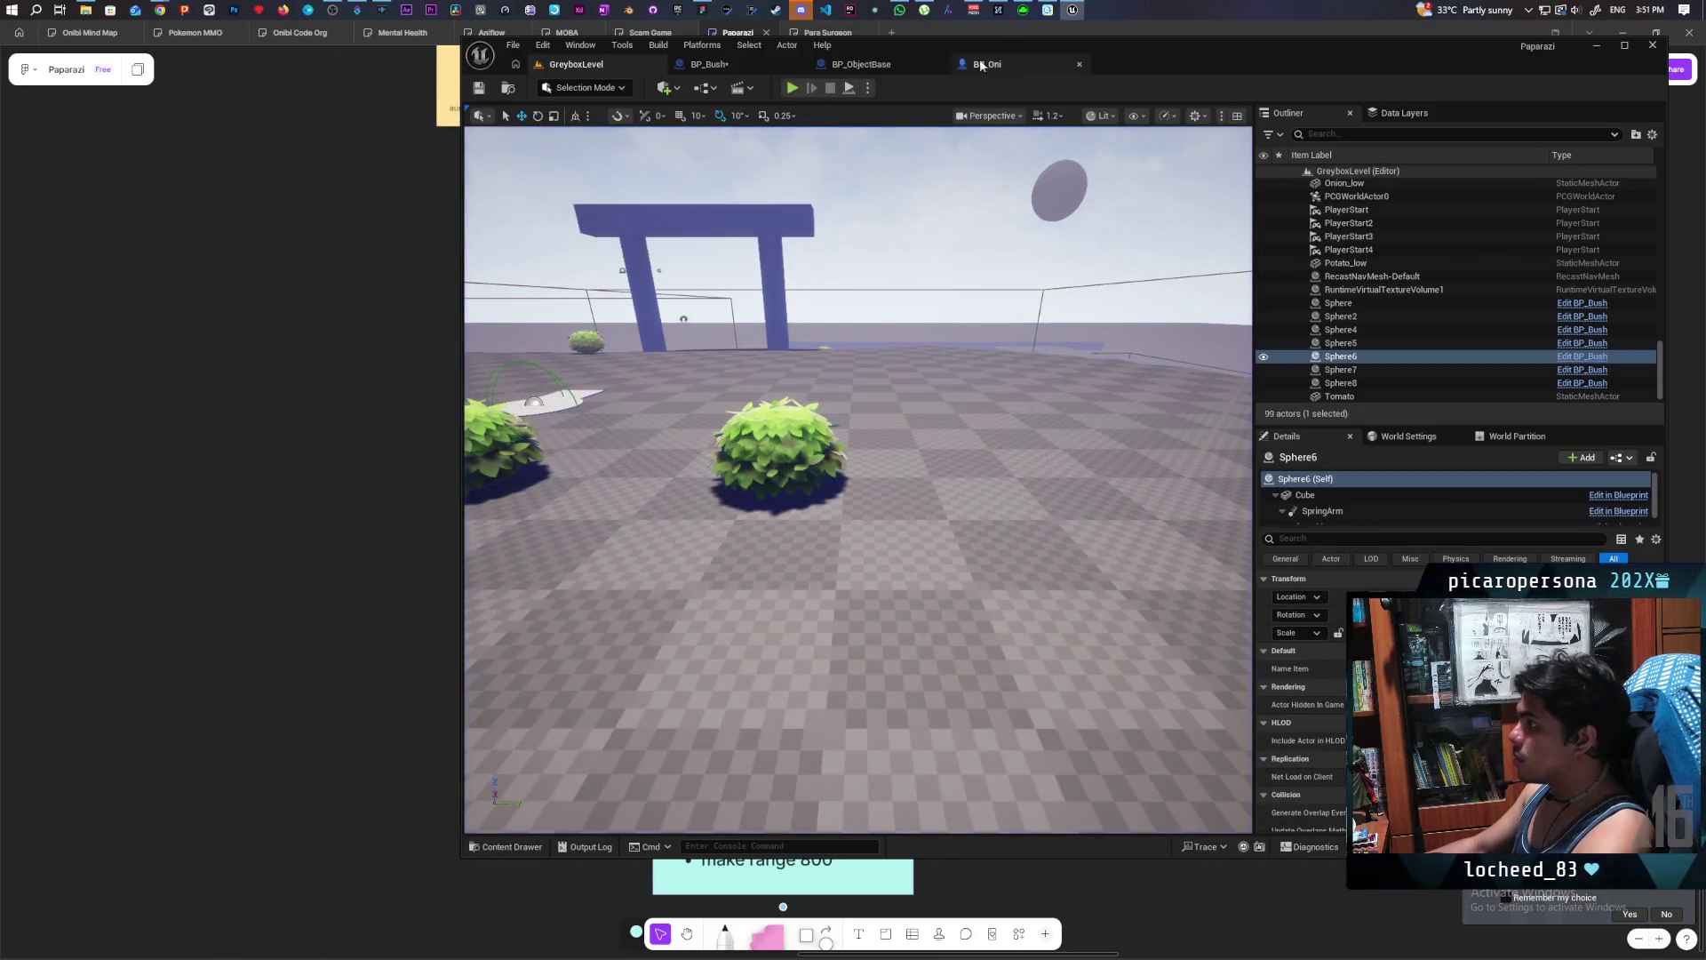
# - Wire On Component Hit straight to Switch Has Authority and move Print String aside
pyautogui.click(724, 63)
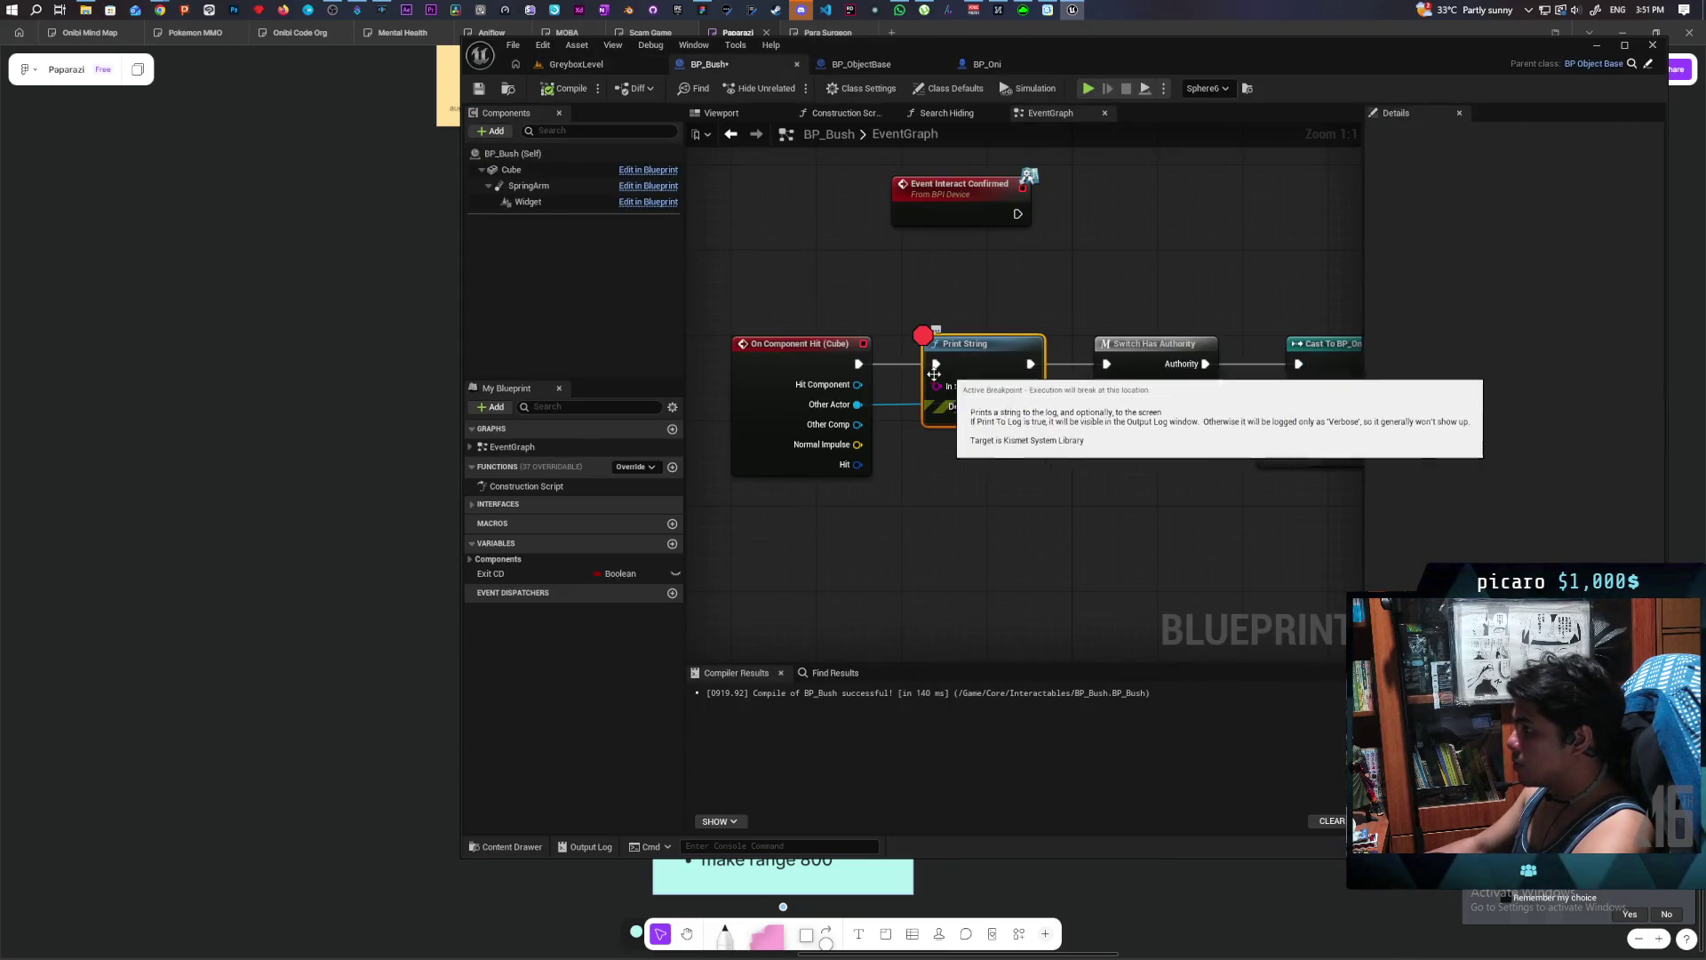
pyautogui.moveTo(859, 364)
pyautogui.mouseDown()
pyautogui.moveTo(1107, 363)
pyautogui.moveTo(1013, 469)
pyautogui.mouseUp()
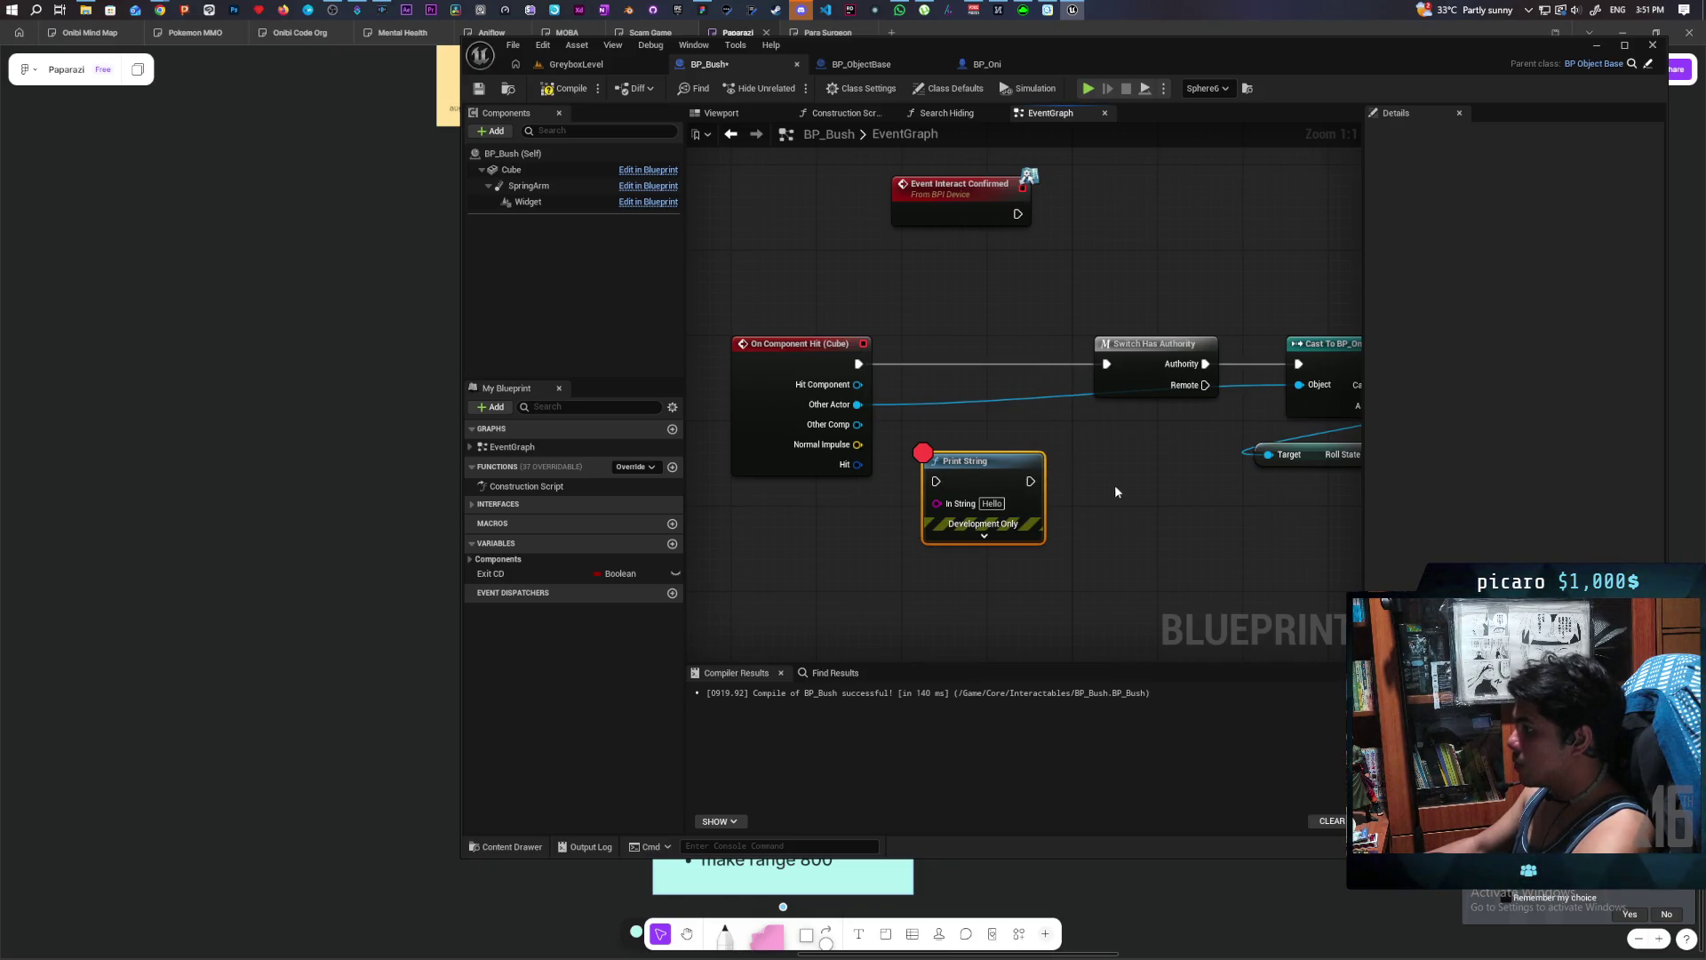
pyautogui.moveTo(782, 458); pyautogui.dragTo(996, 537)
pyautogui.click(1006, 365)
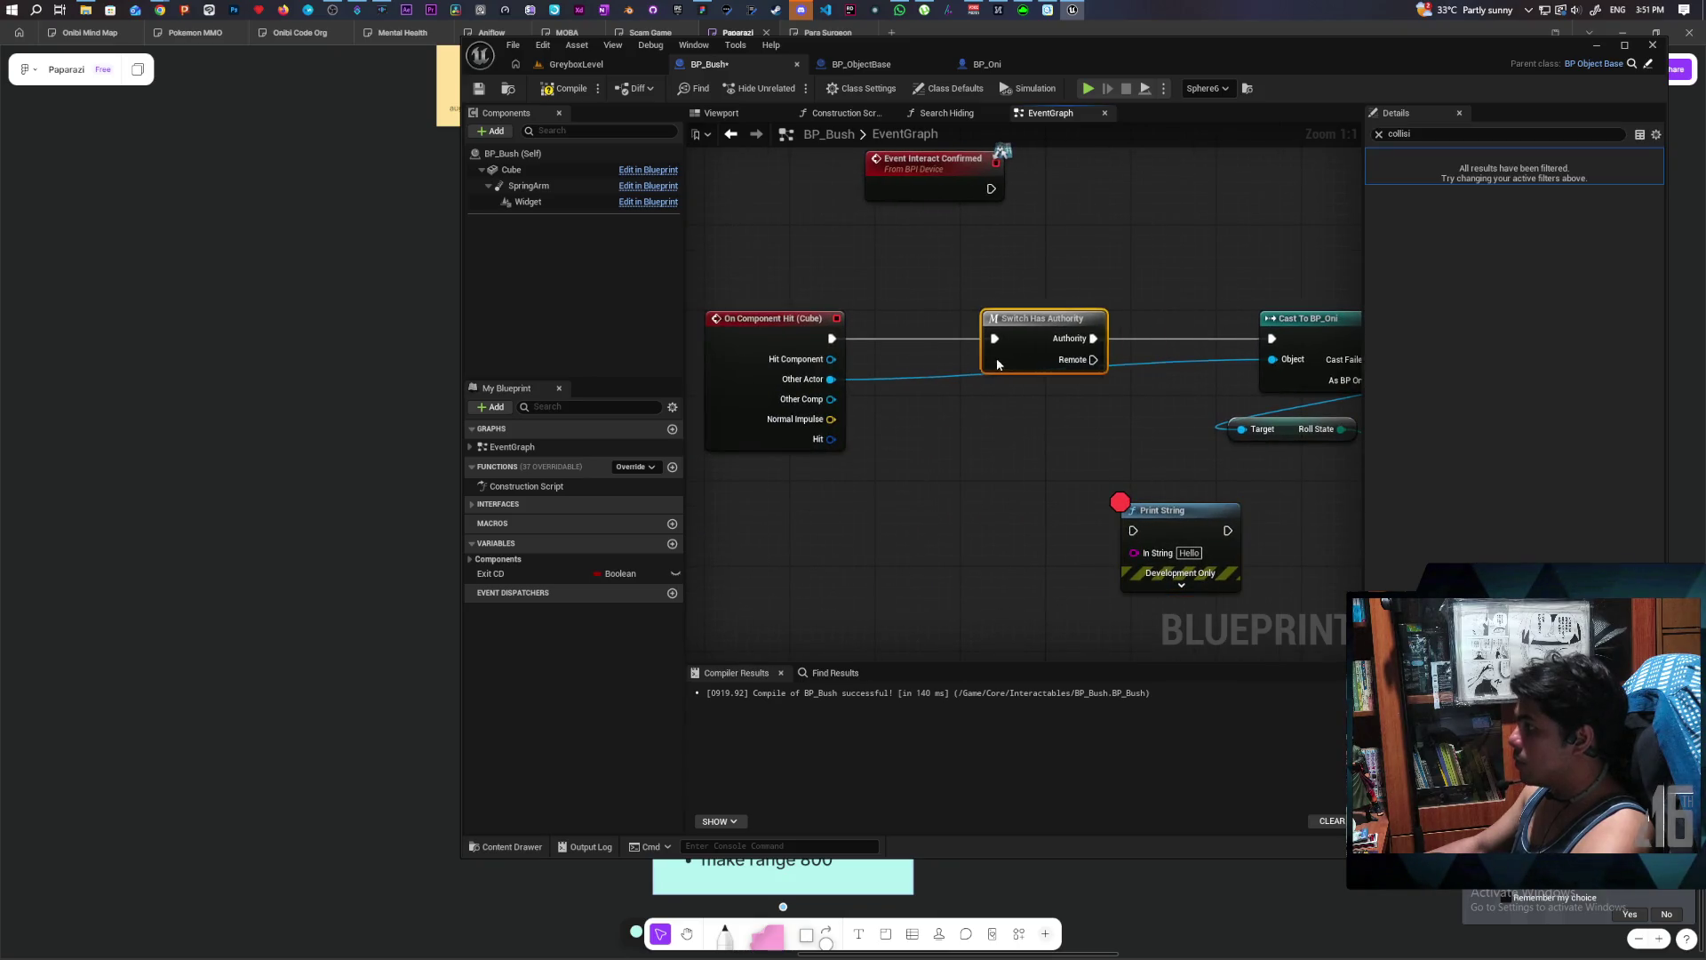
# - Place Print String between Cast To BP_Oni and the Branch and connect its exec pins
pyautogui.moveTo(996, 395); pyautogui.dragTo(702, 395)
pyautogui.moveTo(1020, 334); pyautogui.dragTo(860, 333)
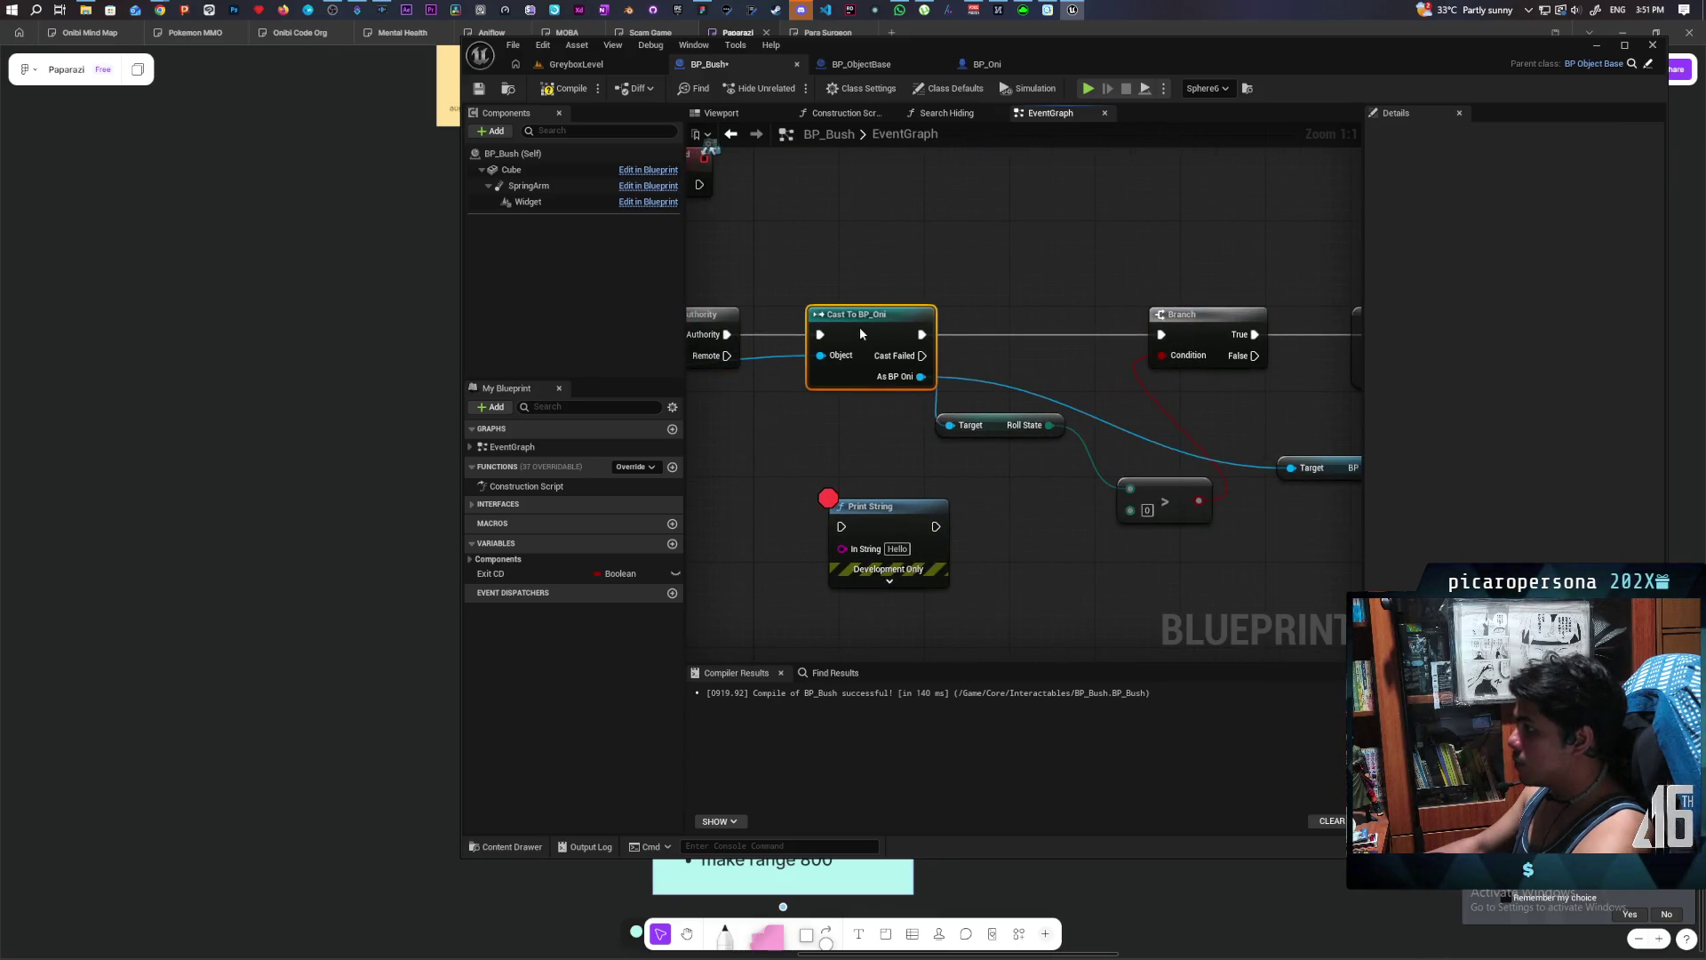
pyautogui.moveTo(892, 528); pyautogui.dragTo(1051, 335)
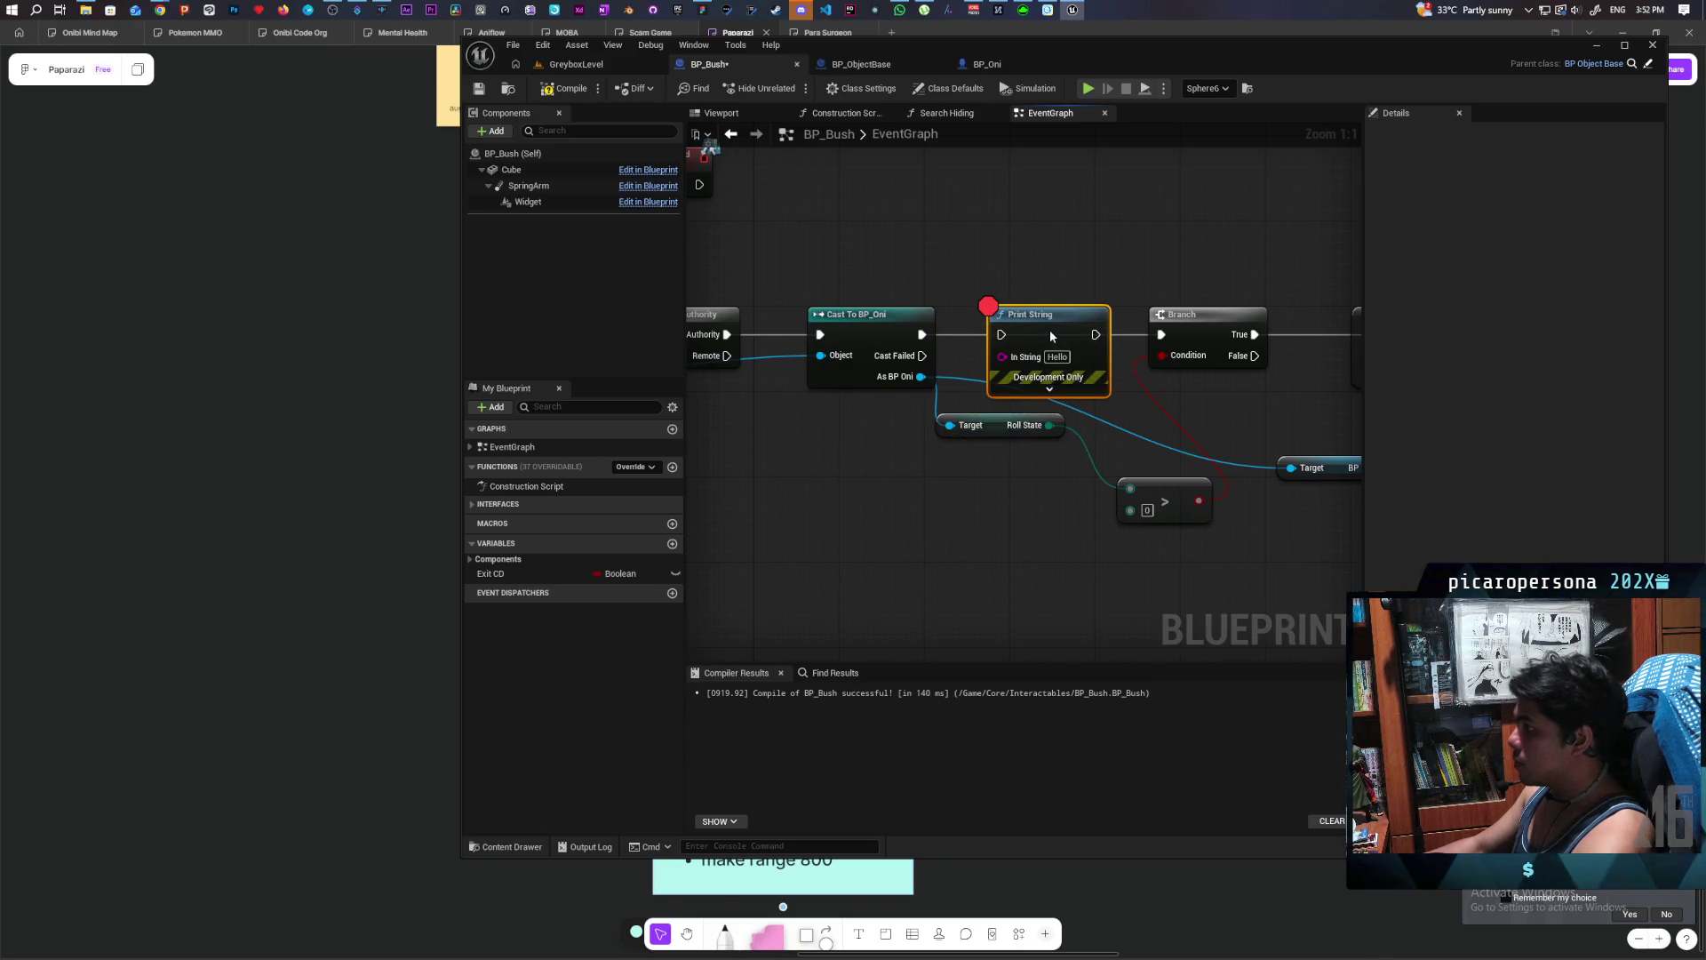
pyautogui.moveTo(921, 334); pyautogui.dragTo(1002, 334)
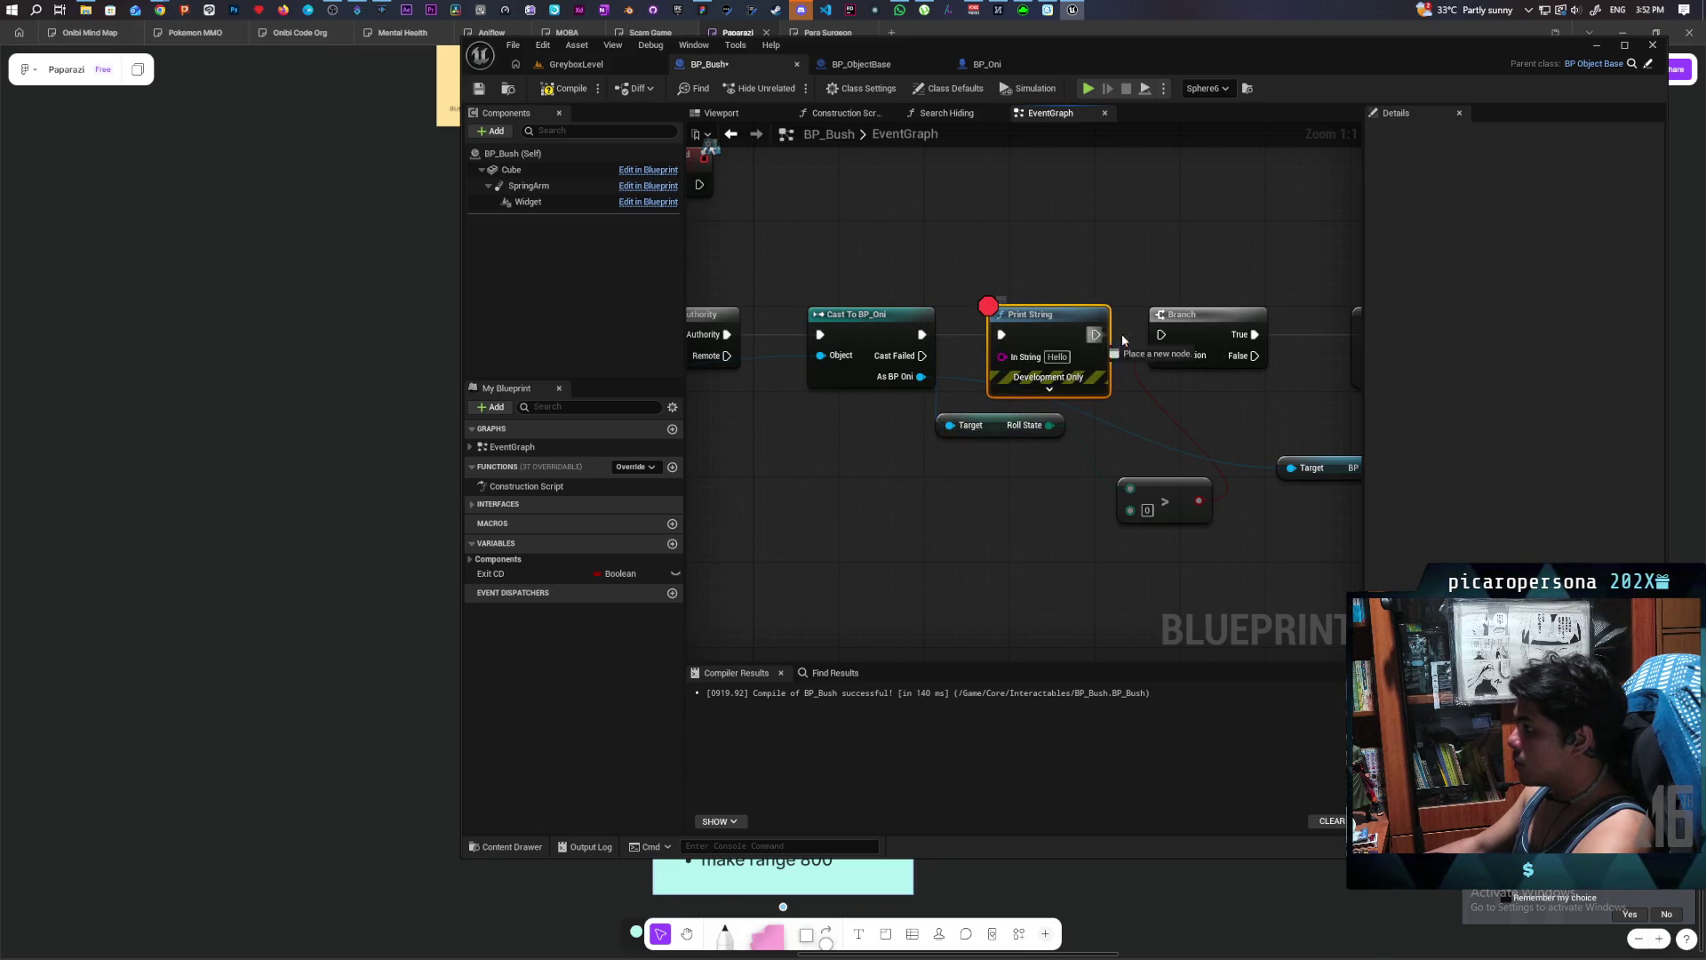
pyautogui.moveTo(1160, 338); pyautogui.dragTo(1160, 335)
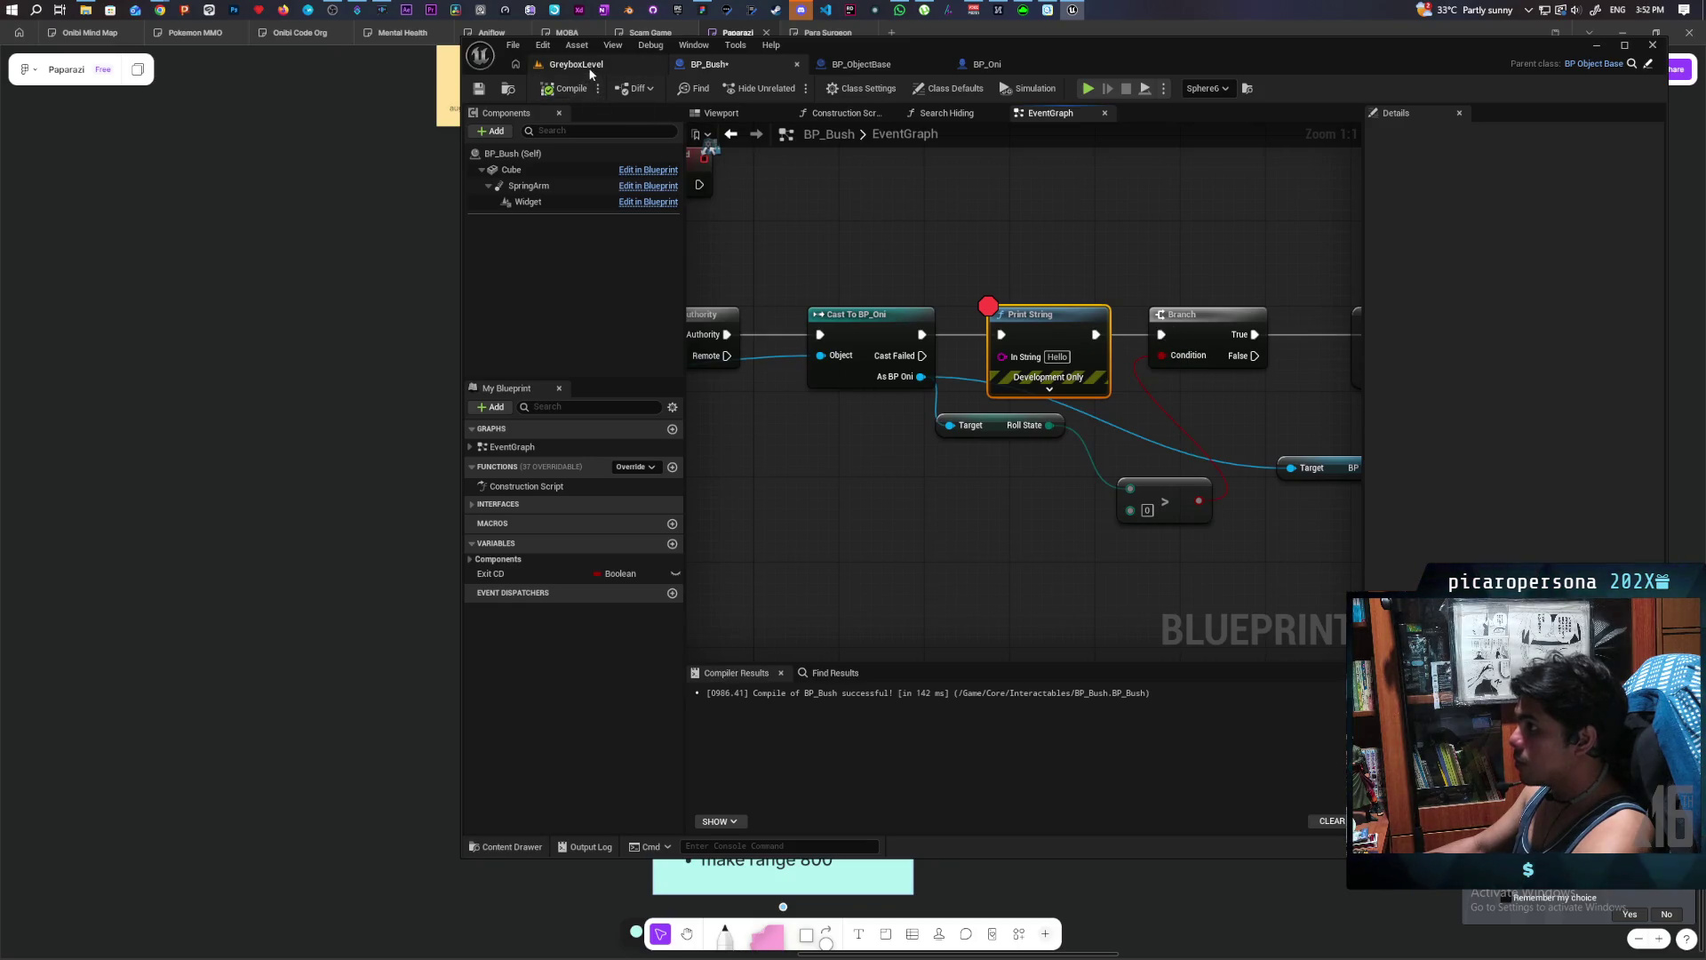
pyautogui.click(576, 64)
# - Restart the multiplayer play test and walk the purple pawn into a bush to hide it
pyautogui.click(795, 90)
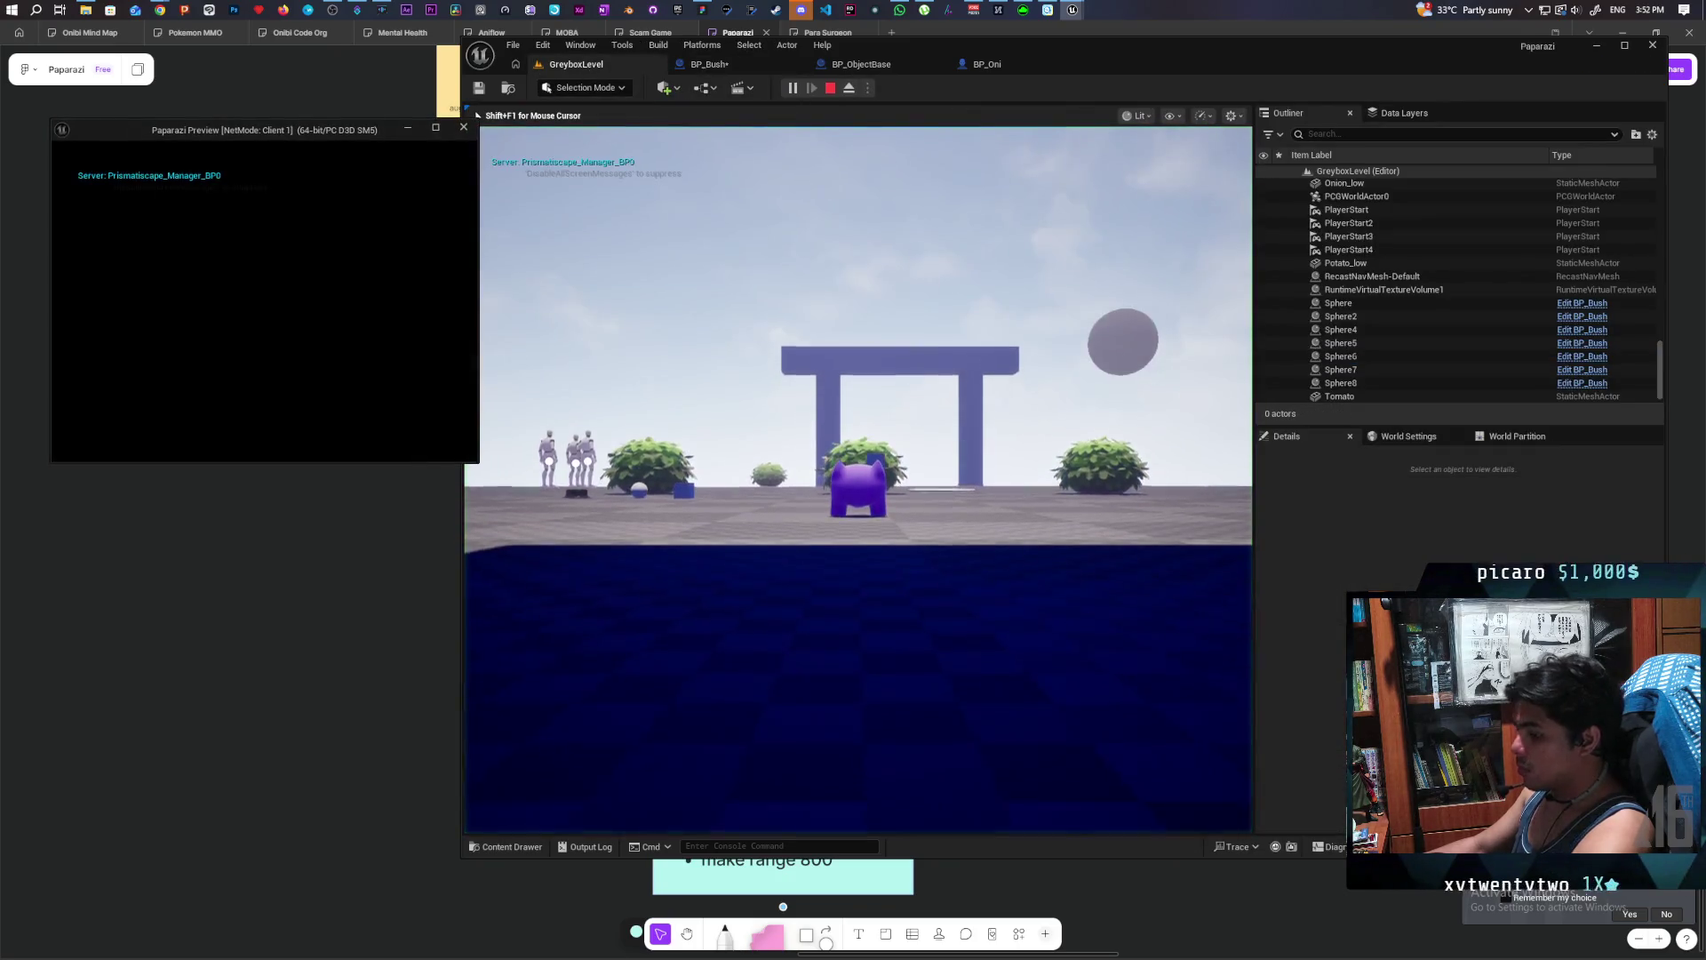
pyautogui.press('w')
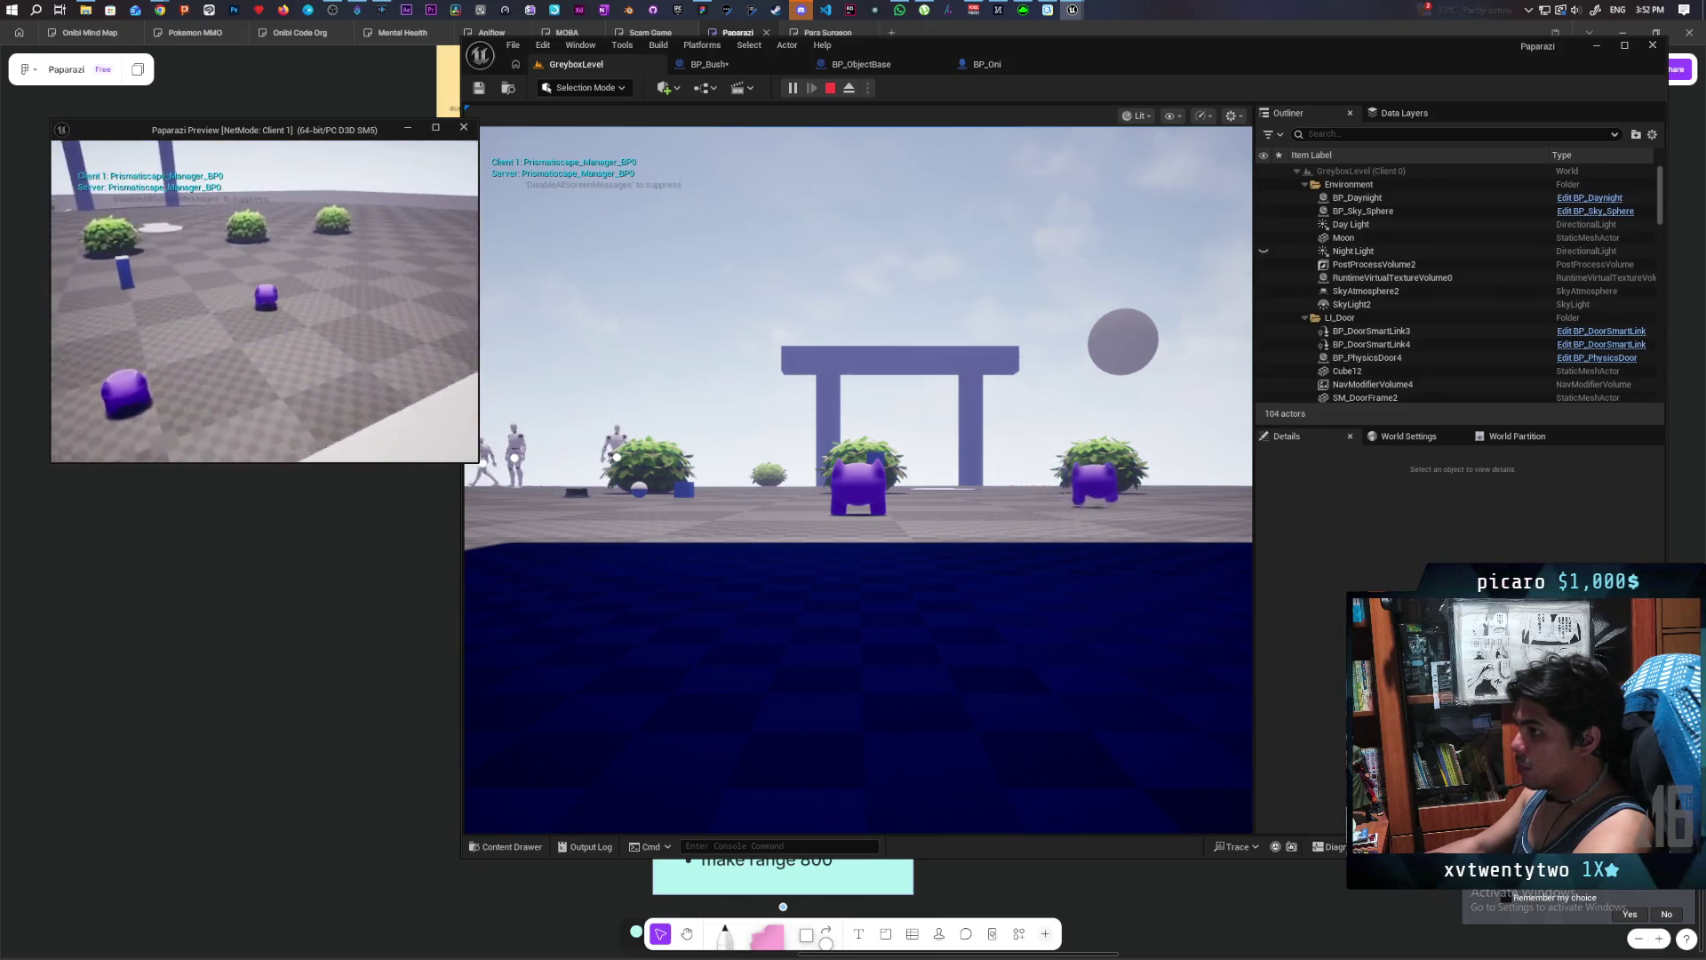
pyautogui.press('d')
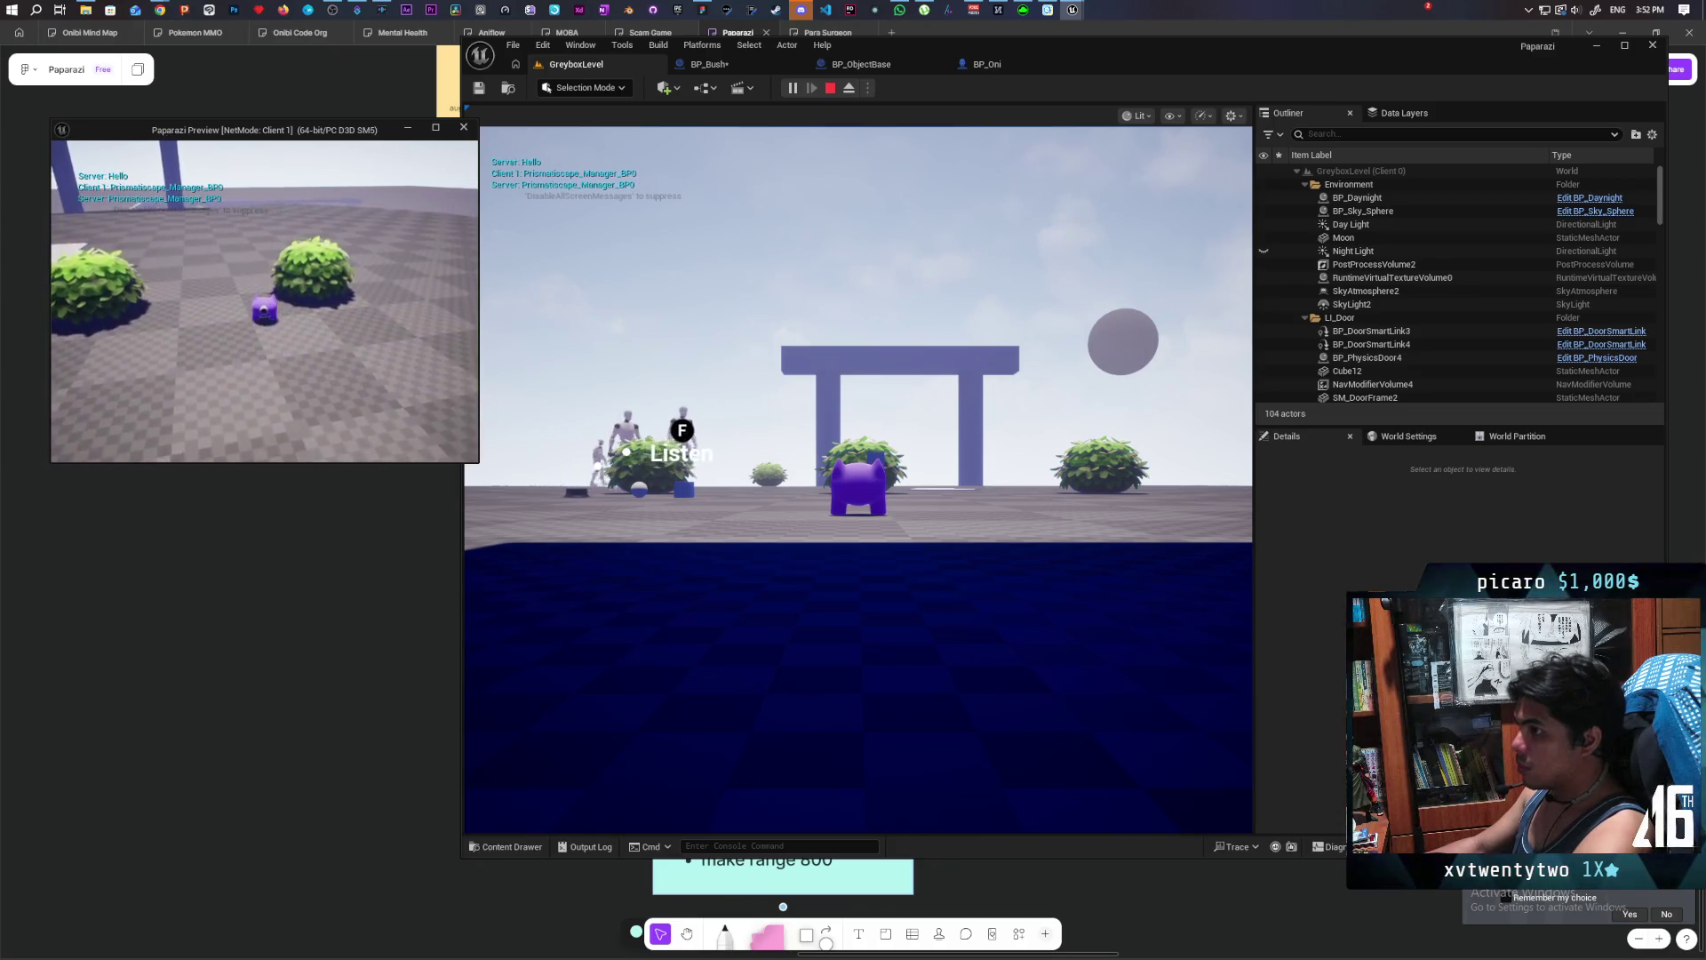
pyautogui.click(745, 340)
pyautogui.press('w')
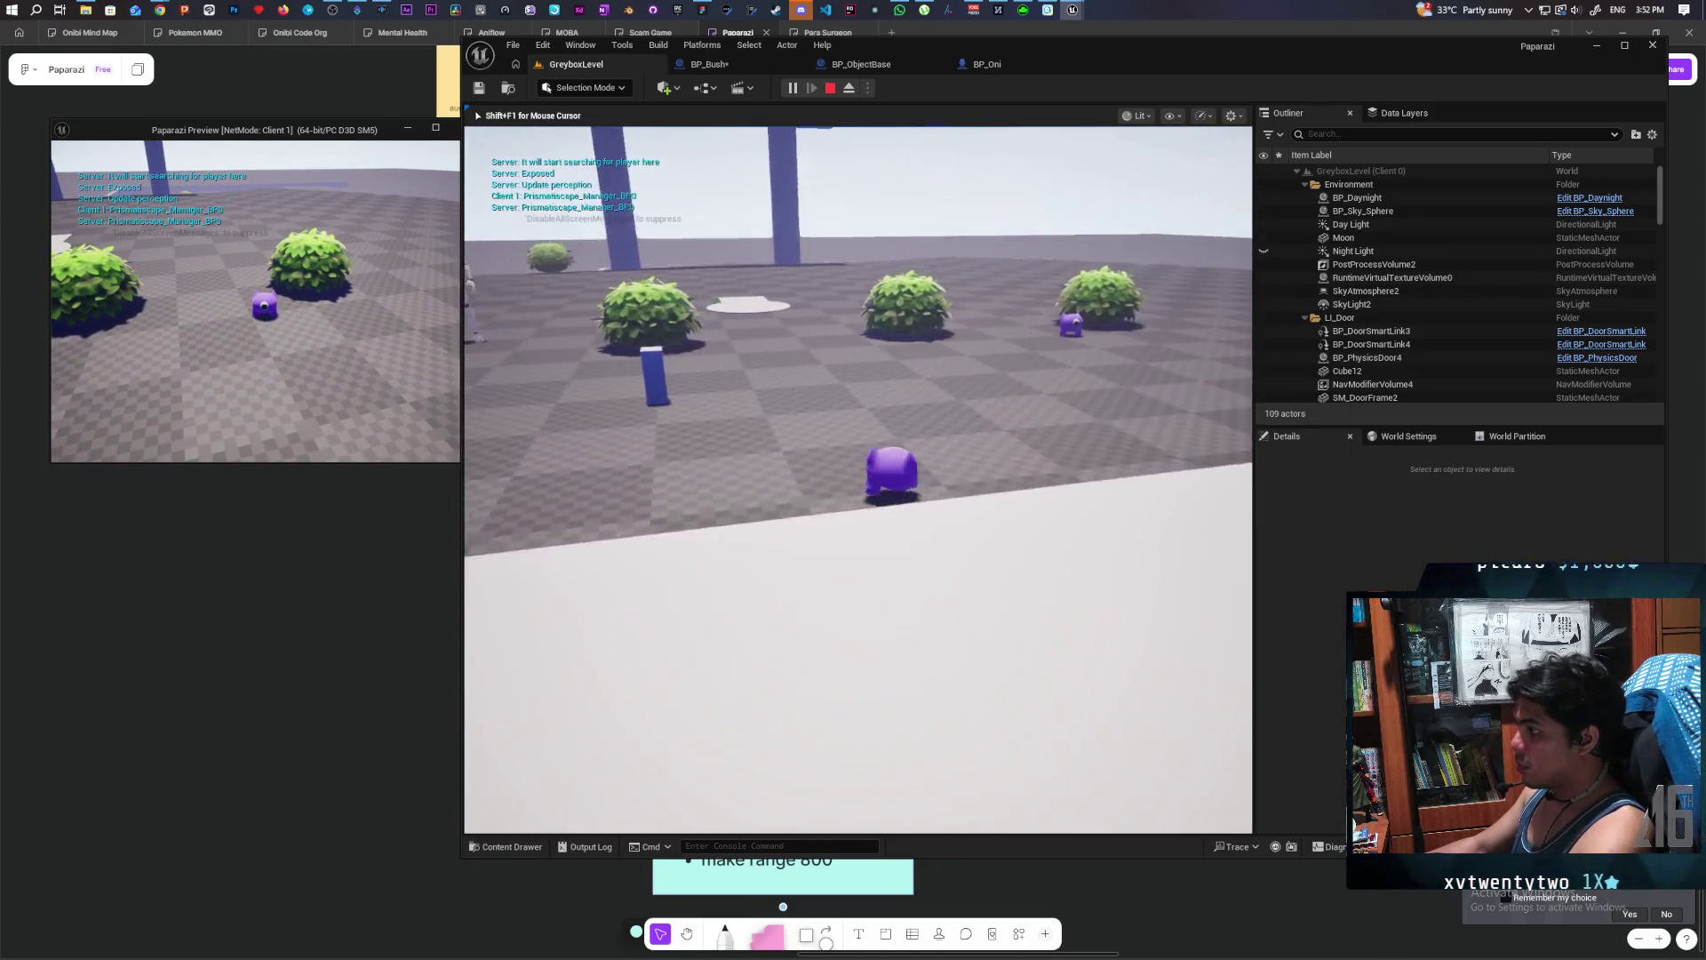
pyautogui.press('w')
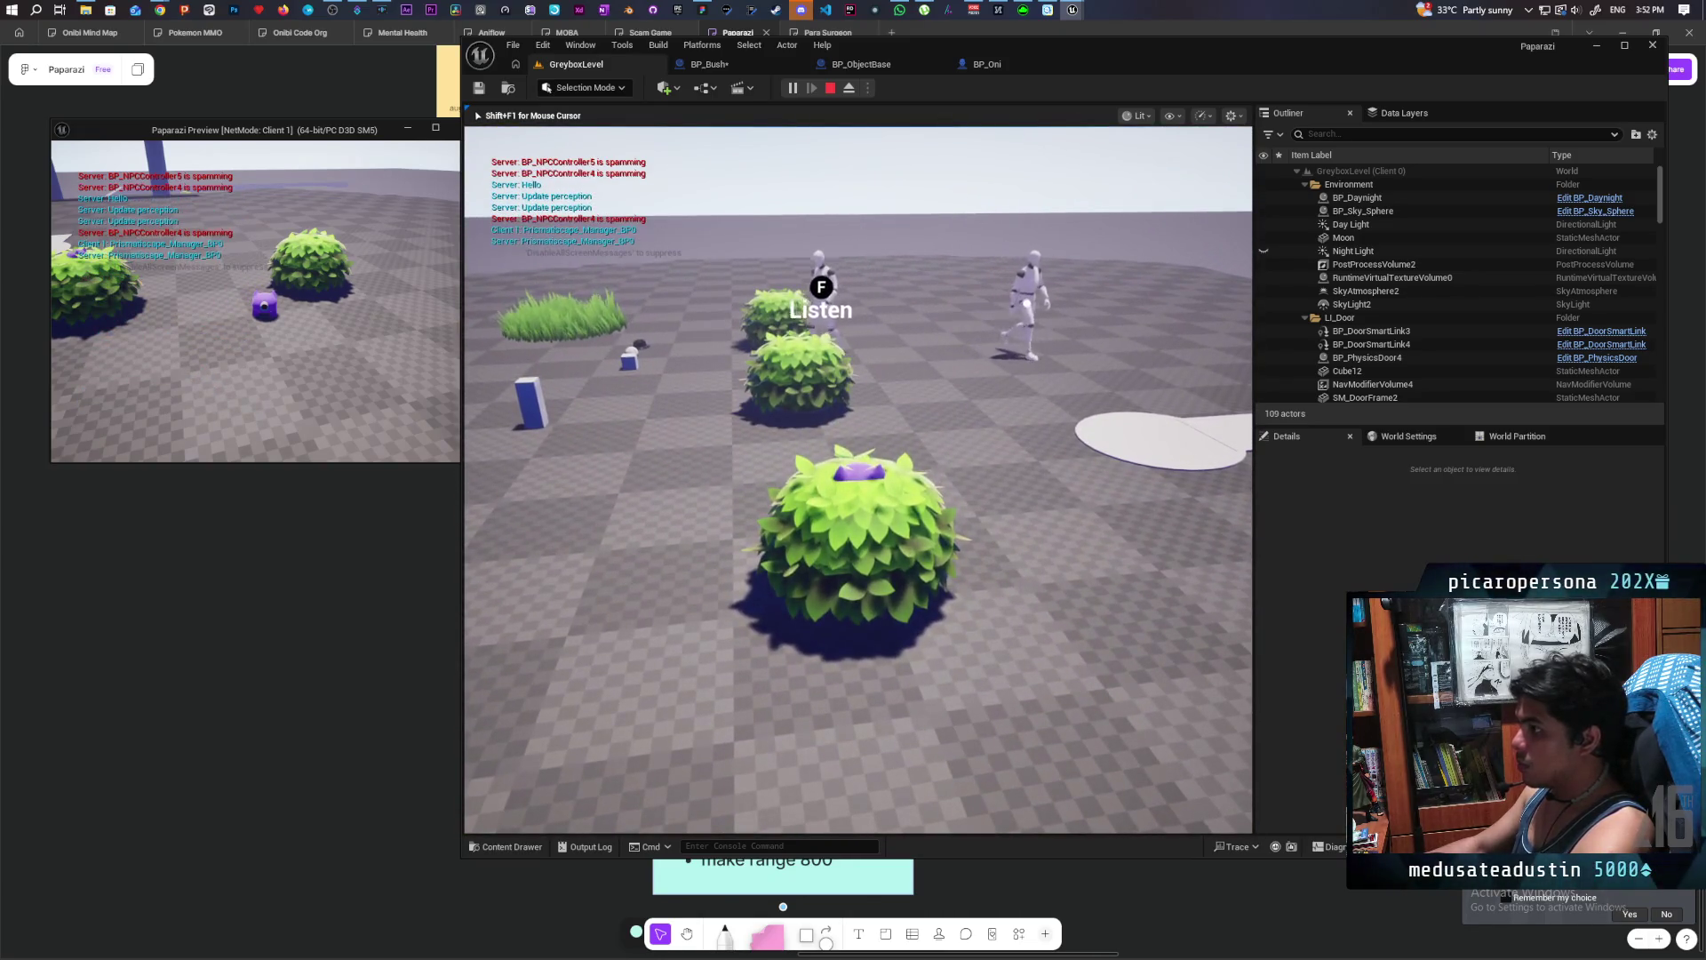
# - Step the pawn out, hide it in another bush along the row, then end the session
pyautogui.press('s')
pyautogui.press('w')
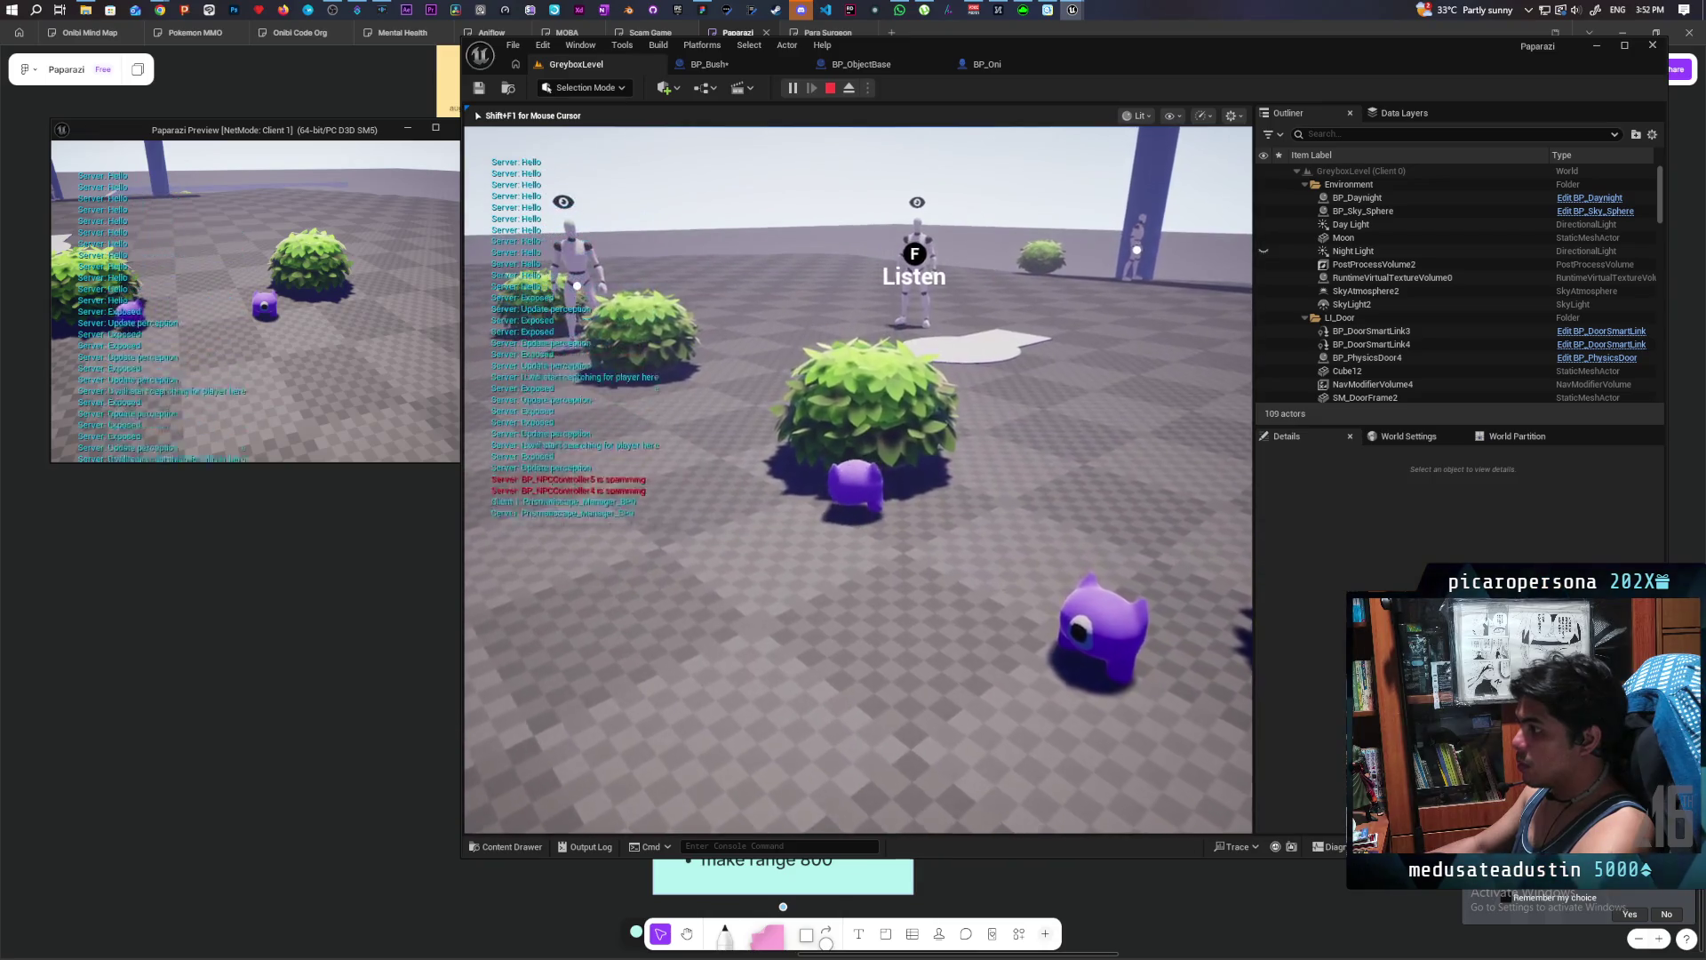
pyautogui.press('w')
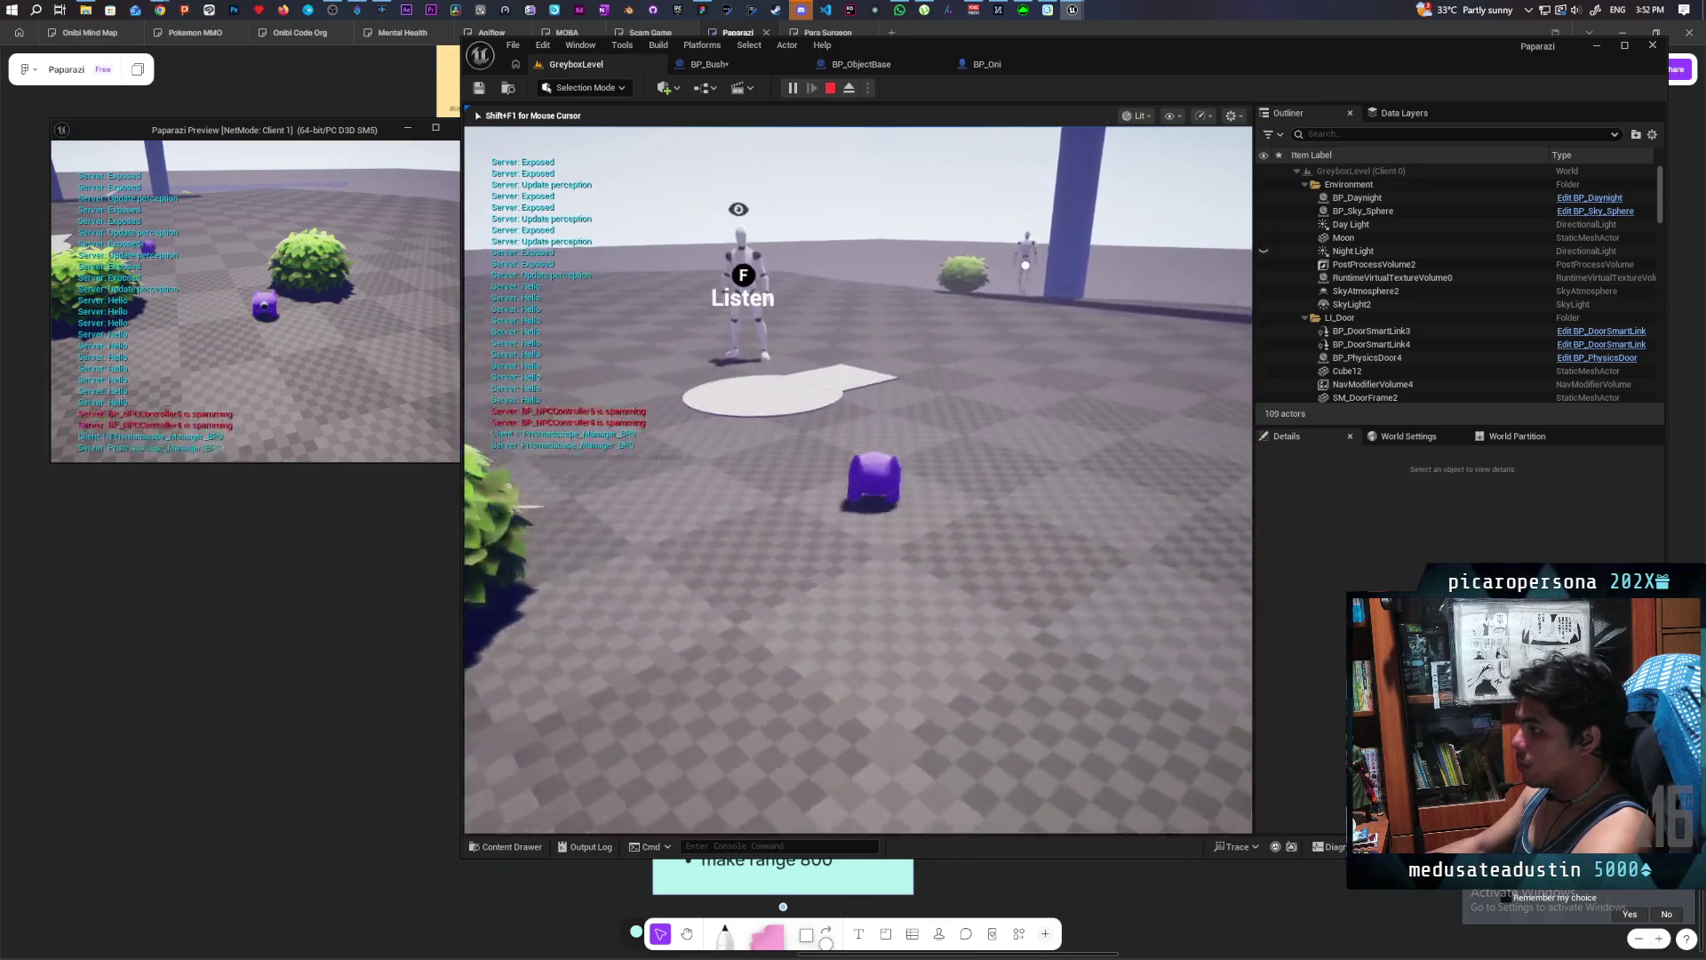
pyautogui.press('a')
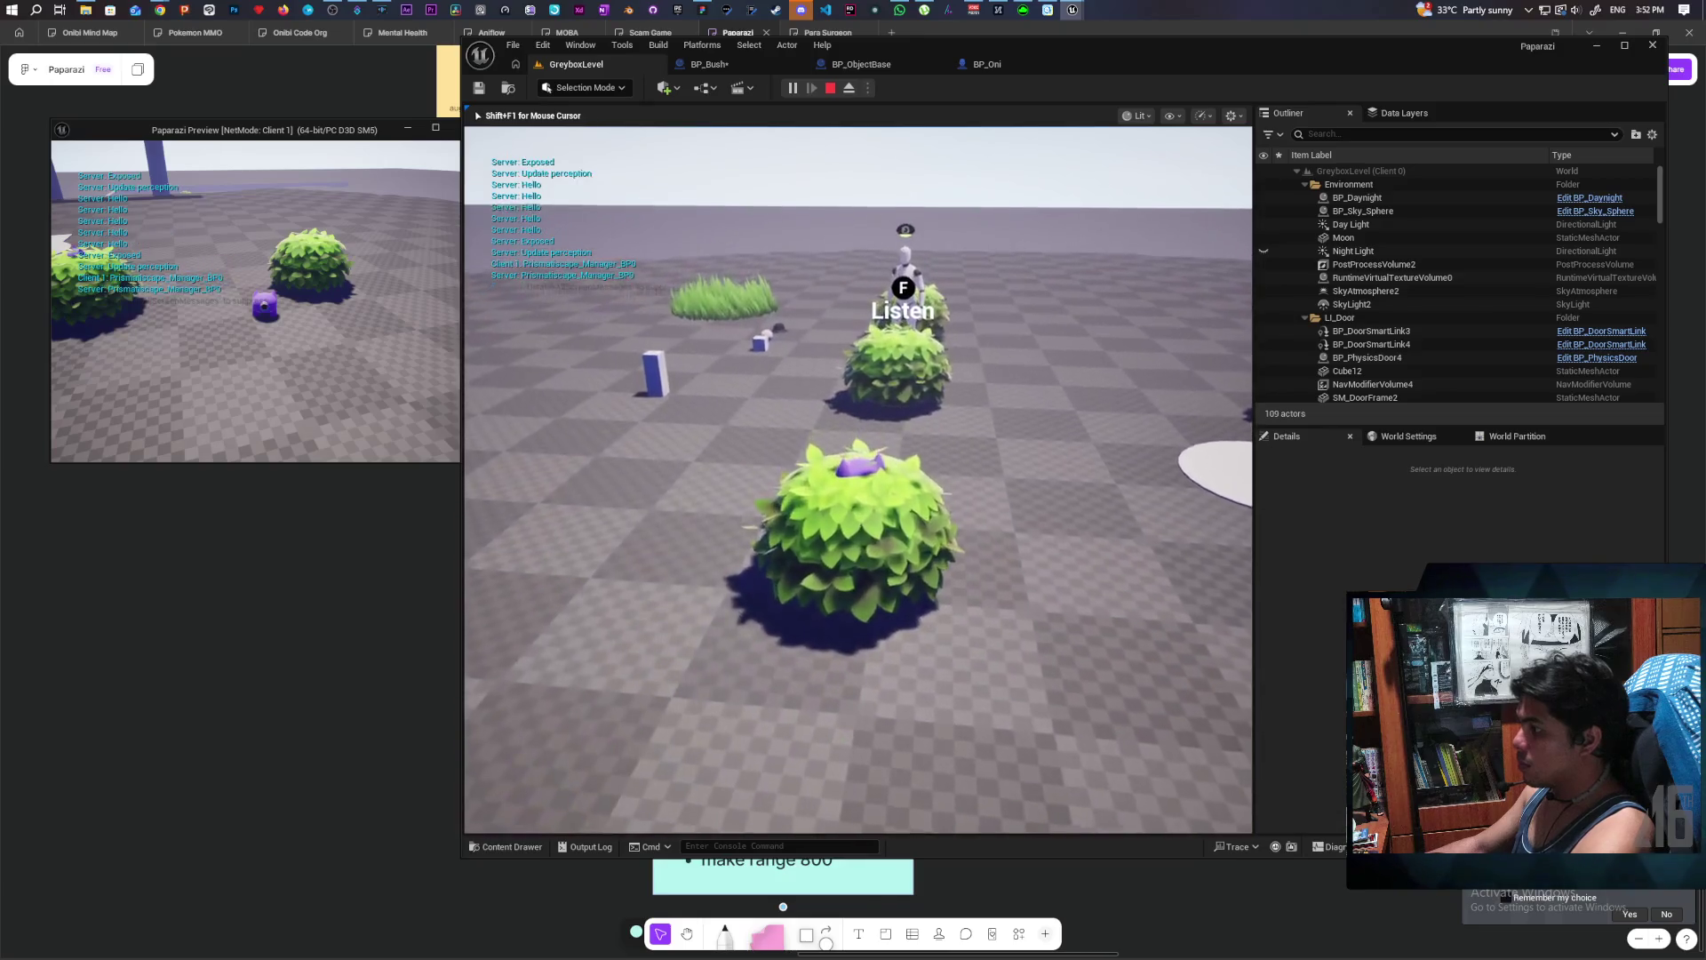
pyautogui.press('Escape')
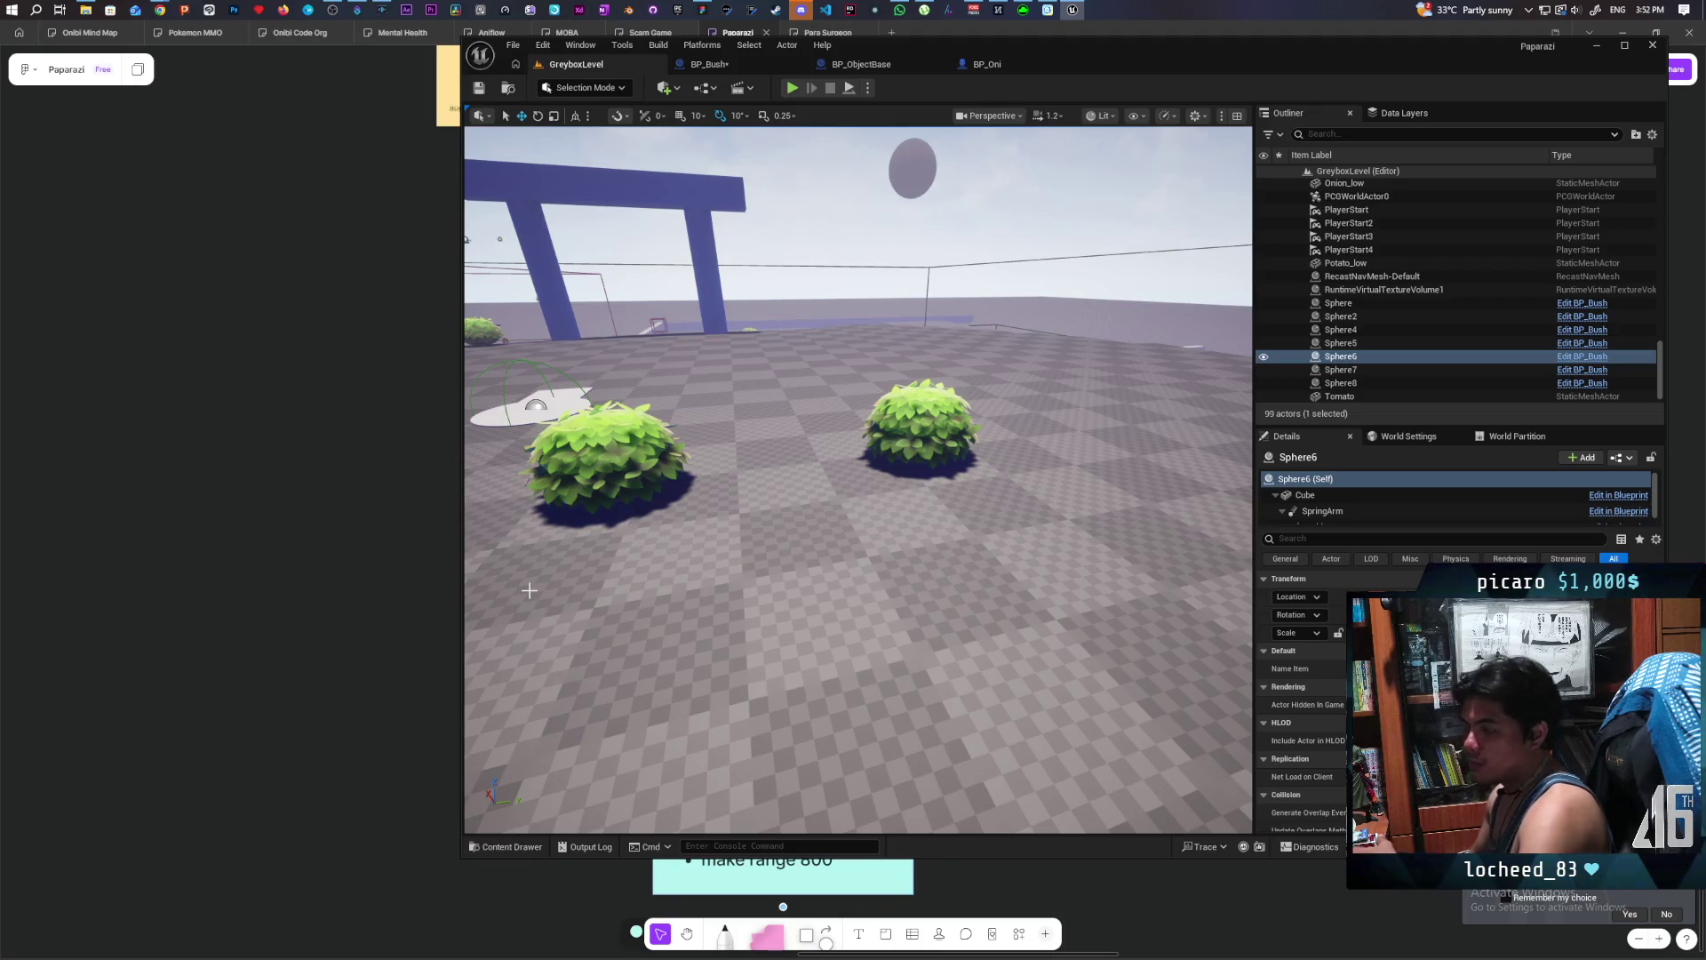
# - Bring BP_Bush's hit and interact events into view, select the Roll State getter, then return to GreyboxLevel
pyautogui.click(736, 62)
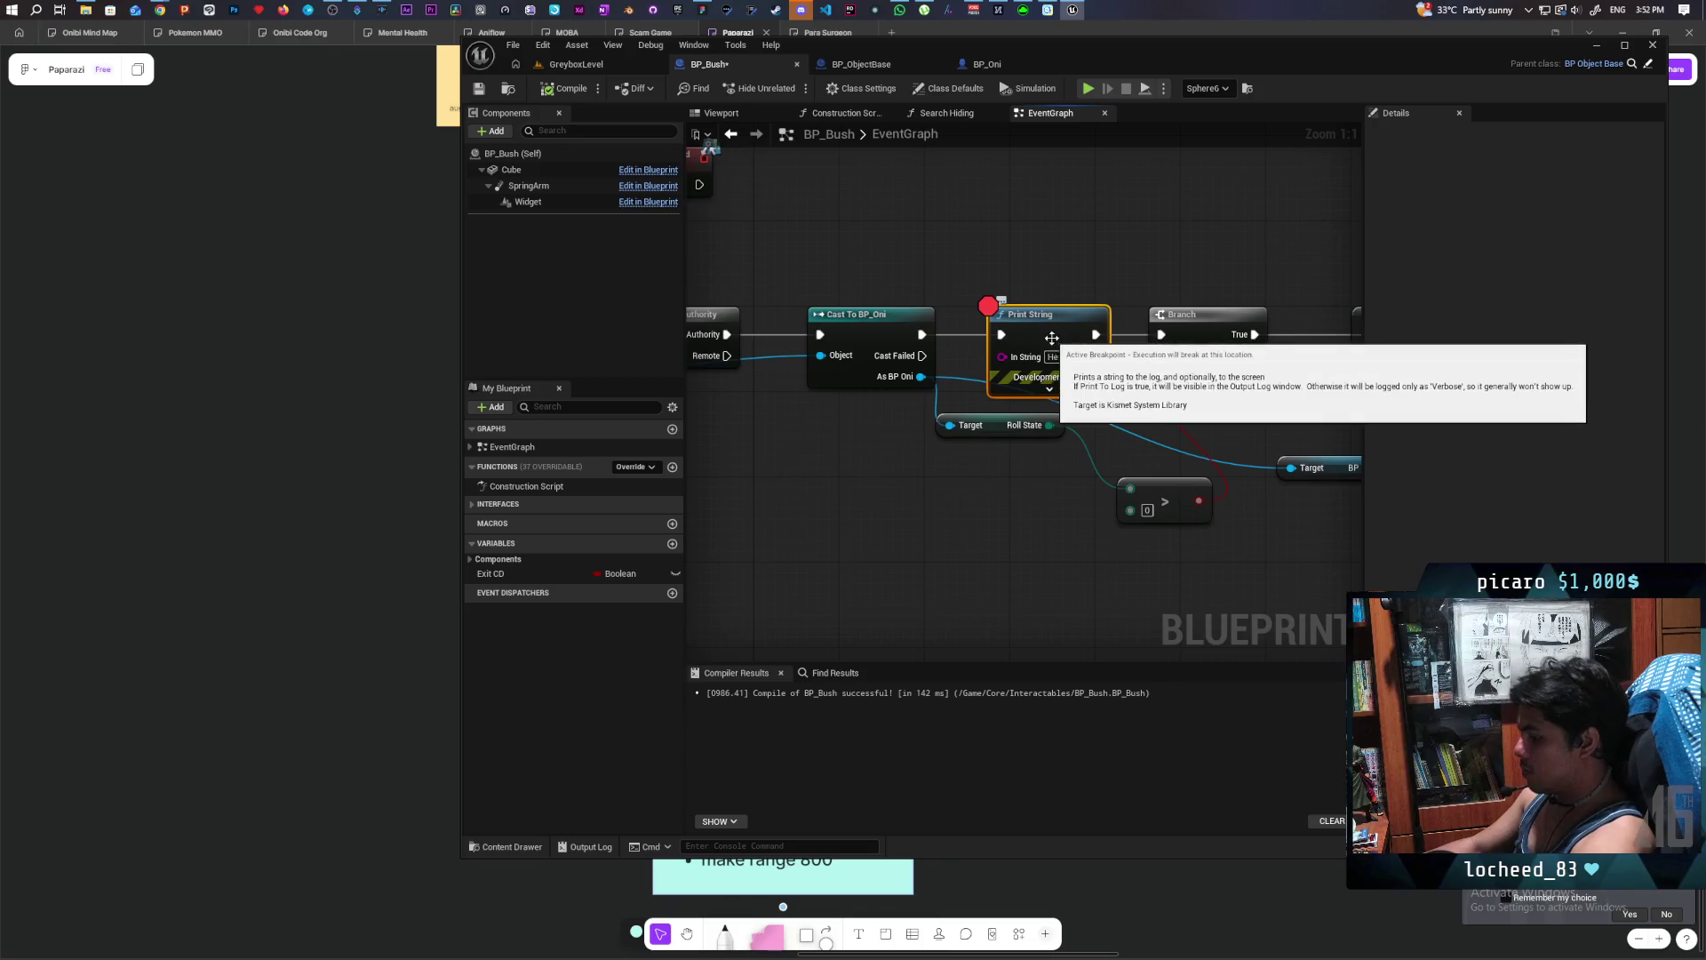
pyautogui.scroll(-2, 977, 504)
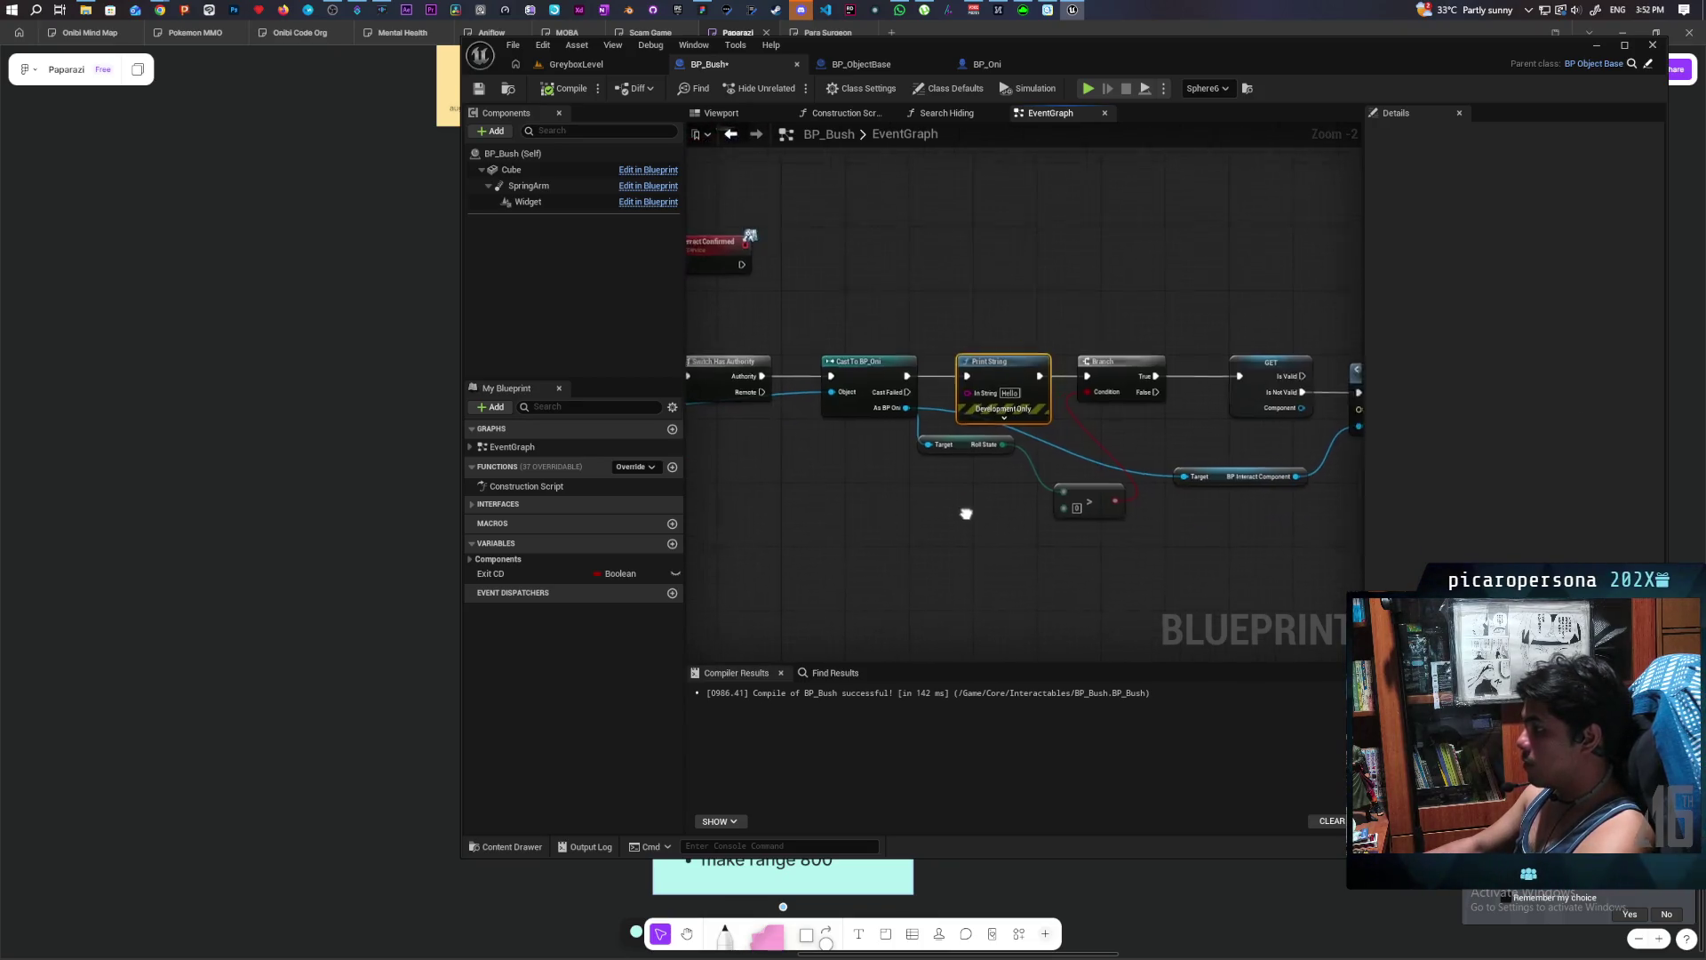
pyautogui.moveTo(970, 504)
pyautogui.mouseDown()
pyautogui.moveTo(972, 465)
pyautogui.moveTo(1191, 452)
pyautogui.moveTo(991, 427)
pyautogui.moveTo(736, 434)
pyautogui.moveTo(1063, 415)
pyautogui.moveTo(1016, 522)
pyautogui.moveTo(805, 495)
pyautogui.moveTo(936, 472)
pyautogui.moveTo(1139, 480)
pyautogui.moveTo(952, 468)
pyautogui.moveTo(1068, 523)
pyautogui.mouseUp()
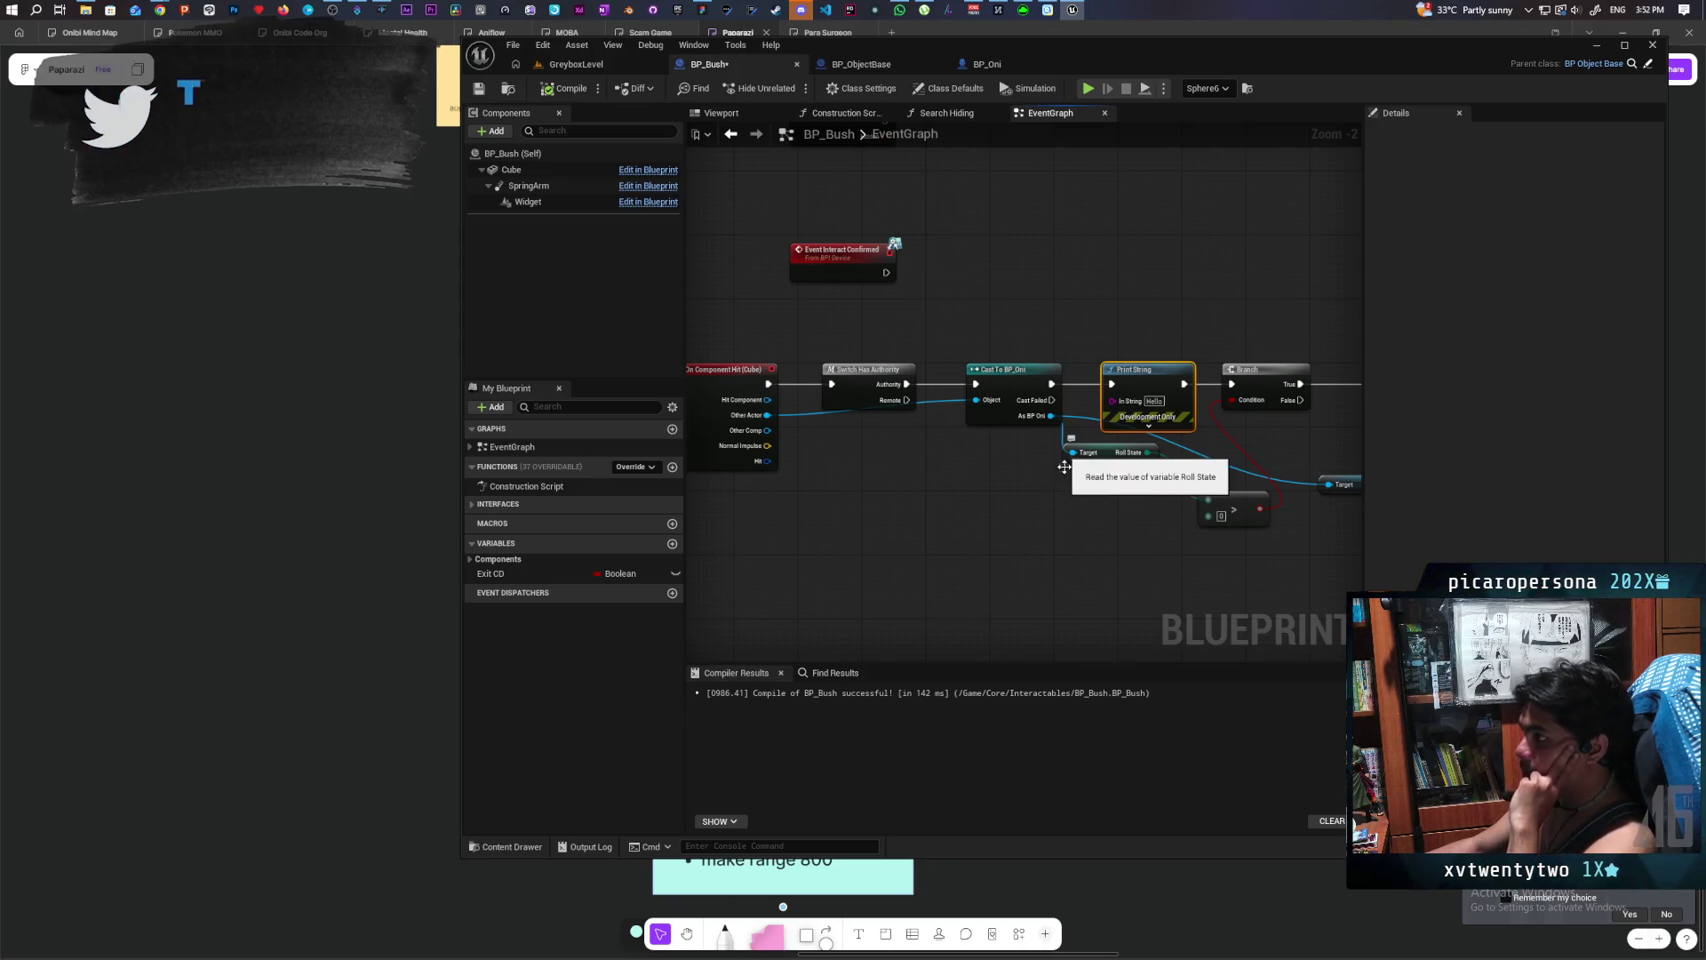
pyautogui.click(1063, 489)
pyautogui.moveTo(1158, 455); pyautogui.dragTo(1157, 453)
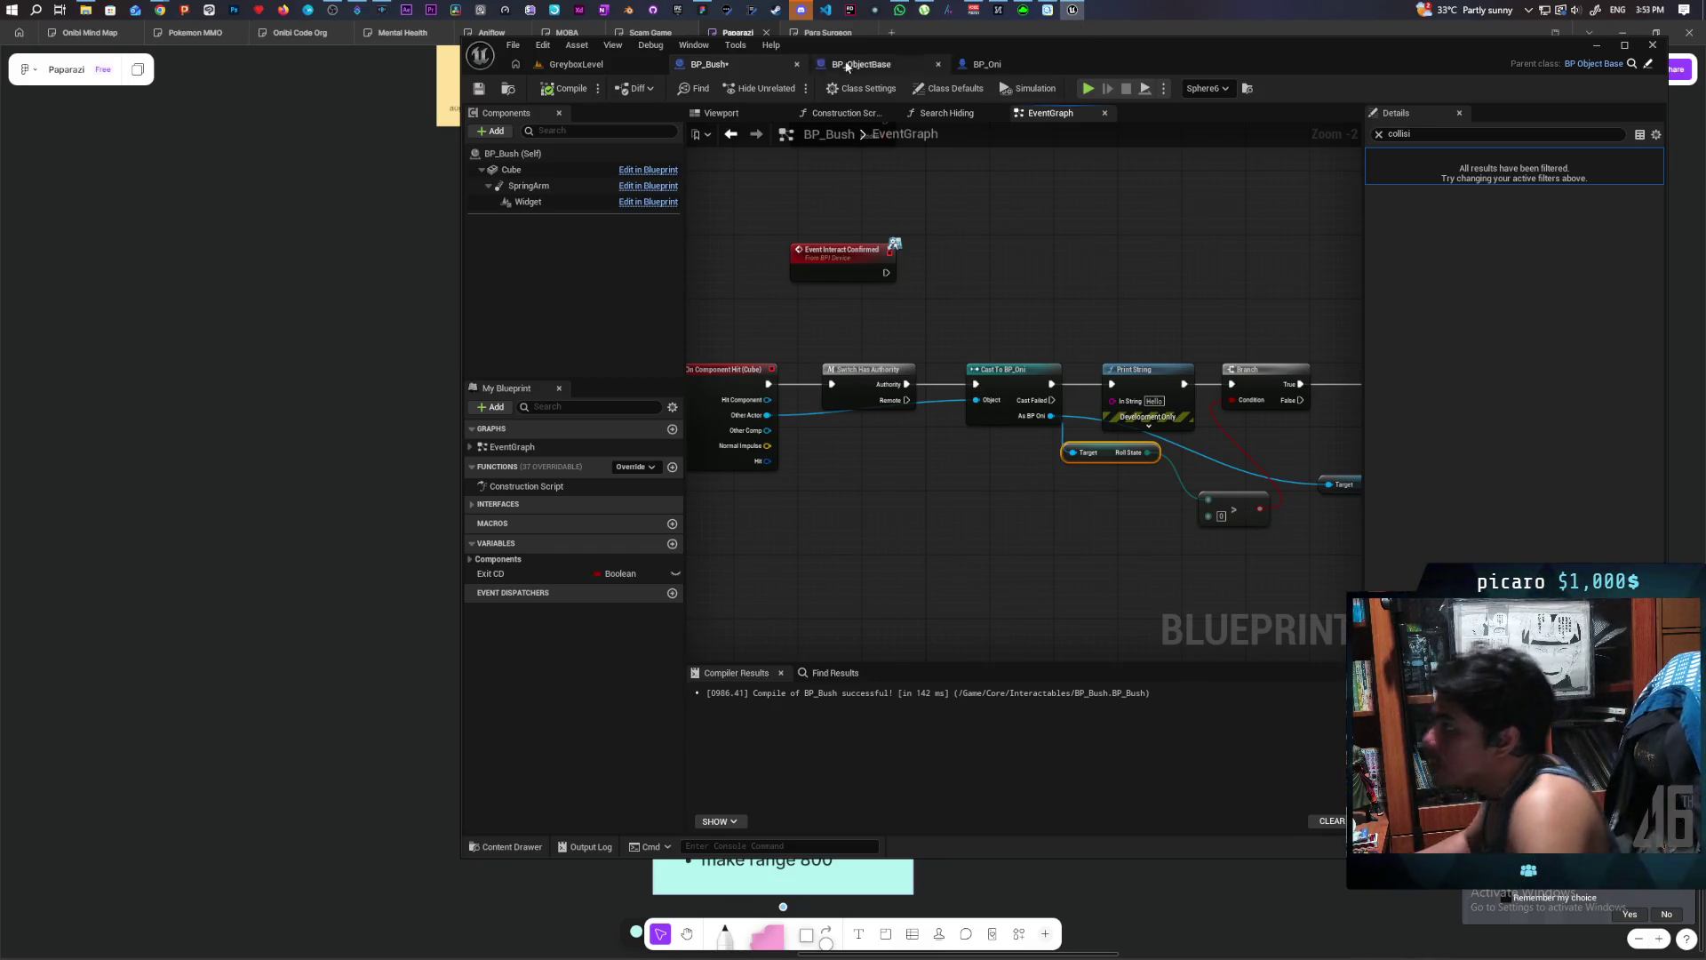
pyautogui.click(615, 66)
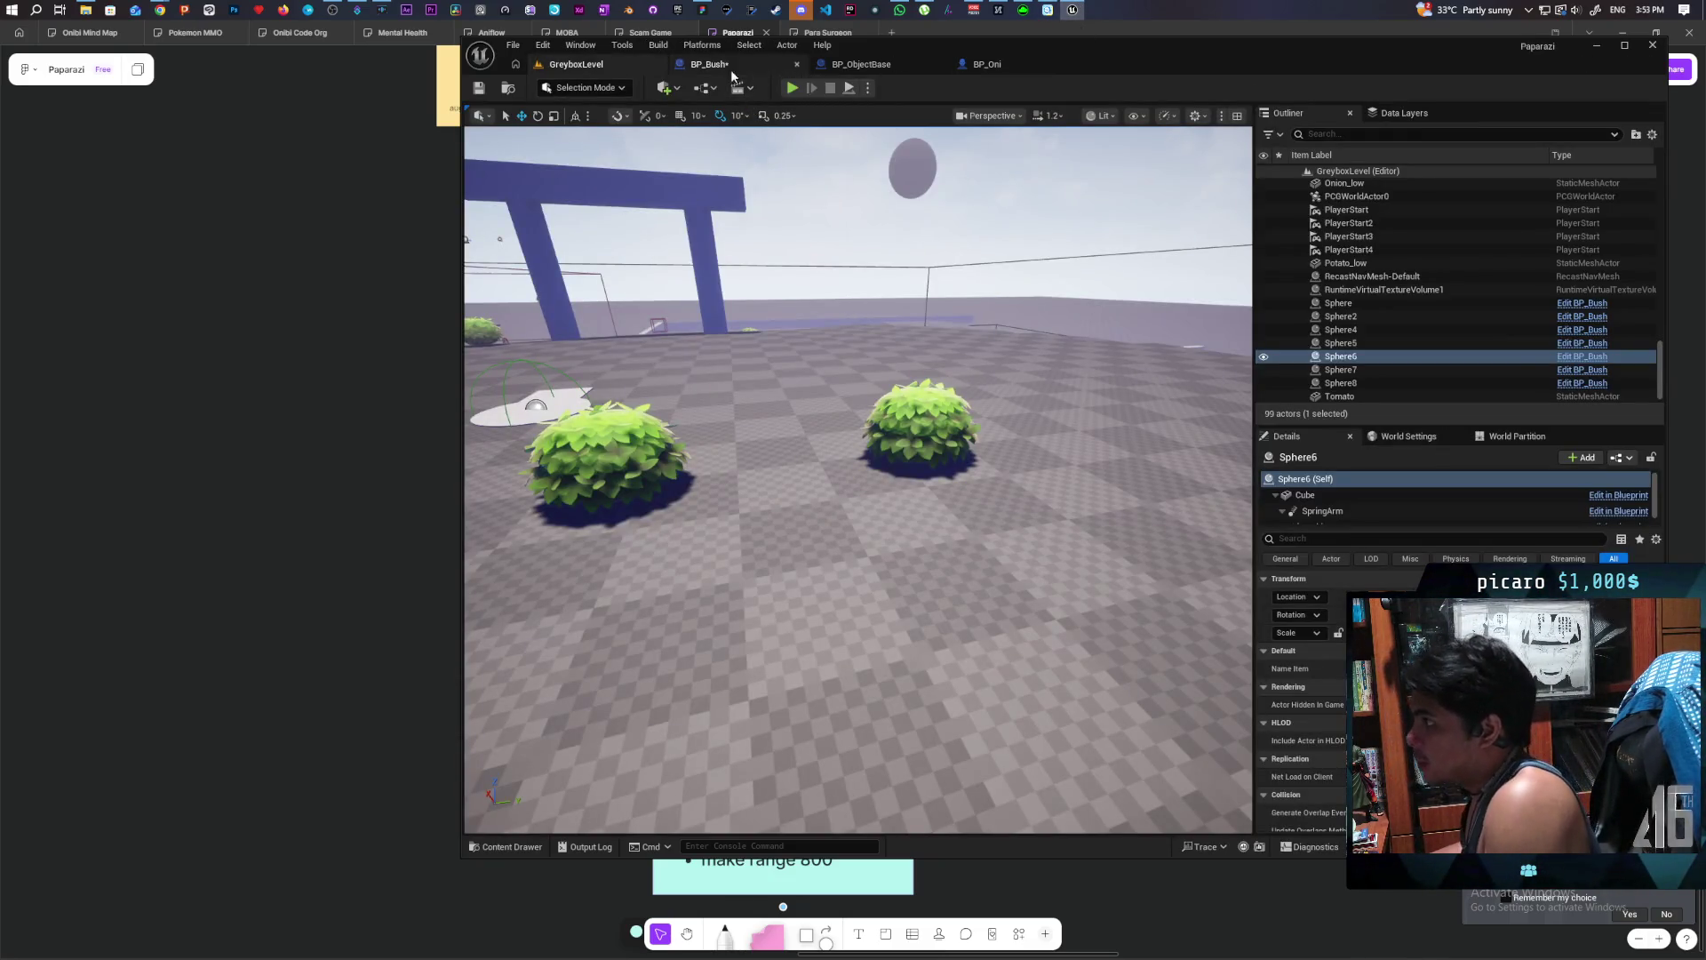
# - In BP_Oni, jump to the S Set Physics server event and move the NOT node up
pyautogui.click(983, 66)
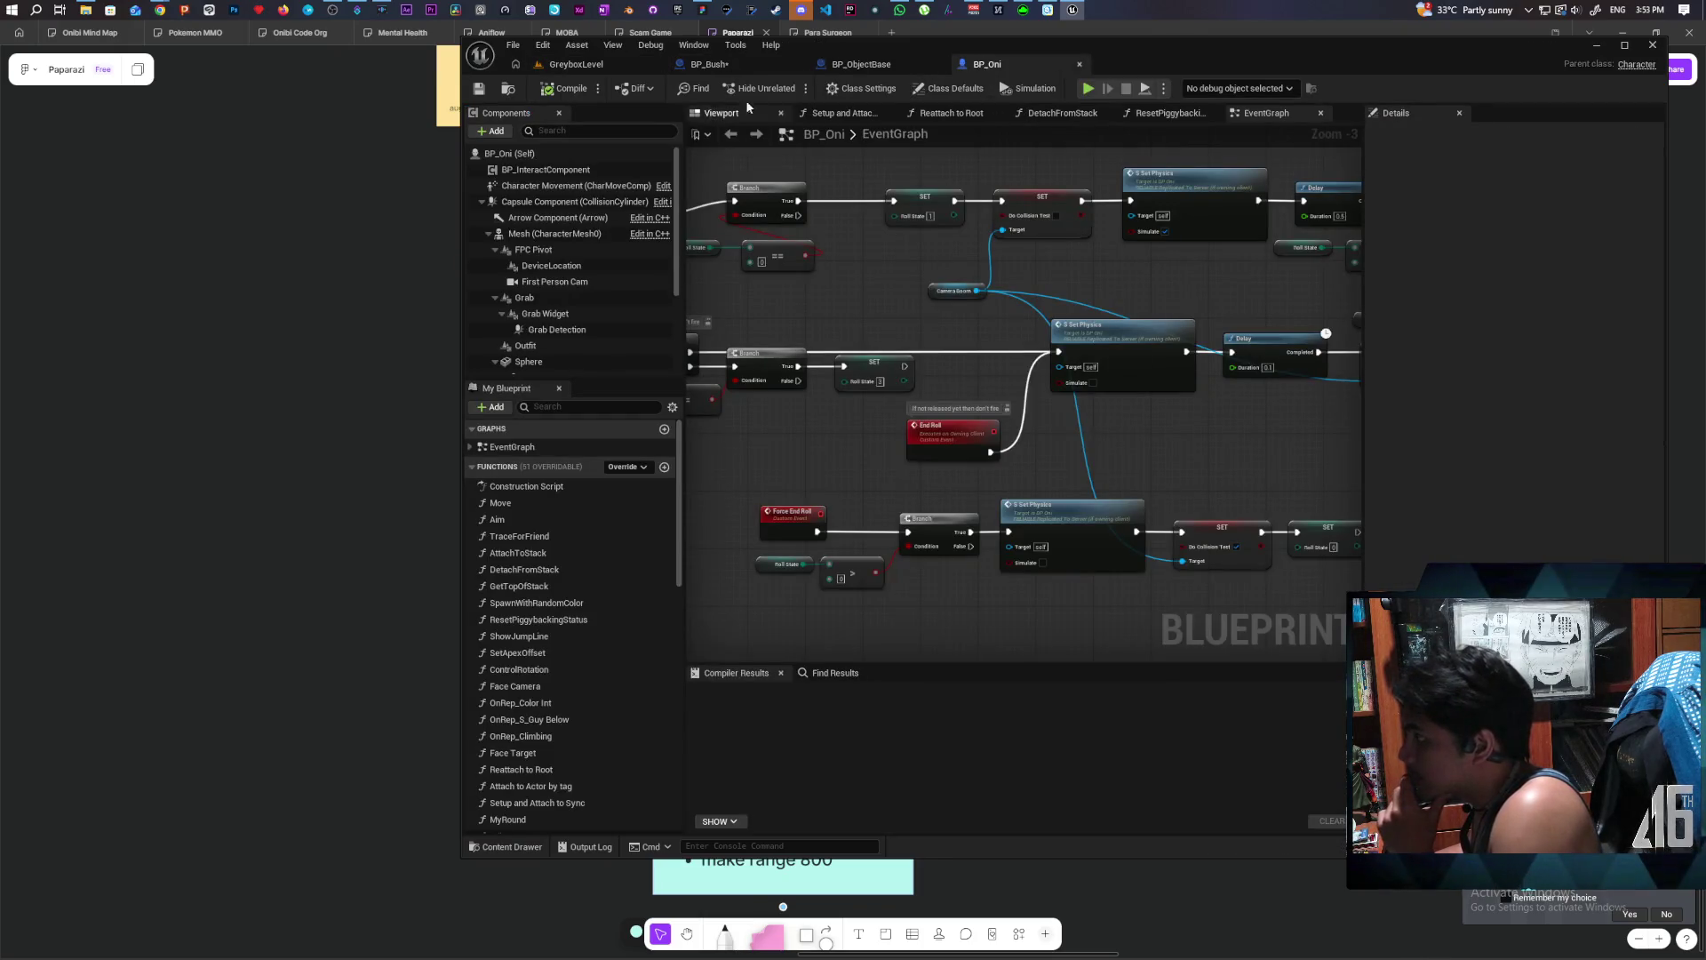
pyautogui.scroll(-3, 909, 324)
pyautogui.scroll(4, 845, 382)
pyautogui.moveTo(846, 388)
pyautogui.mouseDown()
pyautogui.moveTo(925, 320)
pyautogui.moveTo(904, 278)
pyautogui.mouseUp()
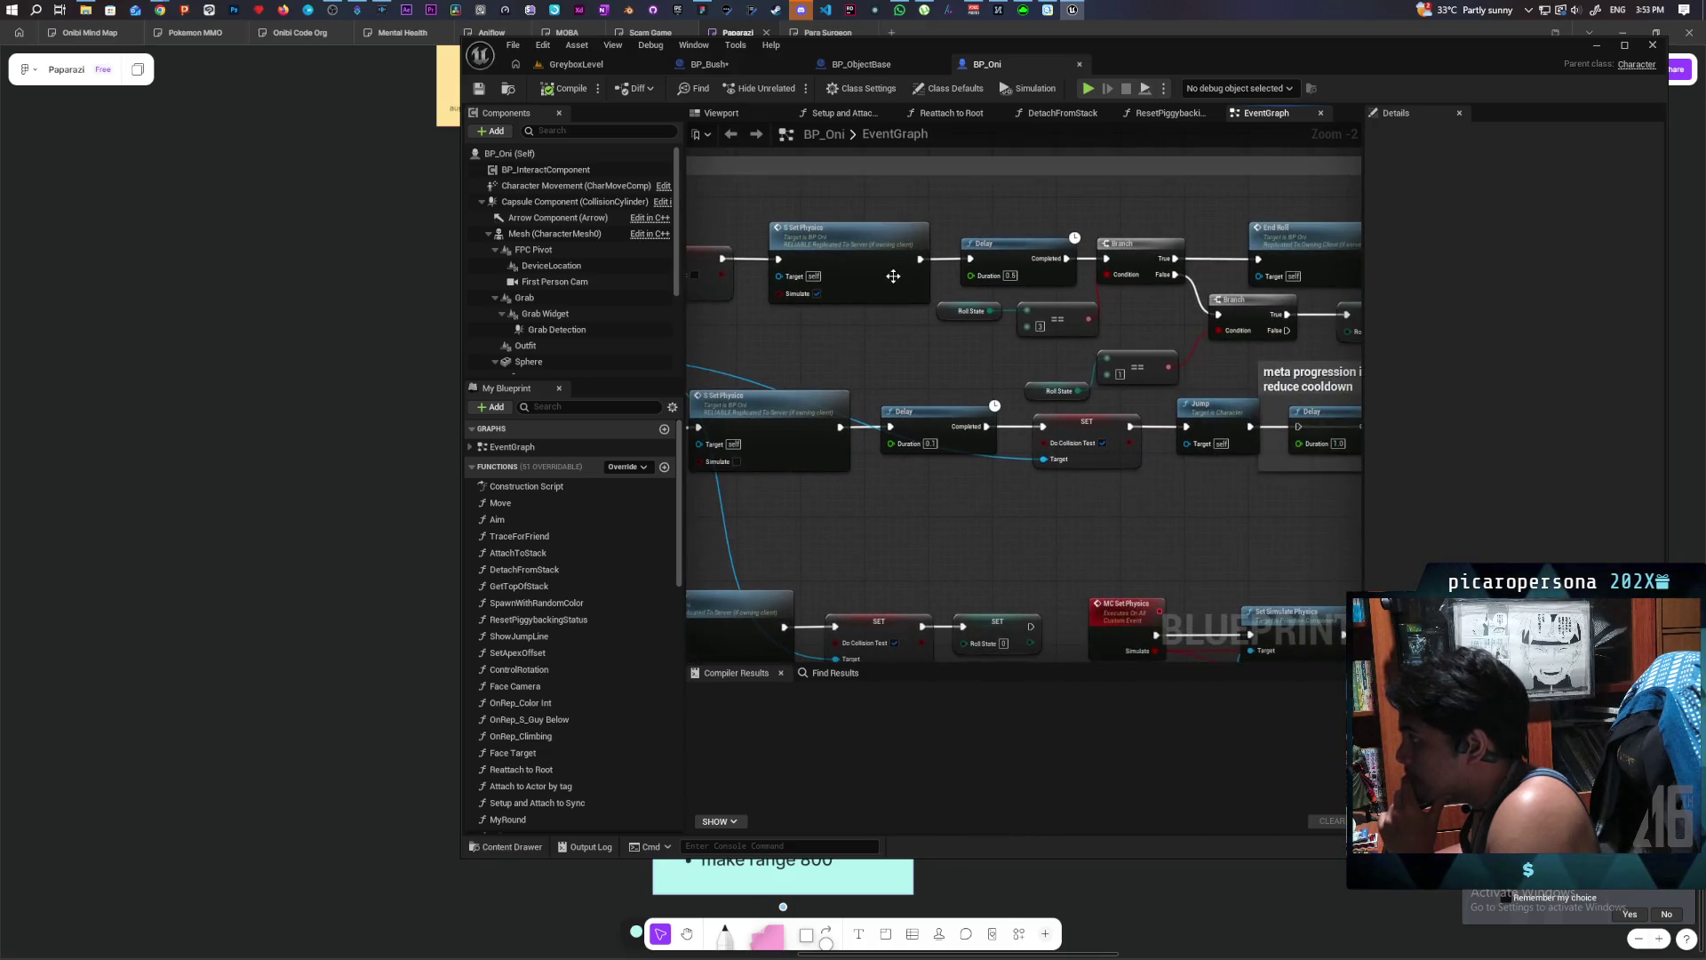
pyautogui.doubleClick(885, 274)
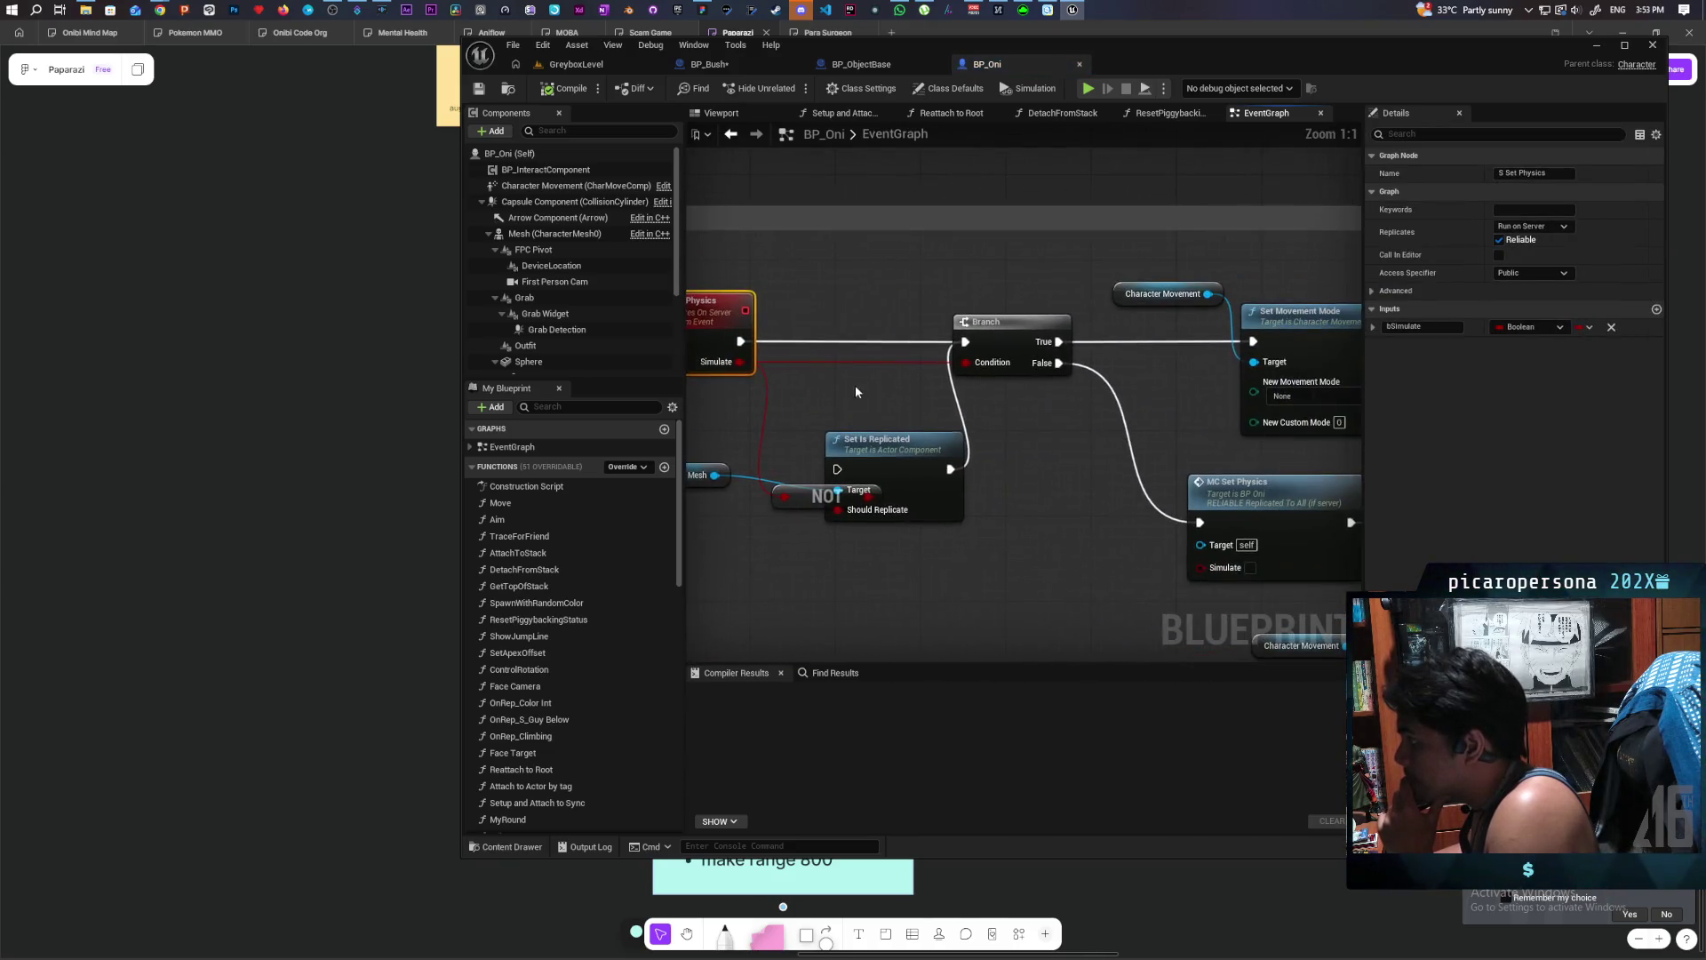
pyautogui.moveTo(889, 477); pyautogui.dragTo(869, 406)
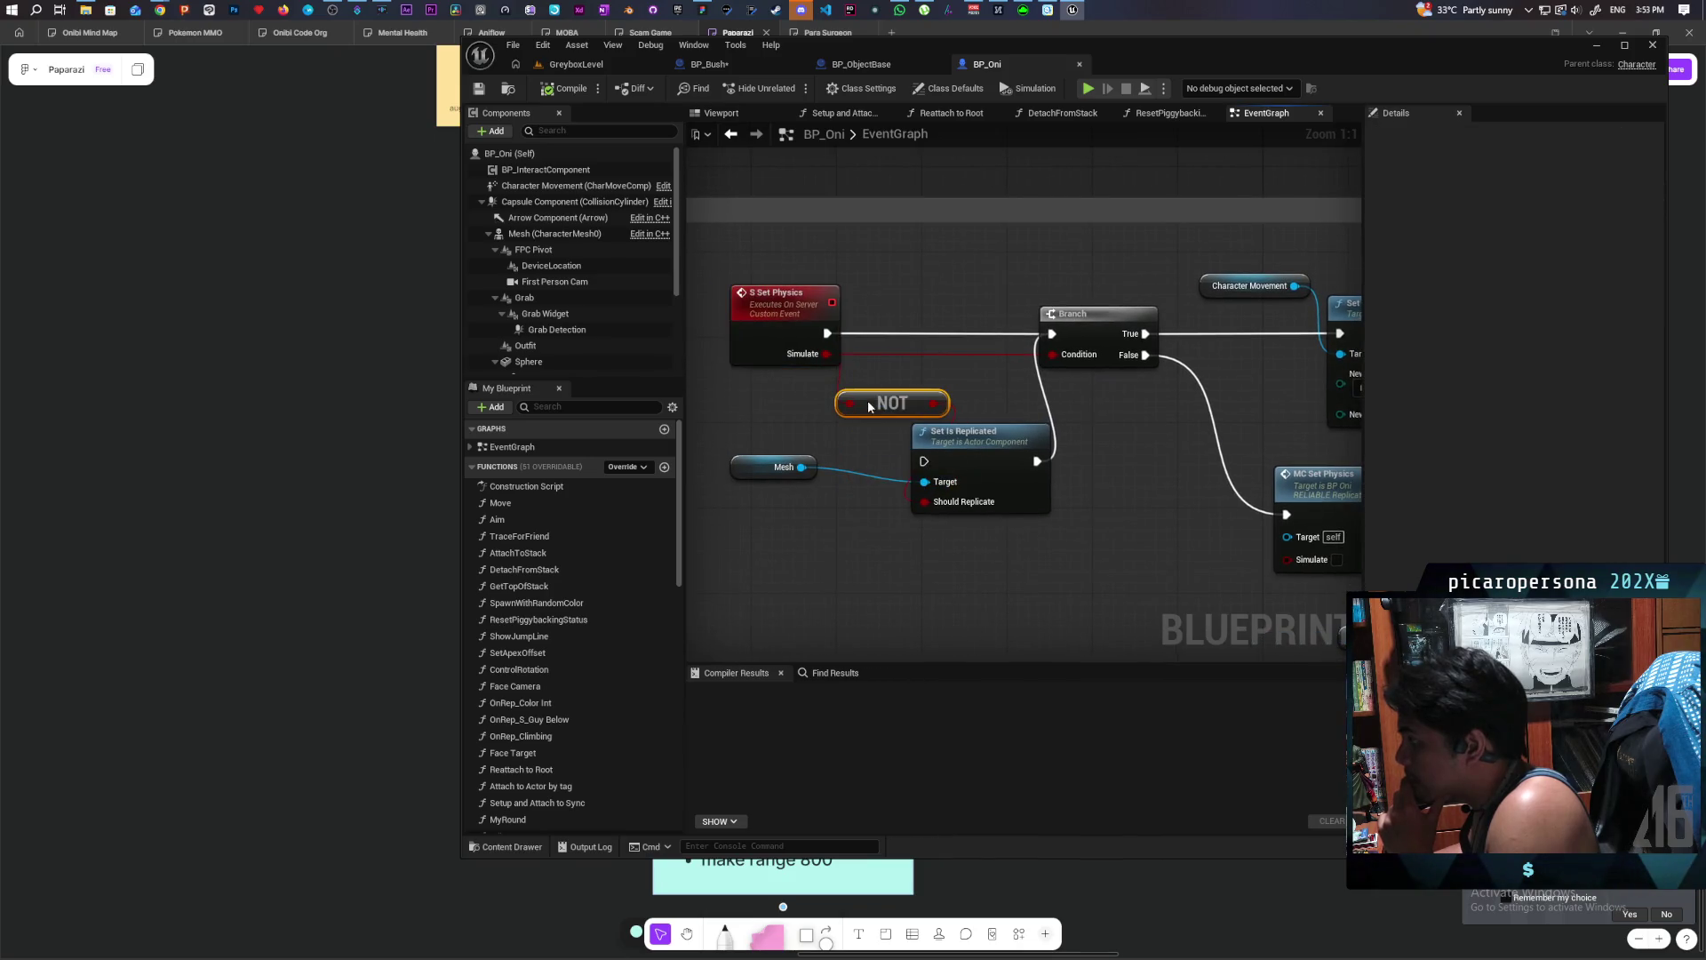
# - Follow the logic to the MC Set Physics multicast event, then return to BP_Bush's cast and branch
pyautogui.scroll(-2, 1147, 469)
pyautogui.moveTo(1120, 460)
pyautogui.mouseDown()
pyautogui.moveTo(765, 423)
pyautogui.moveTo(1015, 417)
pyautogui.moveTo(693, 317)
pyautogui.moveTo(930, 415)
pyautogui.moveTo(871, 550)
pyautogui.moveTo(1063, 480)
pyautogui.moveTo(1009, 465)
pyautogui.moveTo(1091, 460)
pyautogui.mouseUp()
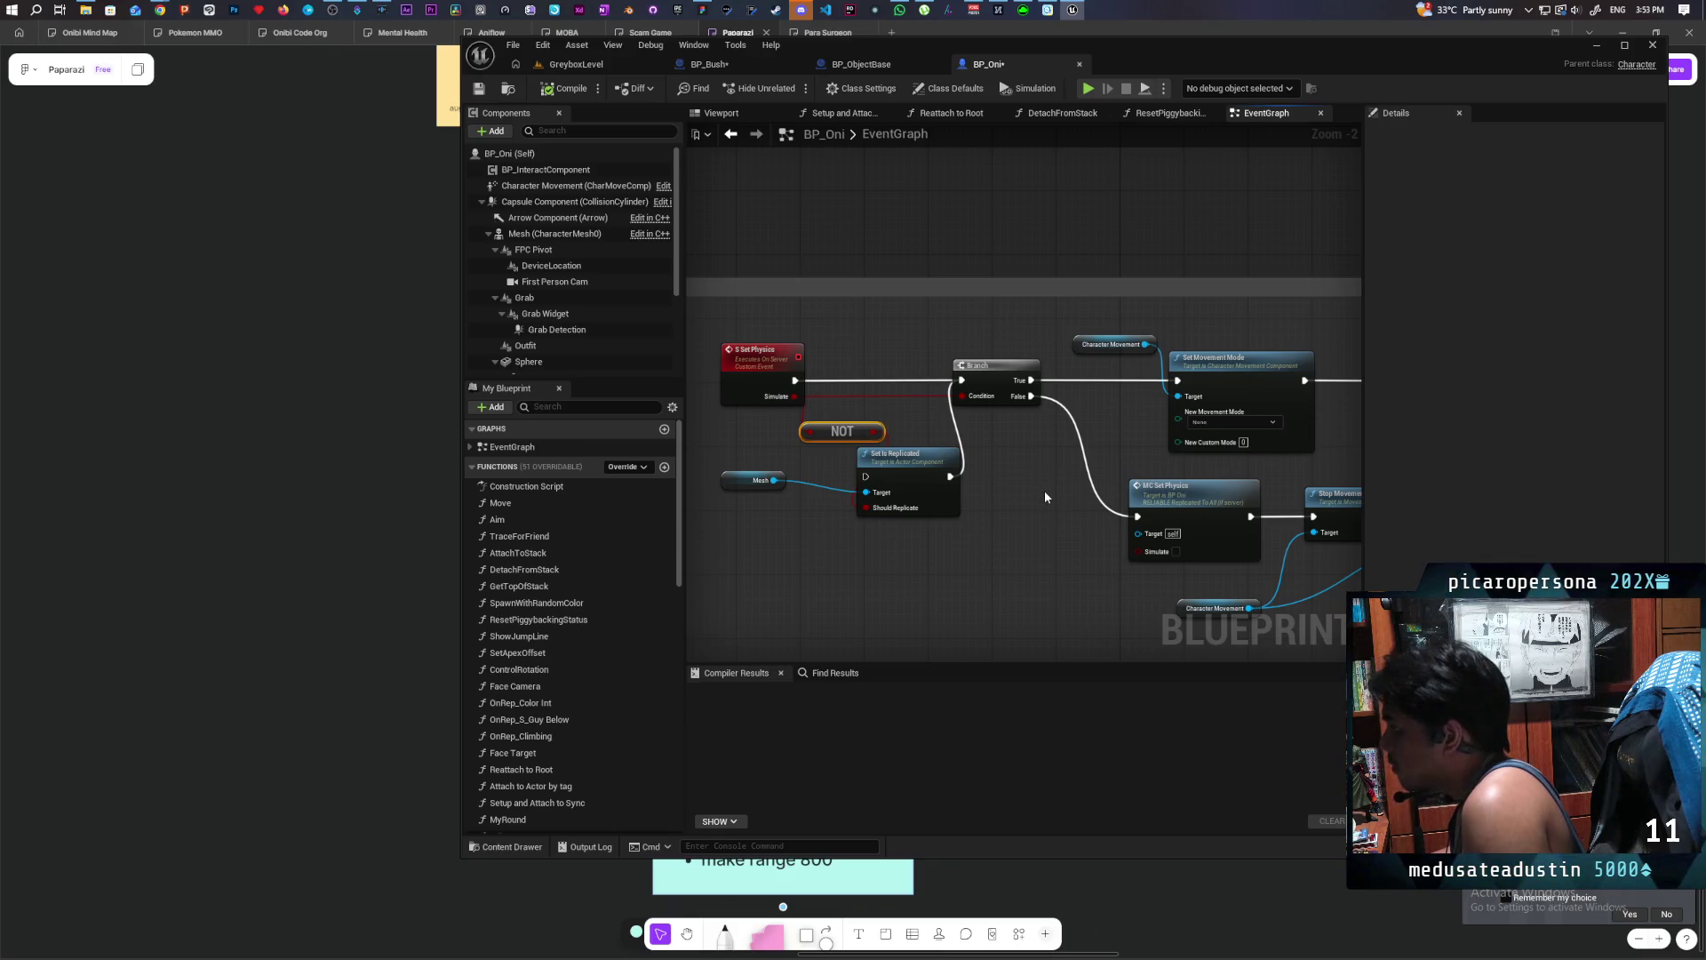
pyautogui.moveTo(1075, 555)
pyautogui.mouseDown()
pyautogui.moveTo(940, 560)
pyautogui.moveTo(789, 533)
pyautogui.mouseUp()
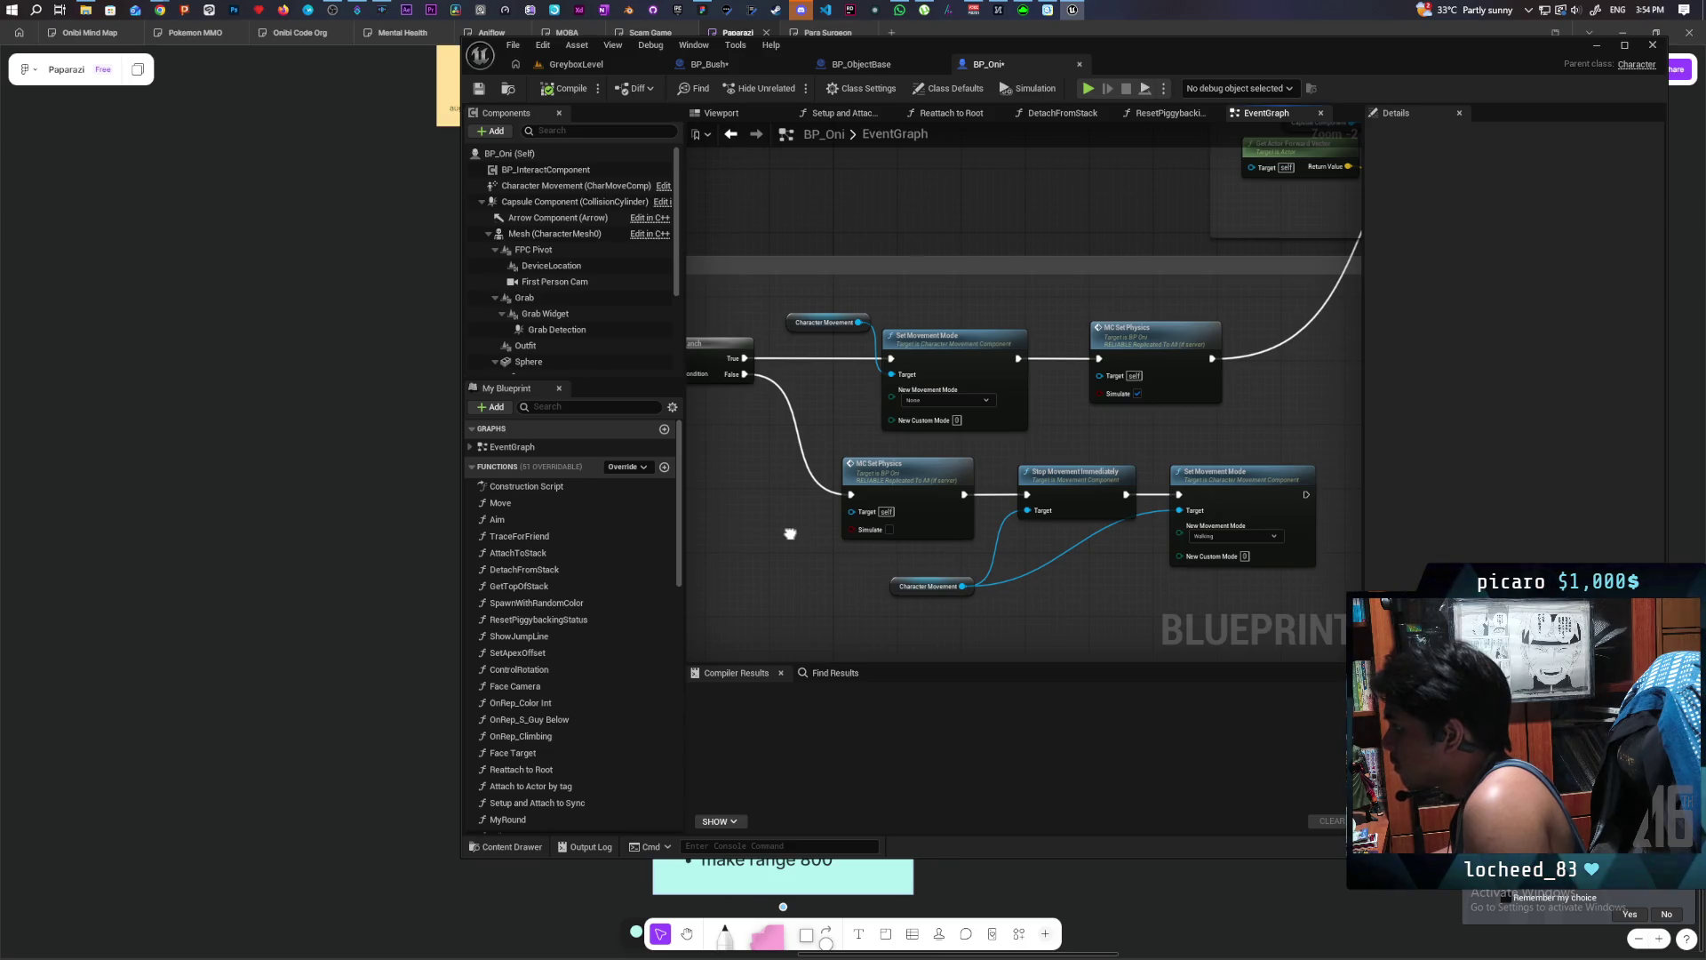
pyautogui.doubleClick(1166, 343)
pyautogui.moveTo(1259, 586)
pyautogui.mouseDown()
pyautogui.moveTo(917, 562)
pyautogui.moveTo(1065, 528)
pyautogui.mouseUp()
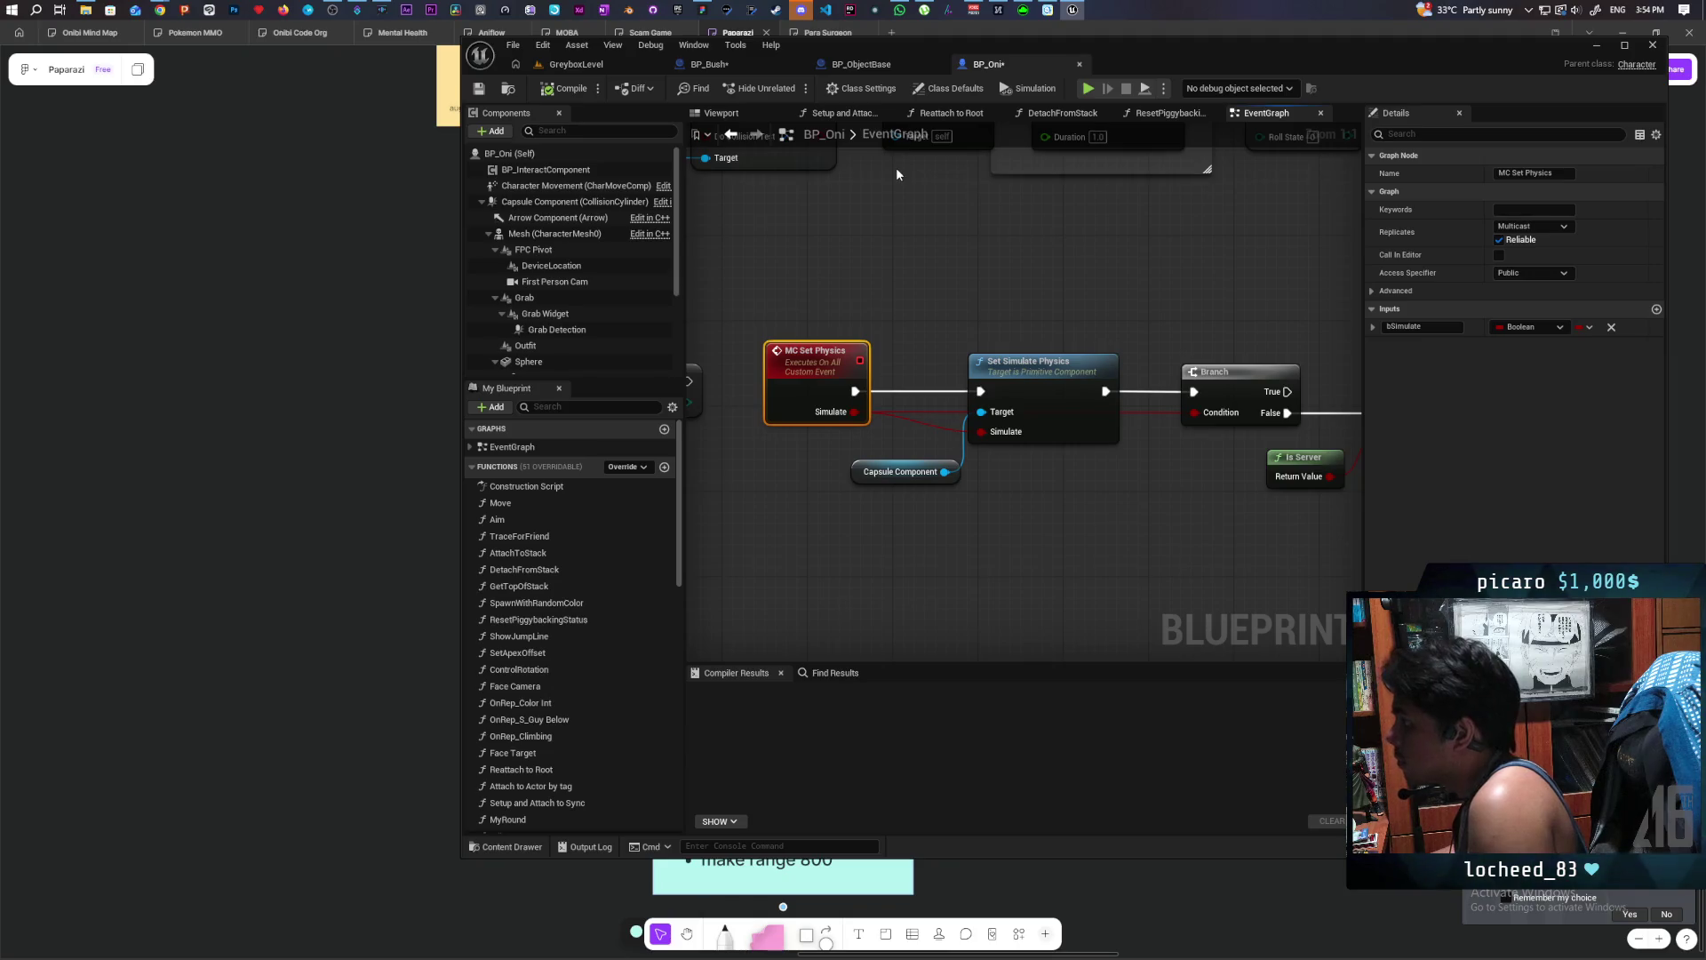
pyautogui.click(741, 64)
pyautogui.moveTo(915, 489)
pyautogui.mouseDown()
pyautogui.moveTo(861, 480)
pyautogui.moveTo(827, 431)
pyautogui.moveTo(973, 431)
pyautogui.mouseUp()
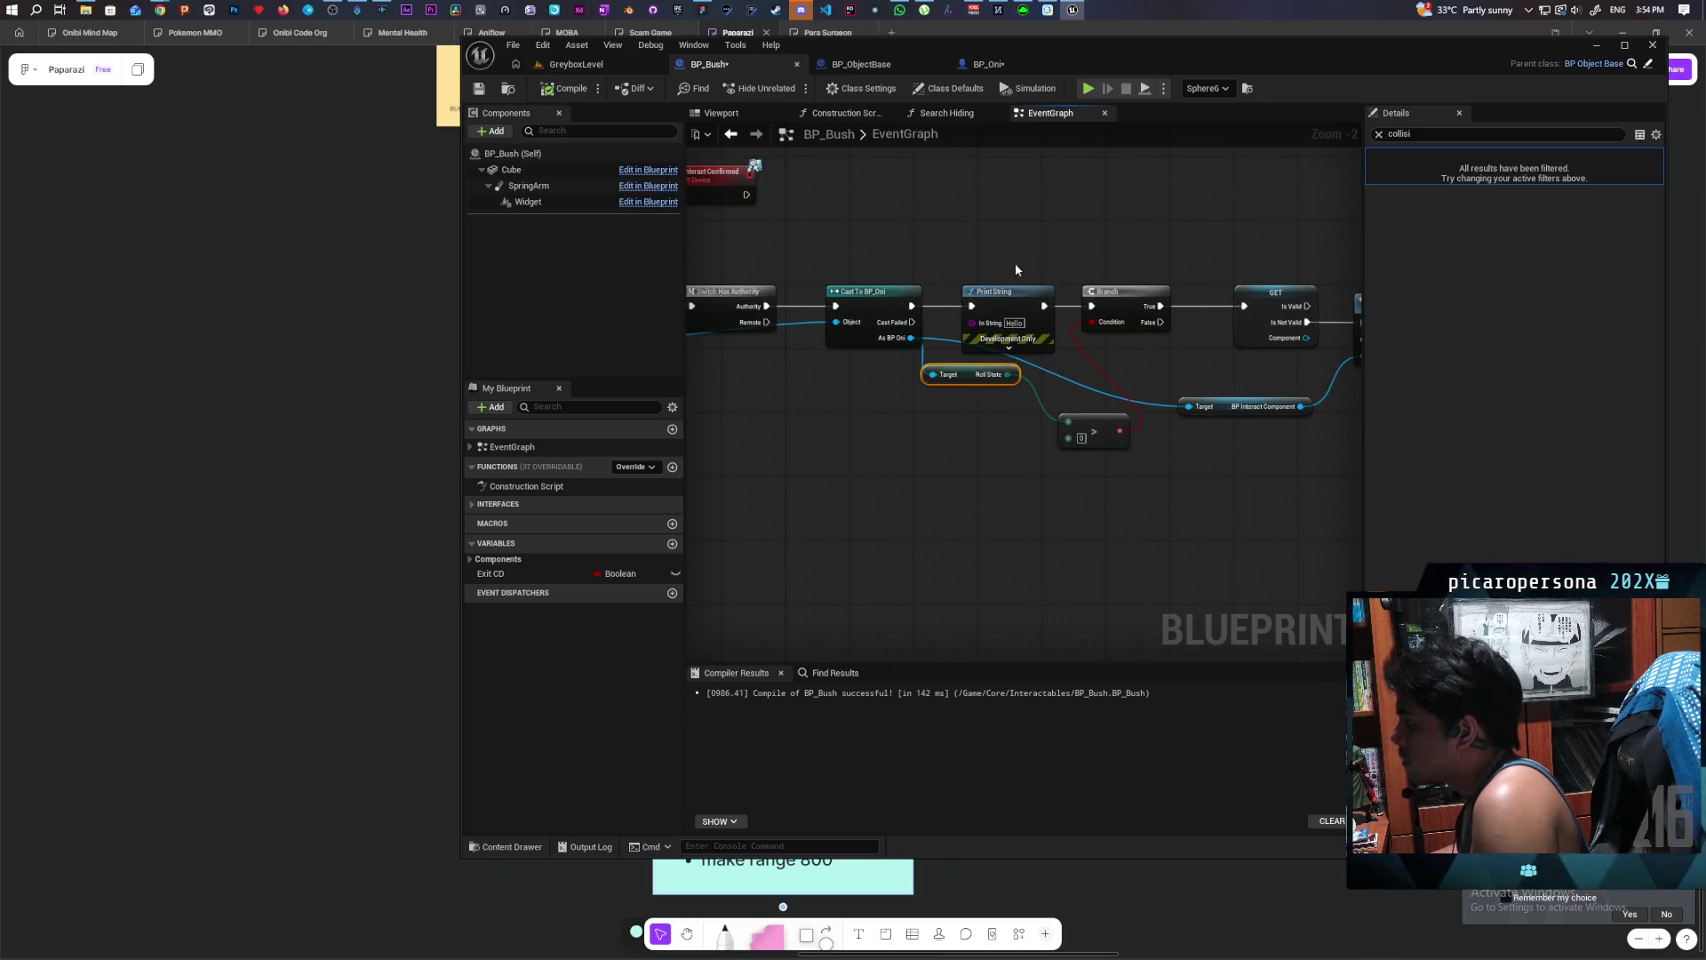
# - Delete the Print String and Roll State check nodes, wiring Cast To BP_Oni straight to Branch
pyautogui.click(1031, 327)
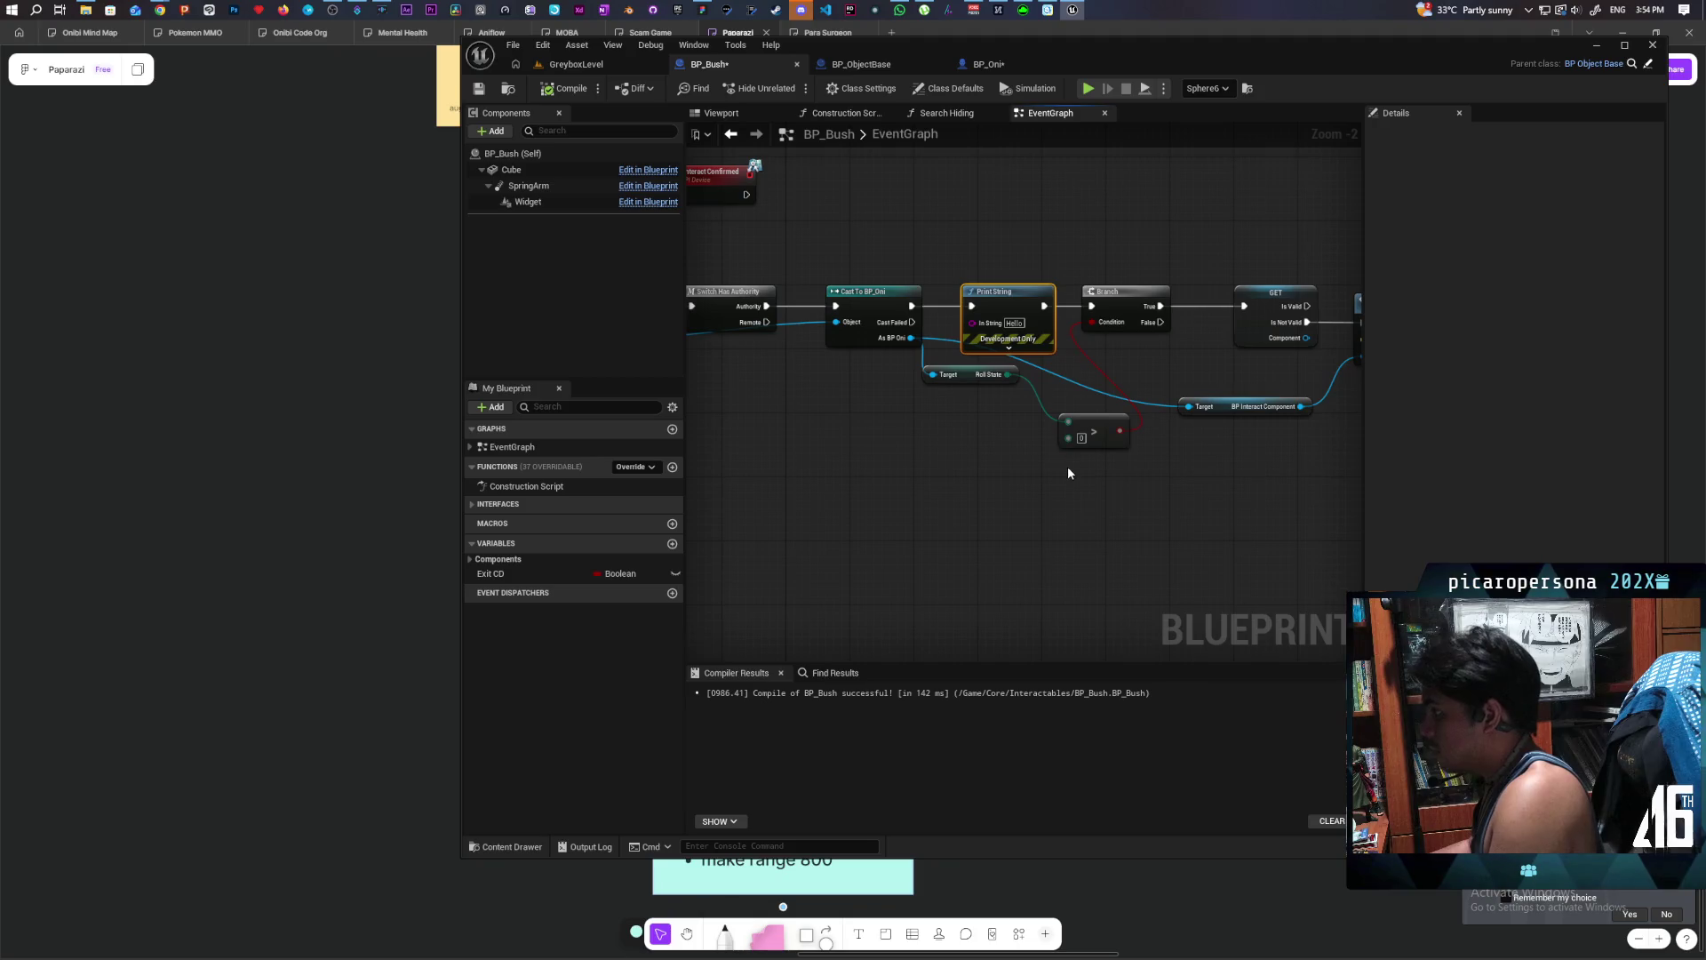
pyautogui.press('Delete')
pyautogui.moveTo(912, 305); pyautogui.dragTo(1091, 305)
pyautogui.moveTo(1095, 373); pyautogui.dragTo(1095, 373)
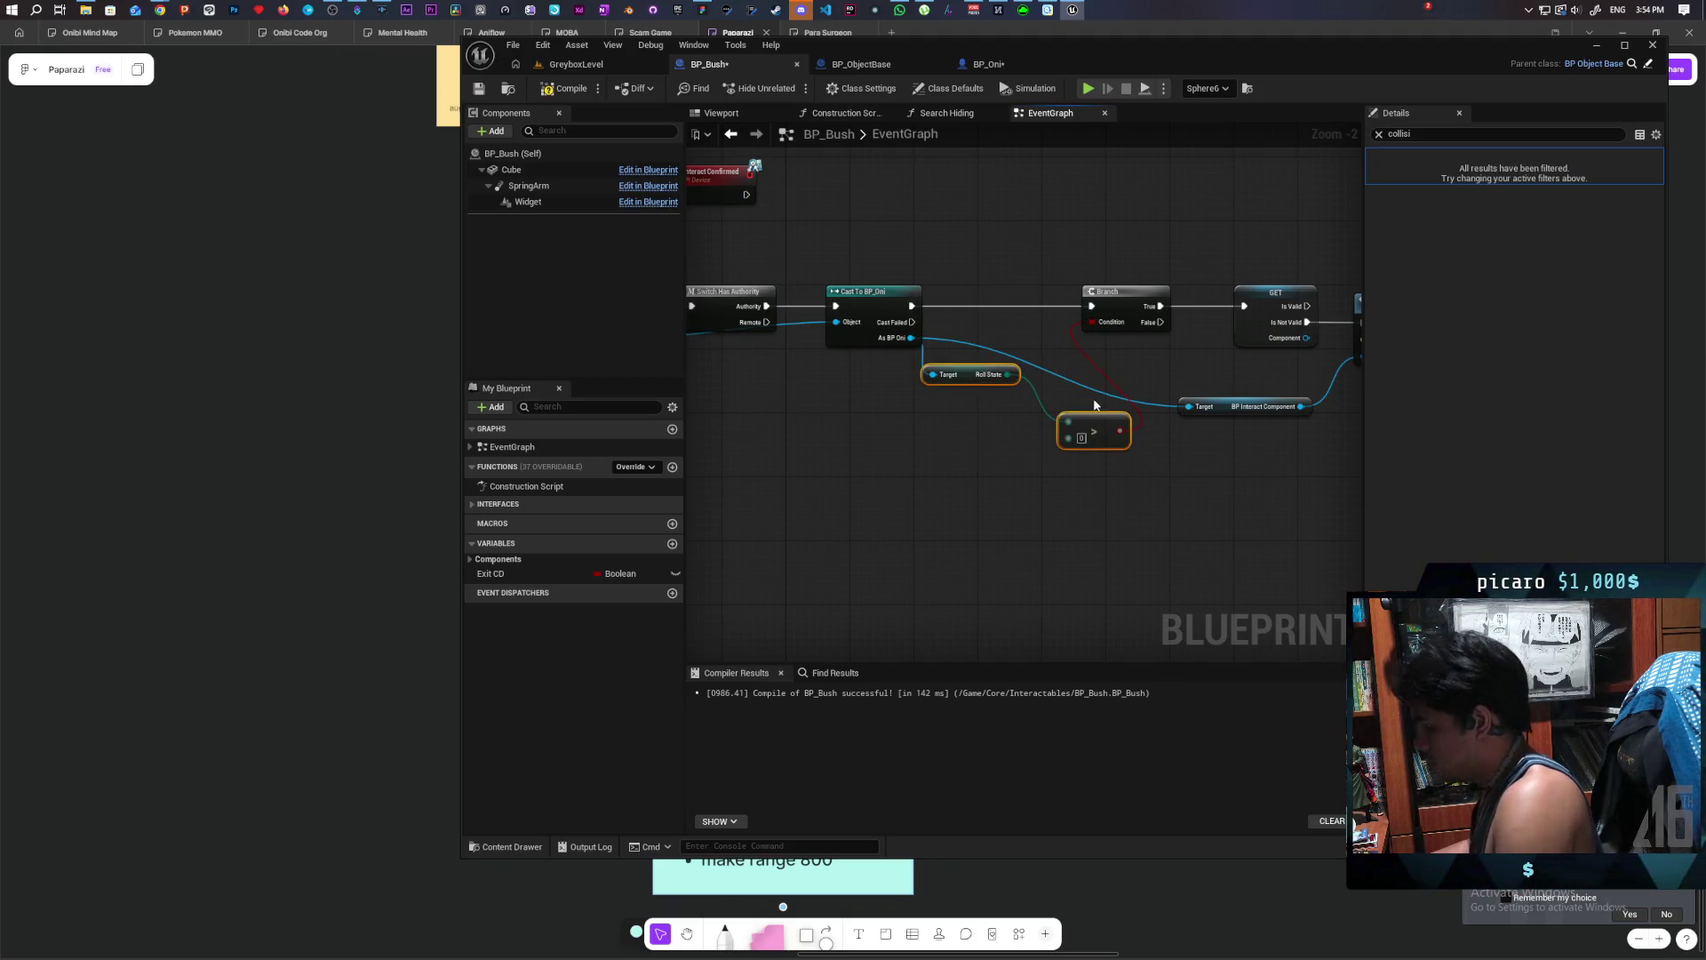
pyautogui.press('Delete')
# - From As BP Oni, search 'is physics' and add Is Simulating Physics for the Capsule Component
pyautogui.moveTo(910, 343); pyautogui.dragTo(946, 416)
pyautogui.write('is ph')
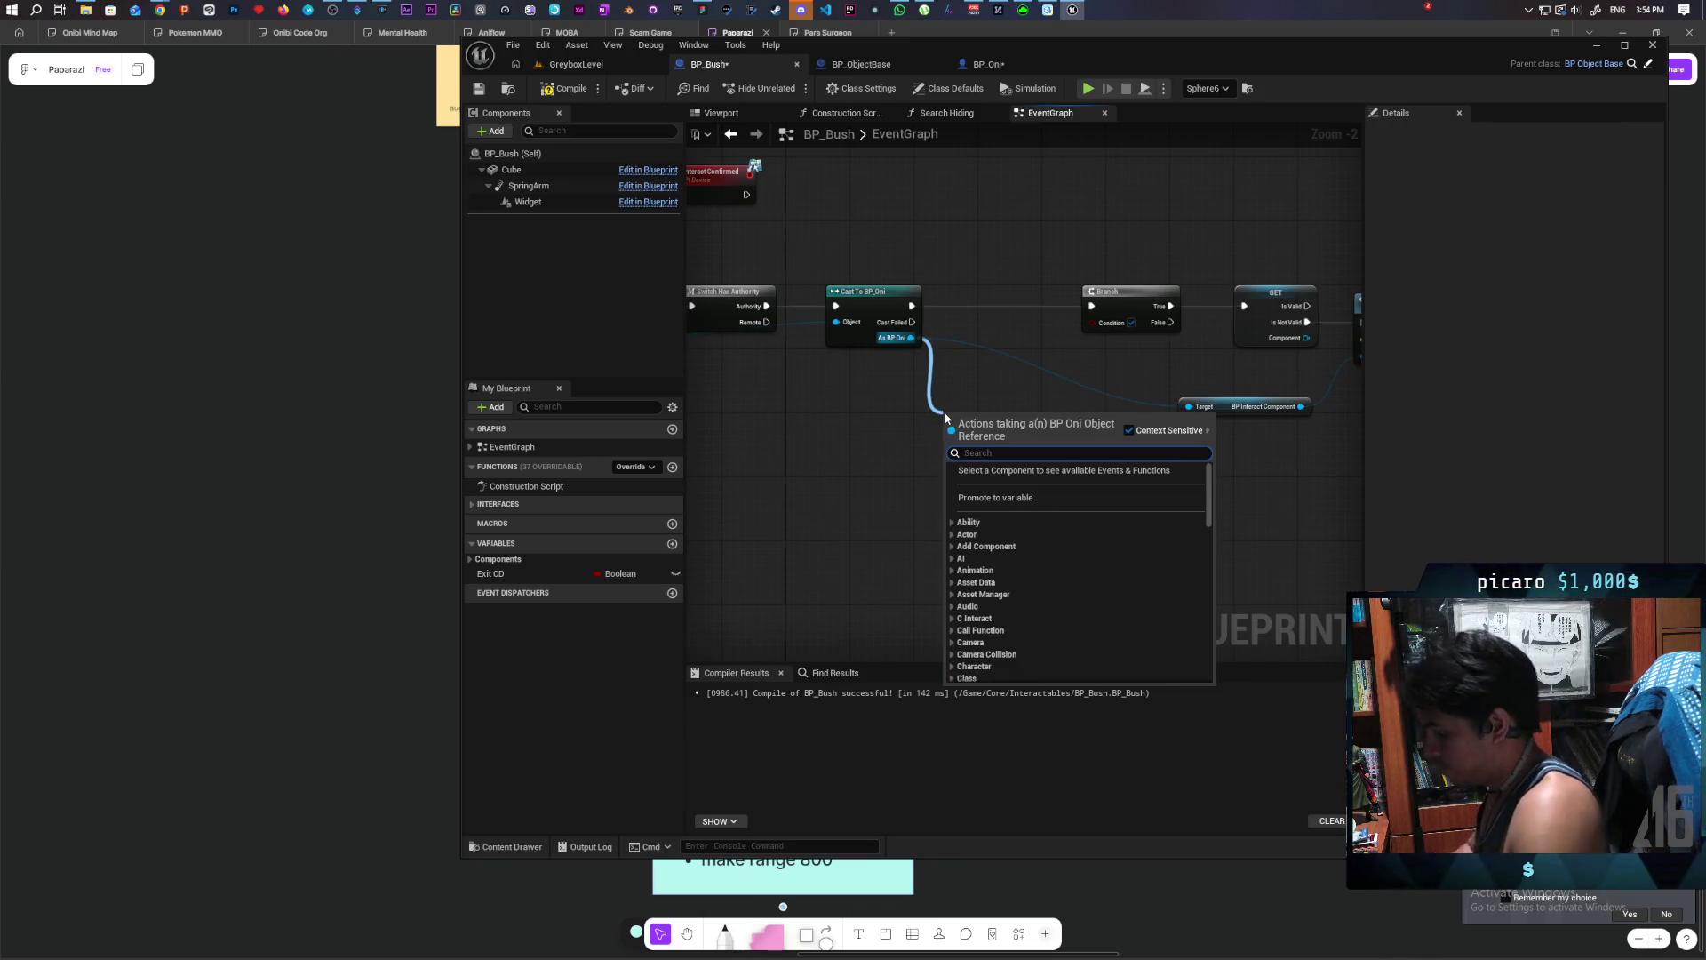
pyautogui.write('ysics')
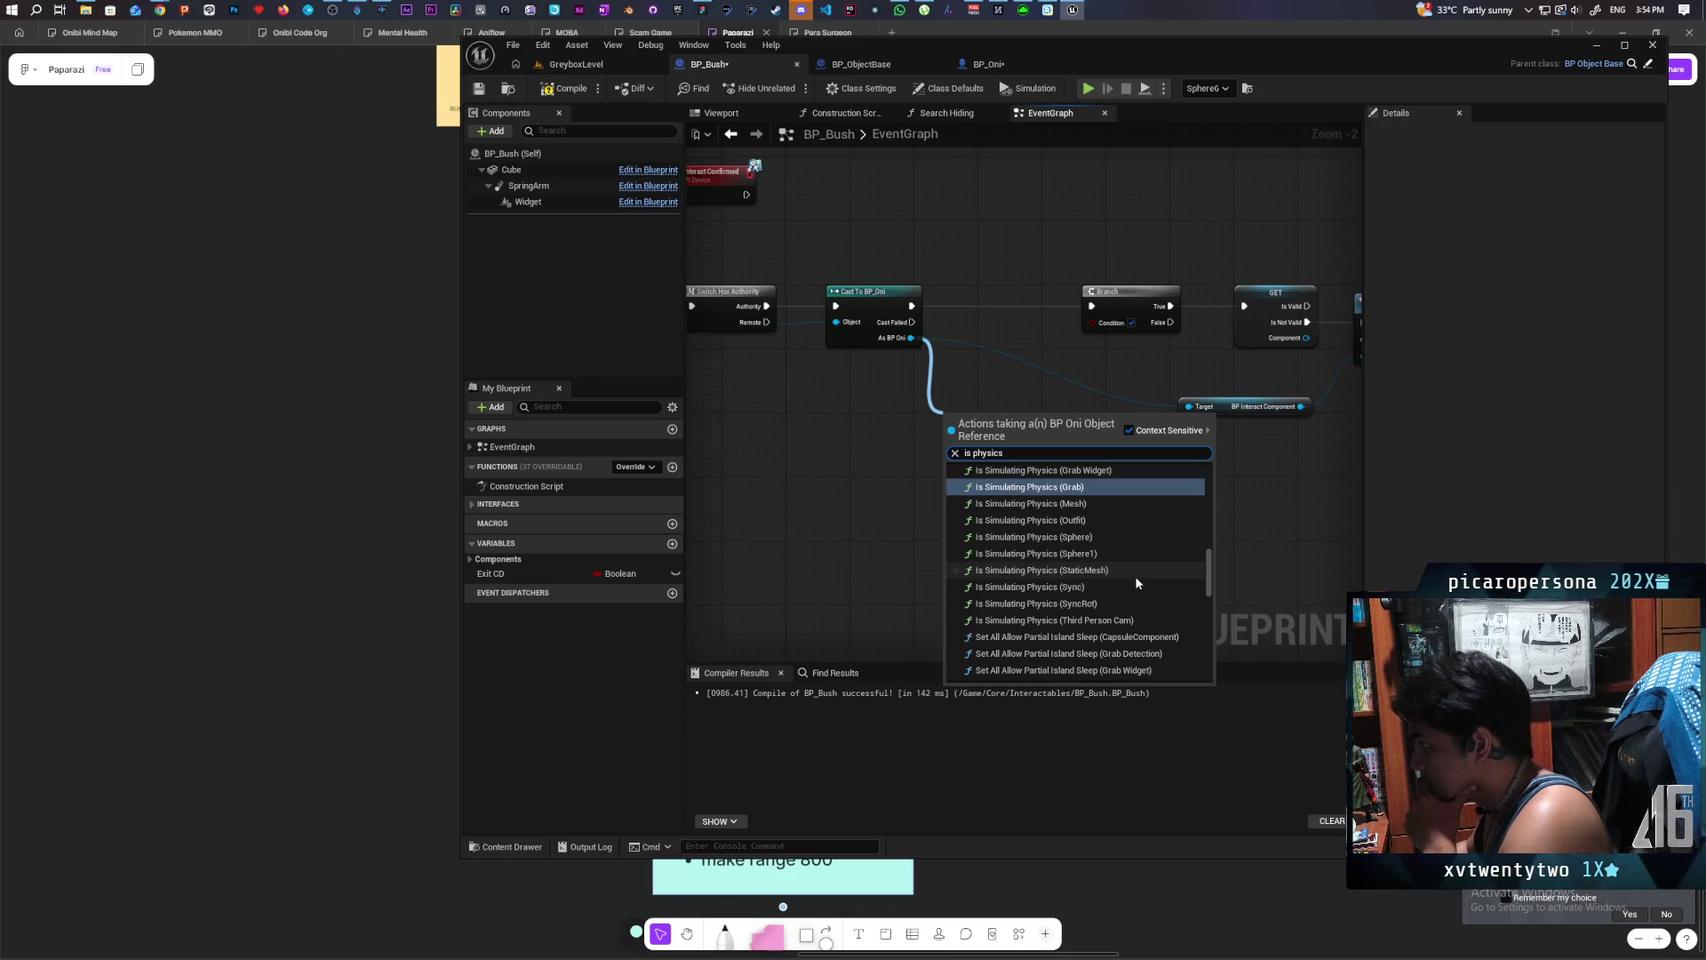
pyautogui.scroll(2, 1136, 582)
pyautogui.scroll(2, 1136, 583)
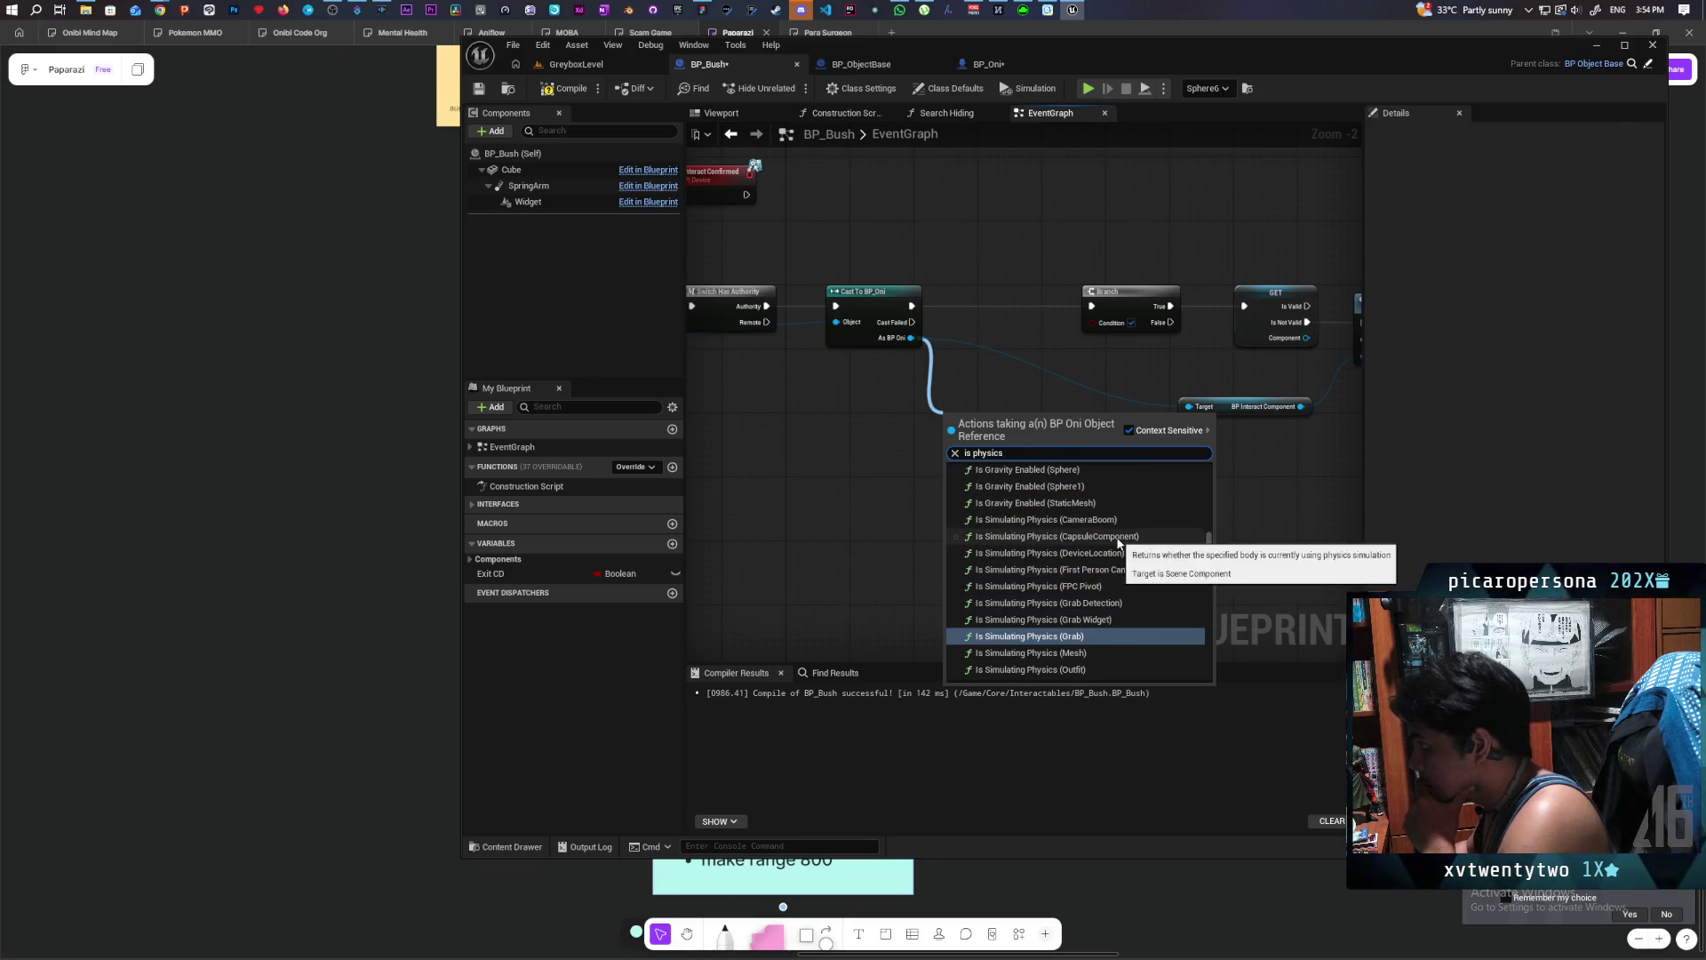
pyautogui.click(1118, 537)
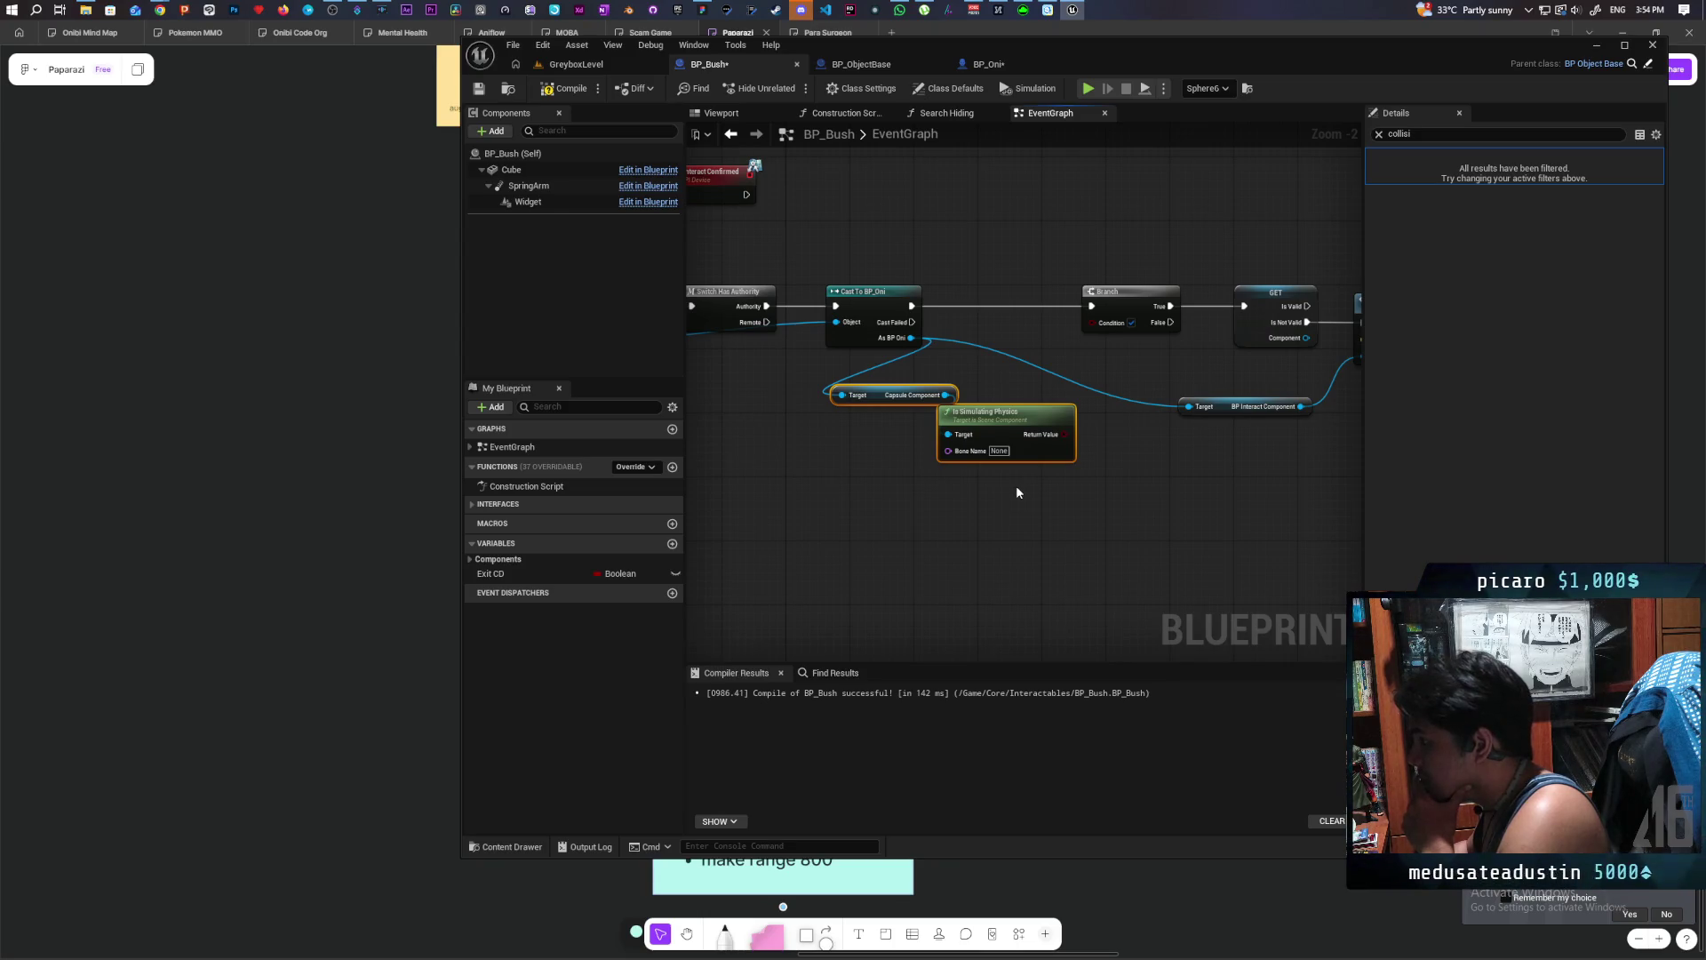
# - From Capsule Component, search 'simulating' and add an Is Any Simulating Physics node
pyautogui.scroll(2, 997, 498)
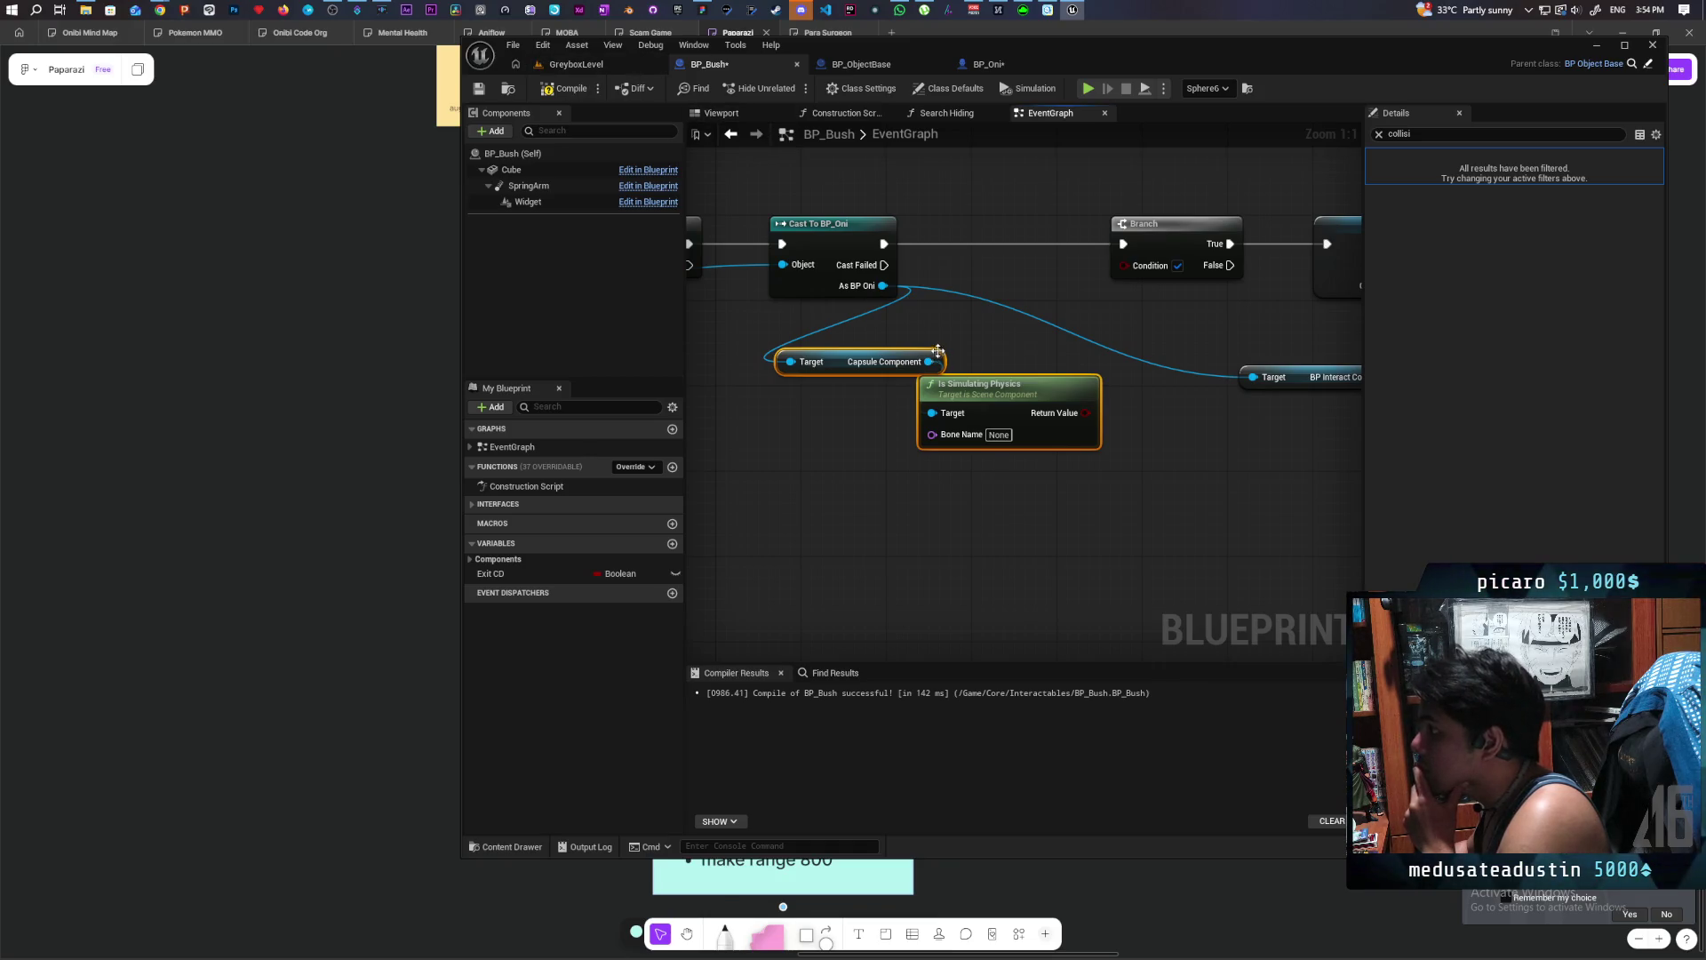
pyautogui.moveTo(931, 361)
pyautogui.mouseDown()
pyautogui.moveTo(942, 559)
pyautogui.moveTo(916, 533)
pyautogui.mouseUp()
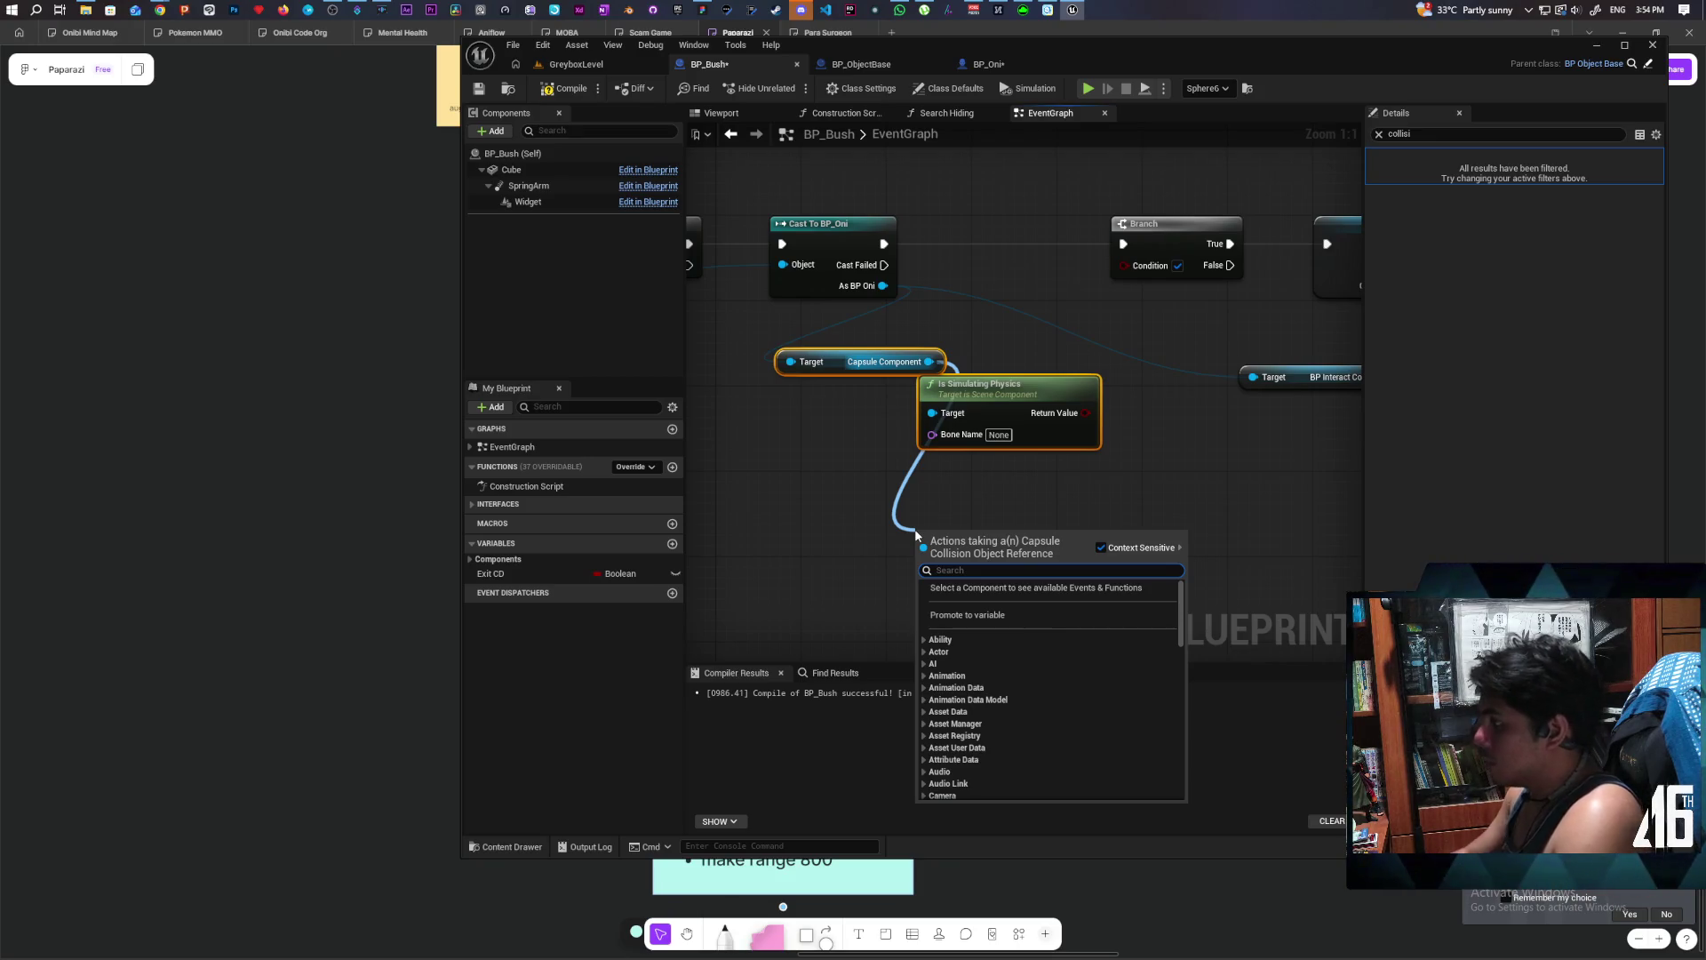
pyautogui.click(1015, 66)
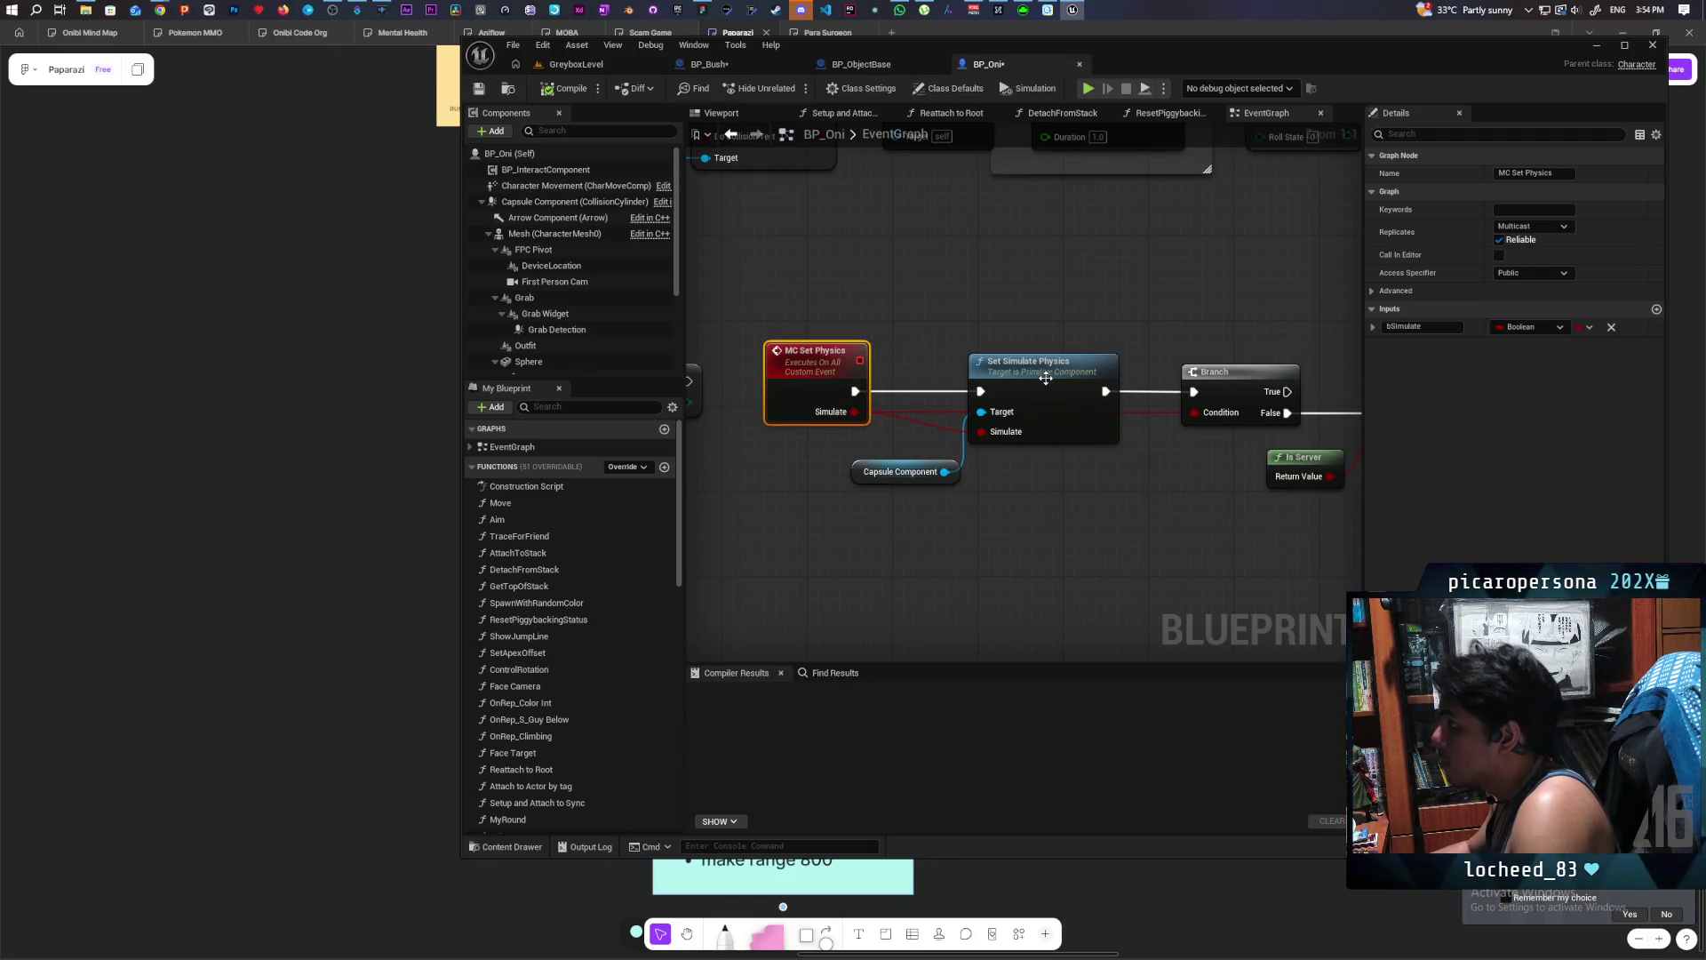
pyautogui.click(755, 62)
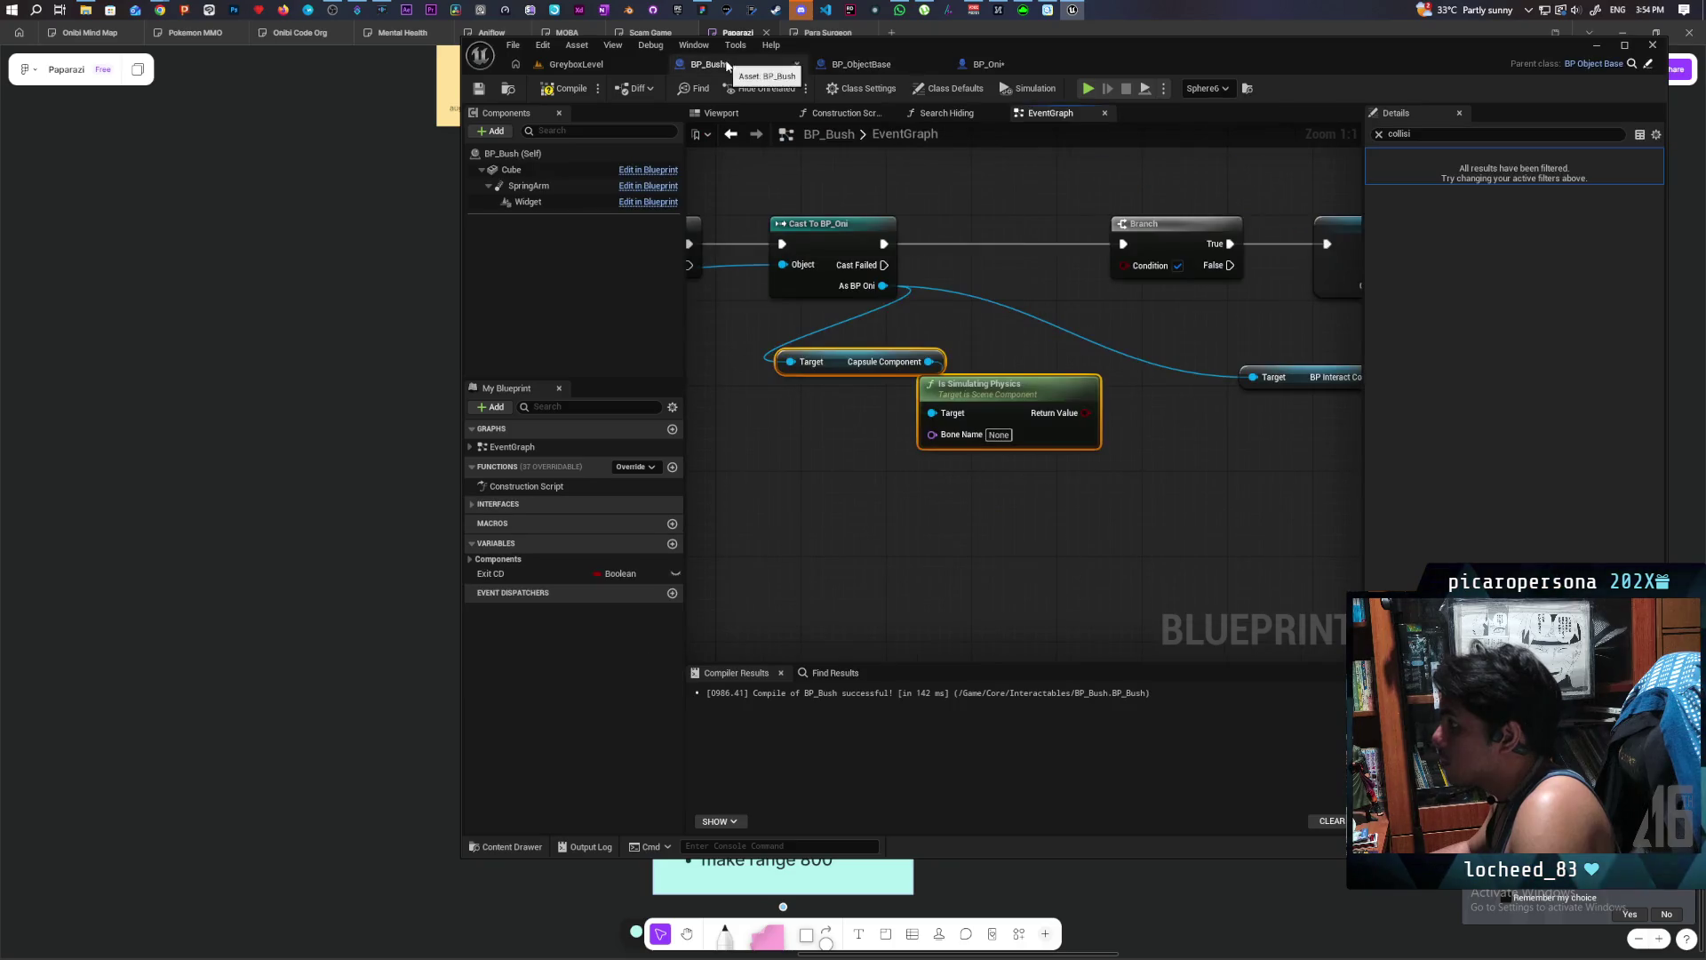
pyautogui.moveTo(928, 361); pyautogui.dragTo(945, 531)
pyautogui.write('simulating')
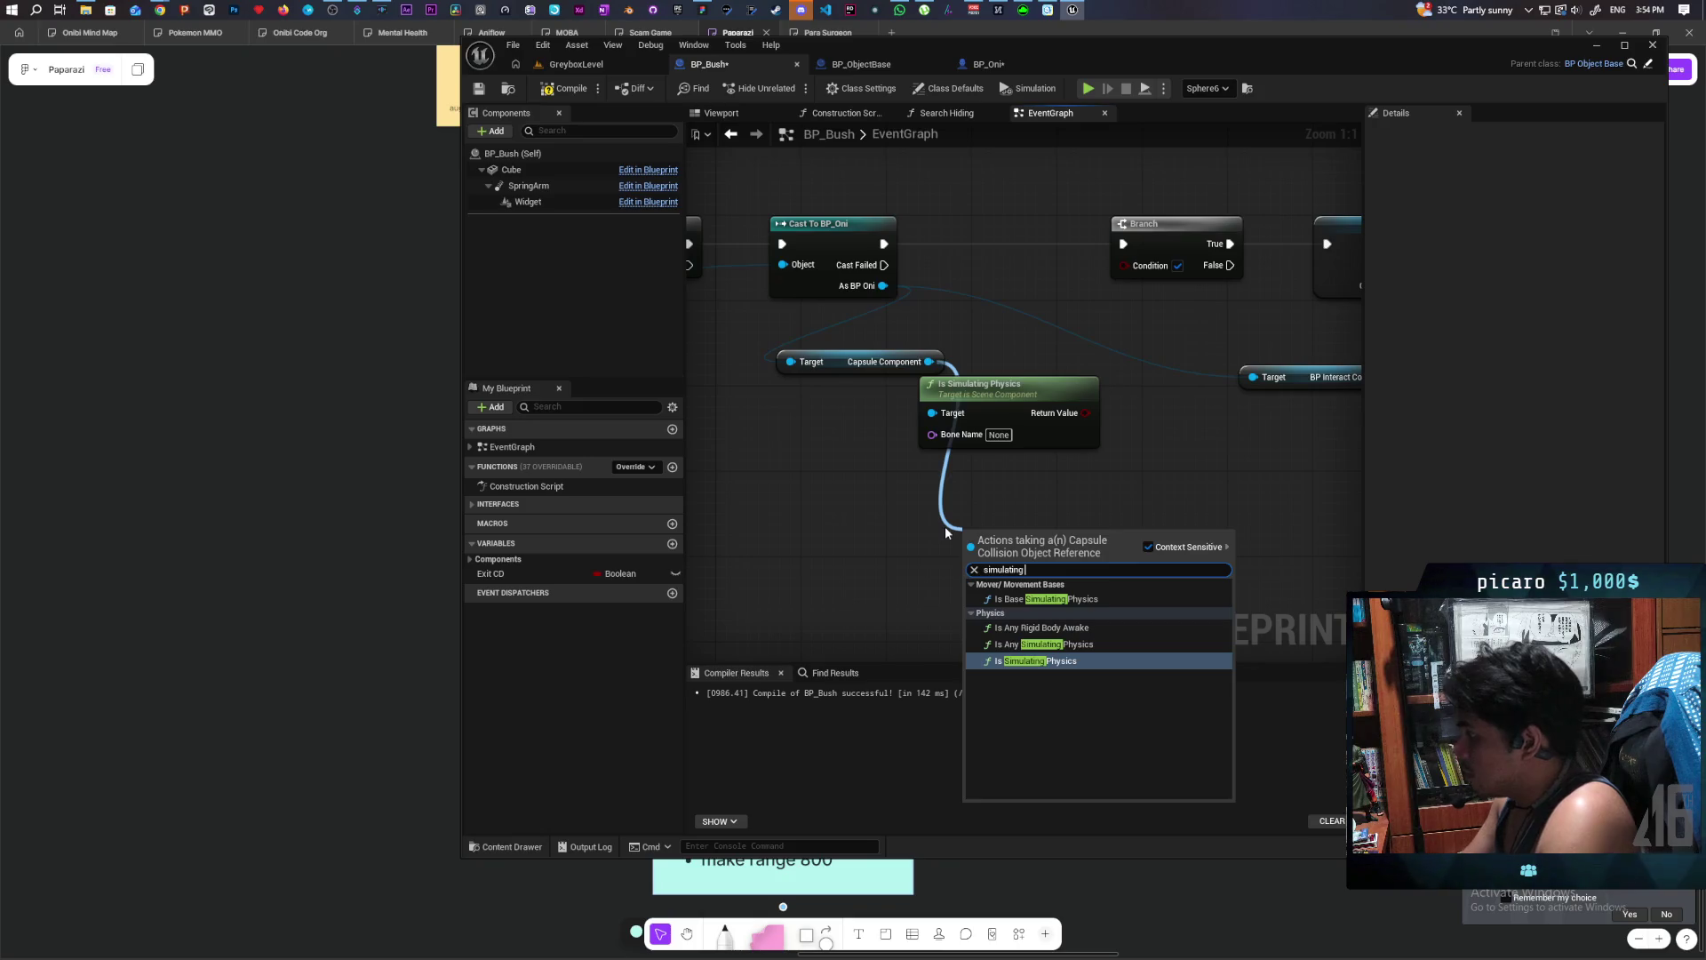
pyautogui.click(1074, 645)
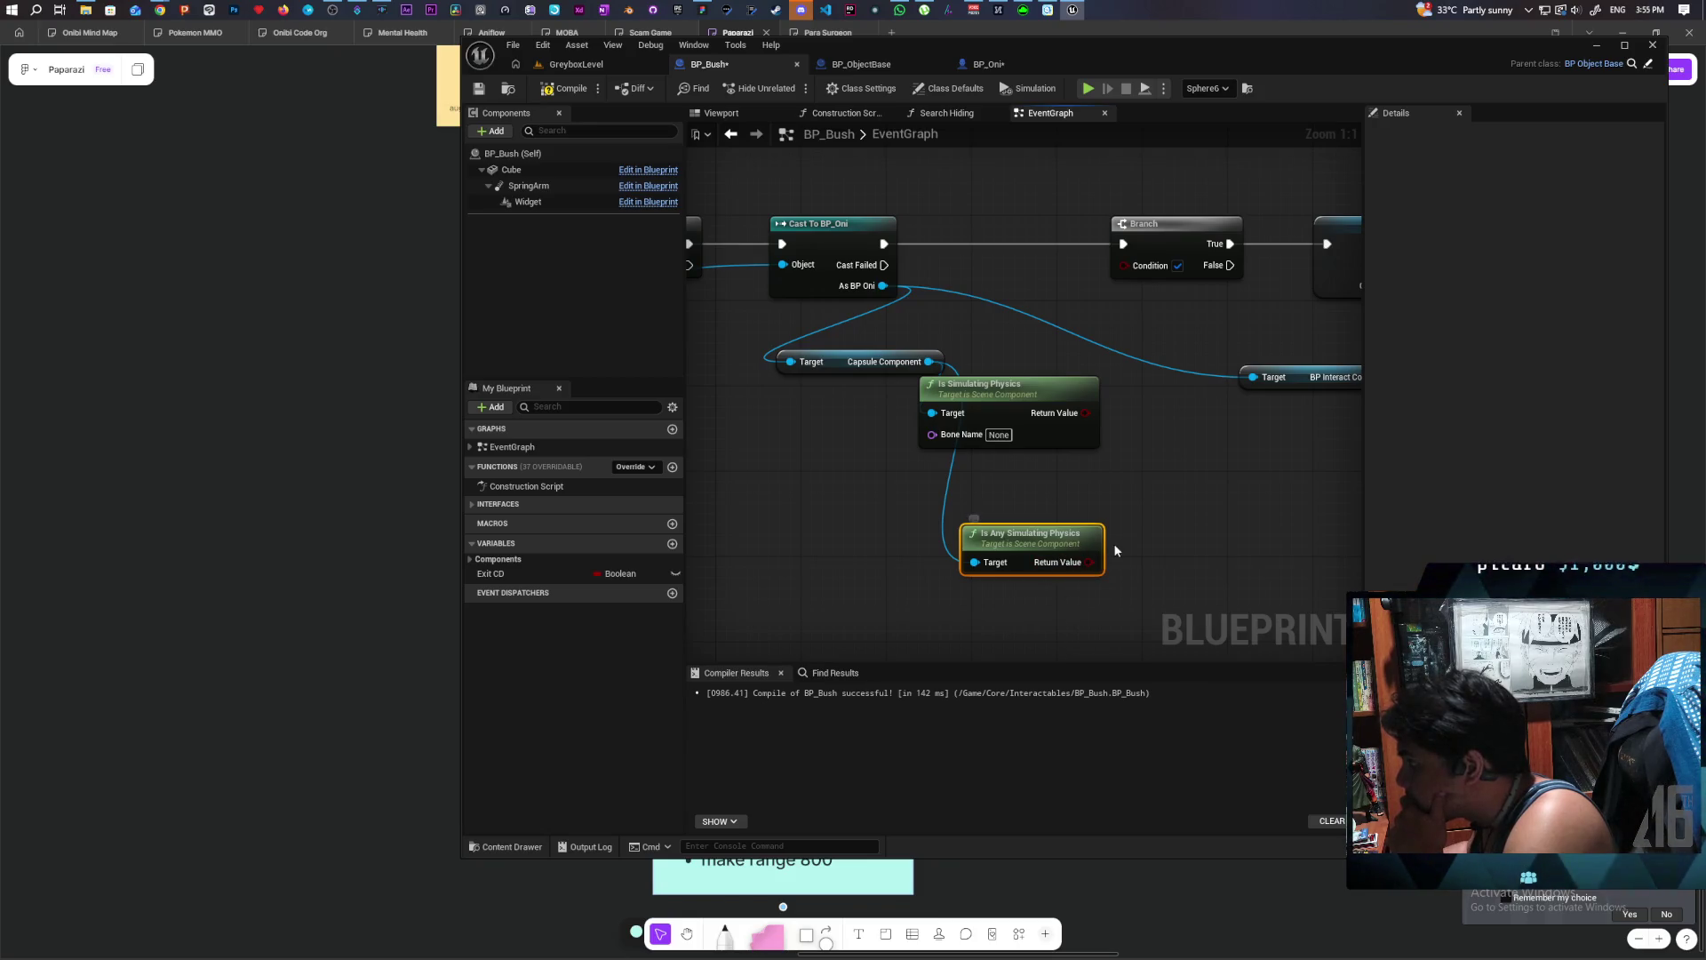
# - Wire Is Any Simulating Physics into the Branch condition, delete the old node, compile, and launch multiplayer PIE
pyautogui.moveTo(1090, 561)
pyautogui.mouseDown()
pyautogui.moveTo(1122, 576)
pyautogui.moveTo(1125, 265)
pyautogui.mouseUp()
pyautogui.click(1034, 405)
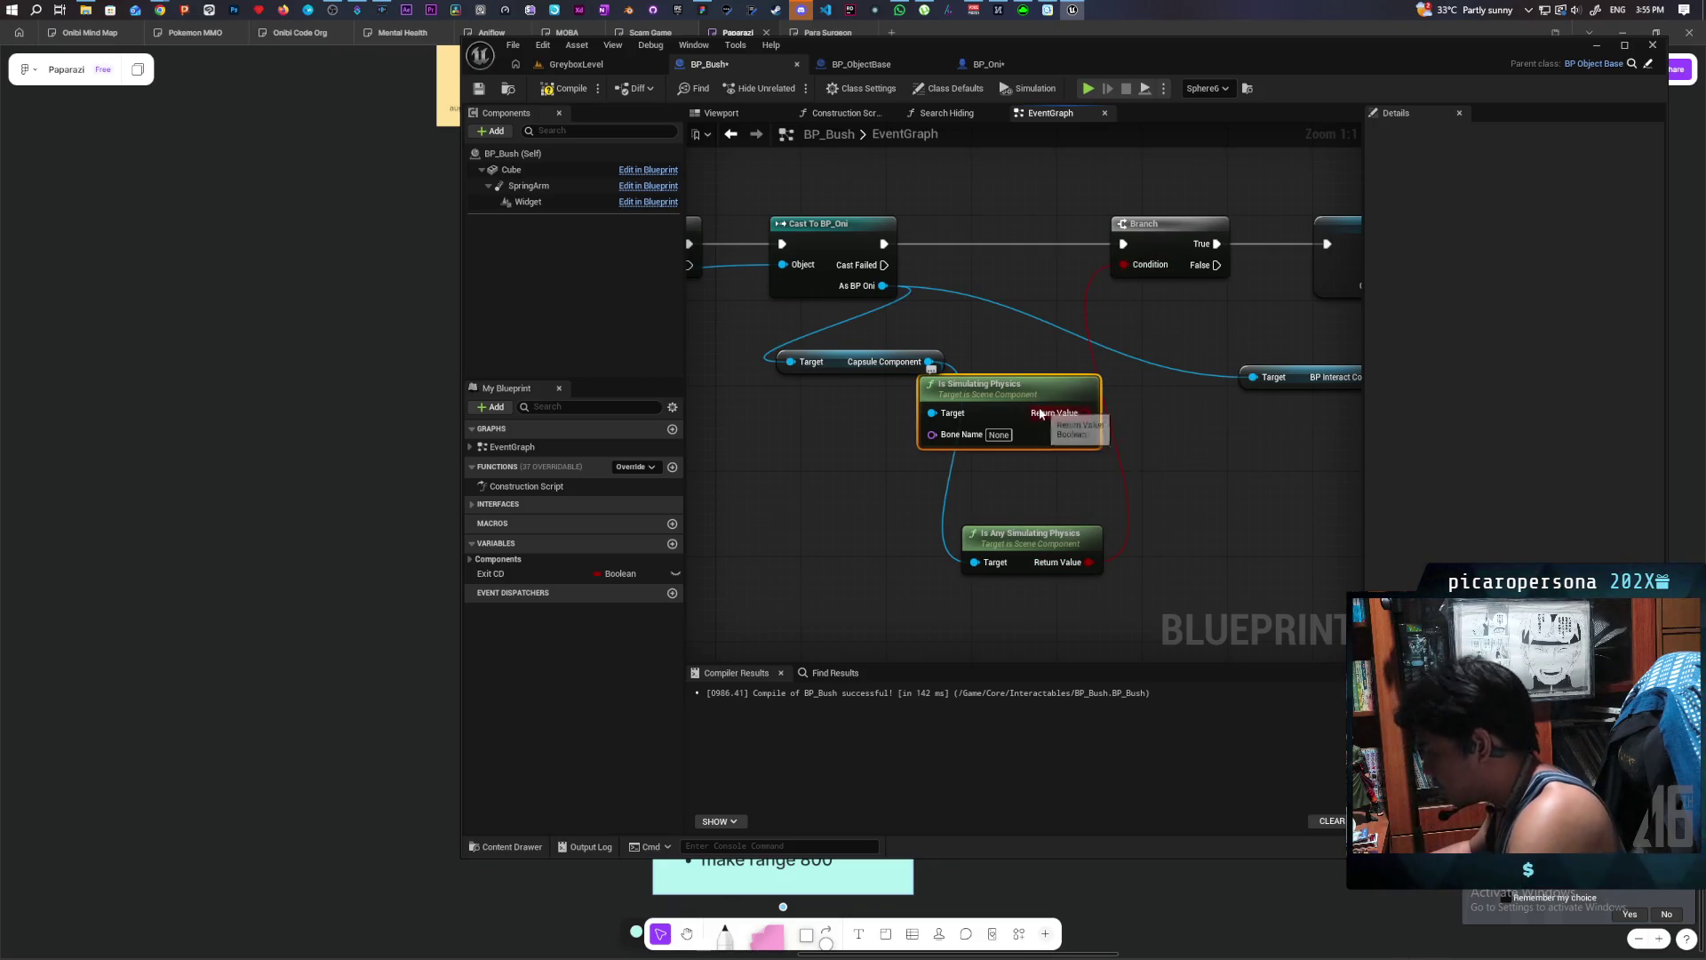
pyautogui.press('Delete')
pyautogui.moveTo(1031, 538); pyautogui.dragTo(1031, 335)
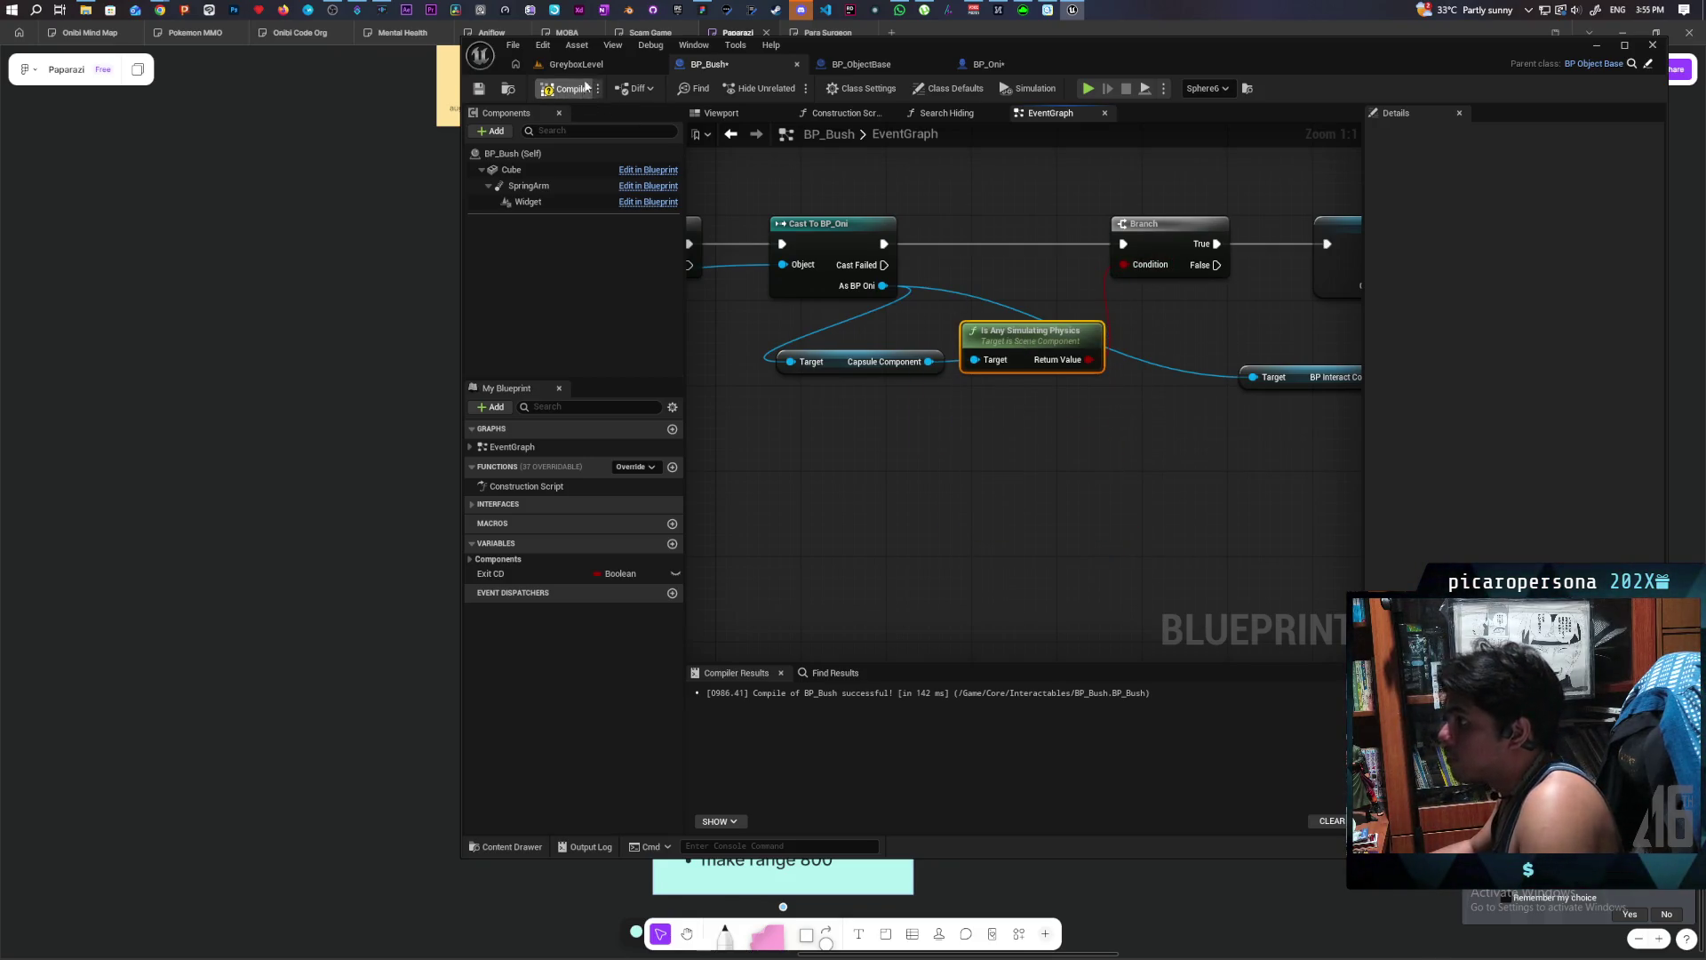
pyautogui.click(599, 66)
pyautogui.click(787, 92)
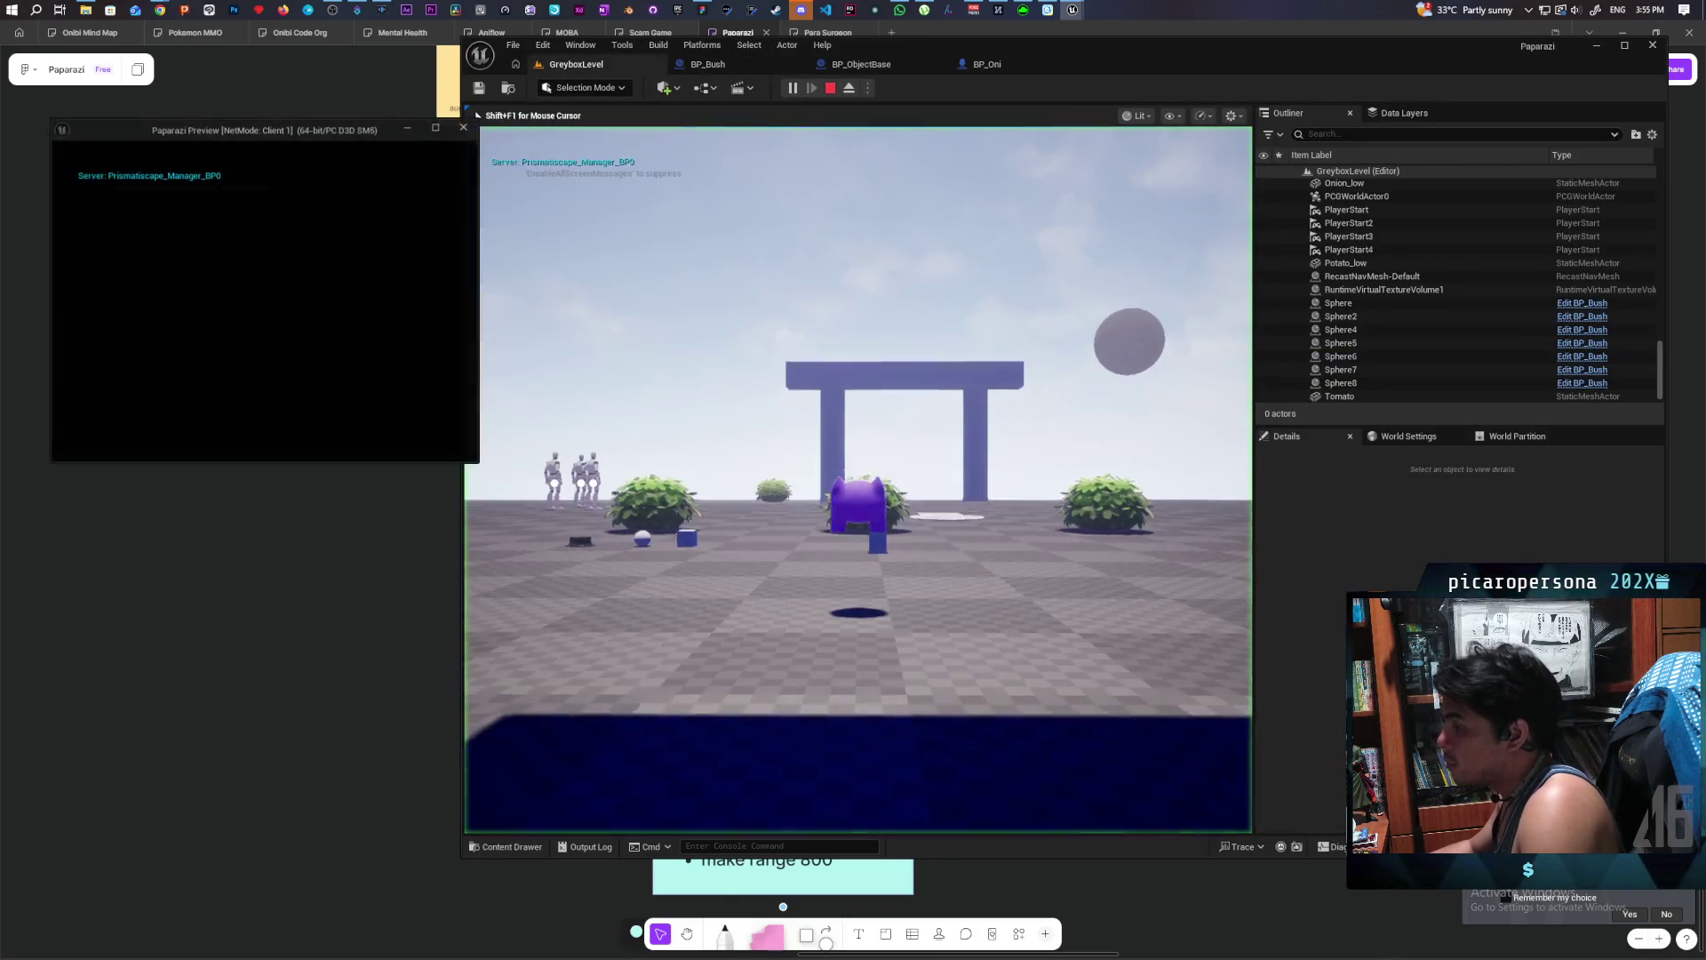
# - Walk the client player past the pillars toward the bushes
pyautogui.click(100, 168)
pyautogui.press('w')
pyautogui.press('w')
pyautogui.press('w')
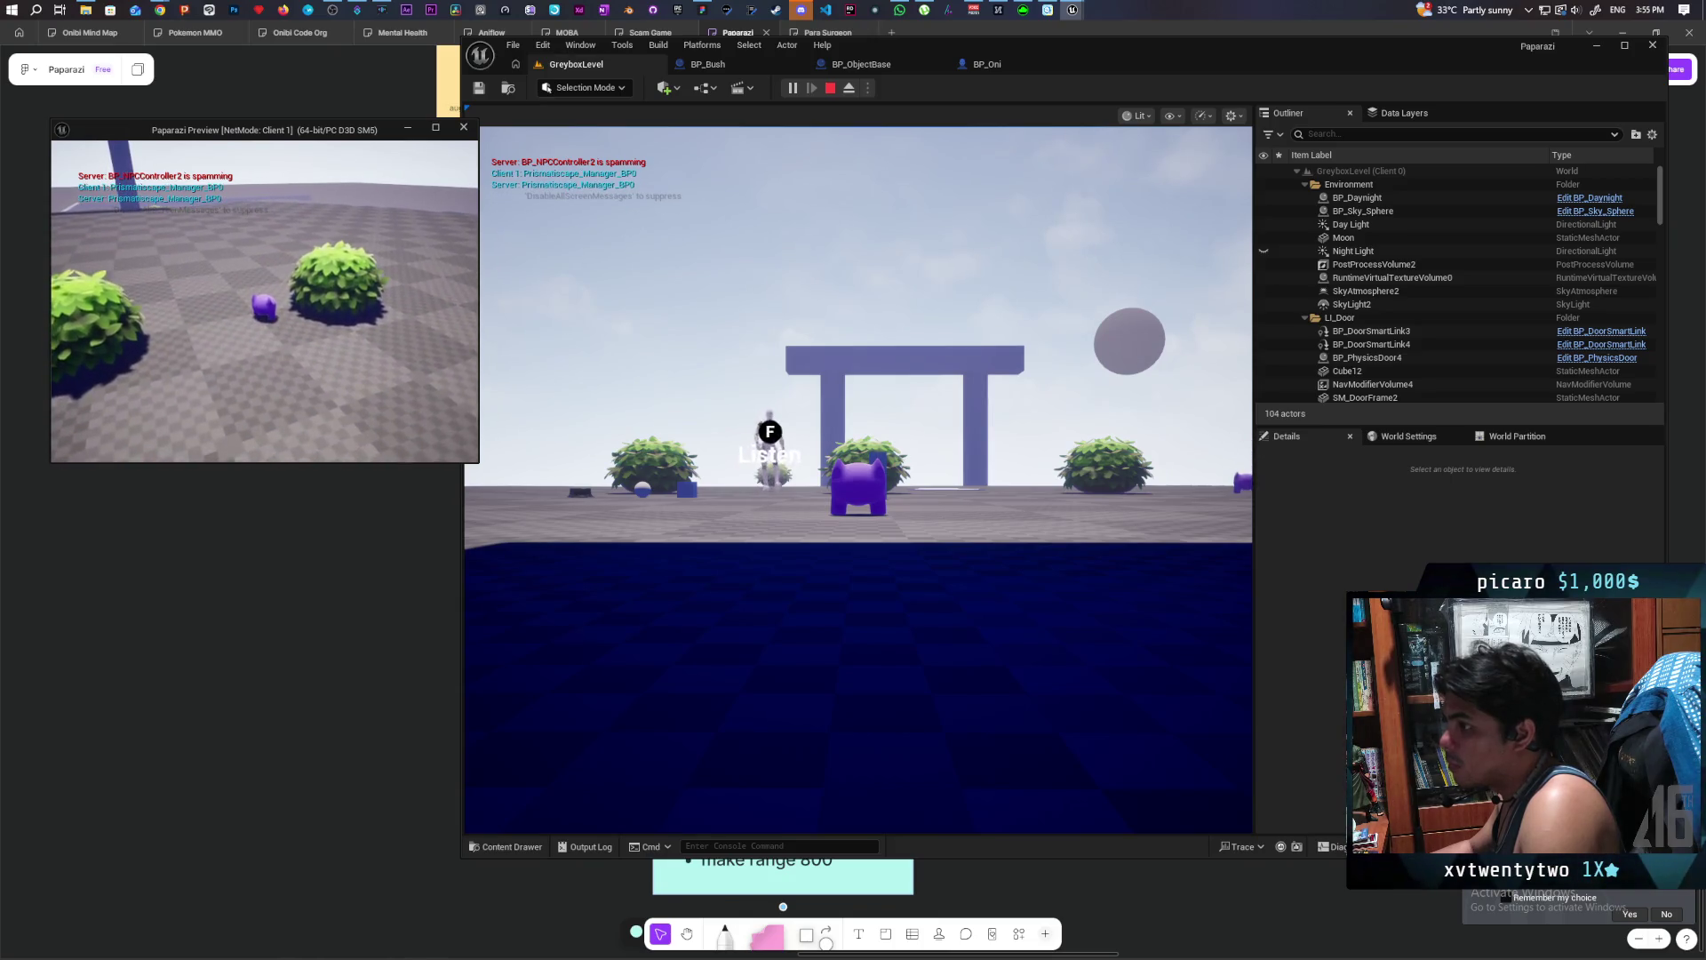
pyautogui.press('w')
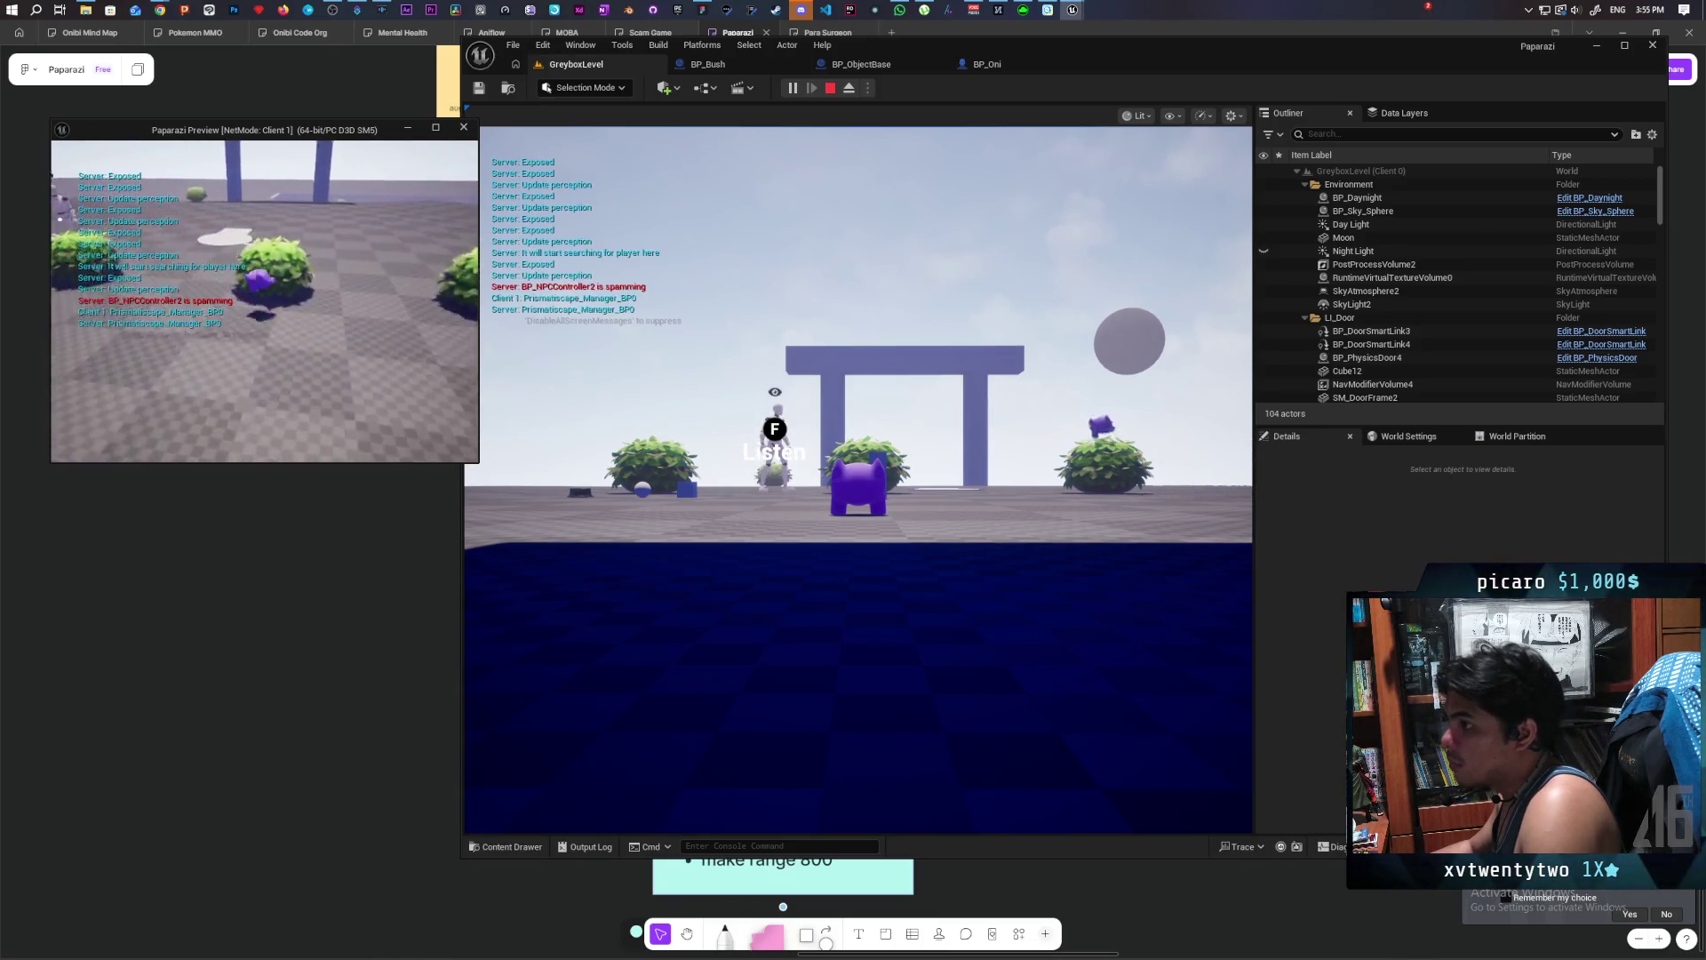
pyautogui.press('w')
# - Walk the main viewport's player into two bushes and out again, then turn toward the NPCs
pyautogui.click(819, 417)
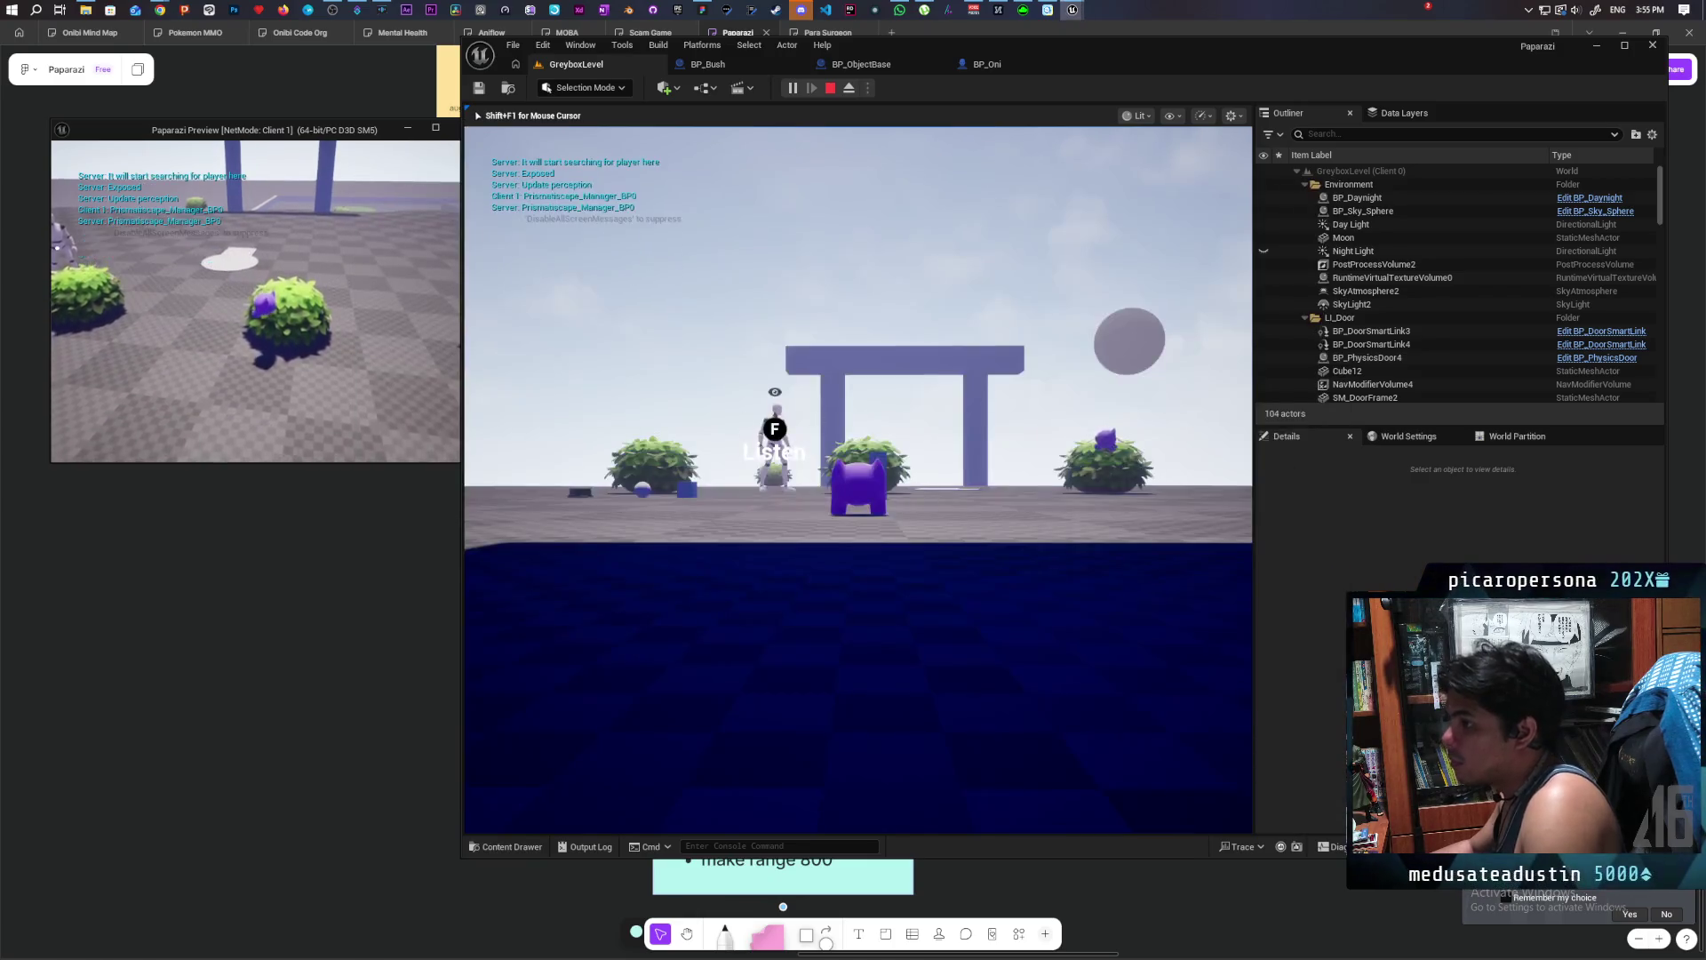
pyautogui.moveTo(819, 417)
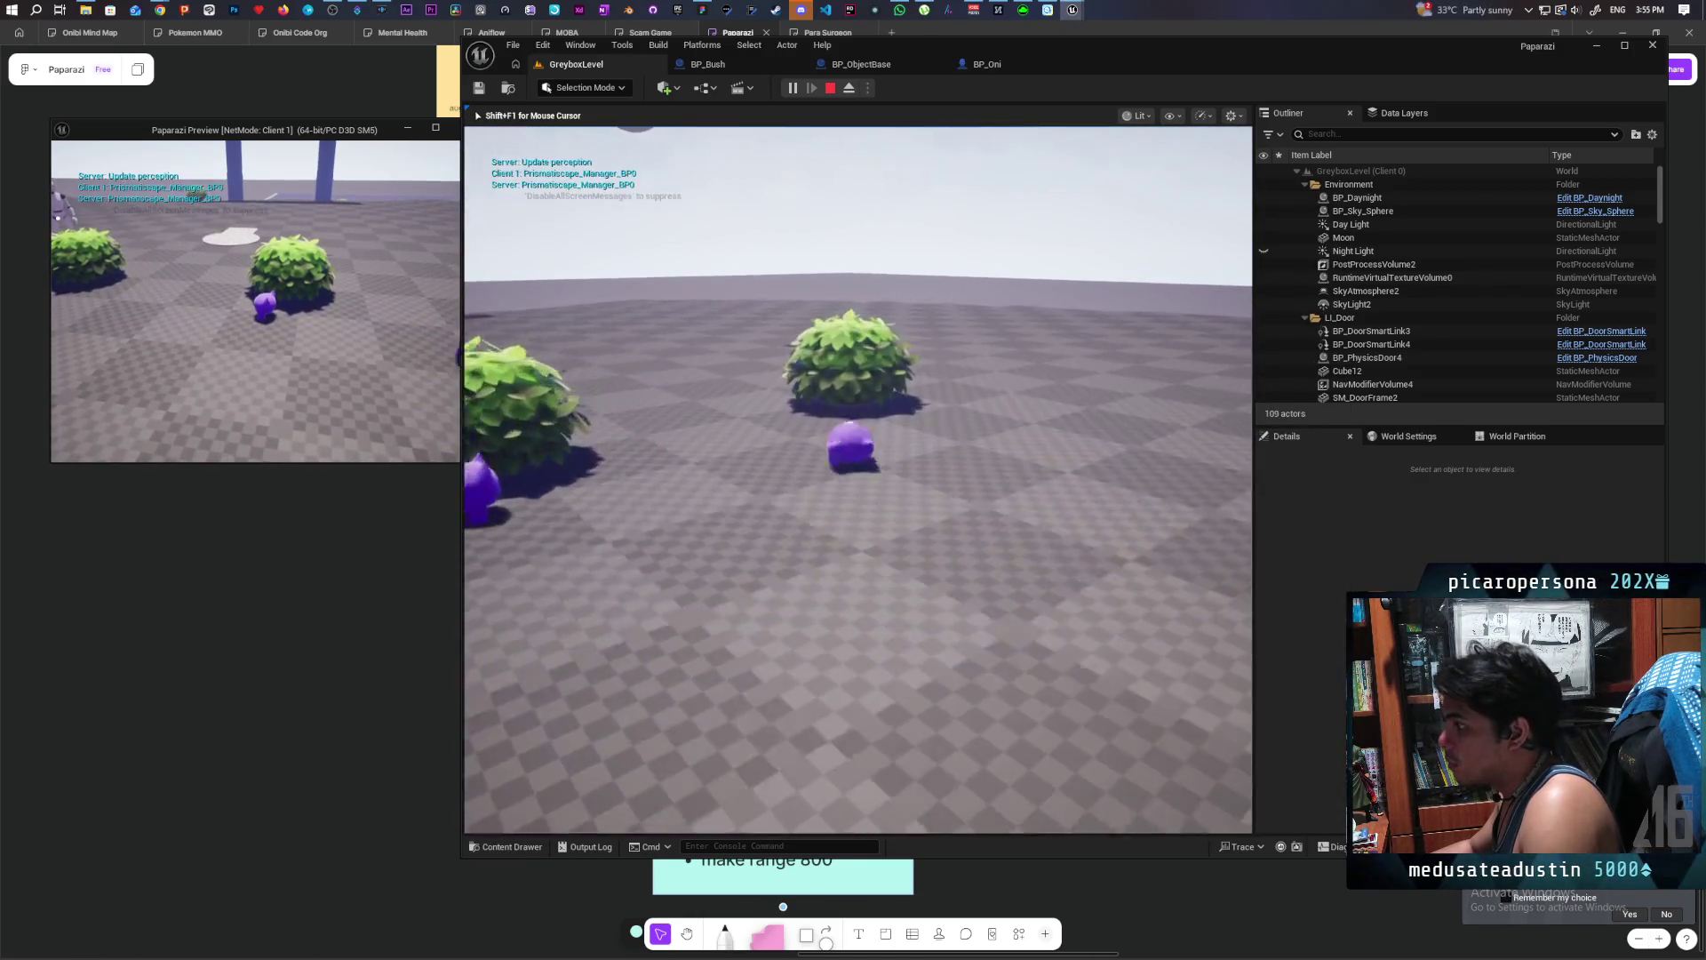
pyautogui.press('w')
pyautogui.press('w')
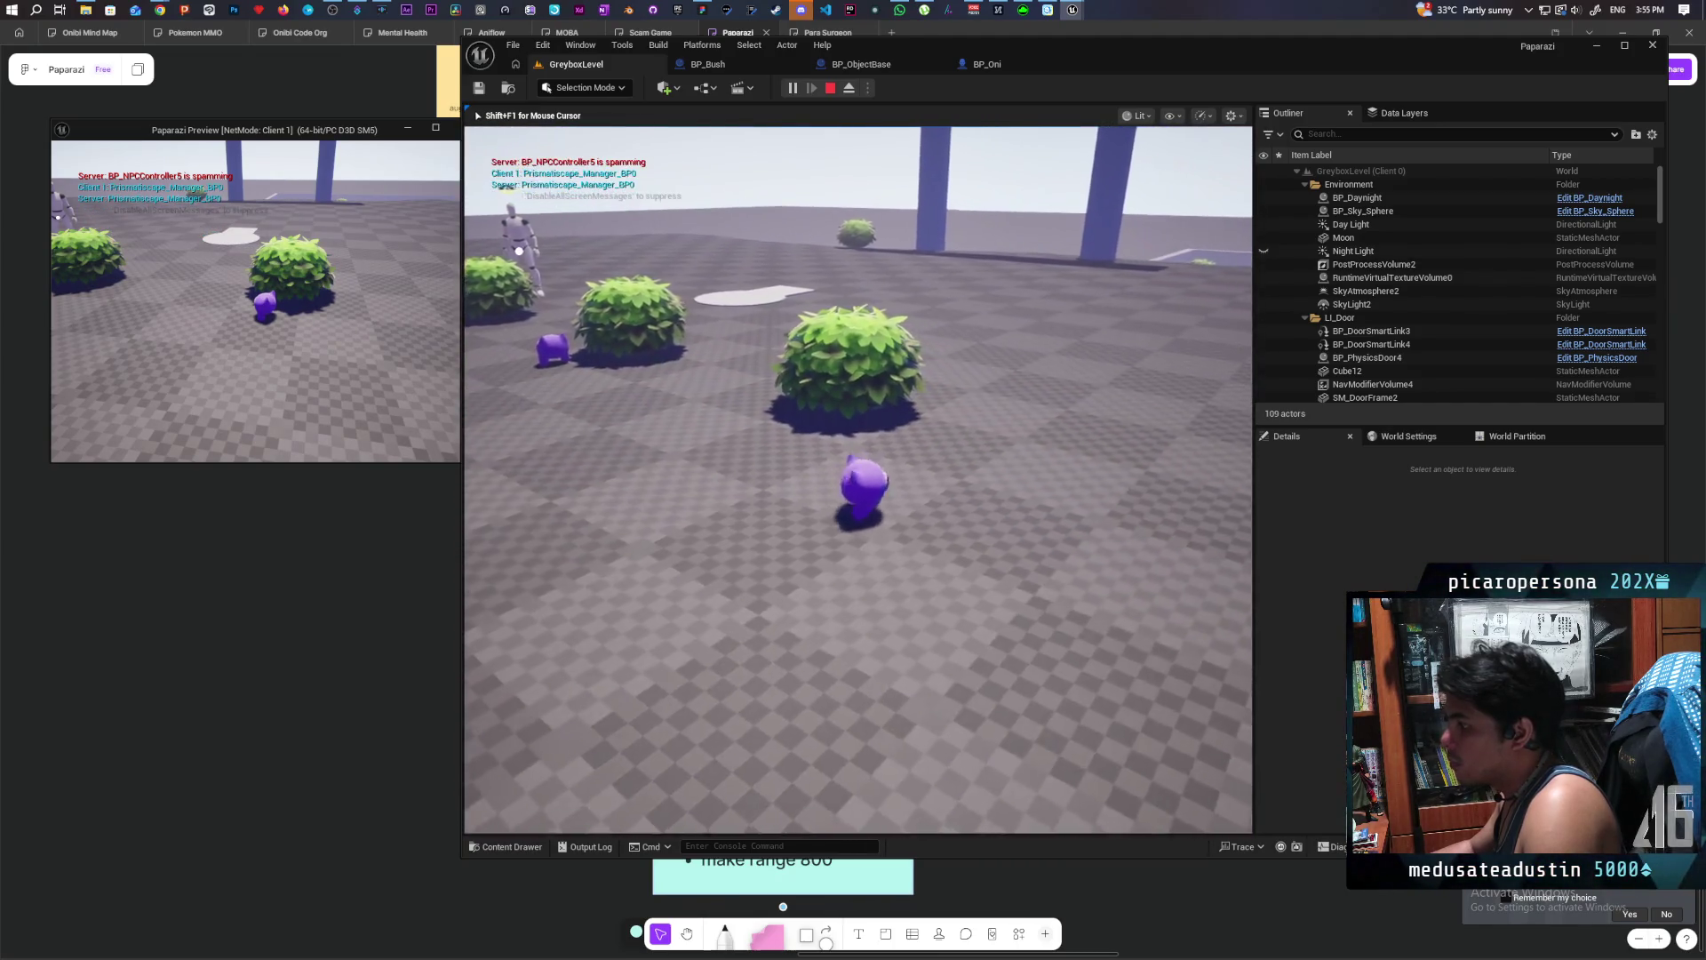
pyautogui.press('w')
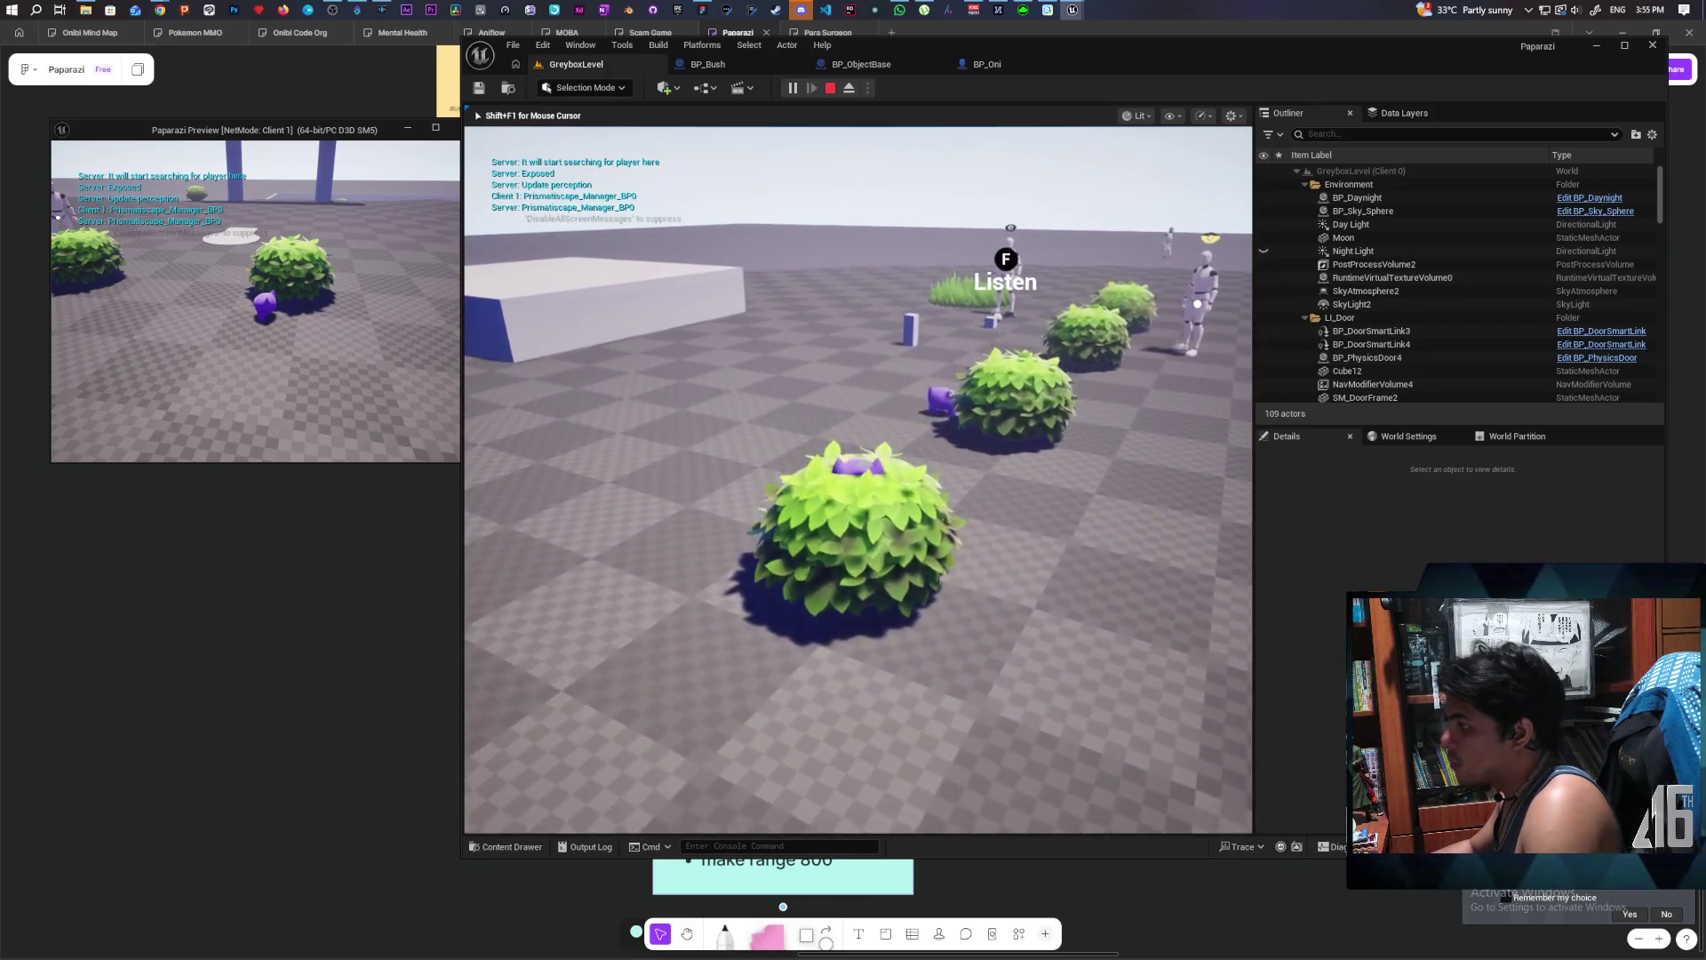
pyautogui.press('w')
pyautogui.press('w')
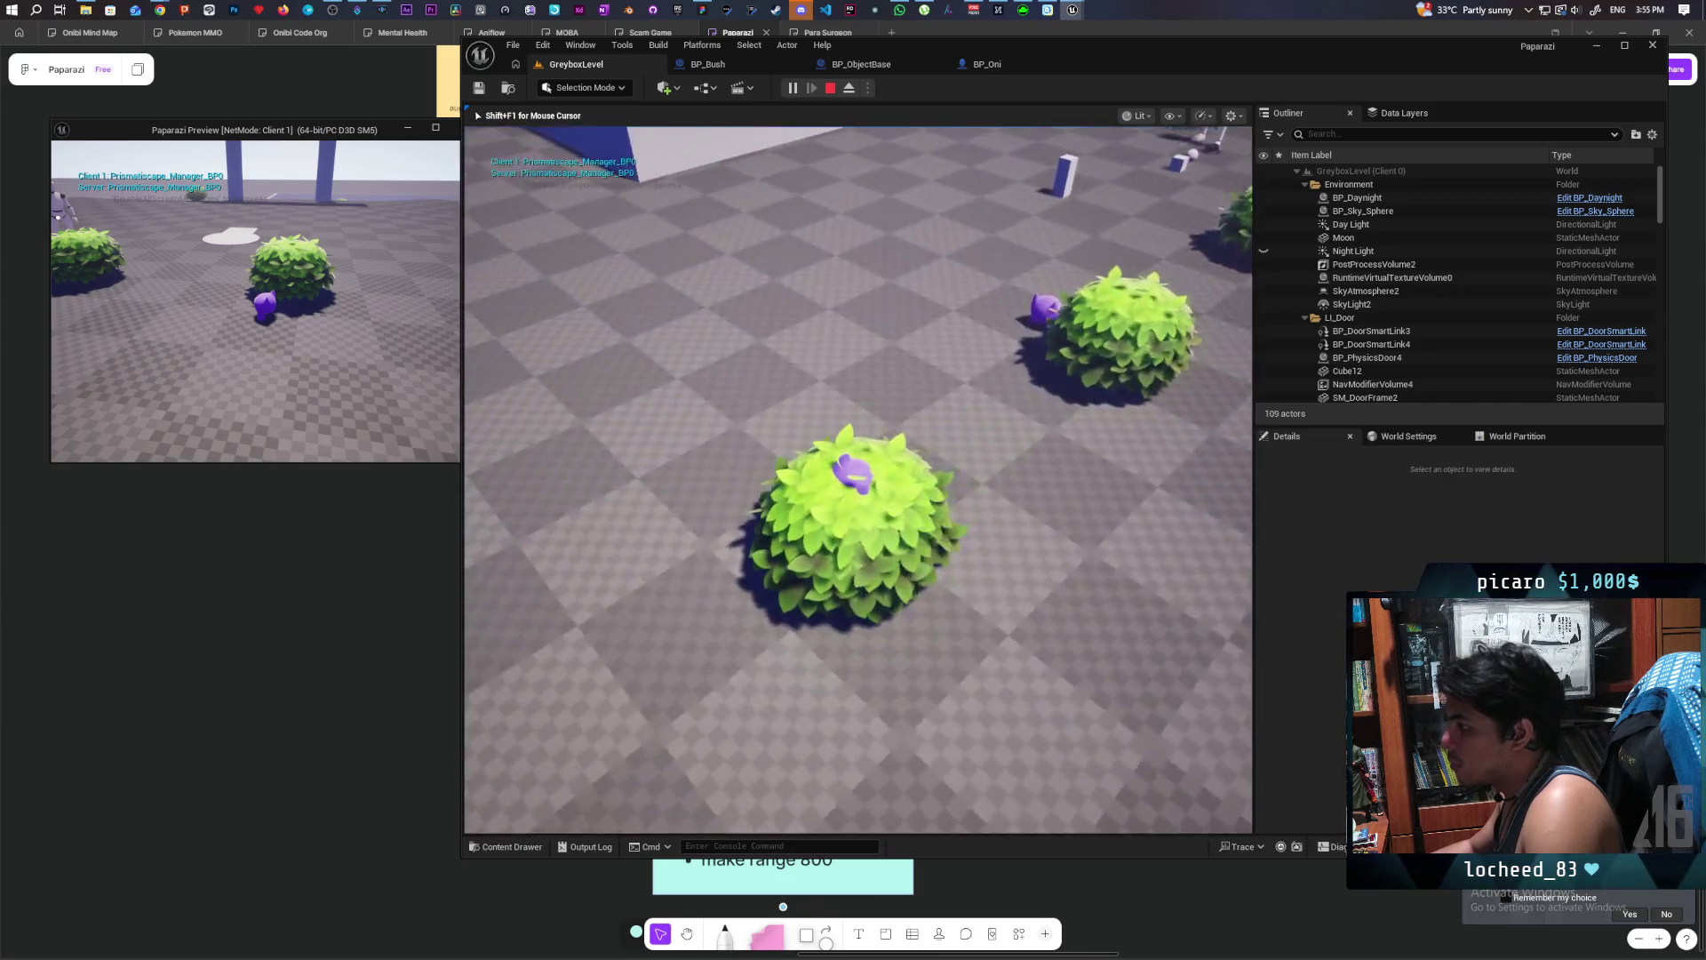
pyautogui.press('w')
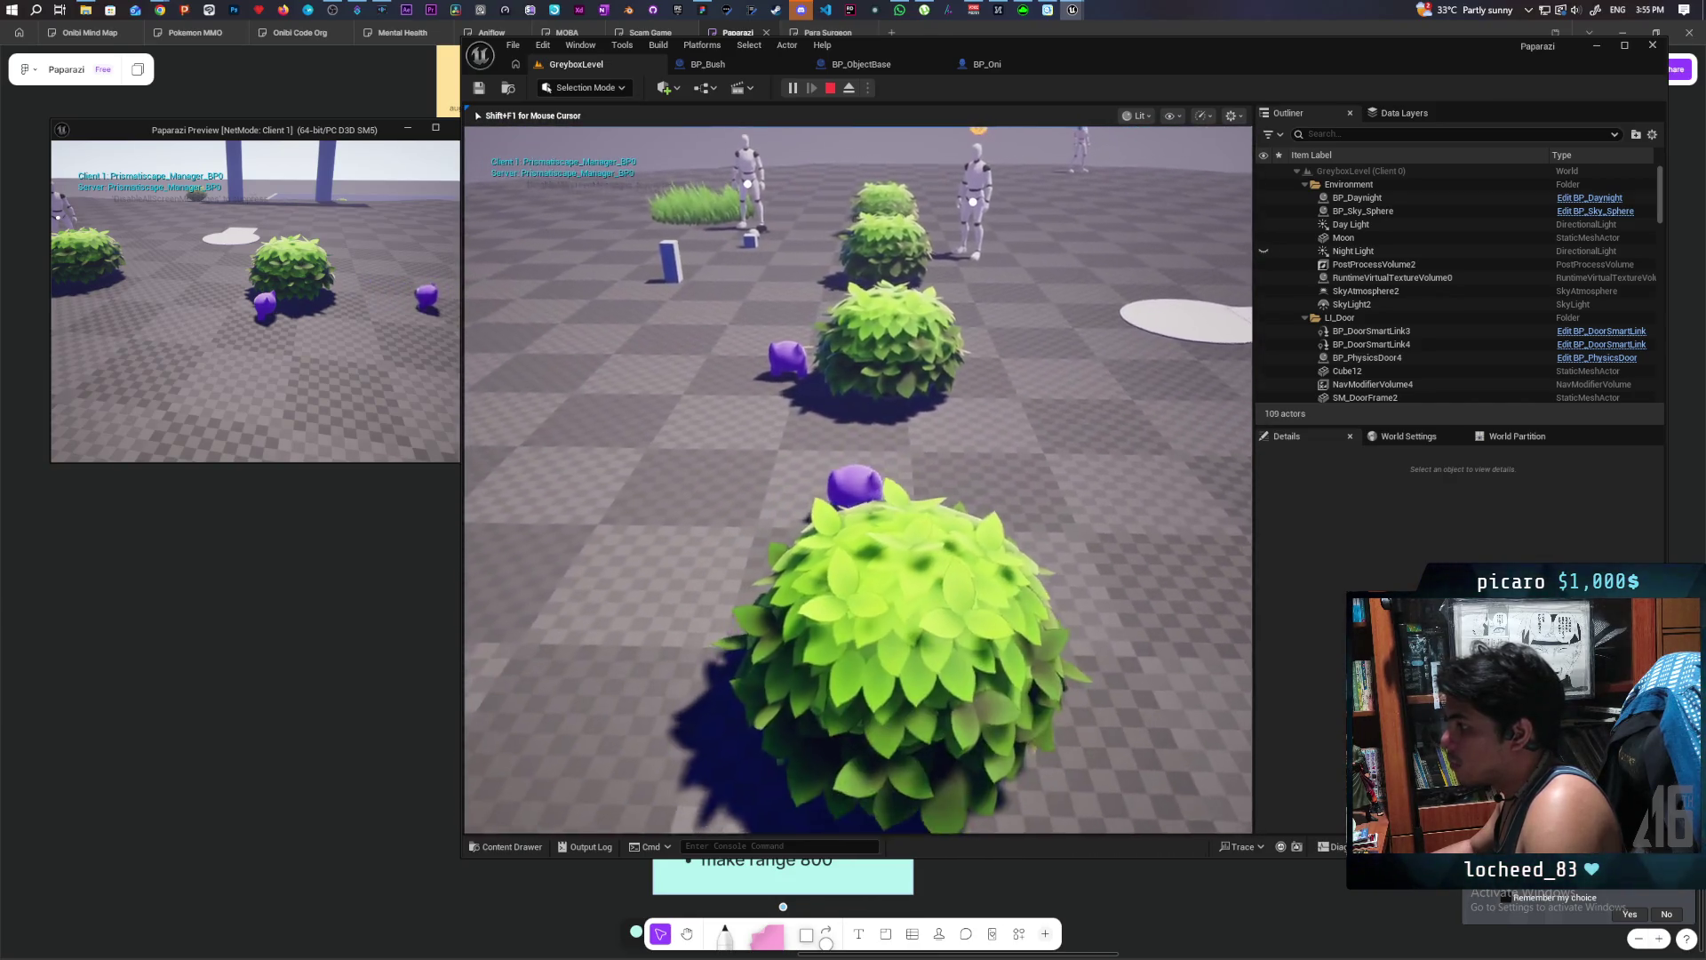
pyautogui.press('w')
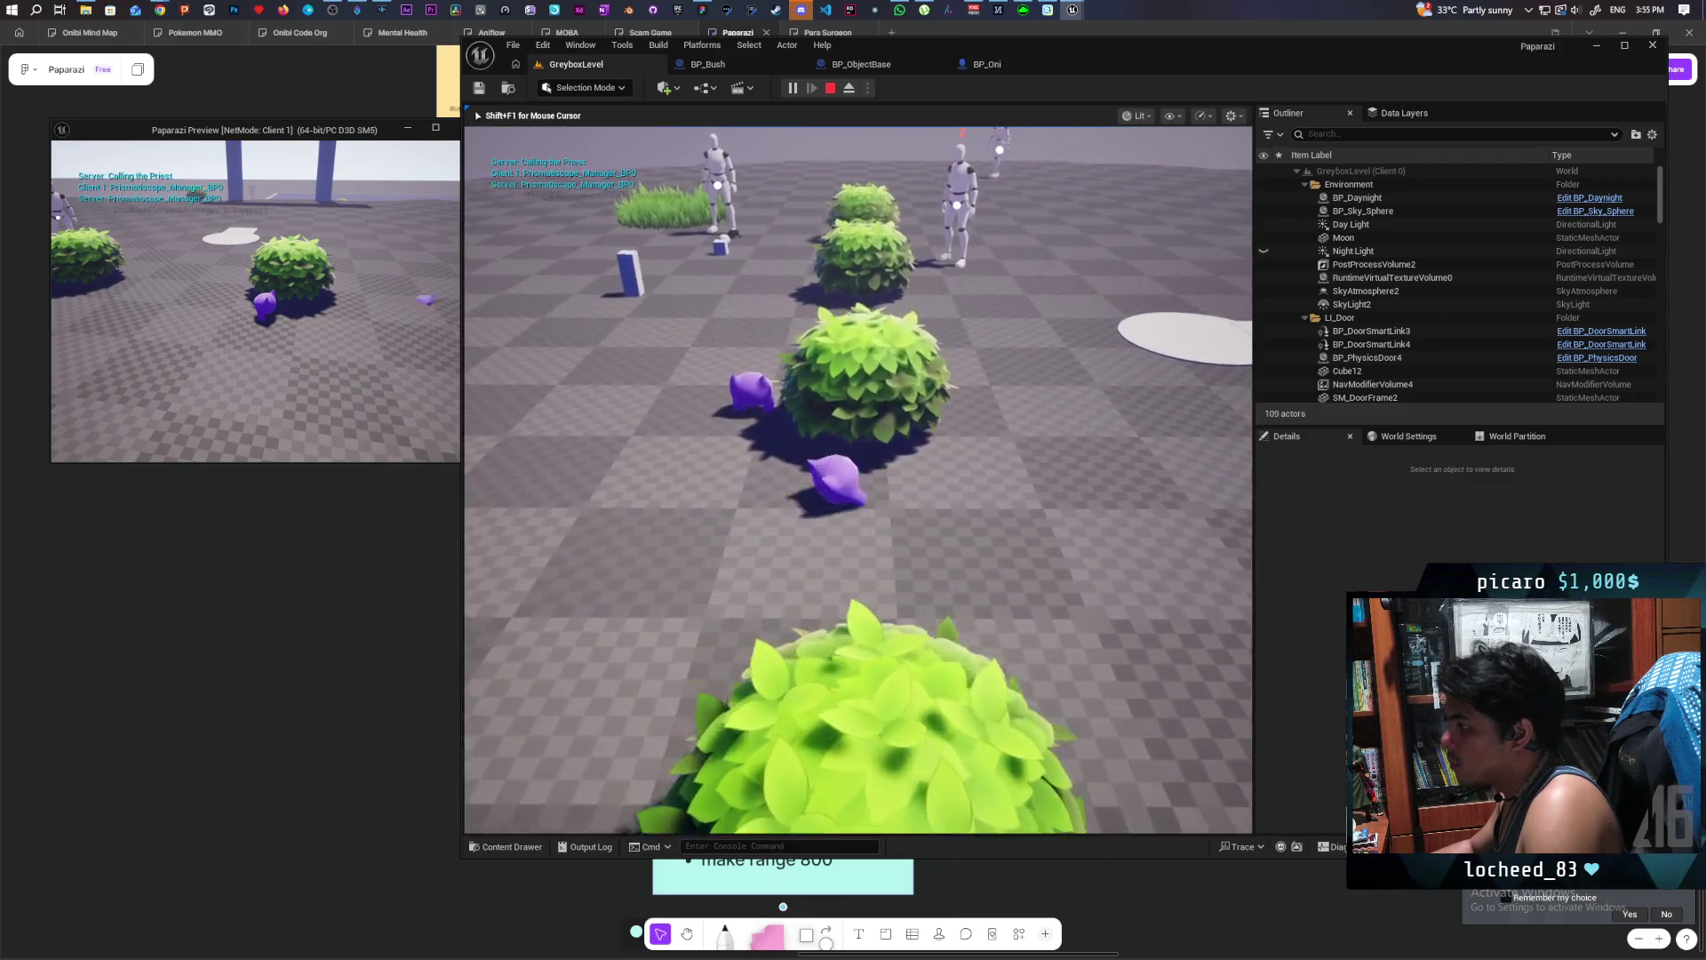
pyautogui.press('w')
# - Move the client player into a bush and back out, stop the session, and open BP_Oni
pyautogui.press('w')
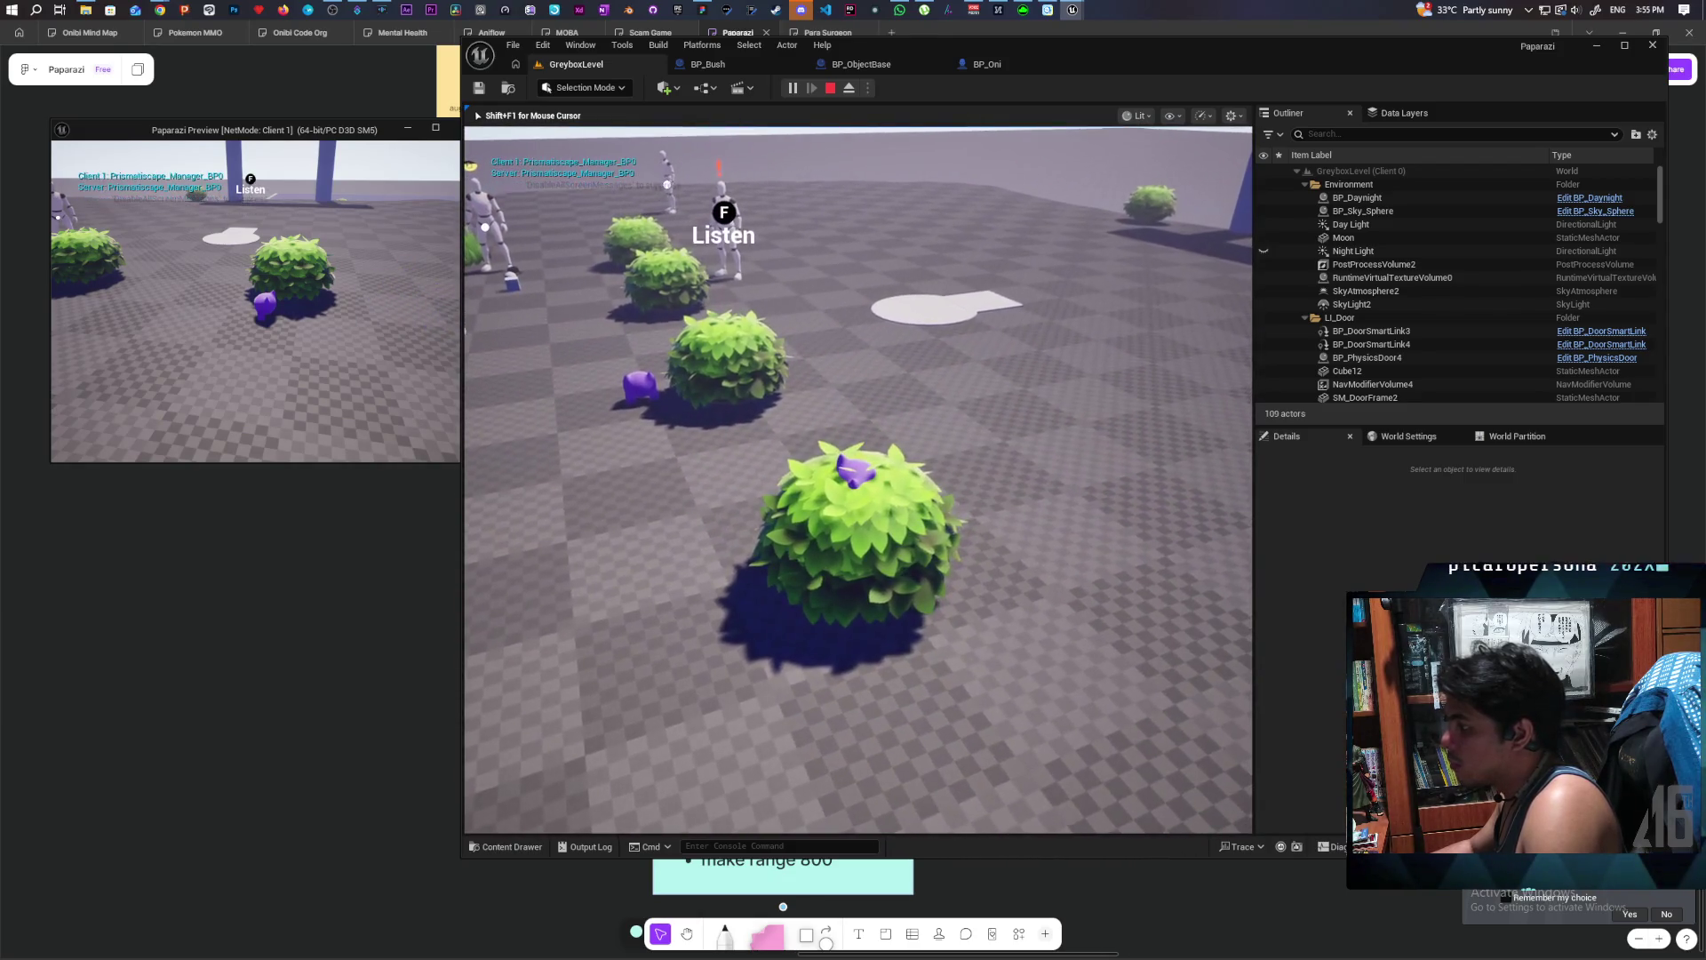
pyautogui.press('w')
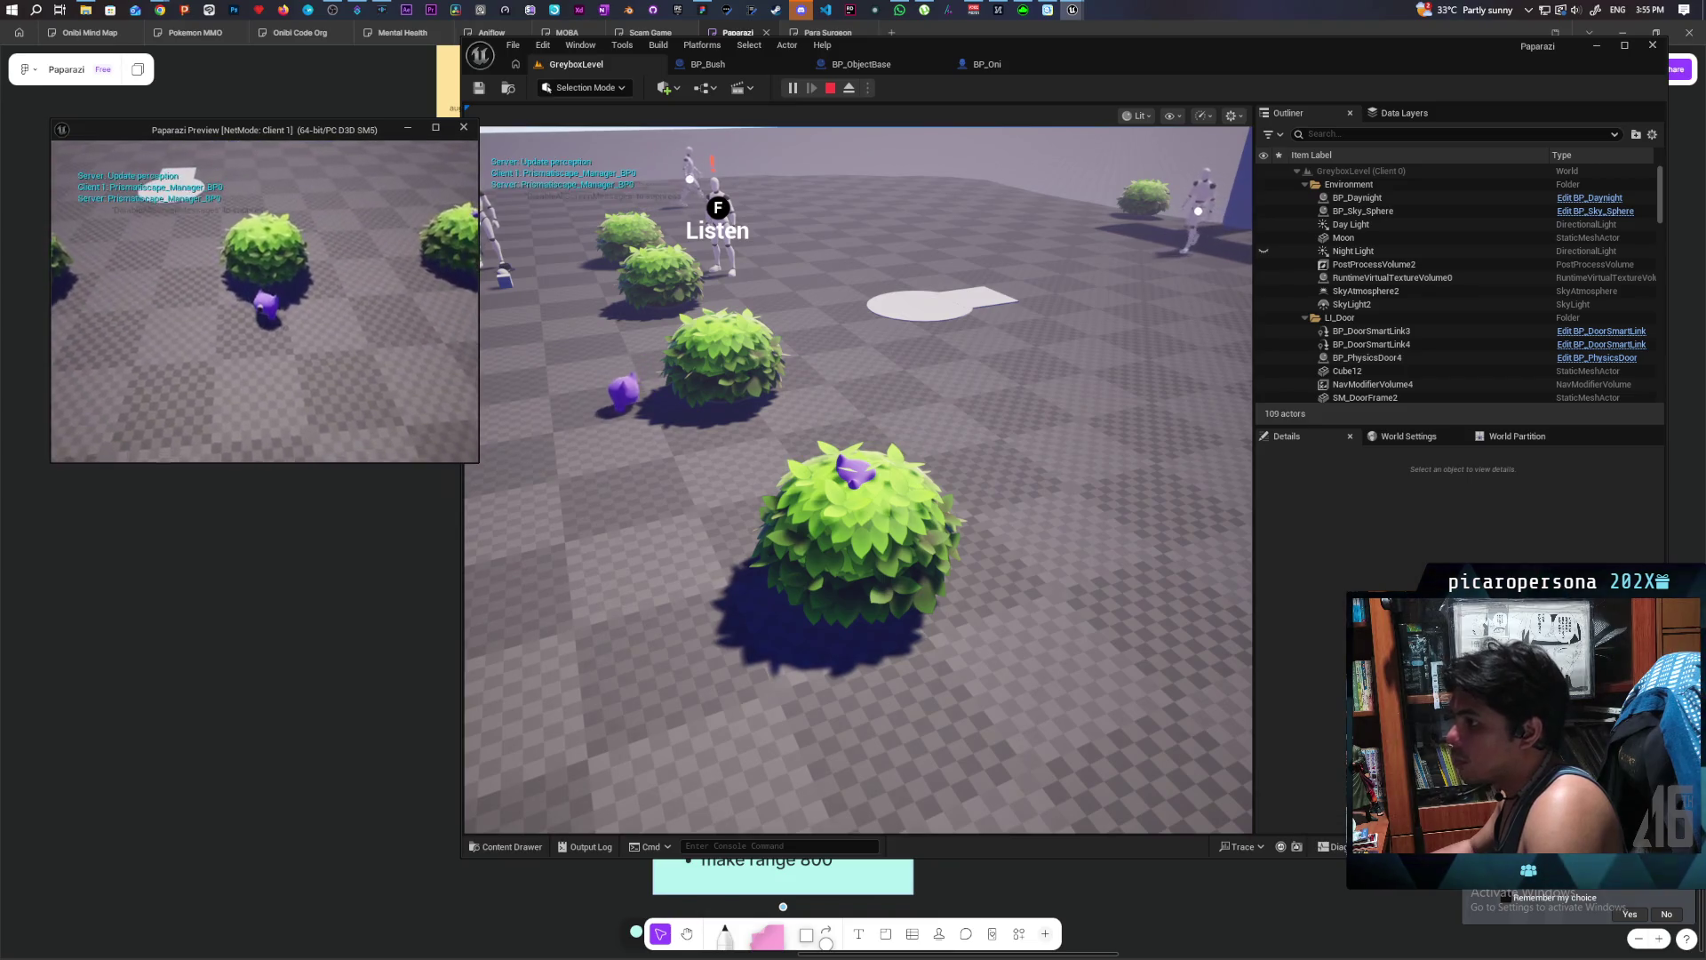
pyautogui.press('w')
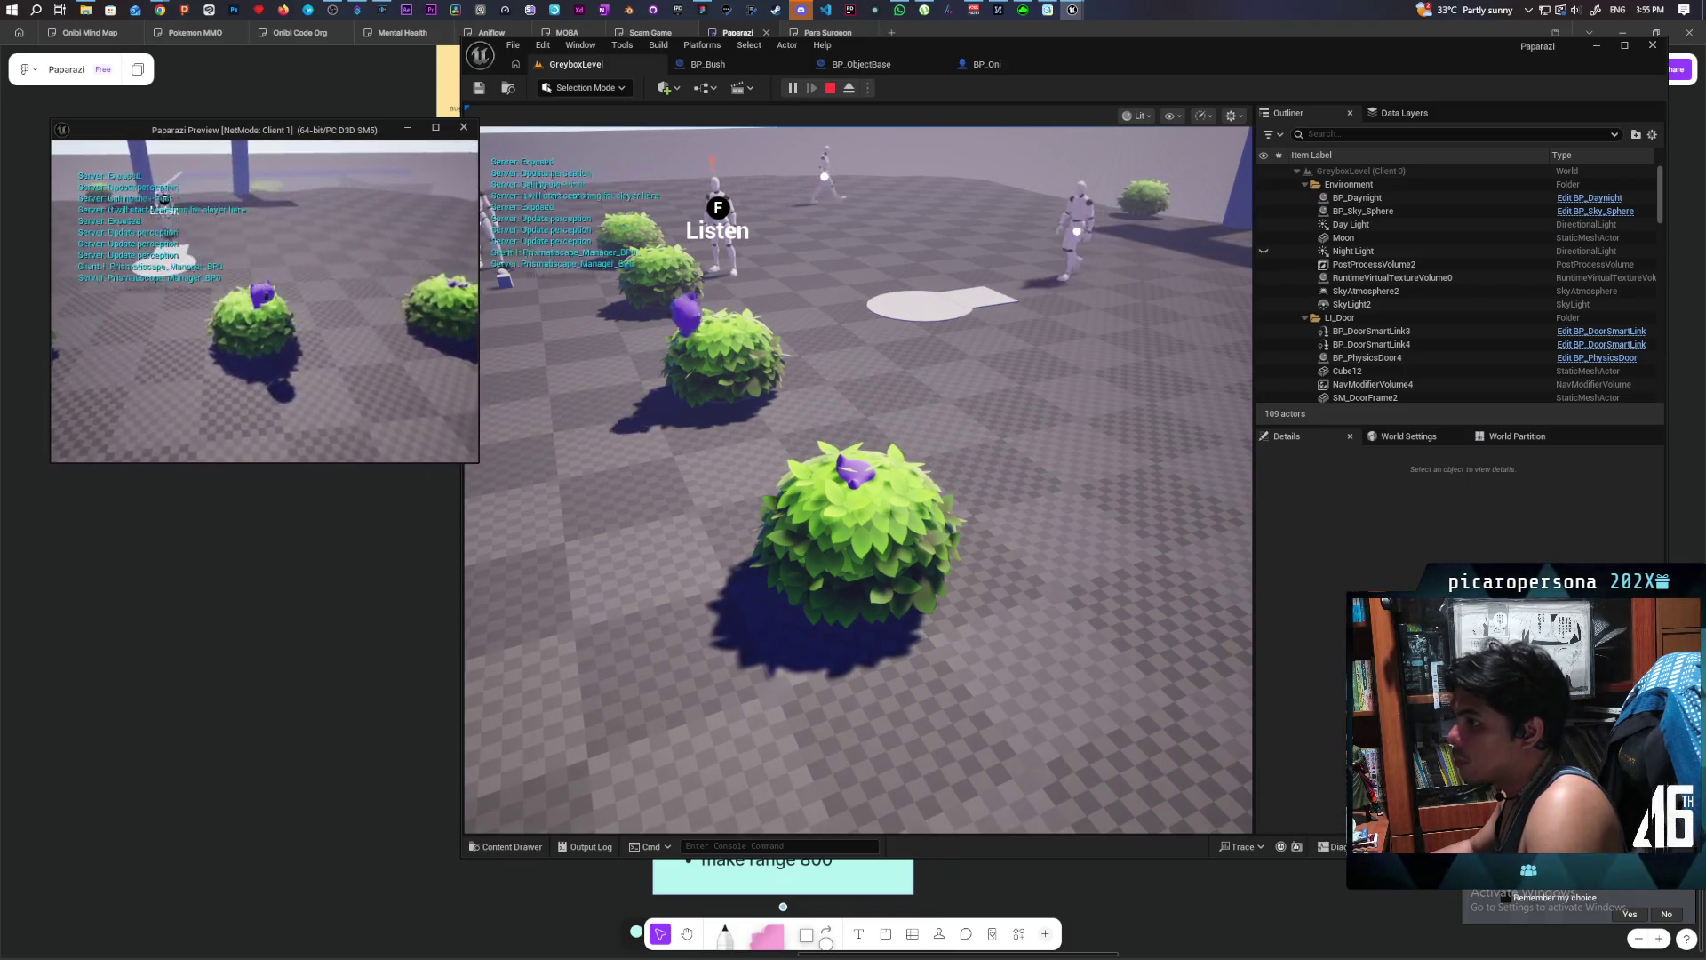
pyautogui.press('s')
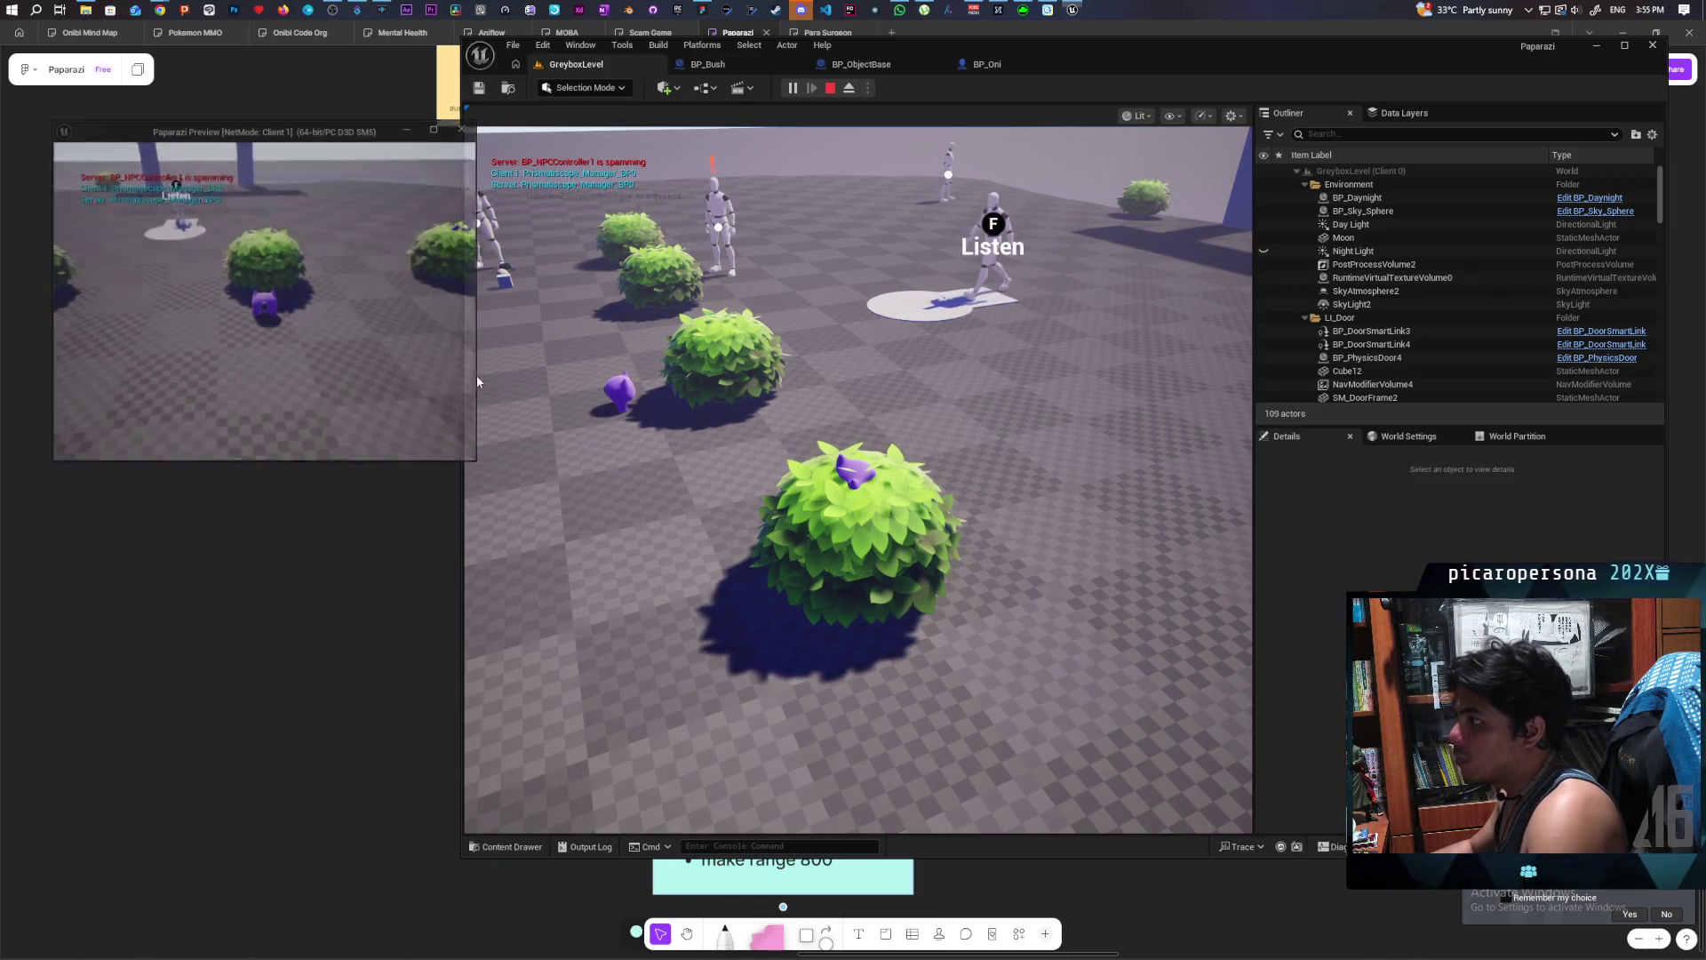
pyautogui.press('Escape')
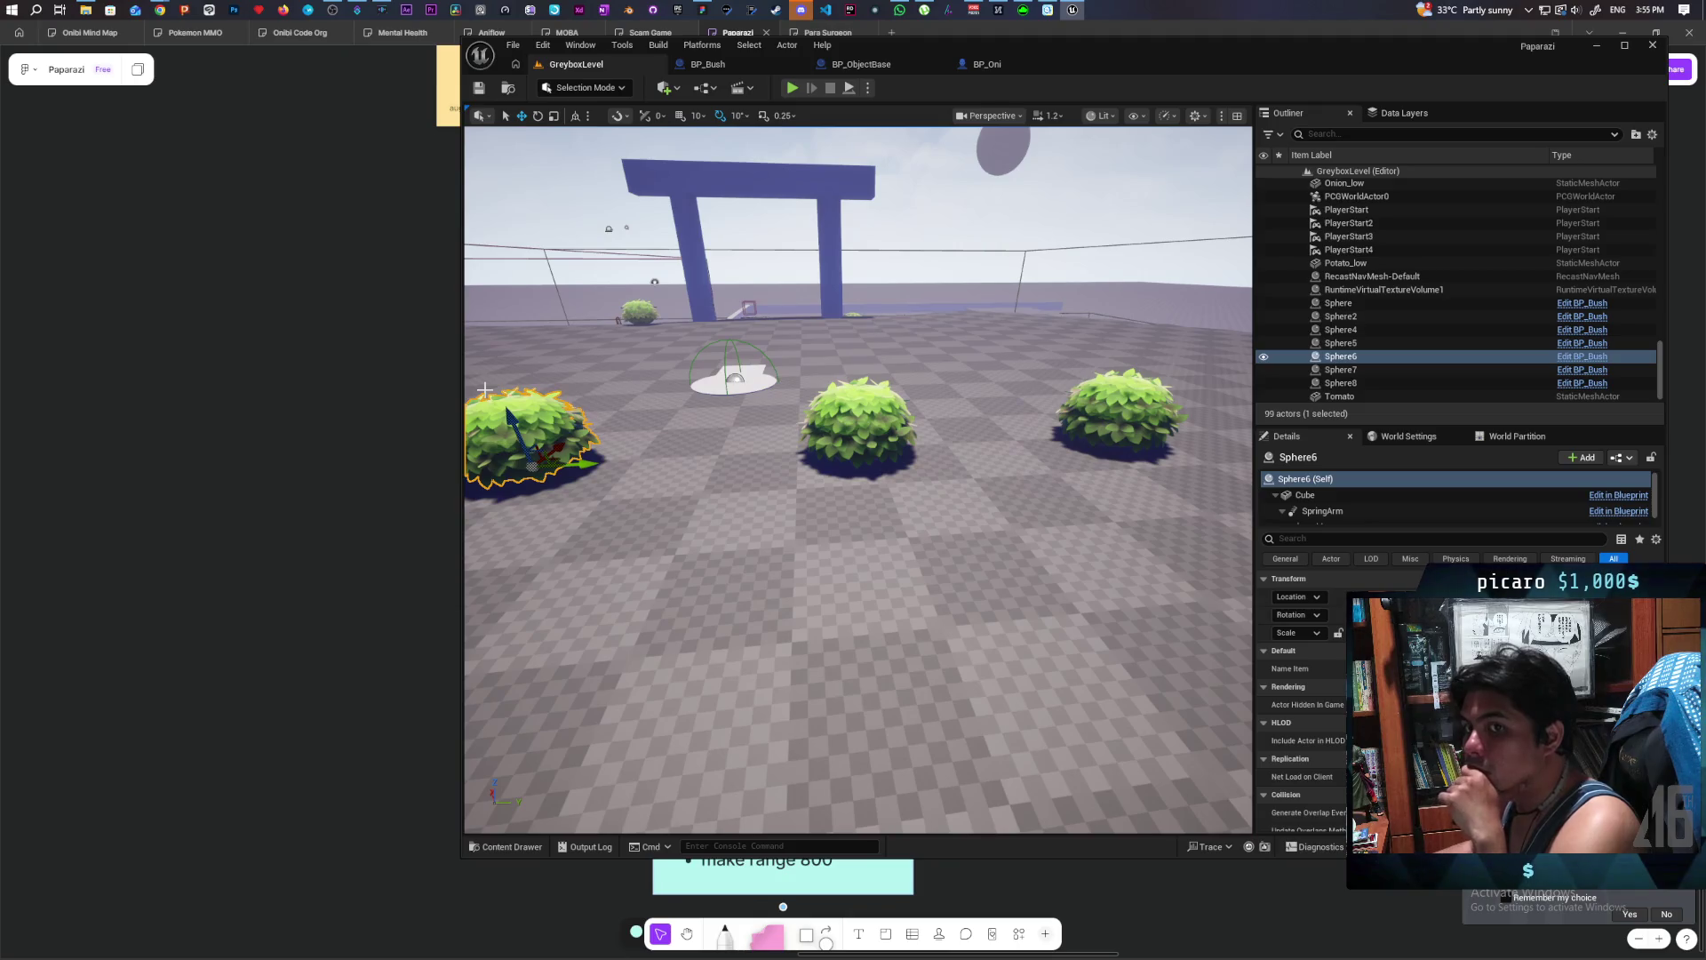
pyautogui.click(987, 64)
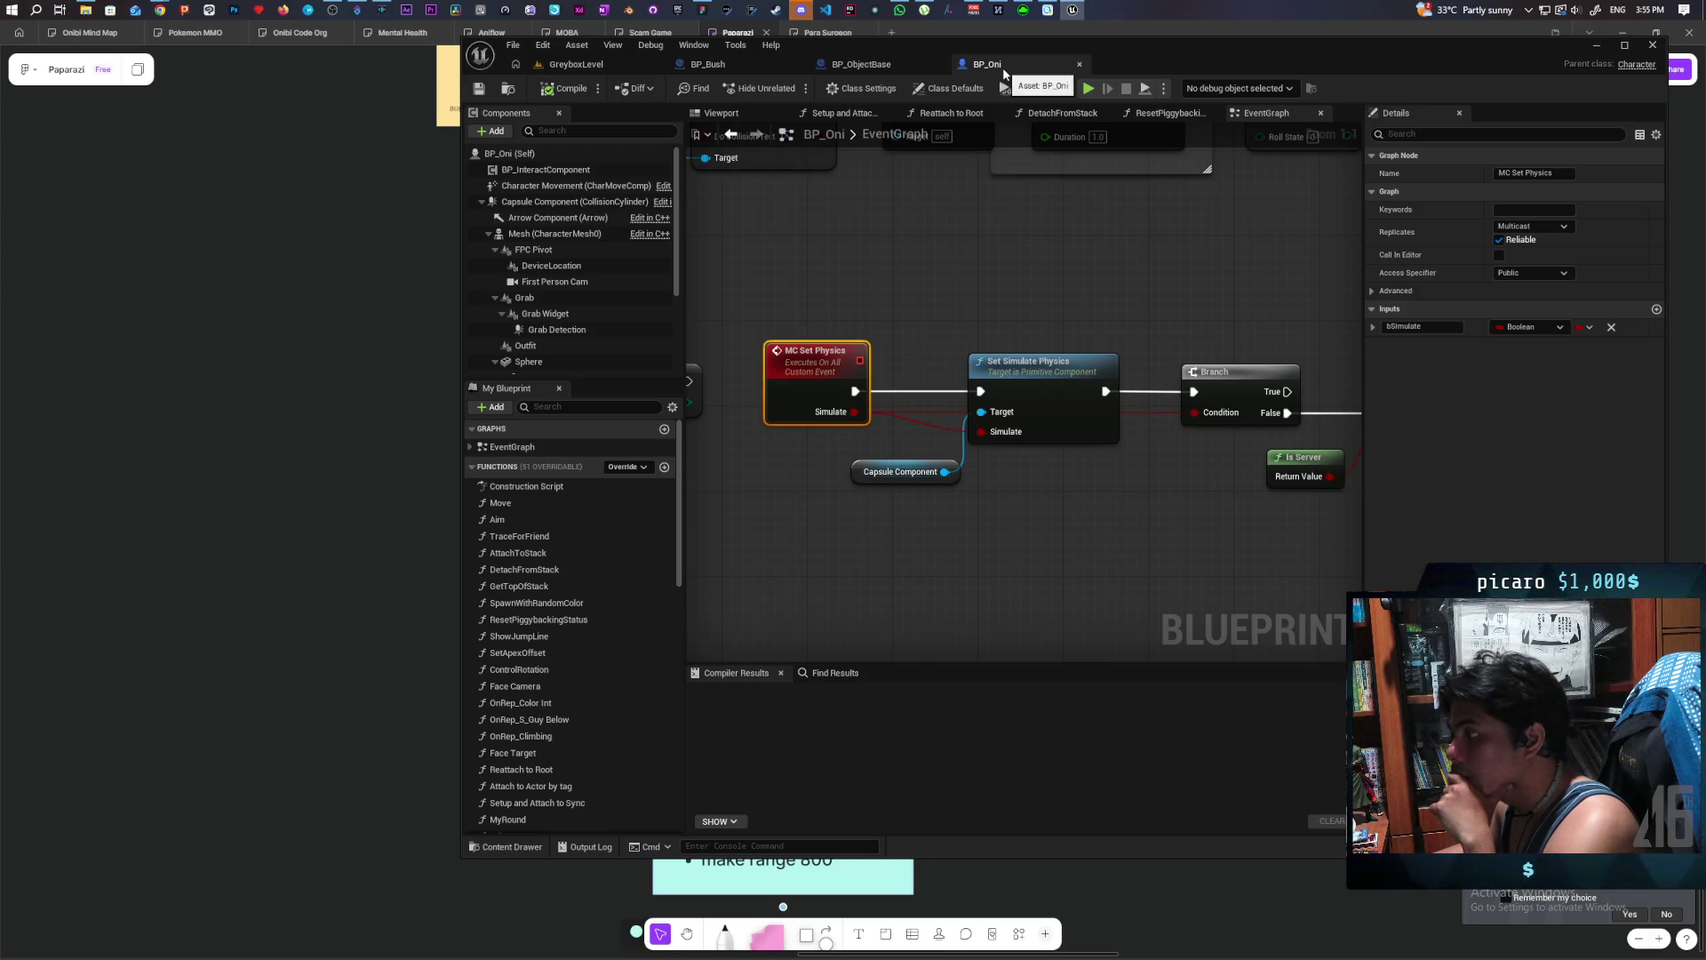
# - Look over BP_ObjectBase, then pan BP_Bush's graph to its Branch and Interact nodes
pyautogui.click(891, 64)
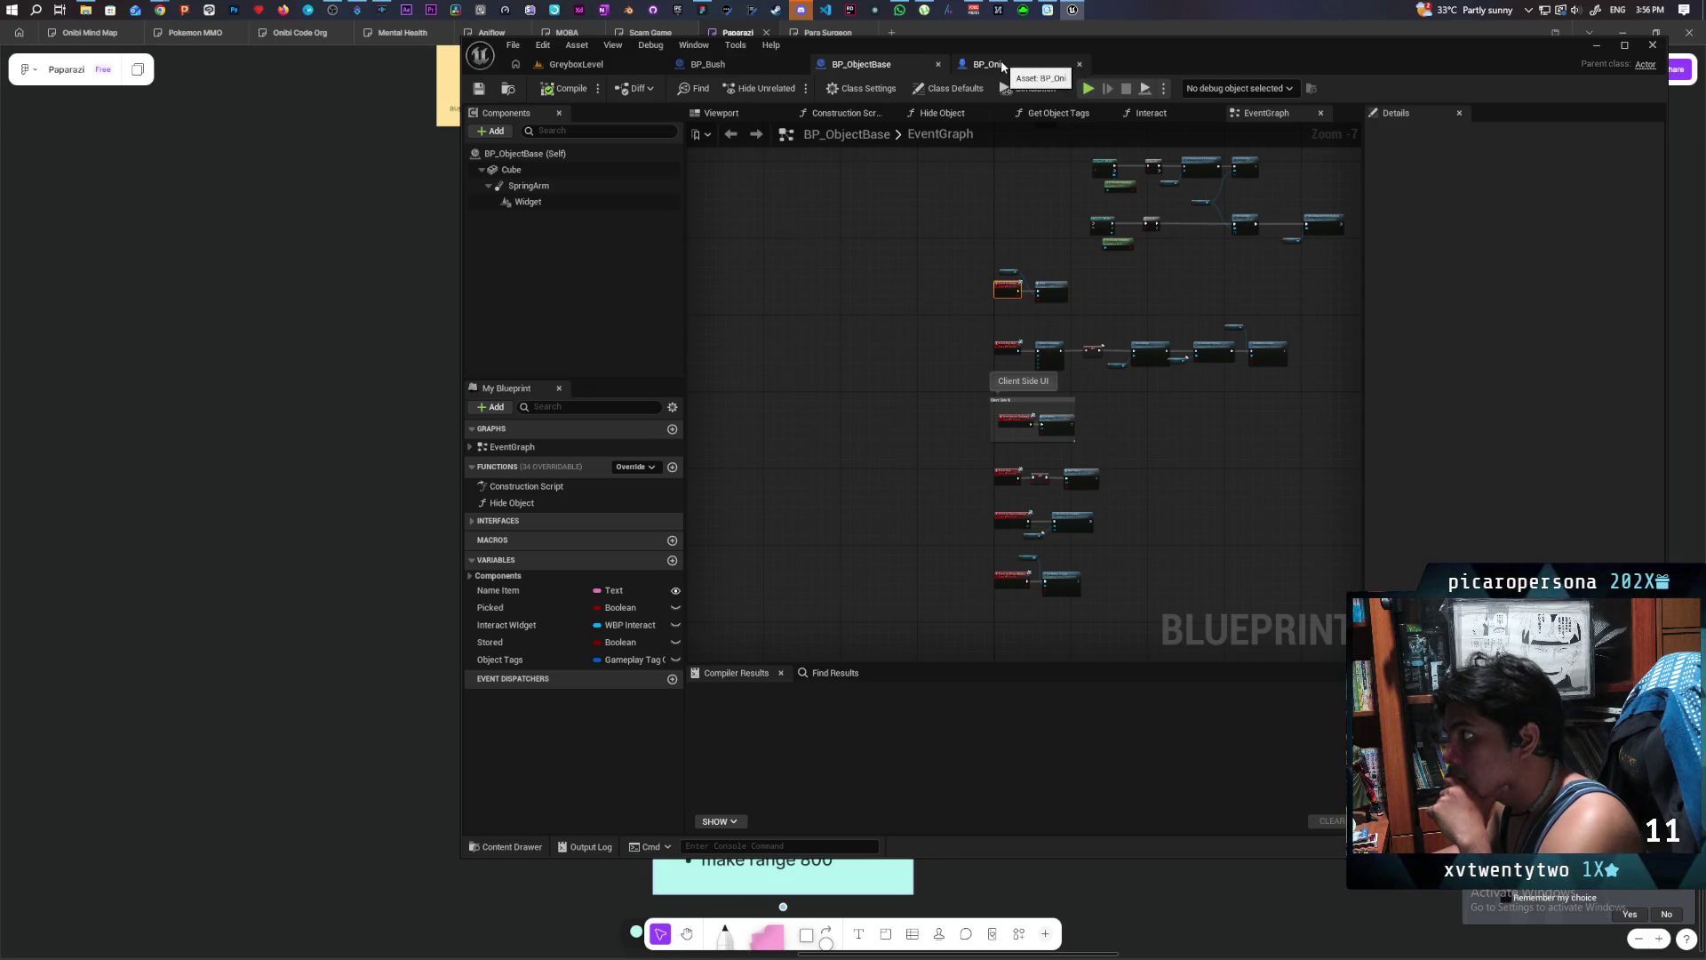
pyautogui.click(759, 70)
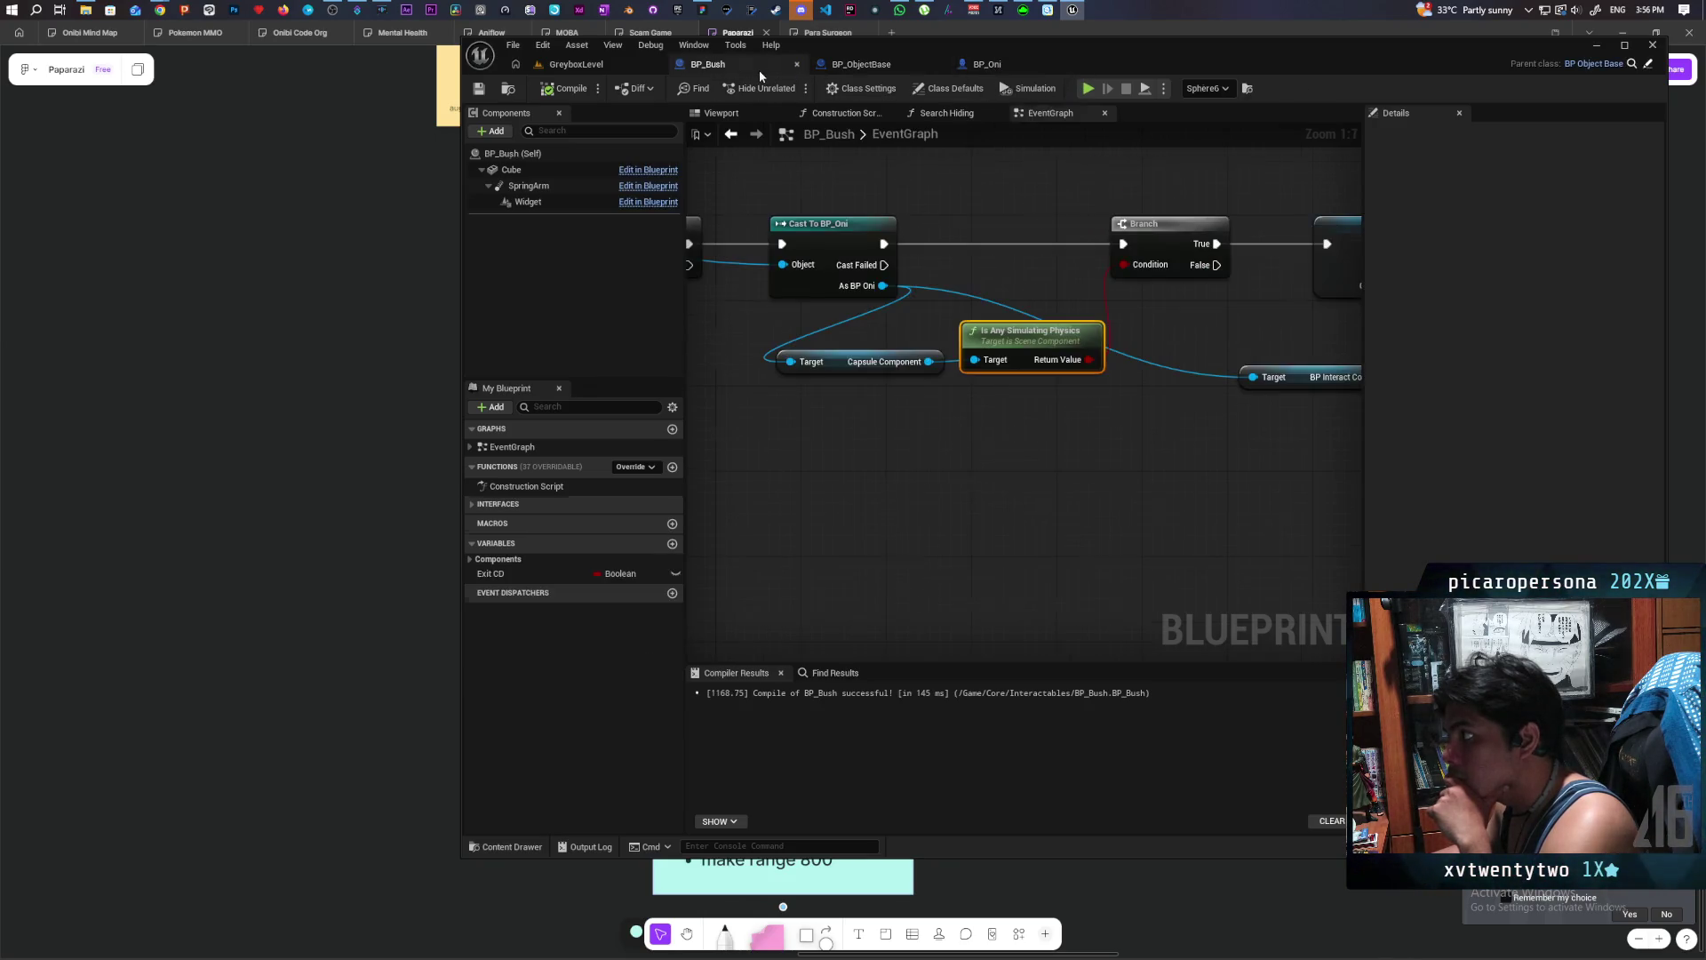
pyautogui.scroll(-6, 1017, 518)
pyautogui.scroll(4, 1017, 518)
pyautogui.moveTo(1043, 534)
pyautogui.mouseDown()
pyautogui.moveTo(791, 561)
pyautogui.moveTo(1288, 525)
pyautogui.moveTo(1078, 506)
pyautogui.moveTo(1231, 474)
pyautogui.mouseUp()
pyautogui.scroll(-4, 1232, 473)
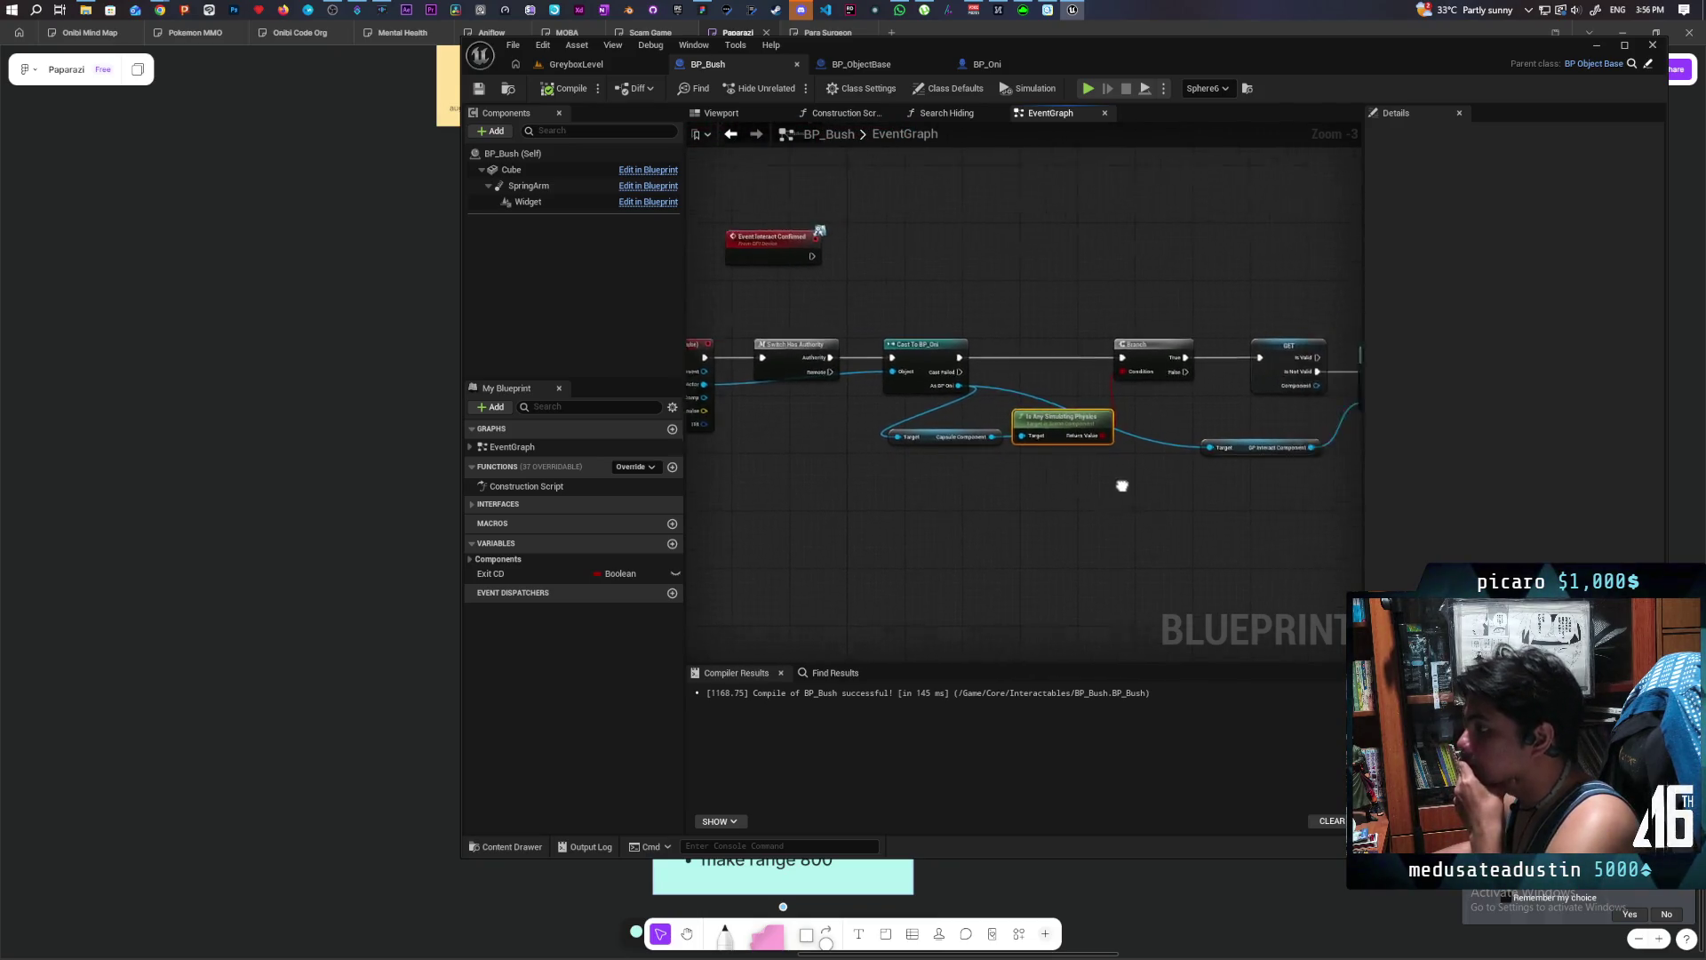
pyautogui.moveTo(1060, 353)
pyautogui.mouseDown()
pyautogui.moveTo(921, 488)
pyautogui.moveTo(1108, 498)
pyautogui.mouseUp()
pyautogui.scroll(3, 922, 488)
pyautogui.scroll(-2, 930, 504)
pyautogui.scroll(3, 913, 500)
# - Move the Force End Roll node group left and open the Force End Roll event in BP_Oni
pyautogui.moveTo(963, 524)
pyautogui.mouseDown()
pyautogui.moveTo(1020, 357)
pyautogui.moveTo(950, 356)
pyautogui.moveTo(813, 413)
pyautogui.mouseUp()
pyautogui.moveTo(1161, 497)
pyautogui.mouseDown()
pyautogui.moveTo(1020, 500)
pyautogui.moveTo(926, 478)
pyautogui.moveTo(805, 490)
pyautogui.mouseUp()
pyautogui.moveTo(1002, 486)
pyautogui.mouseDown()
pyautogui.moveTo(948, 481)
pyautogui.moveTo(1204, 483)
pyautogui.moveTo(1081, 503)
pyautogui.moveTo(1045, 429)
pyautogui.mouseUp()
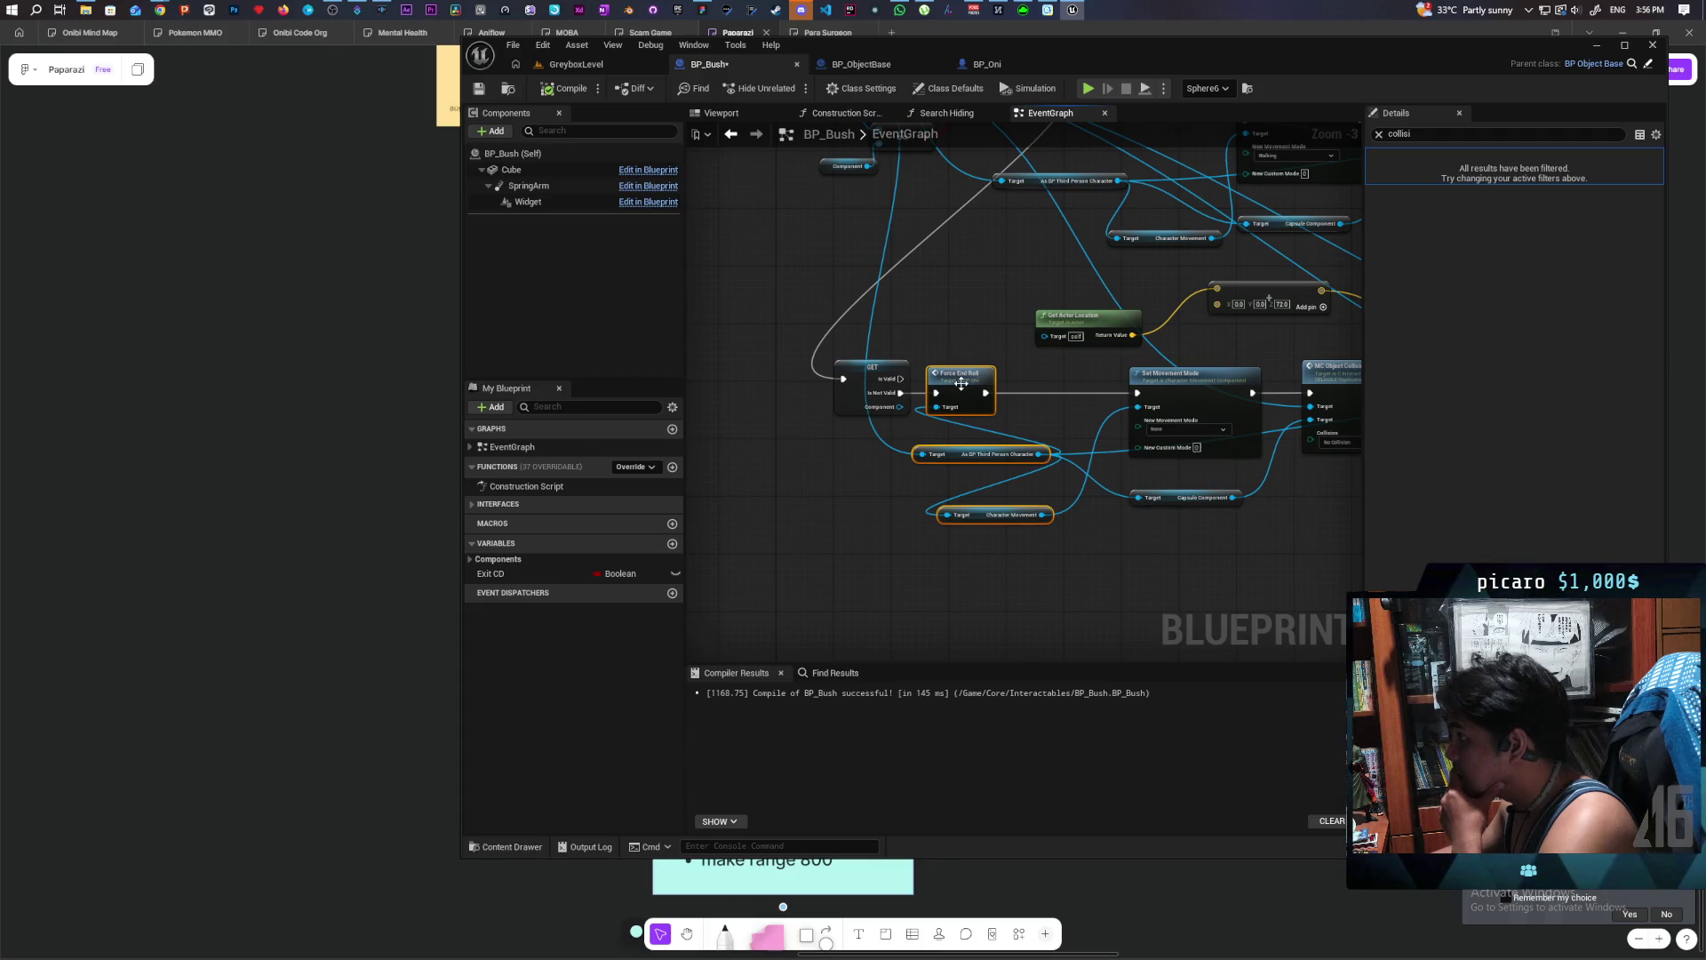
pyautogui.doubleClick(960, 383)
pyautogui.moveTo(1059, 494)
pyautogui.mouseDown()
pyautogui.moveTo(956, 480)
pyautogui.moveTo(926, 525)
pyautogui.moveTo(1212, 524)
pyautogui.mouseUp()
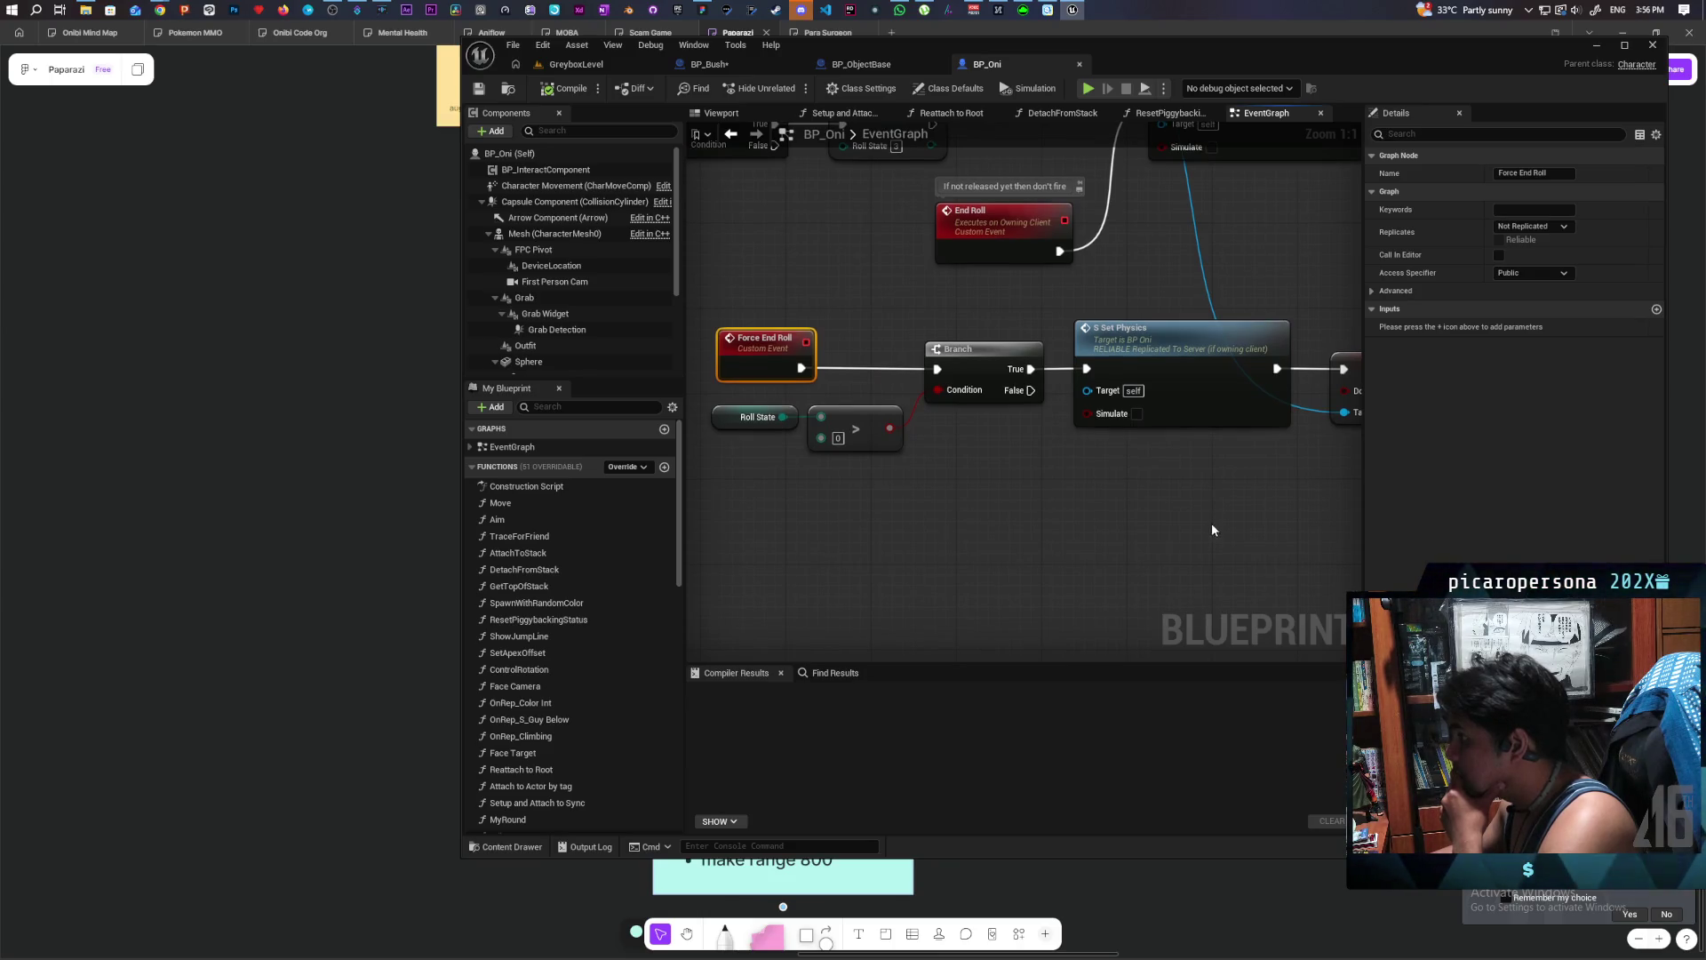
pyautogui.moveTo(735, 460); pyautogui.dragTo(965, 342)
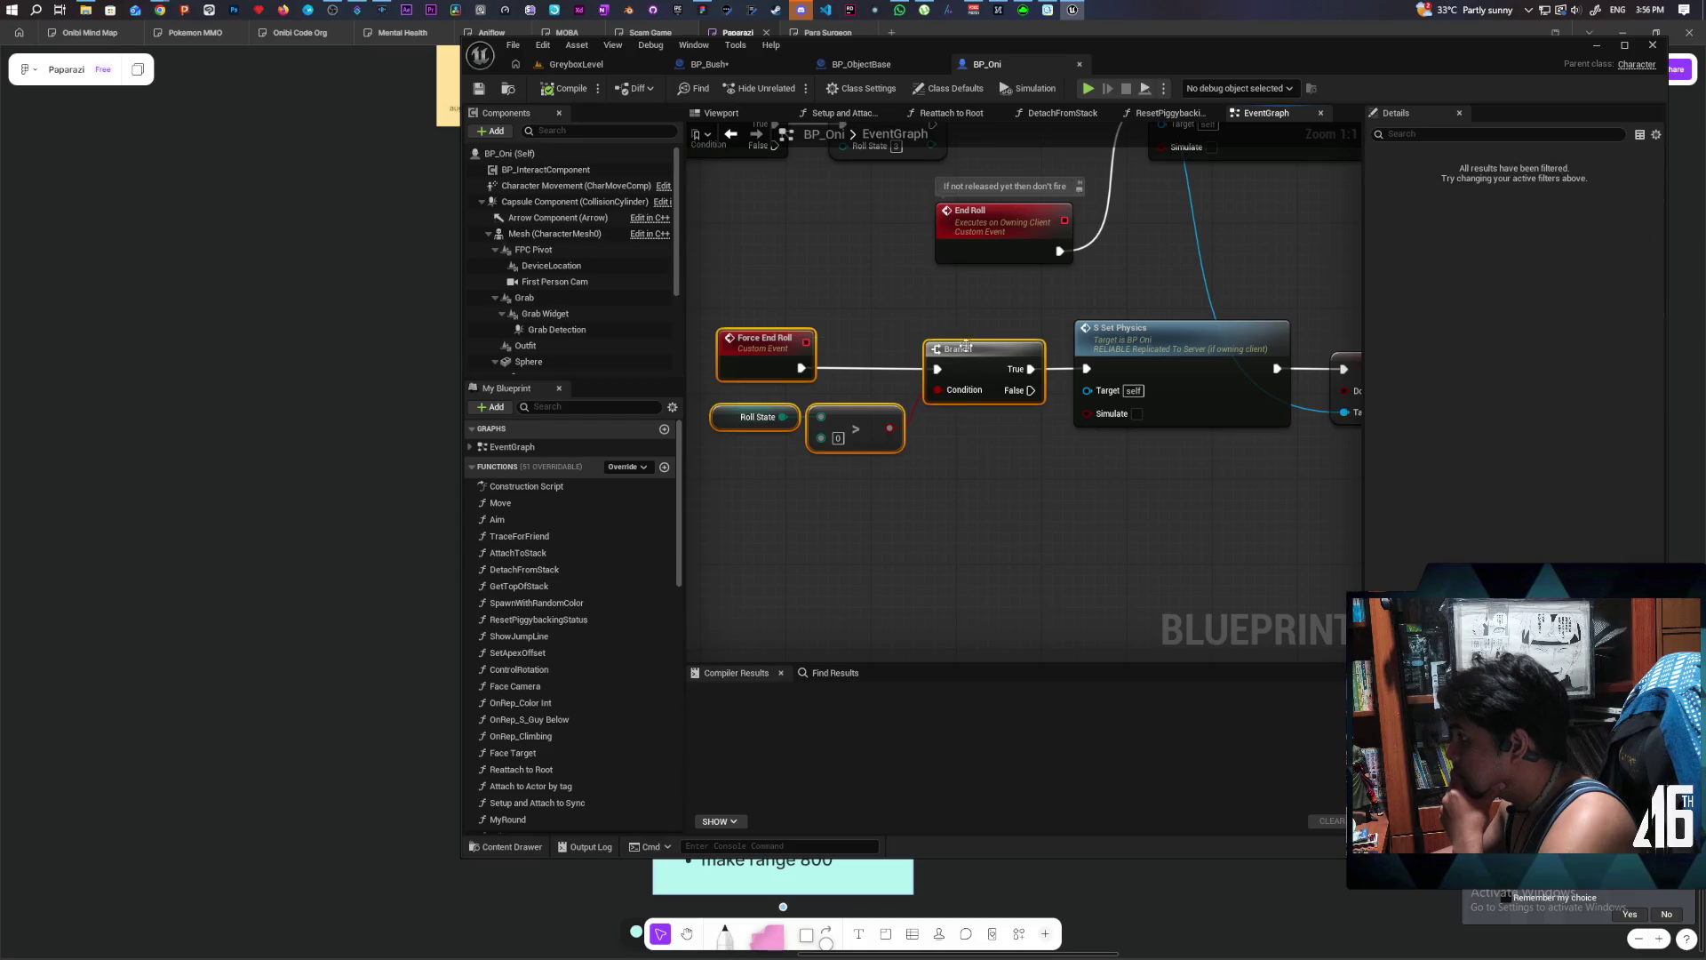
pyautogui.moveTo(738, 441)
pyautogui.mouseDown()
pyautogui.moveTo(814, 461)
pyautogui.moveTo(974, 346)
pyautogui.mouseUp()
pyautogui.click(961, 473)
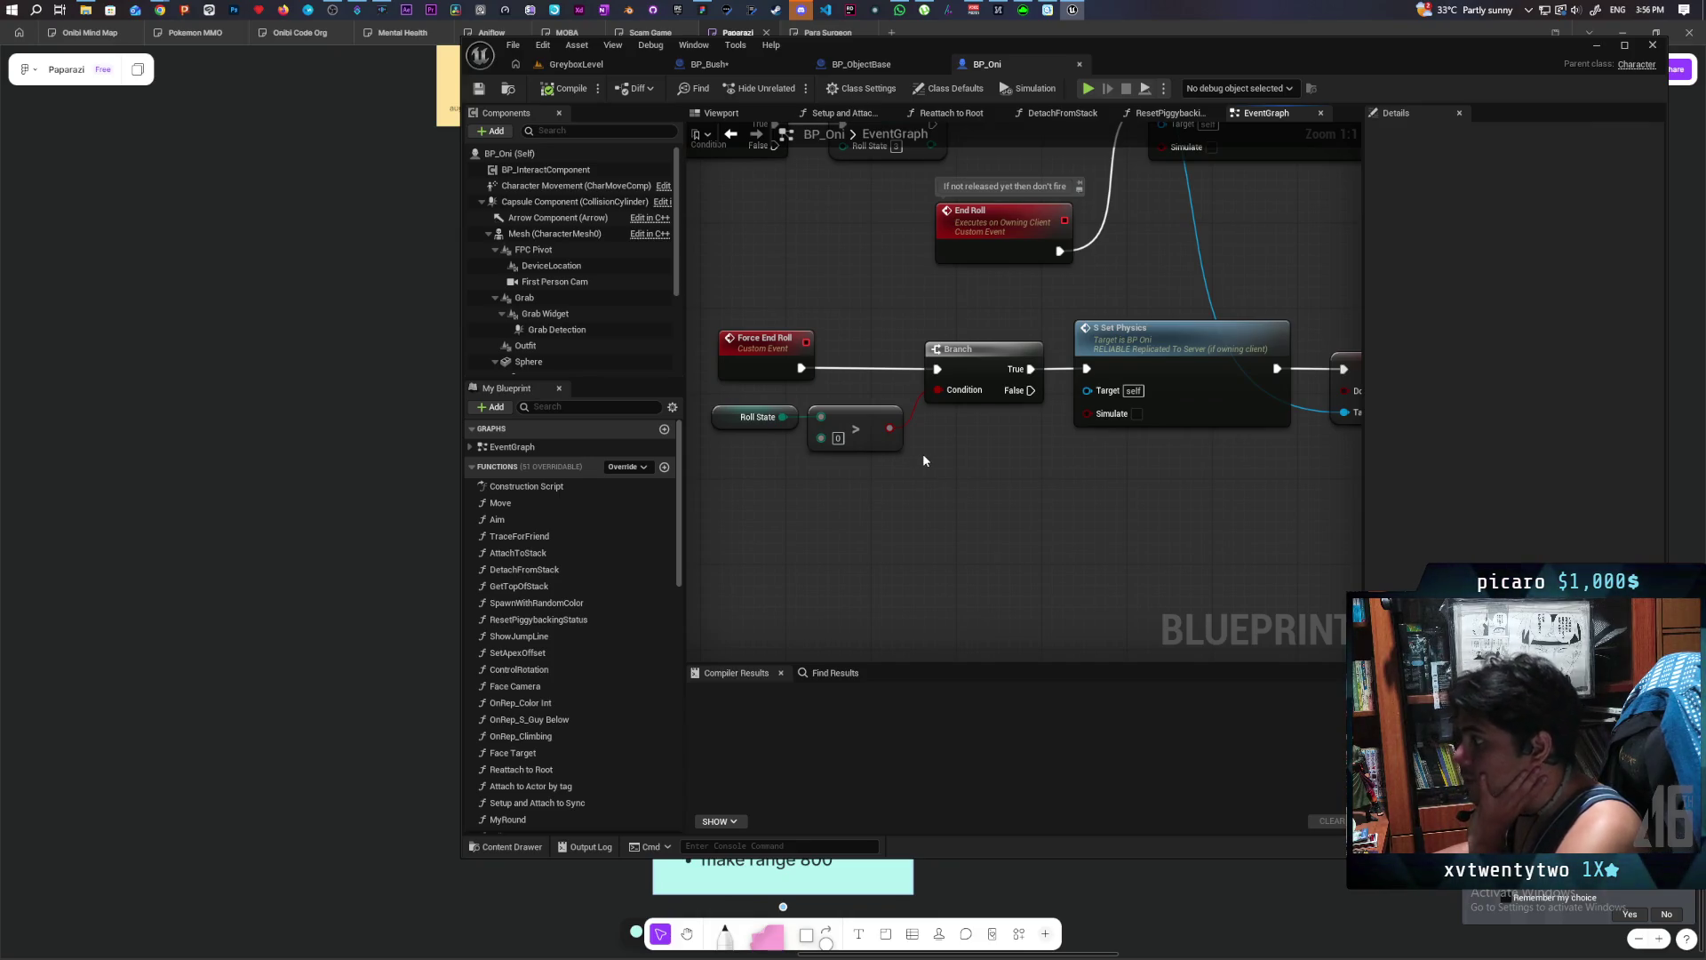
pyautogui.scroll(-4, 922, 460)
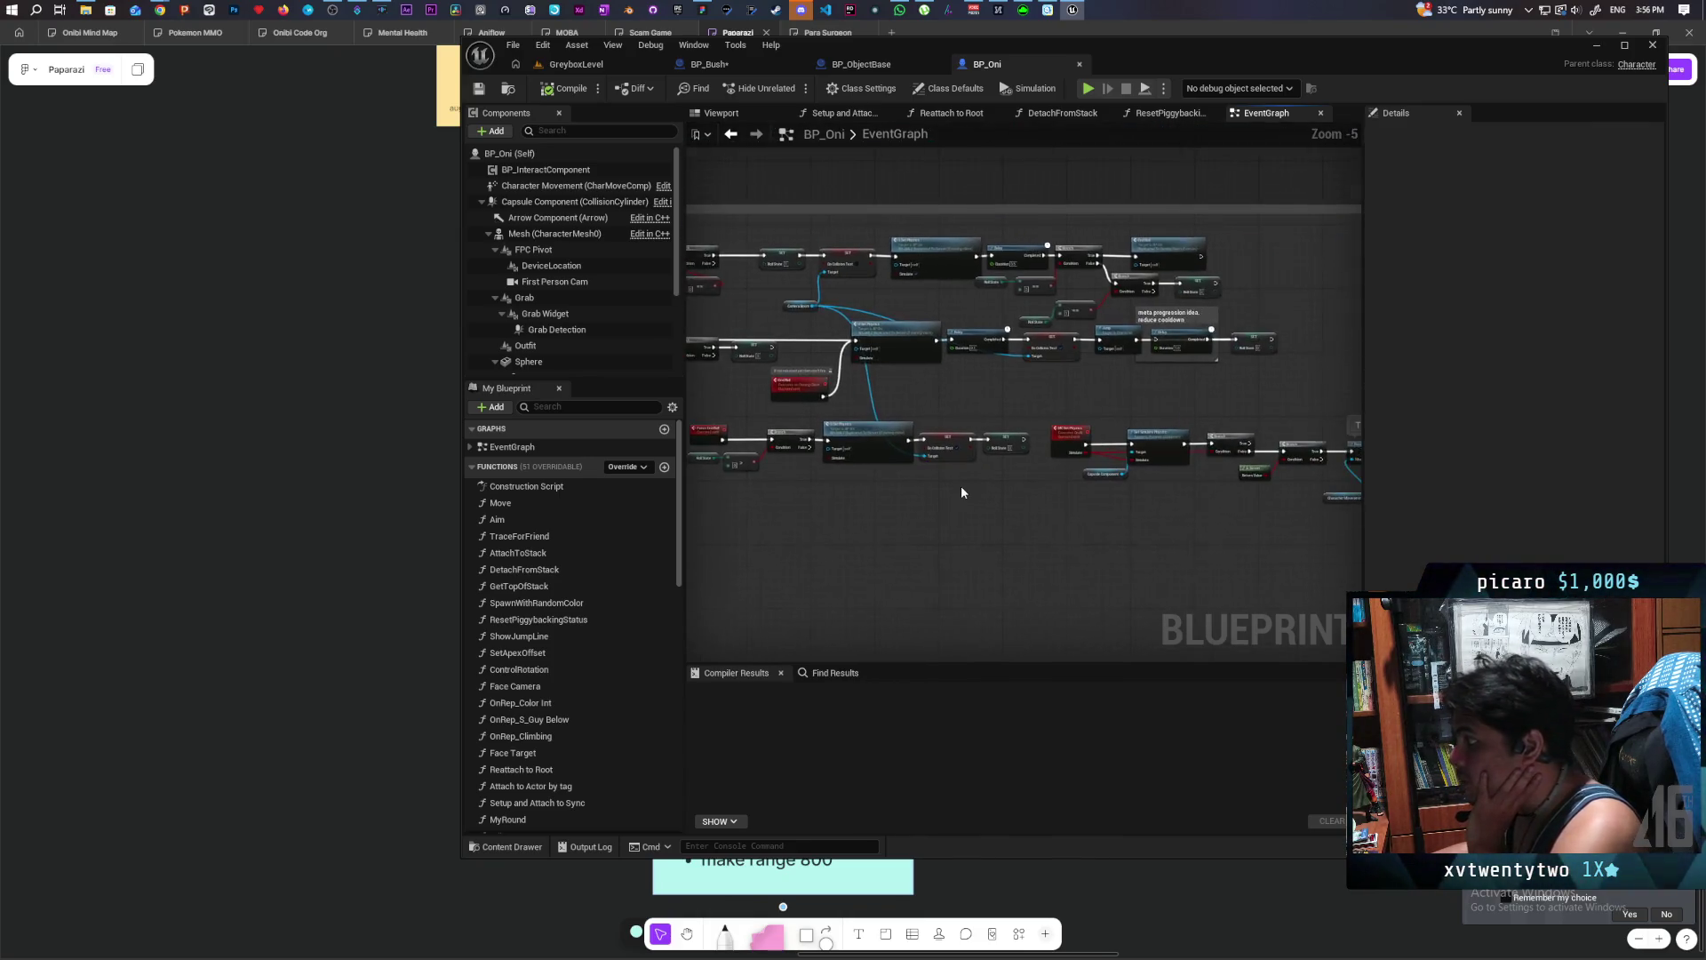
pyautogui.moveTo(961, 492)
pyautogui.mouseDown()
pyautogui.moveTo(1025, 491)
pyautogui.moveTo(750, 537)
pyautogui.moveTo(918, 571)
pyautogui.moveTo(756, 579)
pyautogui.moveTo(676, 533)
pyautogui.moveTo(998, 594)
pyautogui.moveTo(1223, 469)
pyautogui.moveTo(1245, 494)
pyautogui.moveTo(1097, 507)
pyautogui.moveTo(1279, 502)
pyautogui.mouseUp()
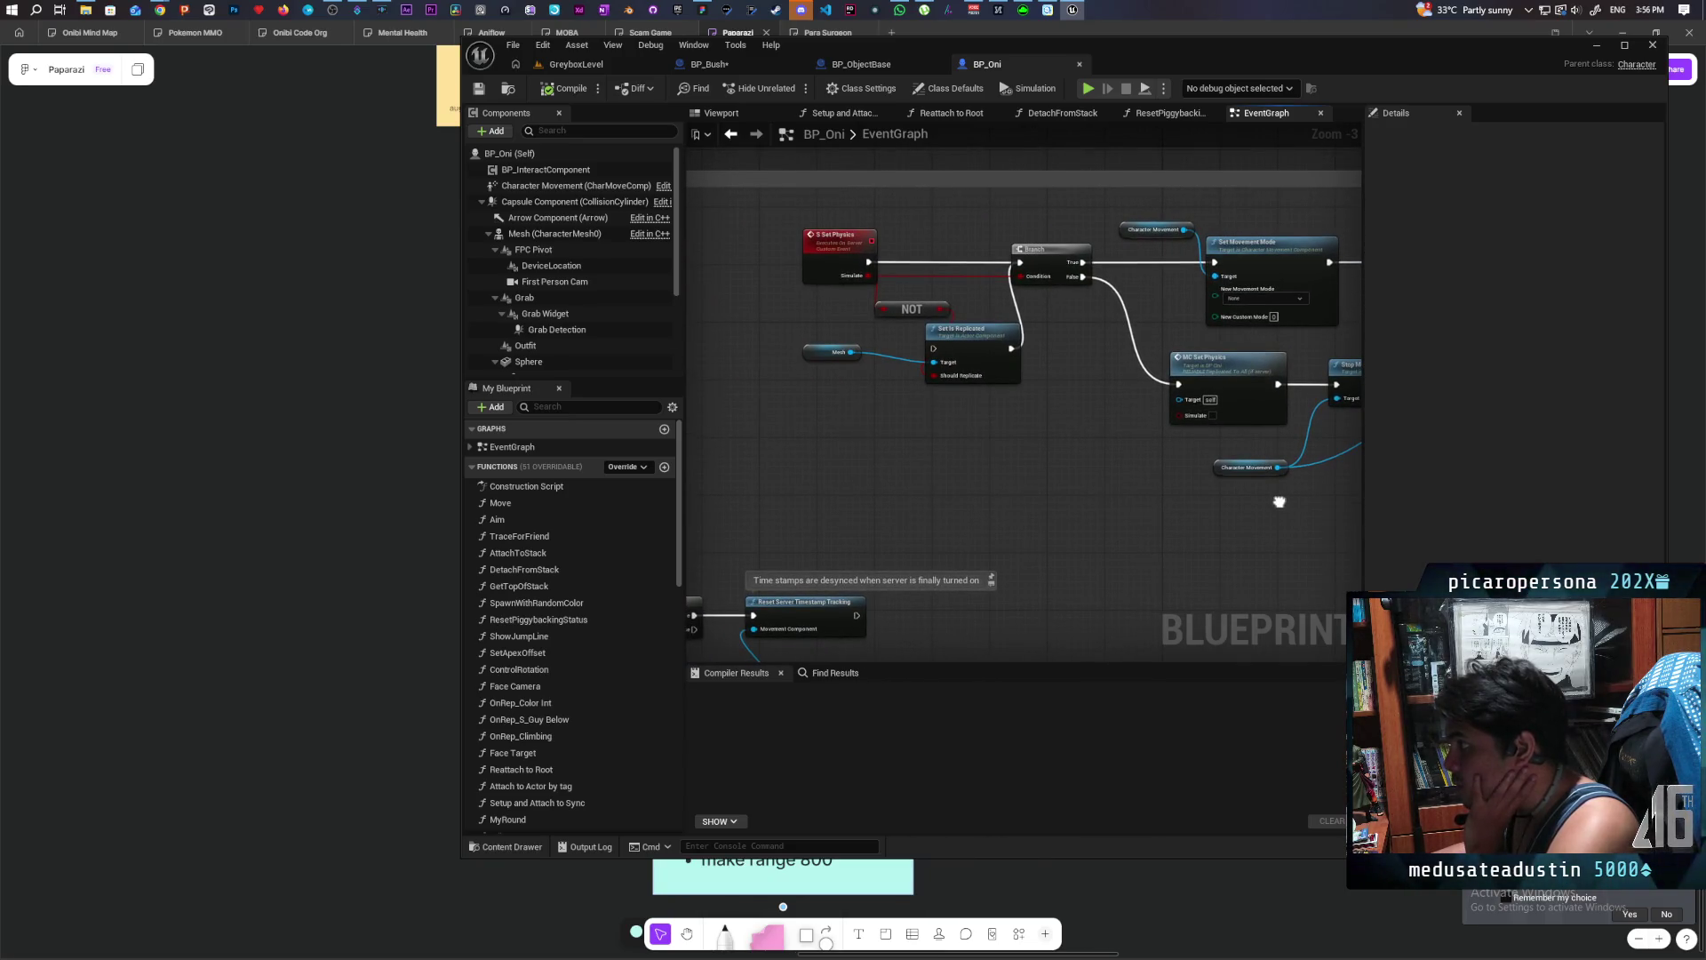
pyautogui.moveTo(1279, 502)
pyautogui.mouseDown()
pyautogui.moveTo(1106, 484)
pyautogui.moveTo(1224, 478)
pyautogui.mouseUp()
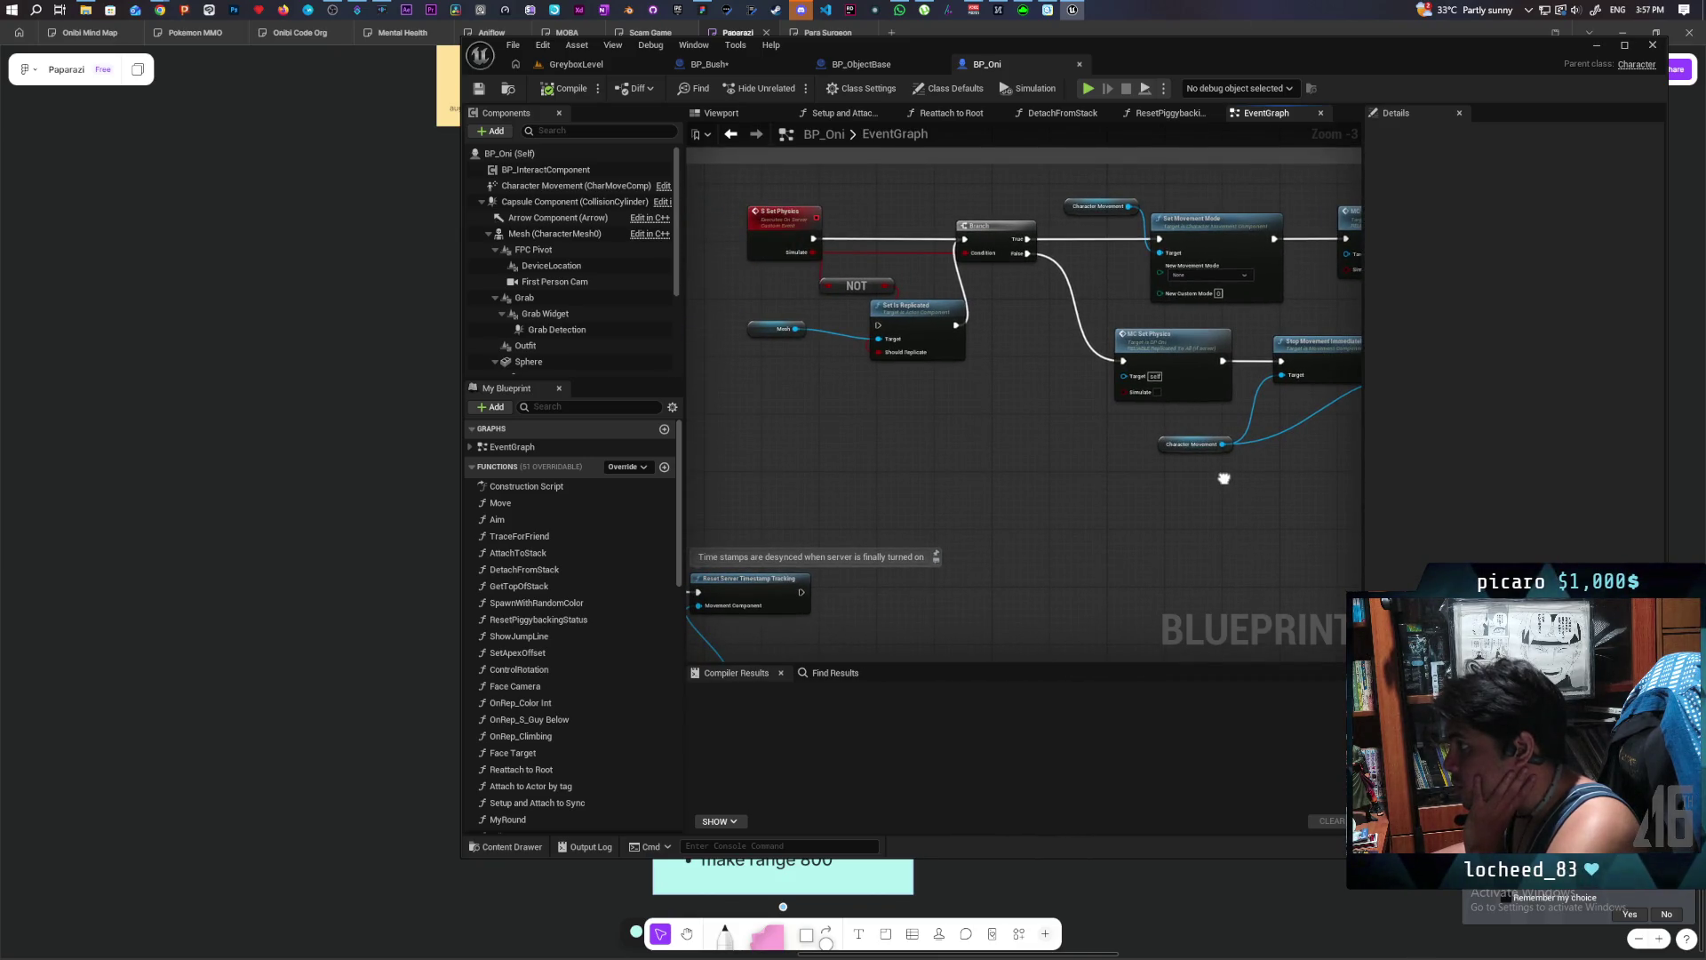
pyautogui.moveTo(1223, 478)
pyautogui.mouseDown()
pyautogui.moveTo(1225, 528)
pyautogui.moveTo(1196, 510)
pyautogui.mouseUp()
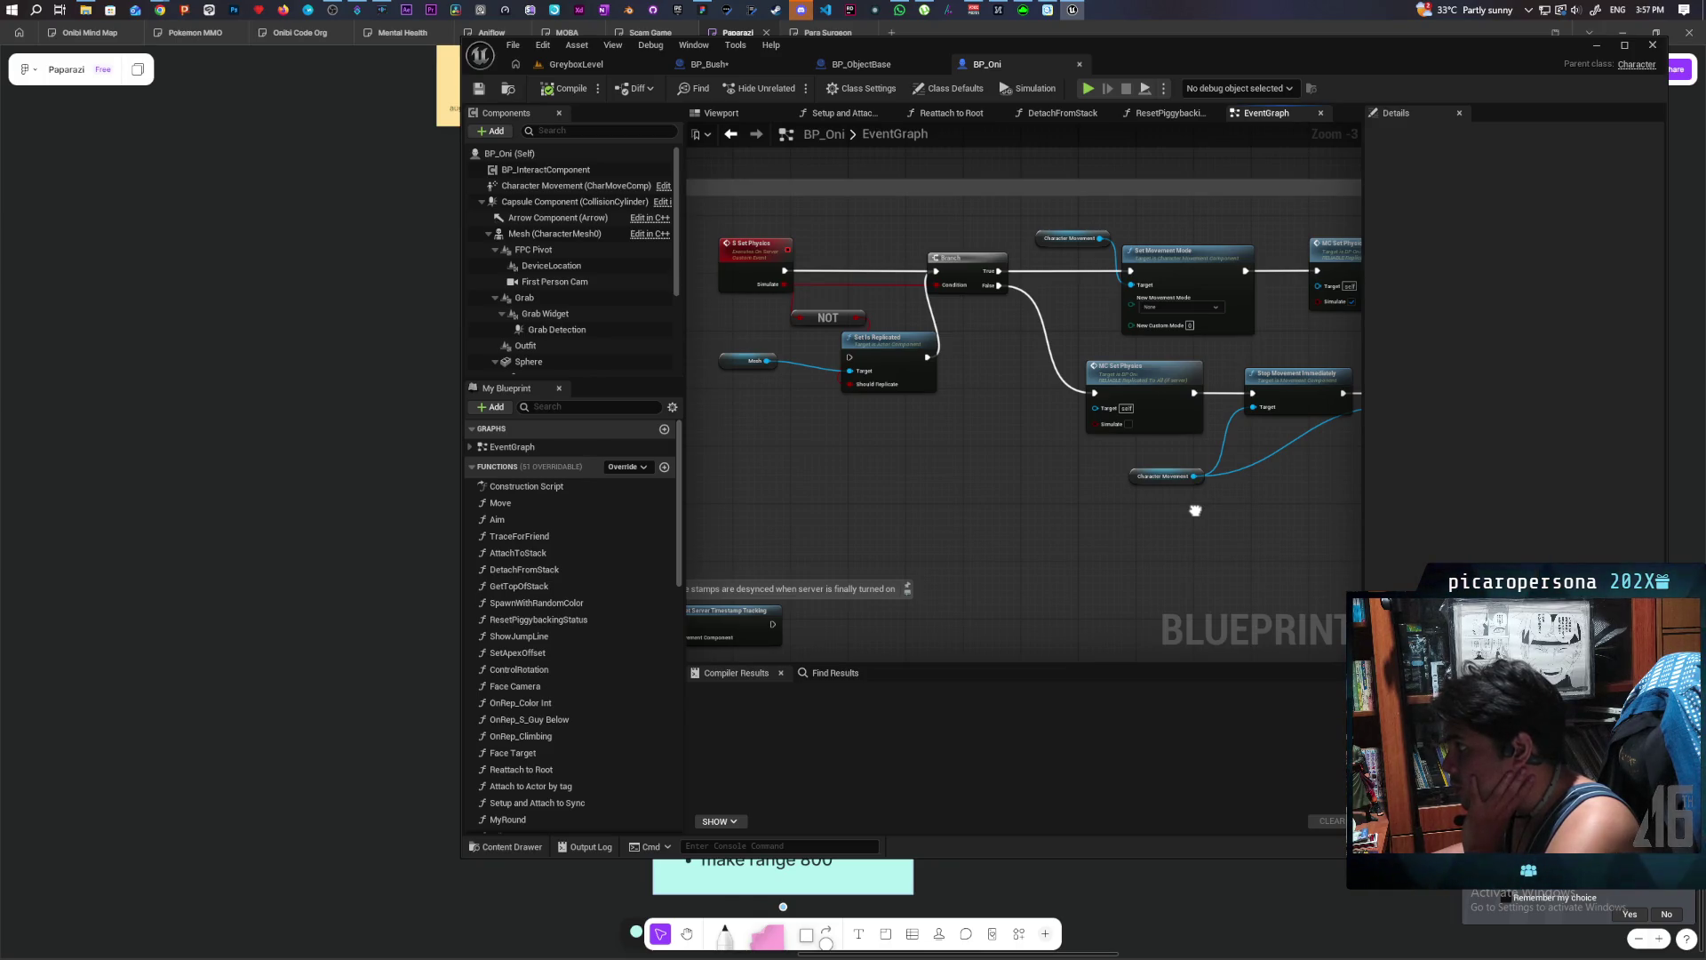
pyautogui.moveTo(1196, 510); pyautogui.dragTo(1195, 510)
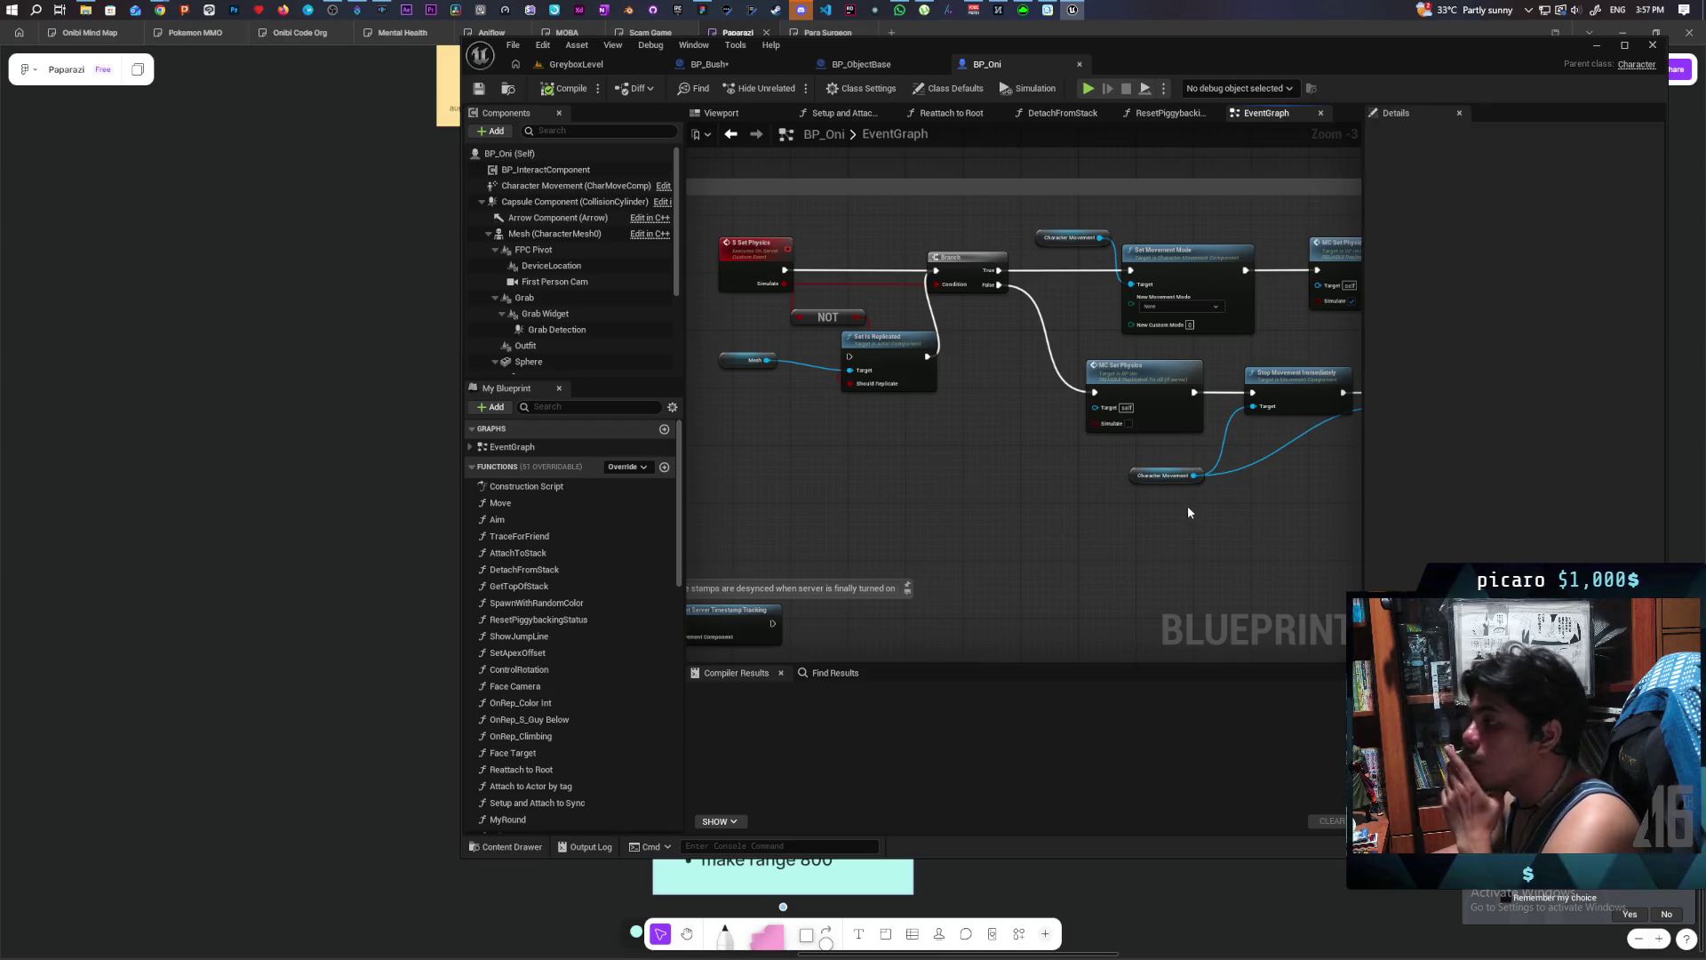
pyautogui.moveTo(1020, 492)
pyautogui.mouseDown()
pyautogui.moveTo(804, 513)
pyautogui.moveTo(1231, 522)
pyautogui.moveTo(1119, 510)
pyautogui.moveTo(889, 537)
pyautogui.moveTo(859, 589)
pyautogui.moveTo(1021, 594)
pyautogui.moveTo(1123, 560)
pyautogui.moveTo(1108, 525)
pyautogui.moveTo(1205, 531)
pyautogui.moveTo(938, 489)
pyautogui.mouseUp()
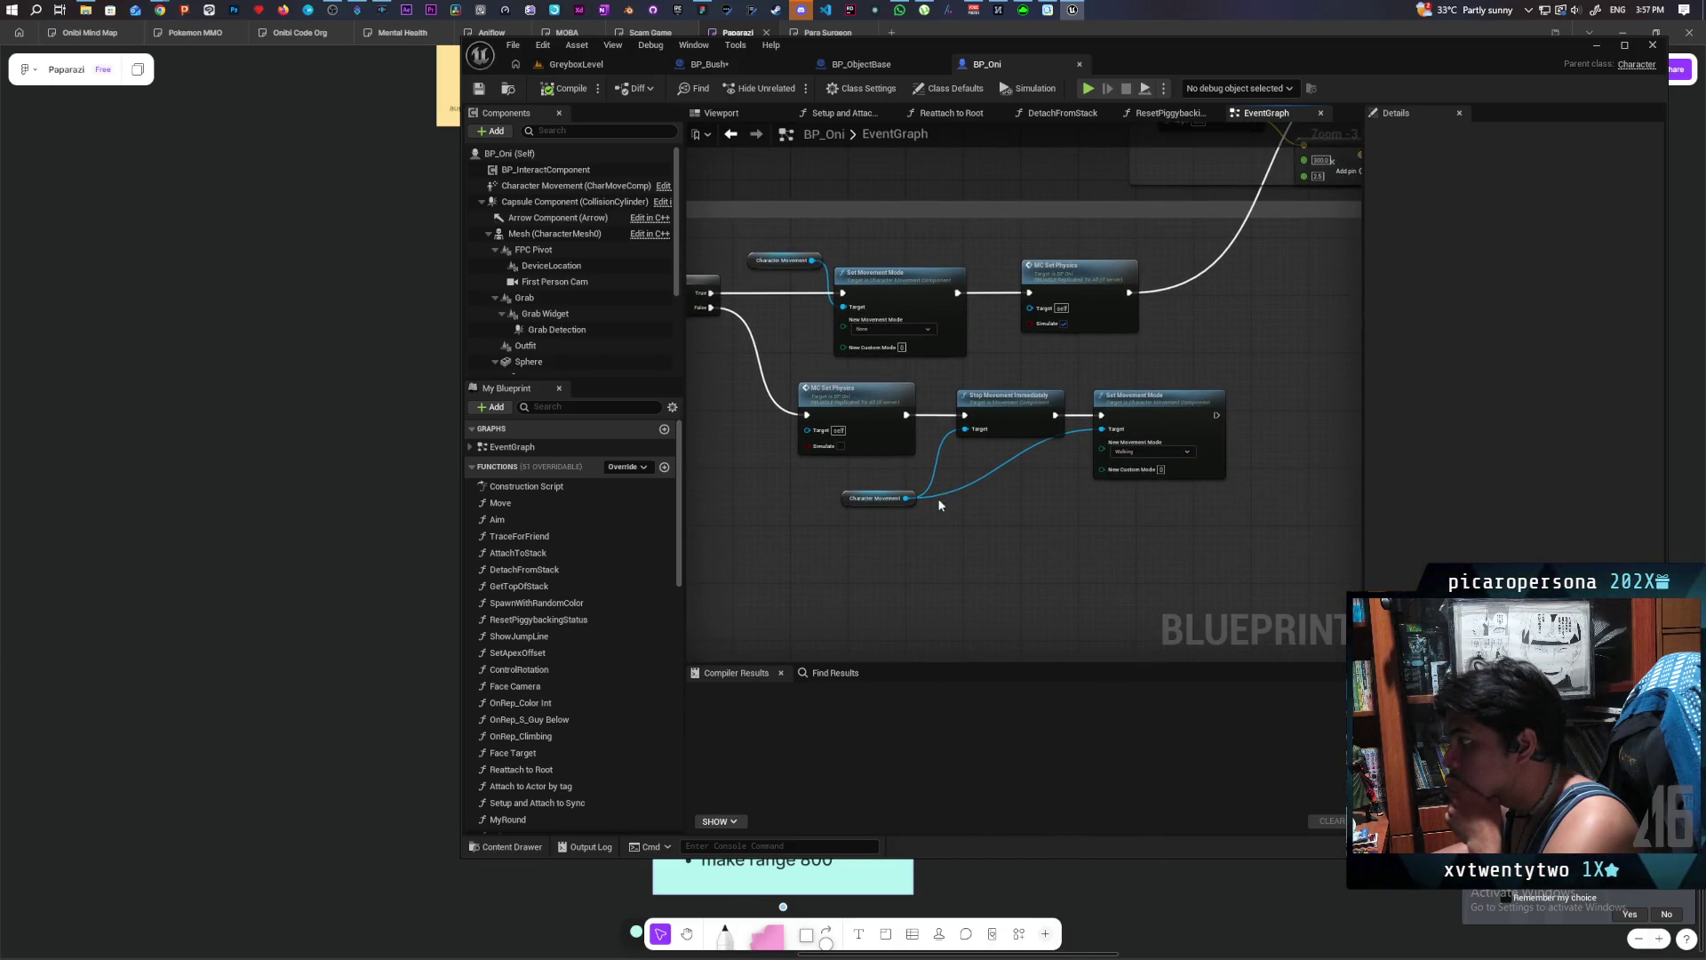
pyautogui.moveTo(1071, 527)
pyautogui.mouseDown()
pyautogui.moveTo(998, 601)
pyautogui.moveTo(1138, 556)
pyautogui.moveTo(759, 545)
pyautogui.moveTo(1191, 522)
pyautogui.moveTo(883, 534)
pyautogui.moveTo(1050, 480)
pyautogui.mouseUp()
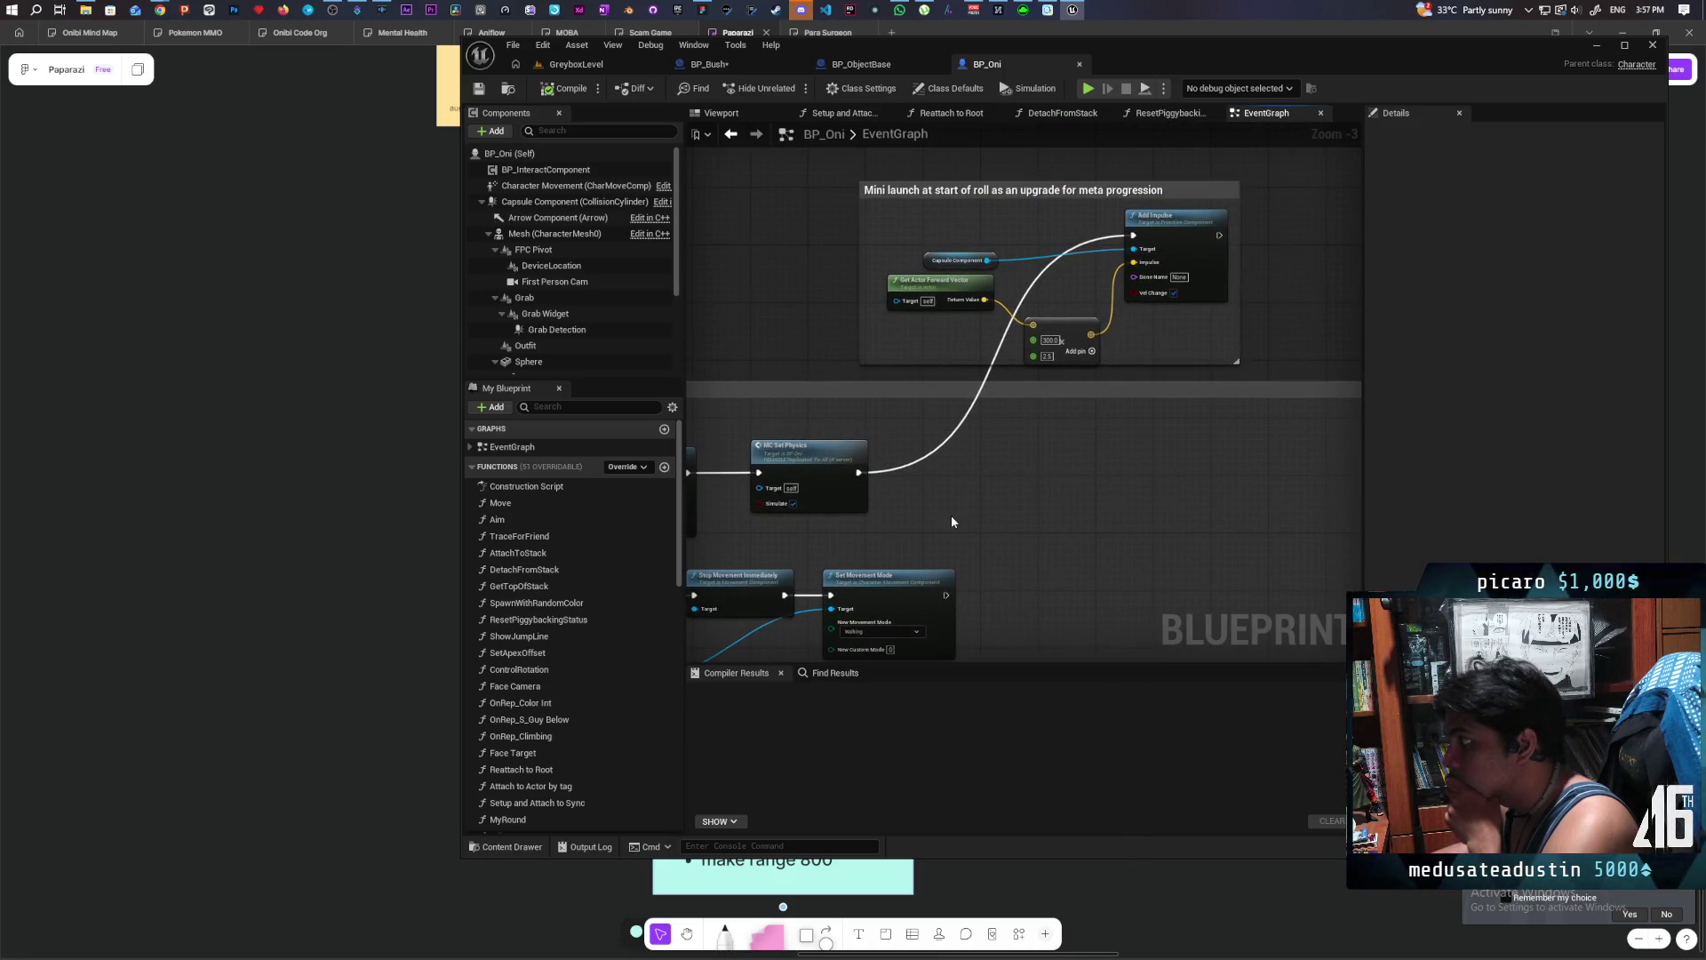
pyautogui.moveTo(919, 462)
pyautogui.mouseDown()
pyautogui.moveTo(1100, 393)
pyautogui.moveTo(851, 440)
pyautogui.moveTo(994, 442)
pyautogui.moveTo(1048, 465)
pyautogui.moveTo(807, 445)
pyautogui.mouseUp()
pyautogui.click(799, 411)
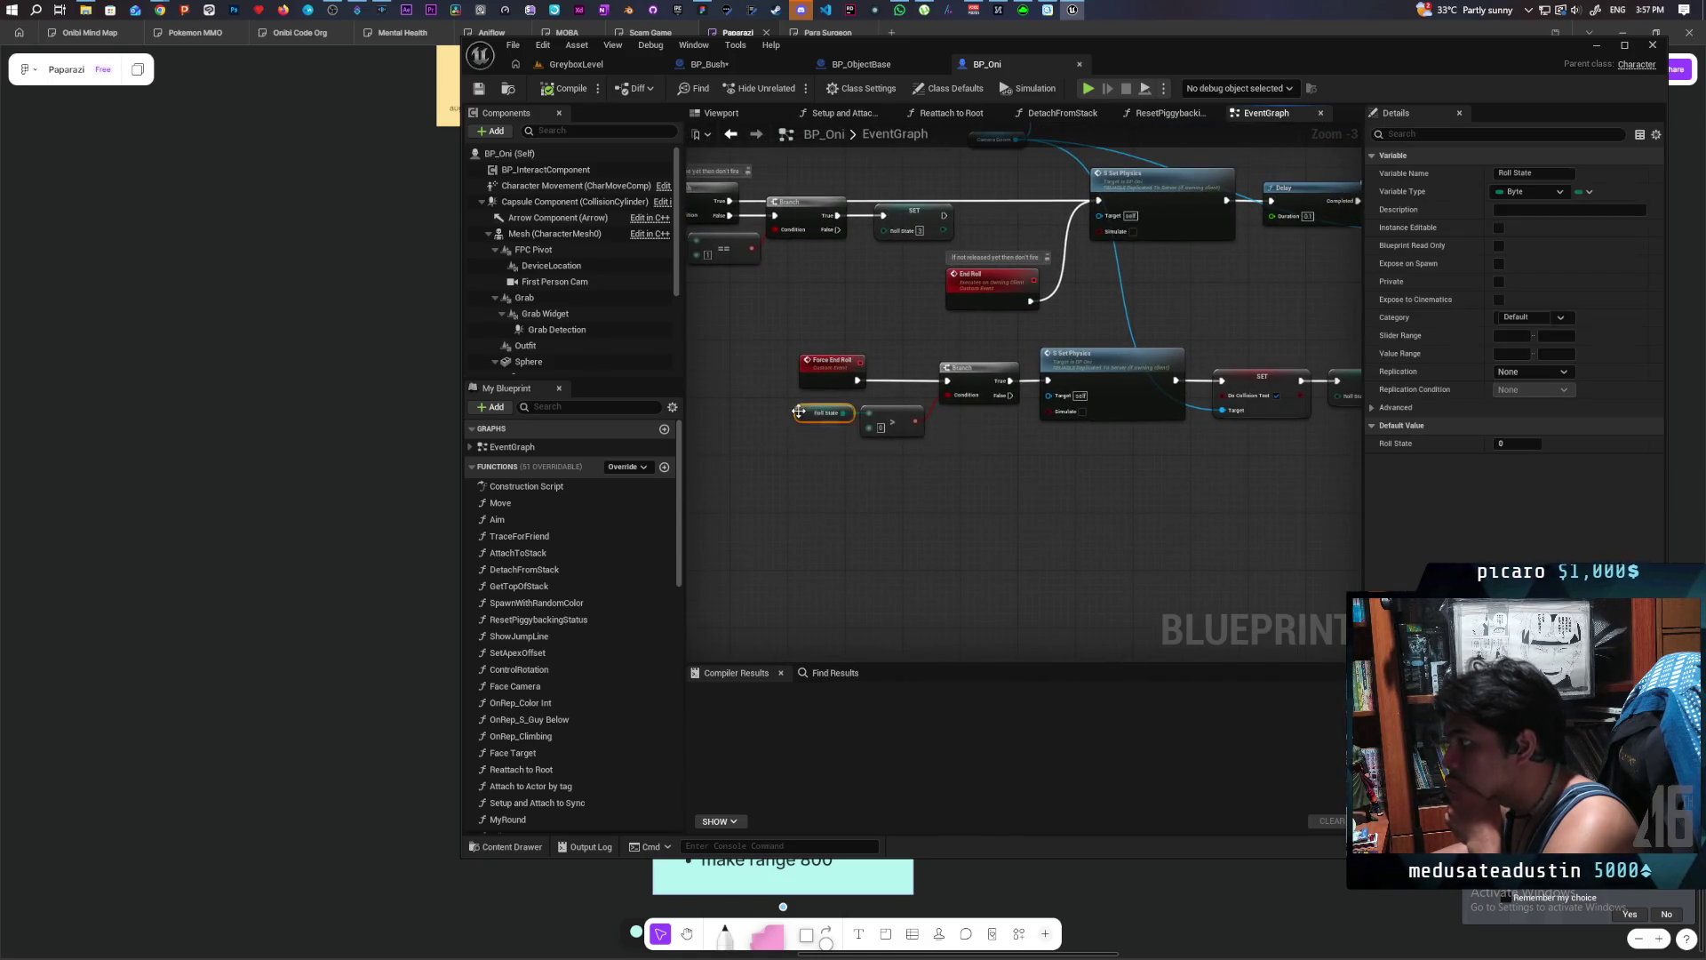
# - Set Roll State's Replication to Replicated and compile BP_Oni
pyautogui.click(1552, 374)
pyautogui.click(1549, 401)
pyautogui.scroll(-2, 1079, 482)
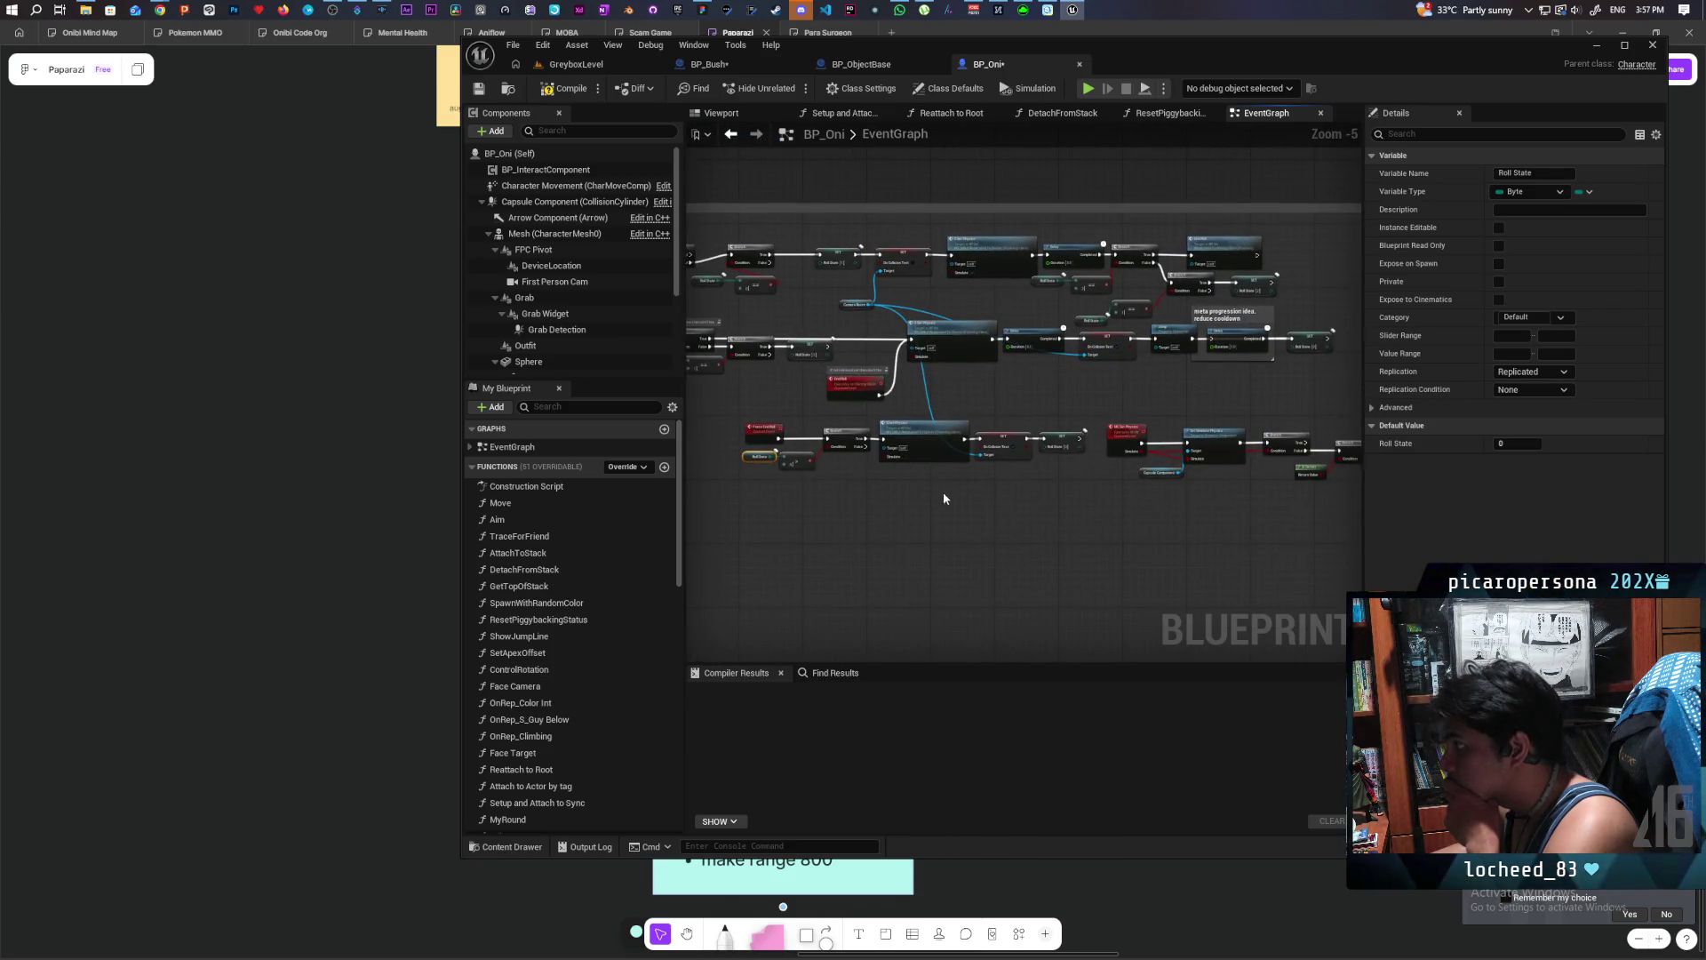
pyautogui.moveTo(947, 501); pyautogui.dragTo(1091, 520)
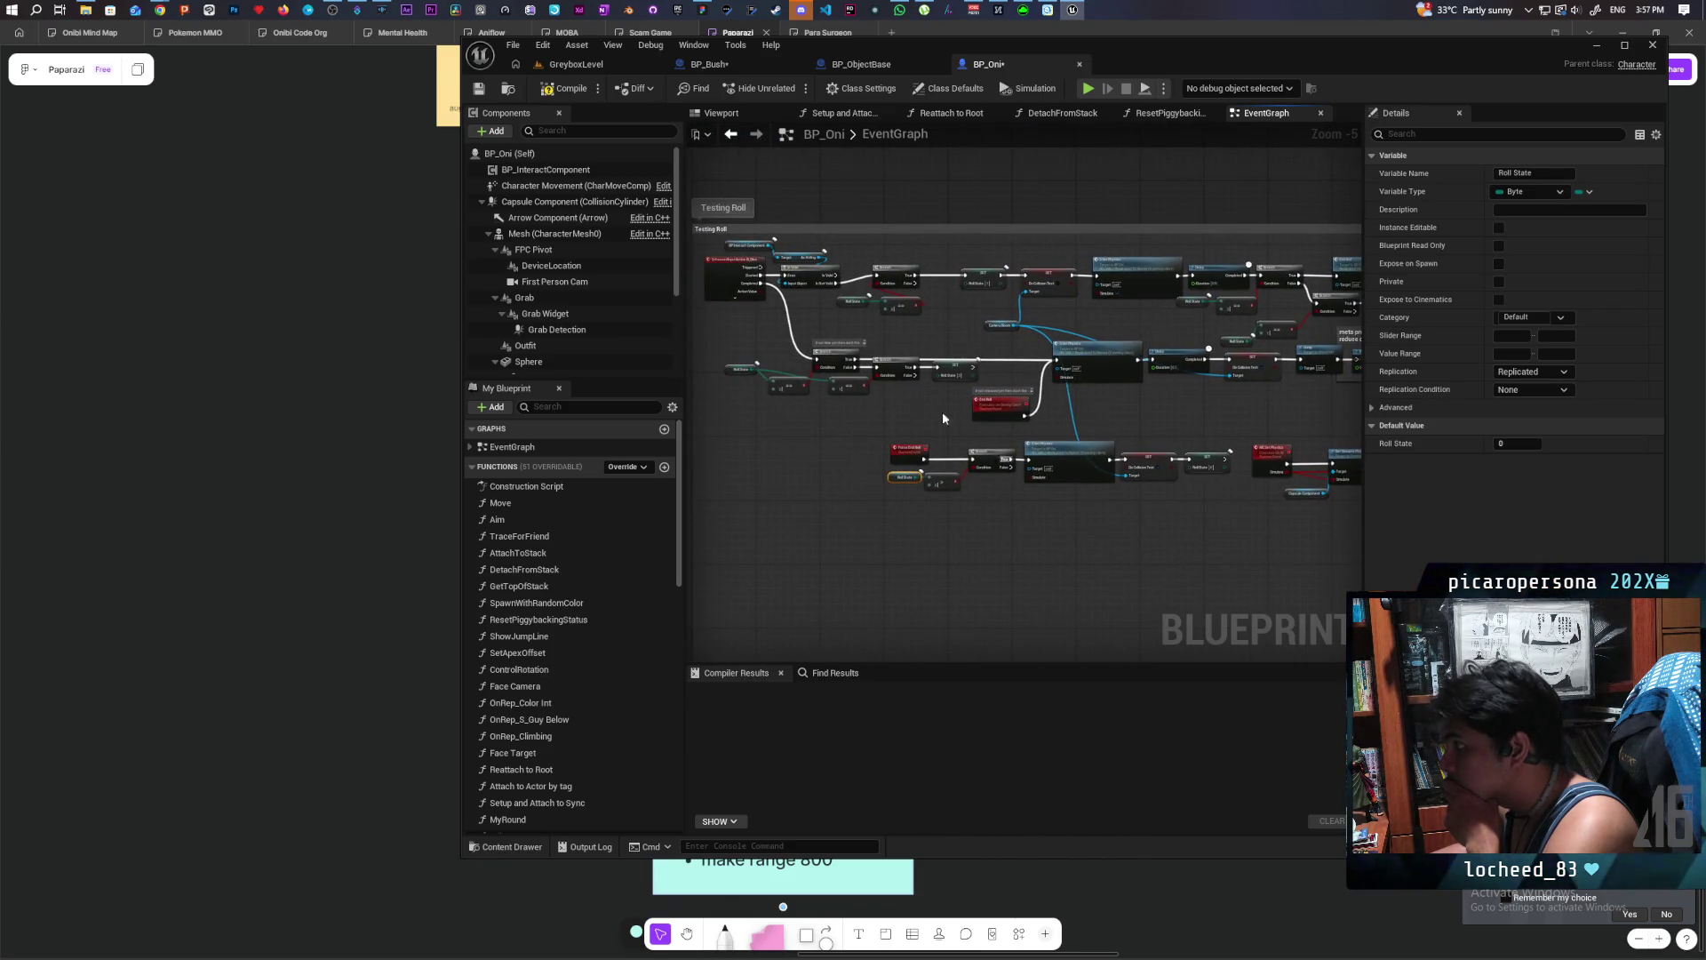
pyautogui.click(480, 92)
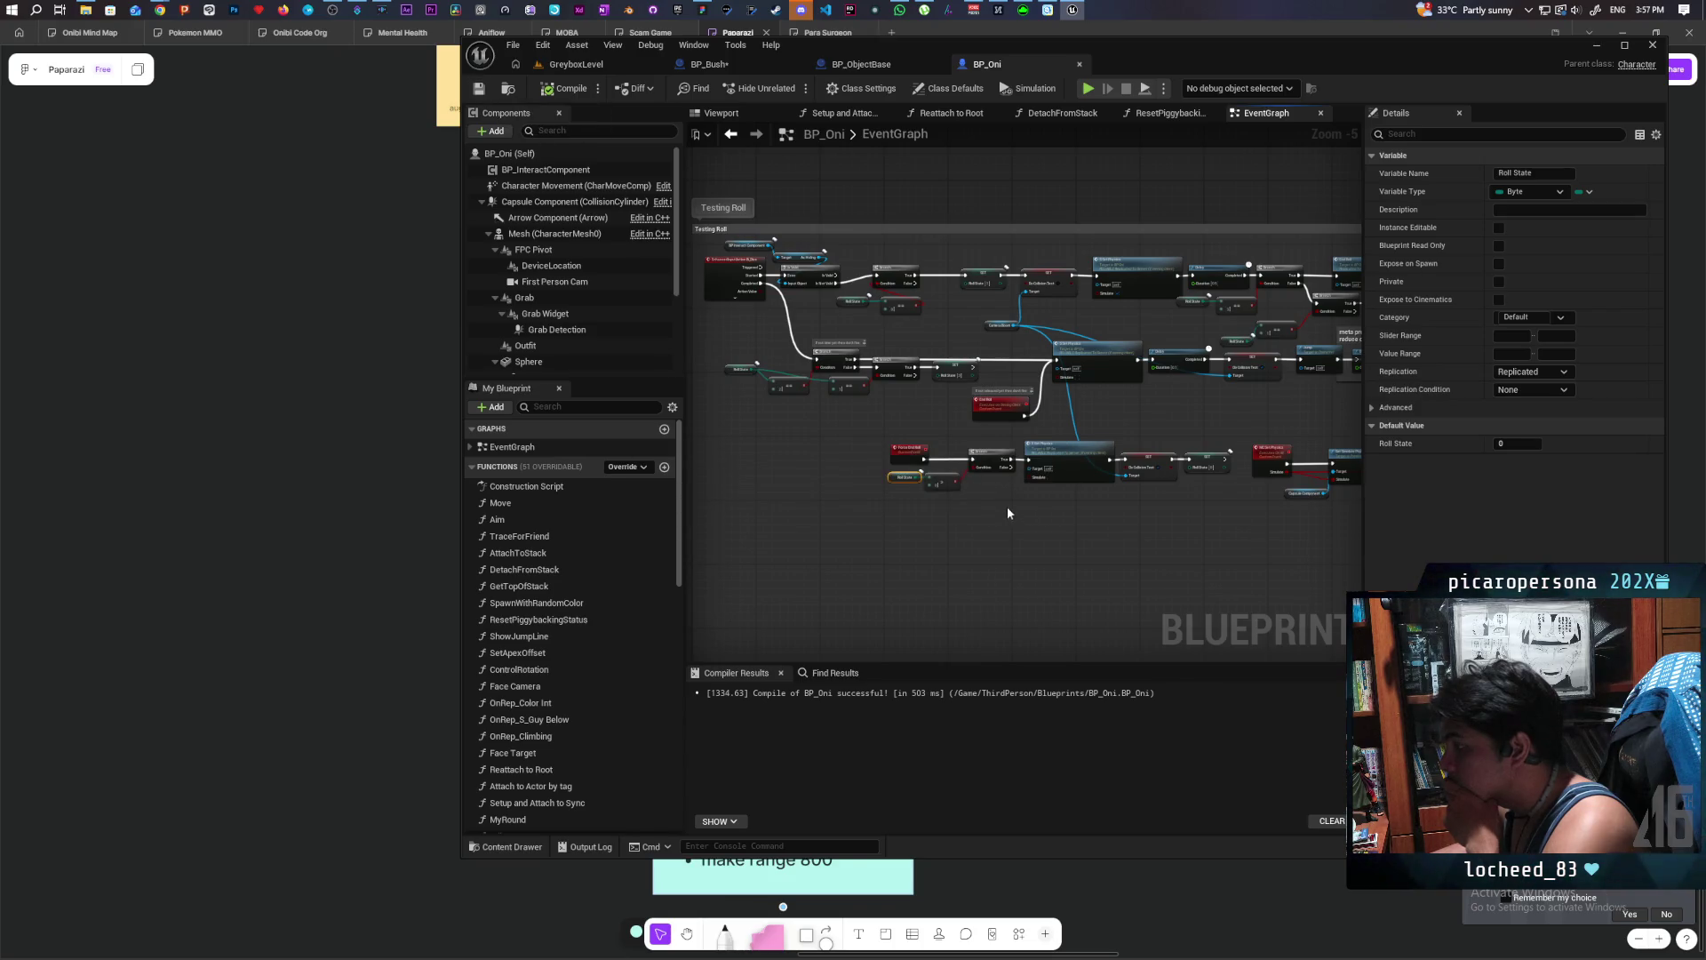
# - Pan along the roll chain to the SET node for Do Collision Test and select it
pyautogui.scroll(1, 1008, 505)
pyautogui.moveTo(1026, 514); pyautogui.dragTo(953, 521)
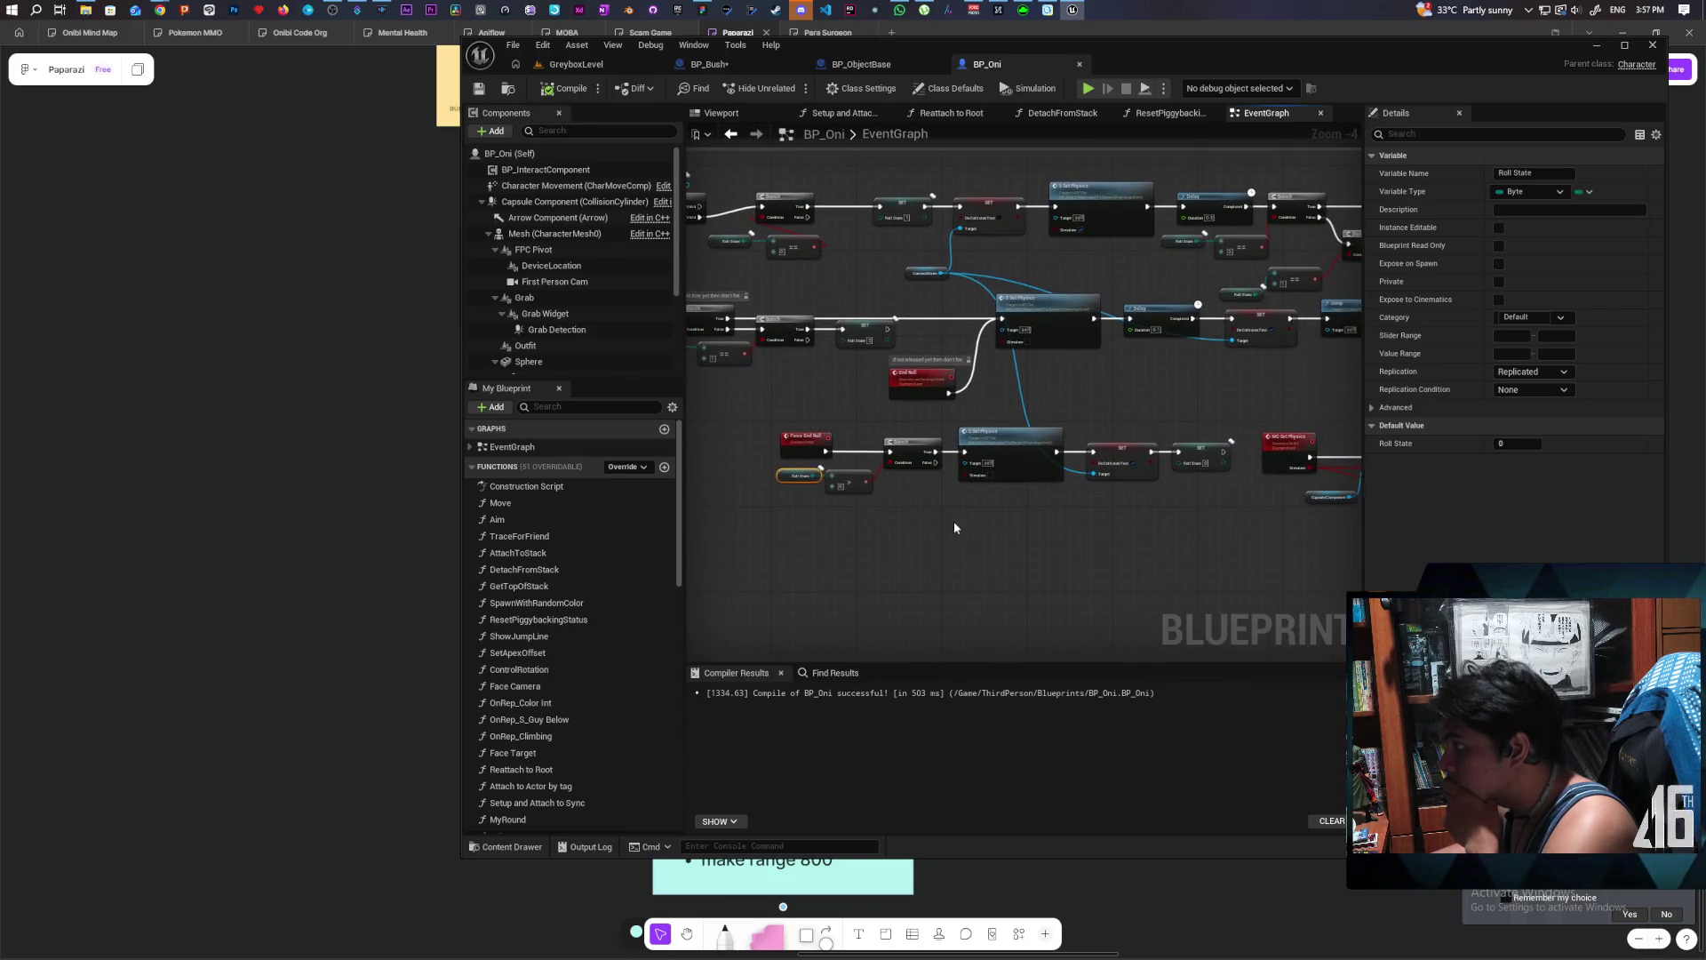
pyautogui.scroll(1, 817, 493)
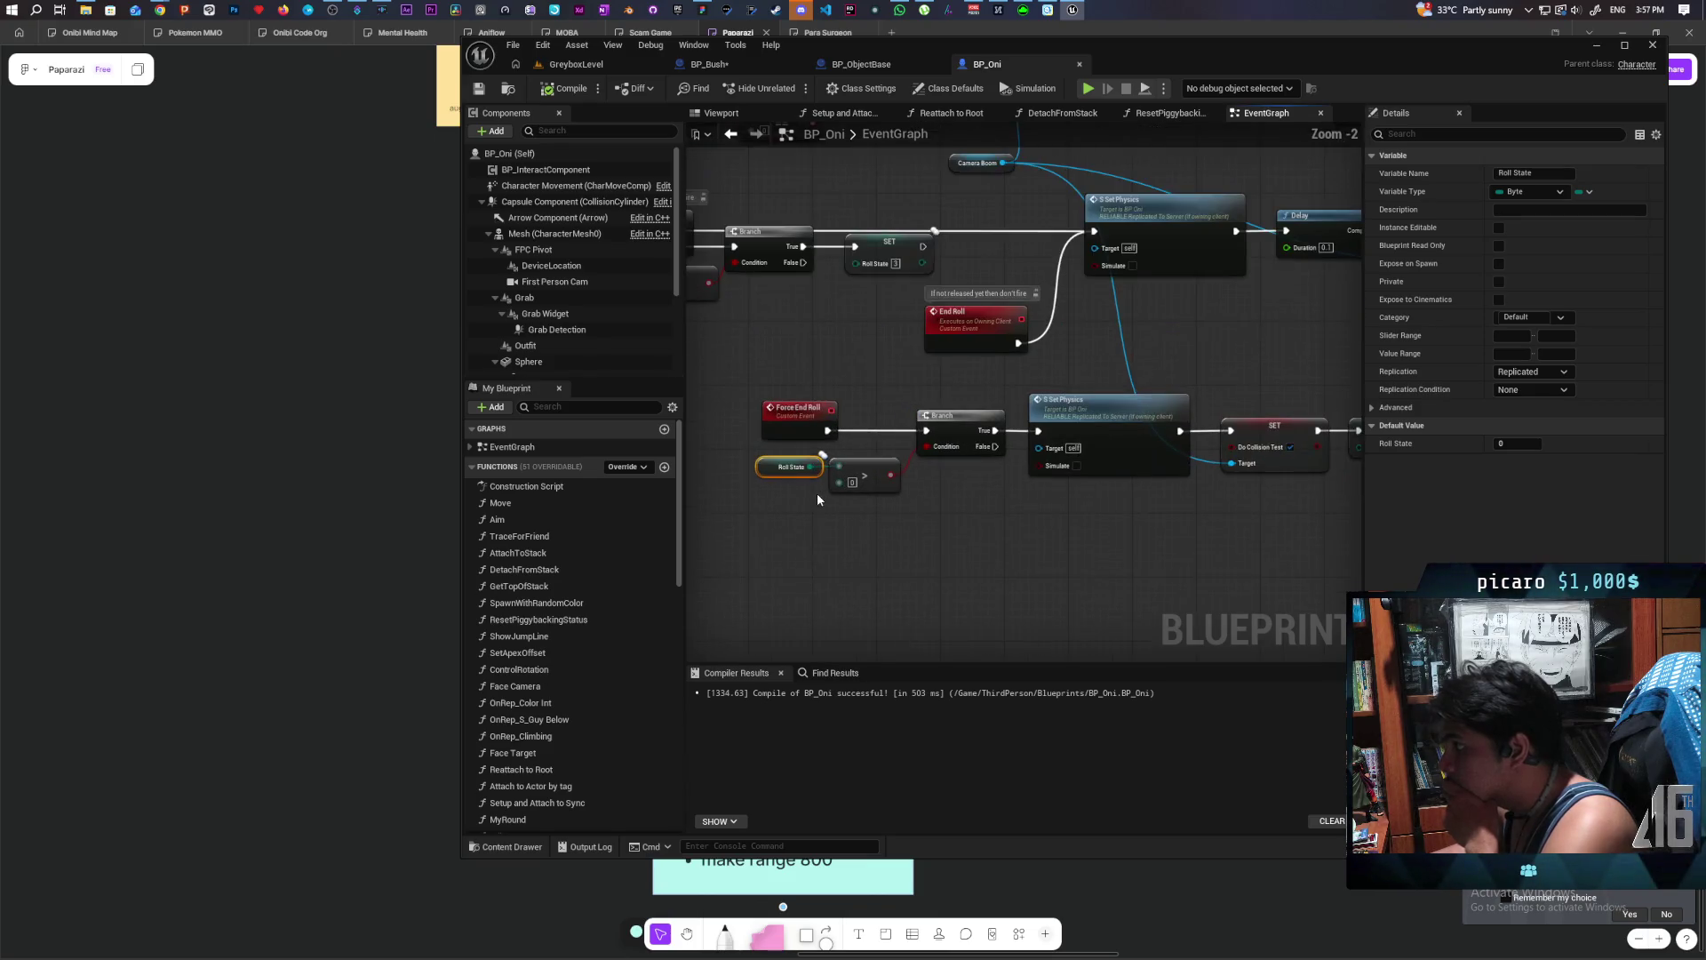
pyautogui.moveTo(1075, 503); pyautogui.dragTo(1045, 495)
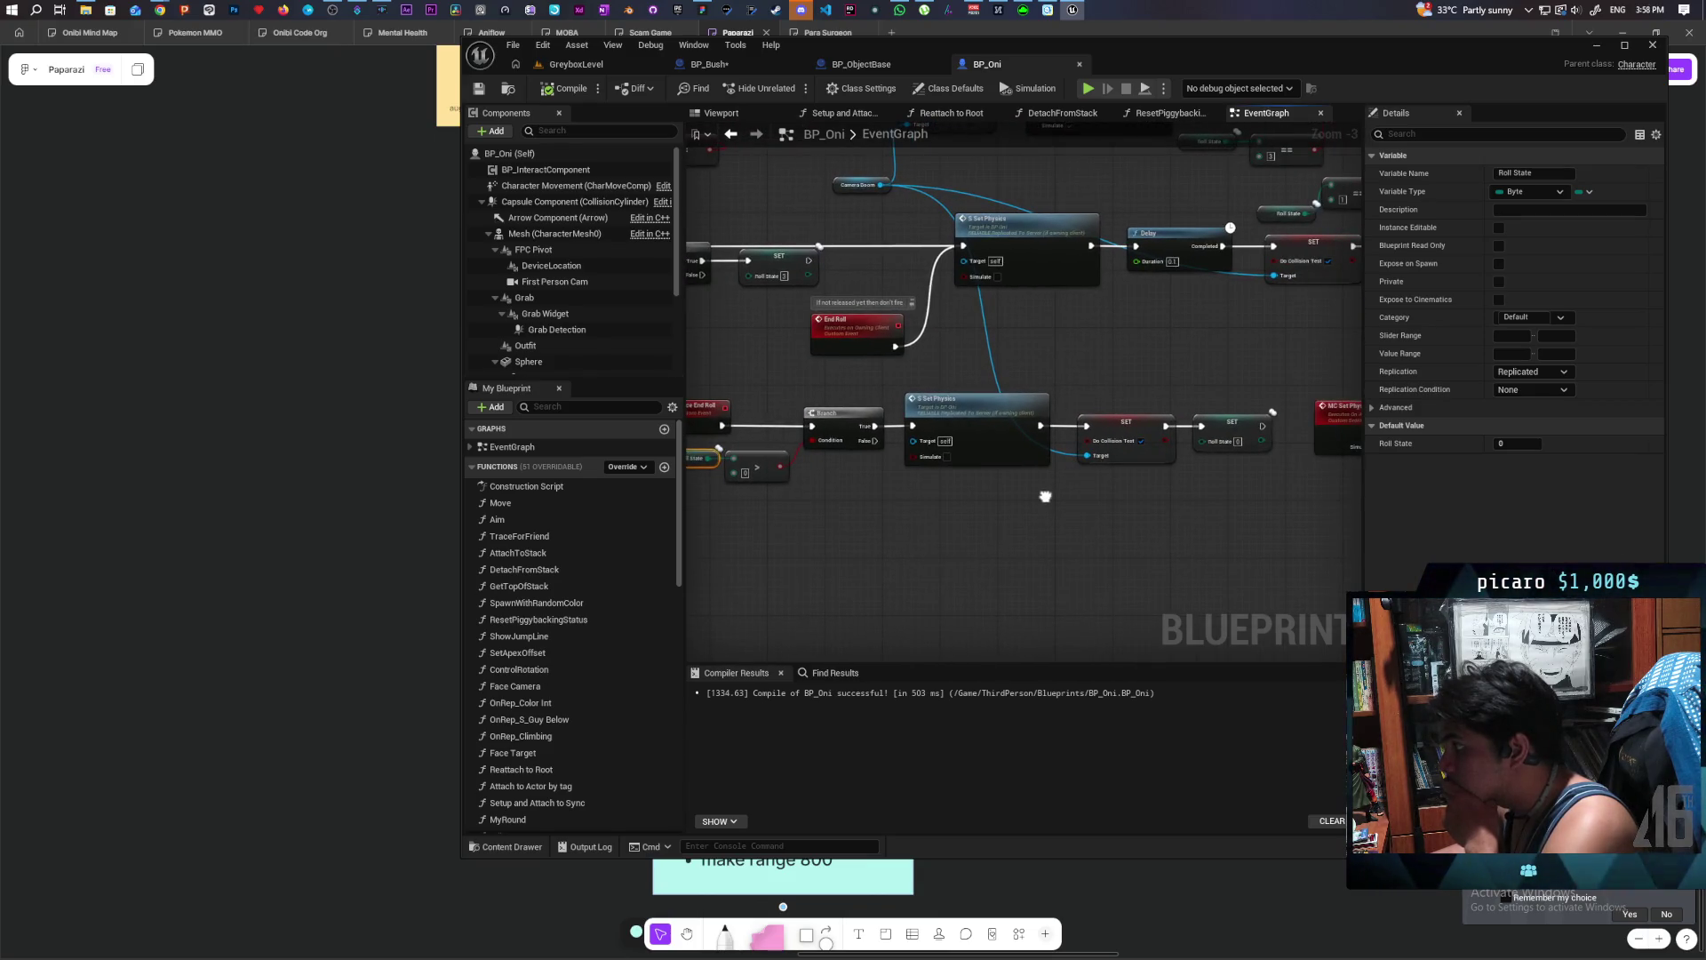
pyautogui.moveTo(1045, 496); pyautogui.dragTo(1142, 512)
pyautogui.moveTo(1203, 403); pyautogui.dragTo(1240, 529)
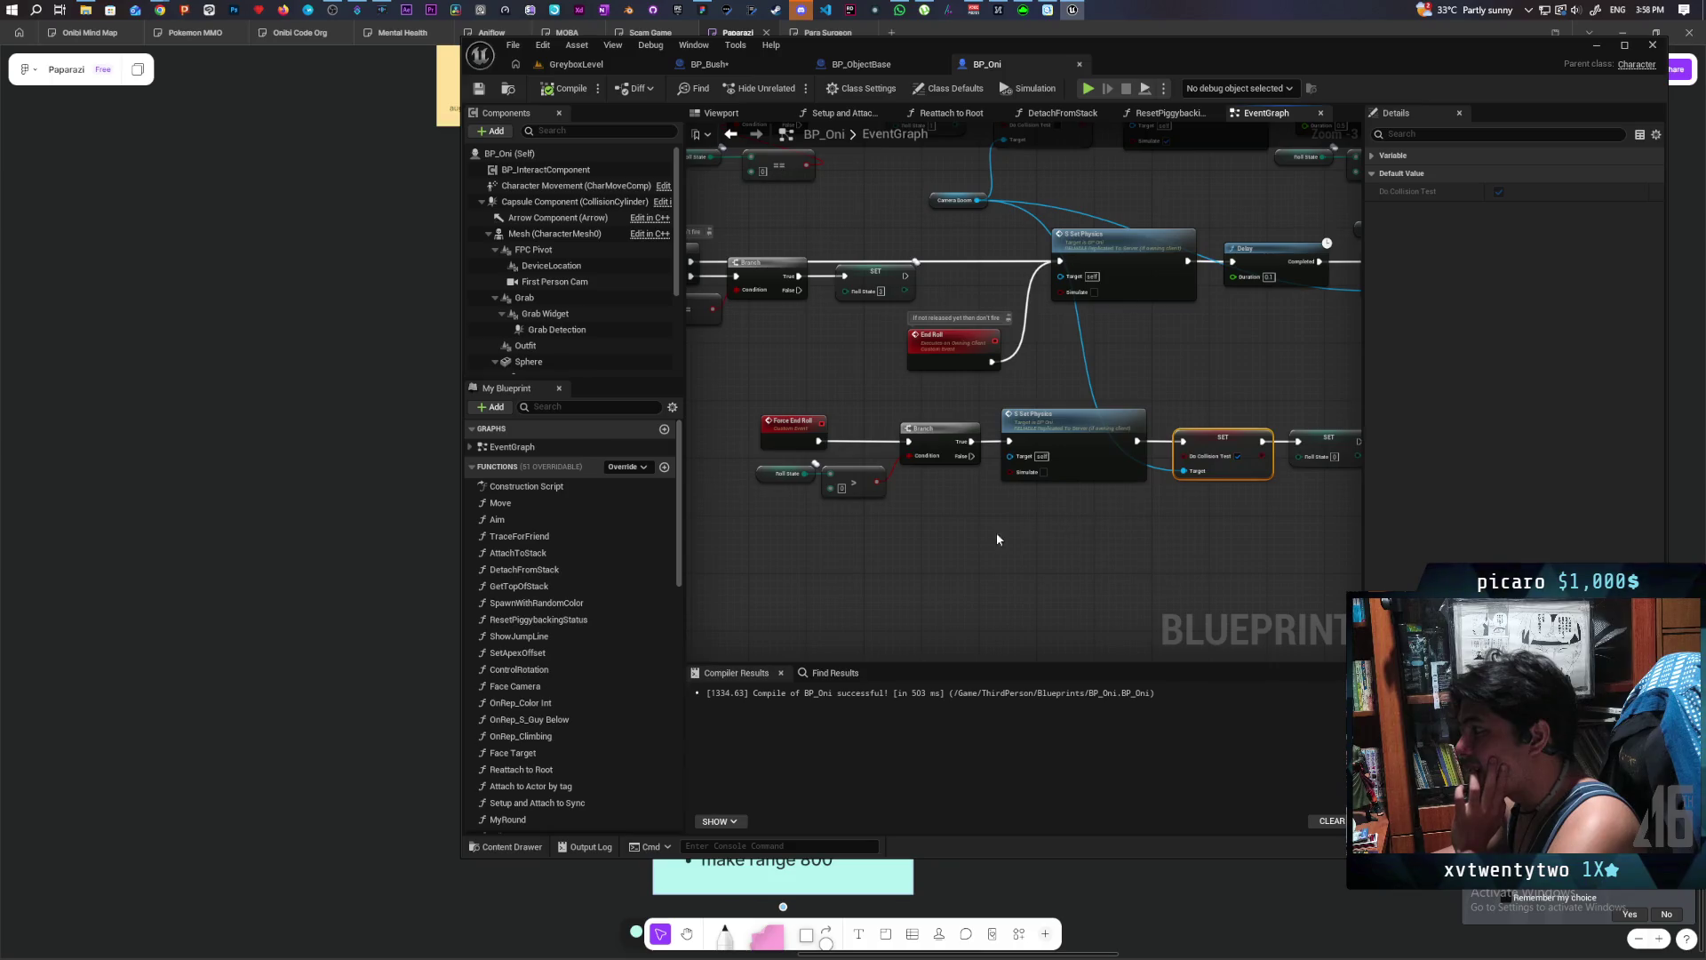
pyautogui.moveTo(994, 519); pyautogui.dragTo(948, 532)
pyautogui.moveTo(1122, 528); pyautogui.dragTo(907, 556)
pyautogui.click(906, 555)
# - Reselect the Roll State getter, set its Replication back to None, and select Force End Roll
pyautogui.click(840, 497)
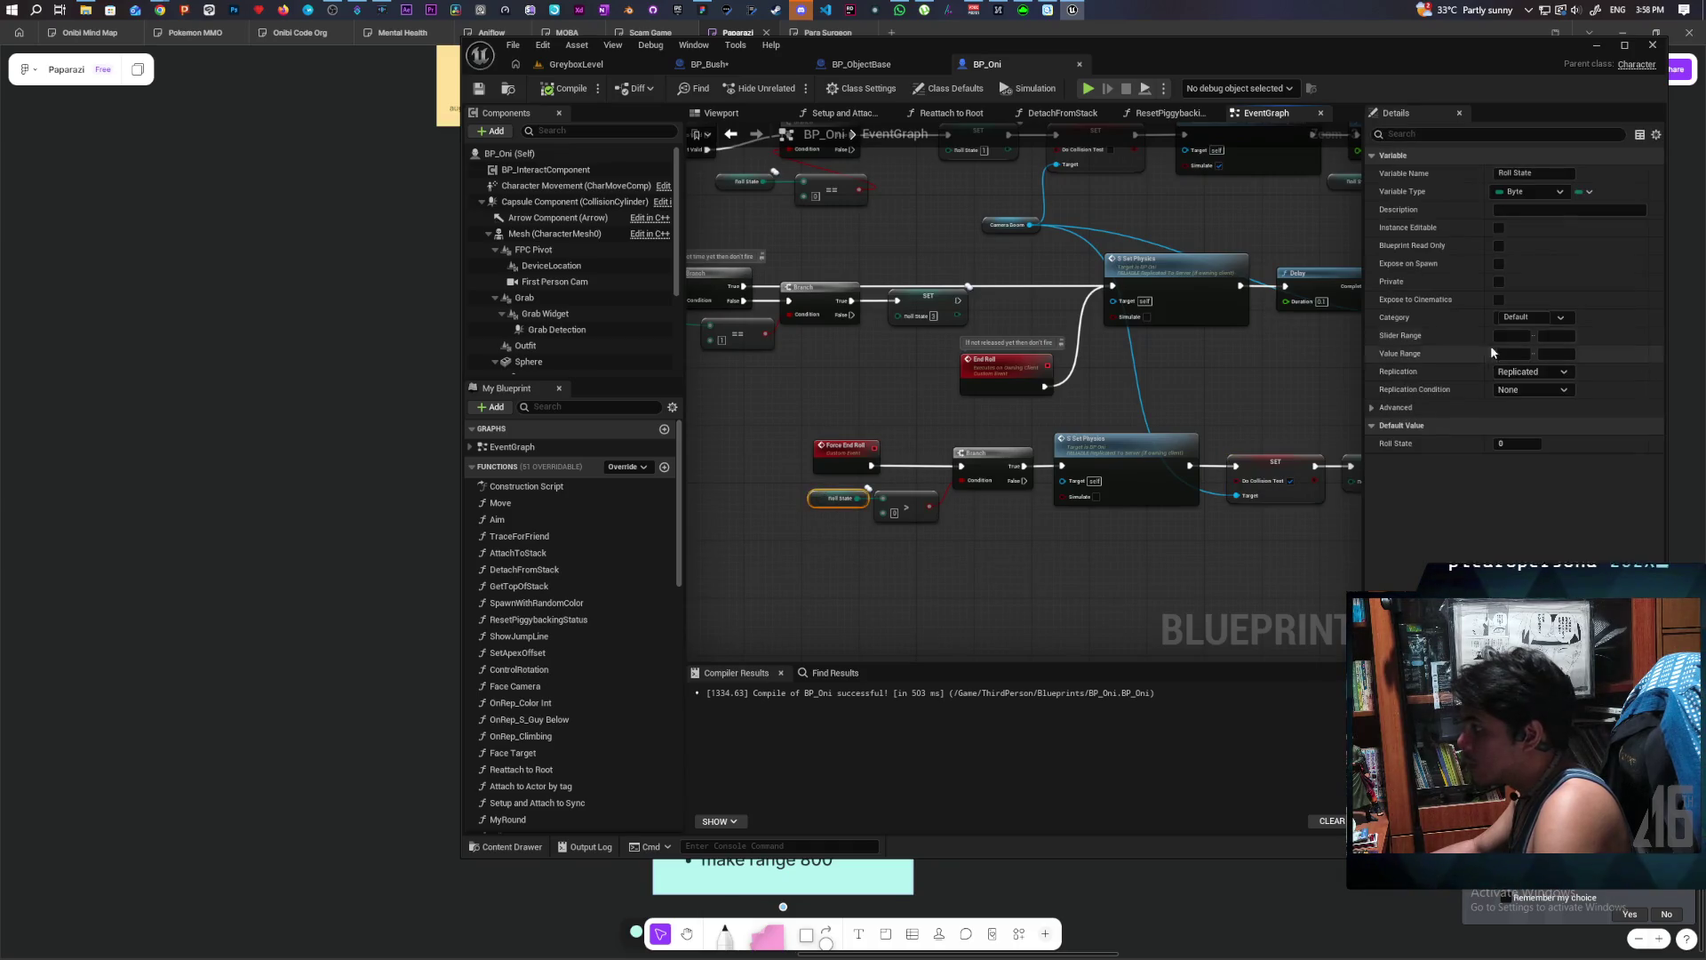
pyautogui.click(1530, 372)
pyautogui.click(1543, 388)
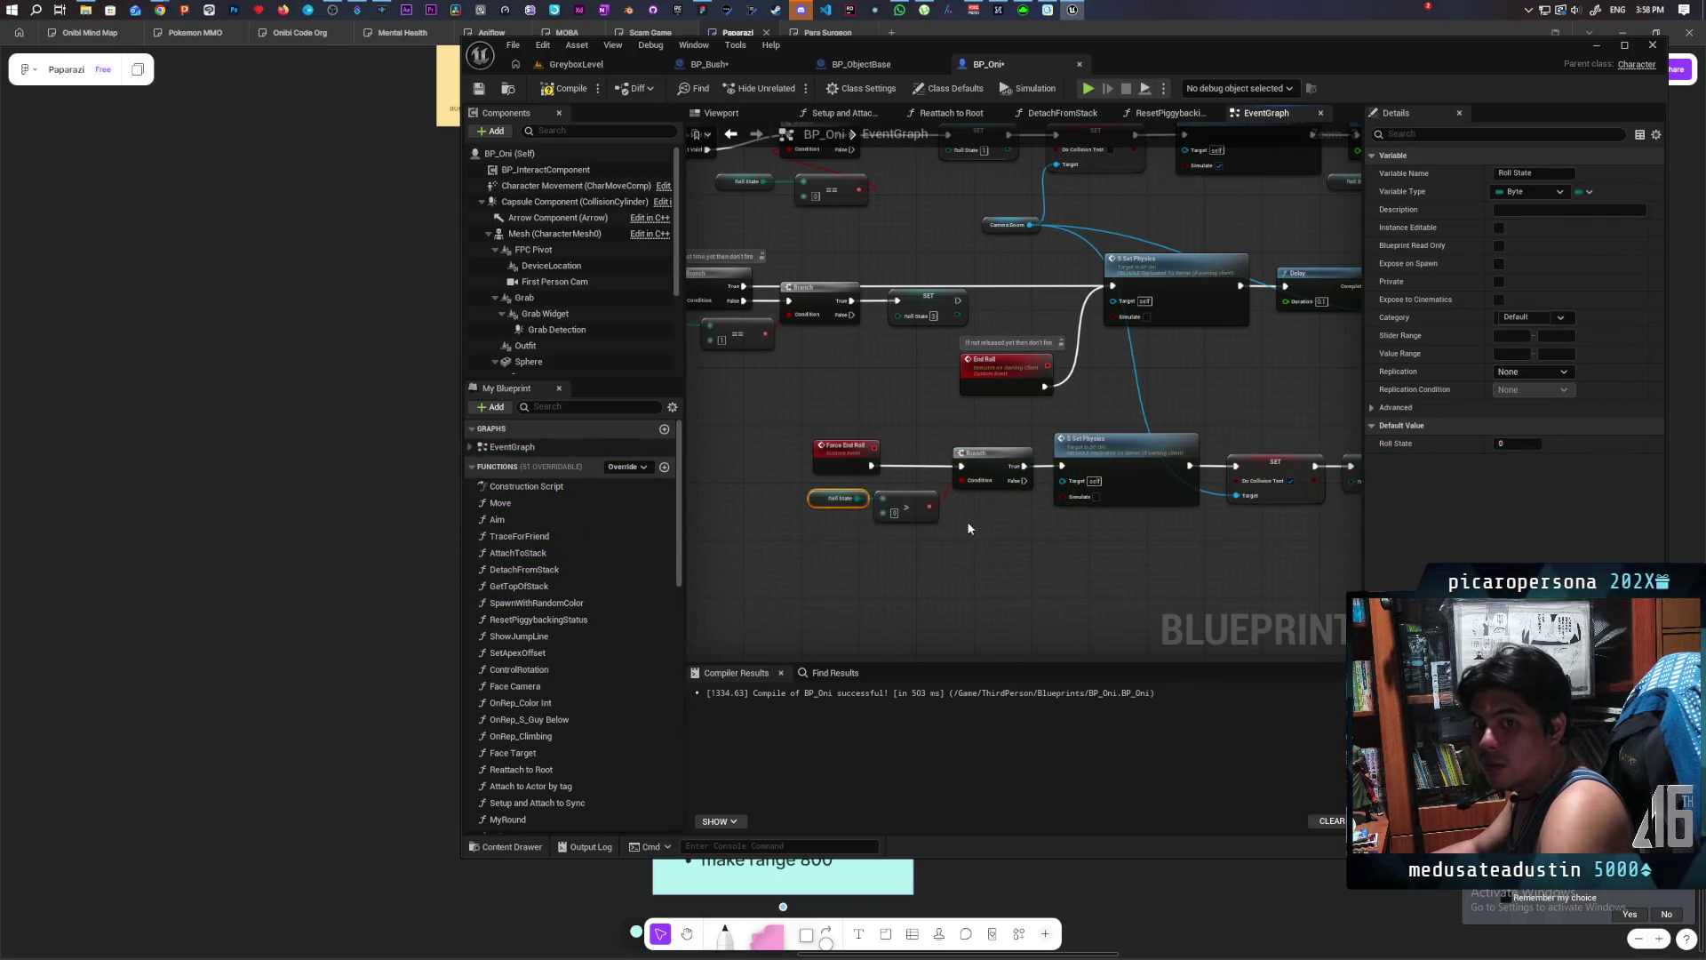
pyautogui.click(846, 458)
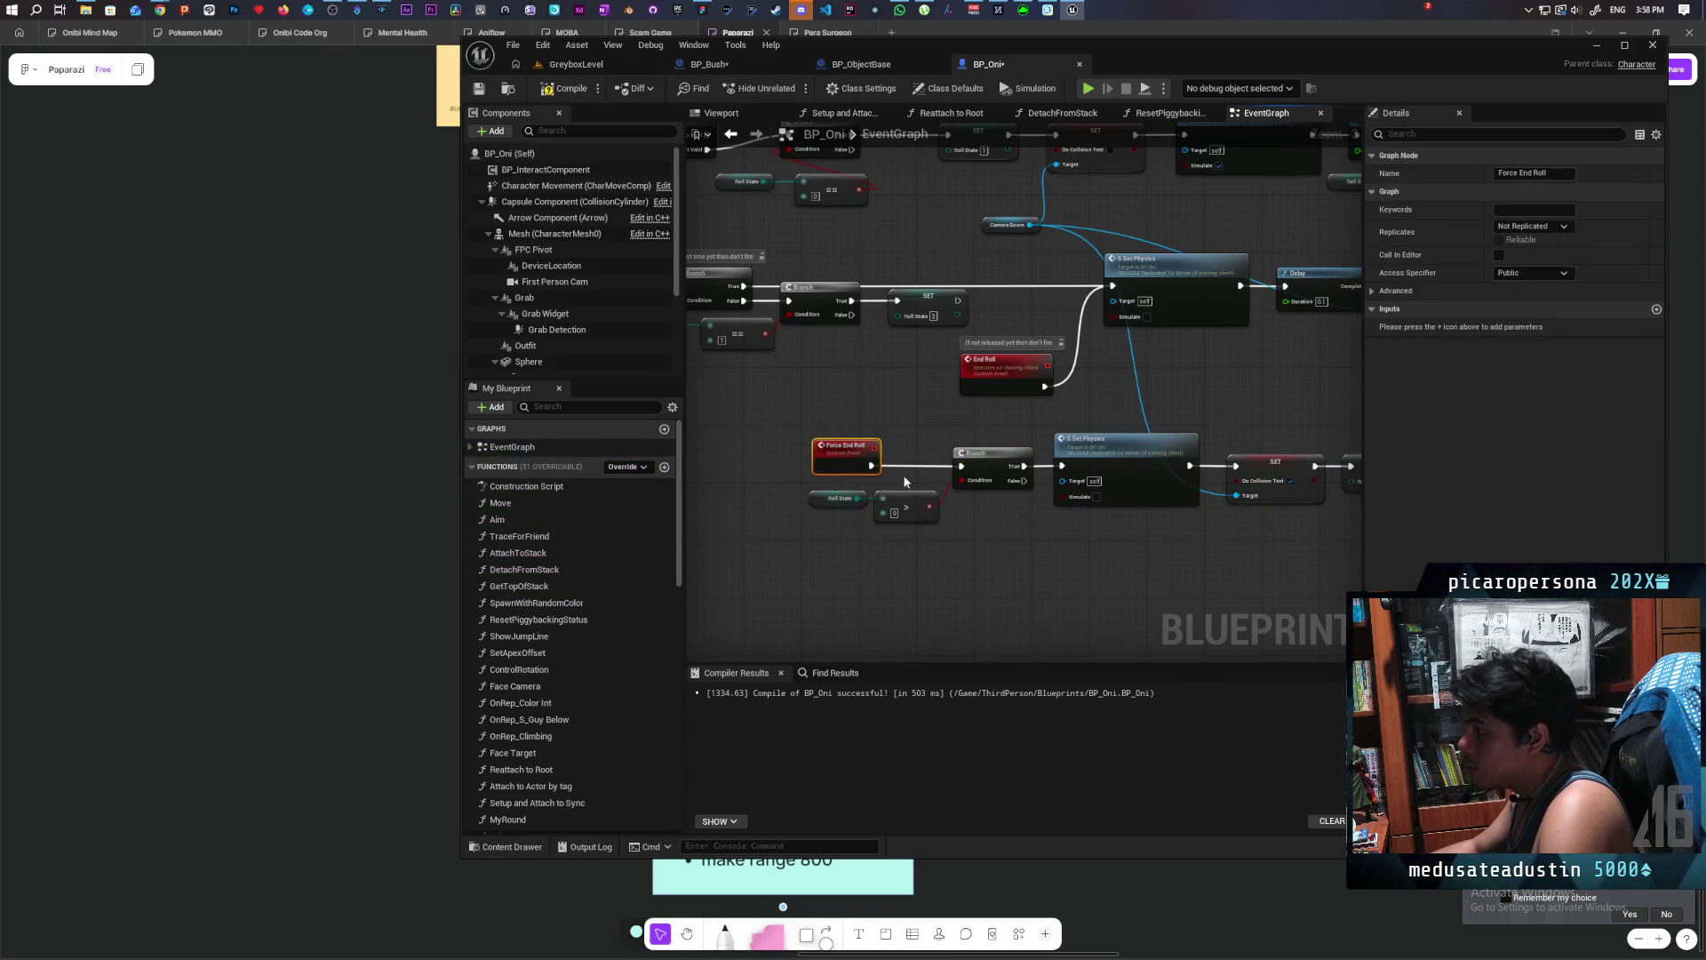
# - Rename the event C Force End Roll, make it Run on owning Client and Reliable, and compile
pyautogui.click(1514, 176)
pyautogui.write('C')
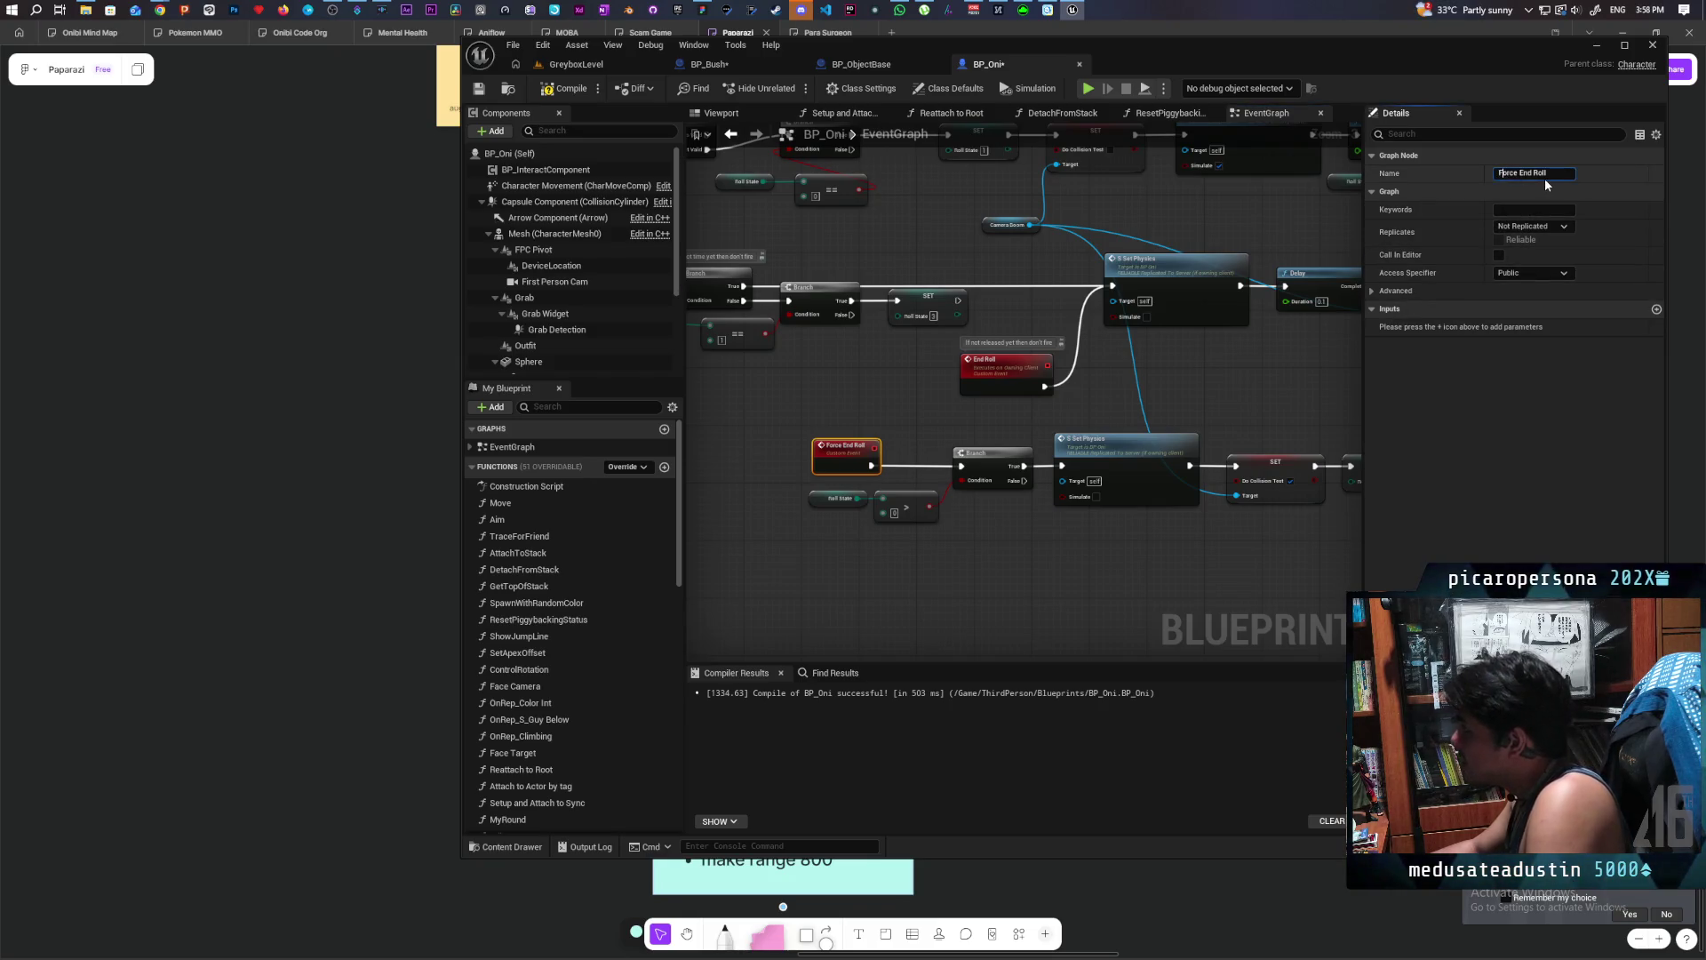
pyautogui.press('Return')
pyautogui.click(1551, 226)
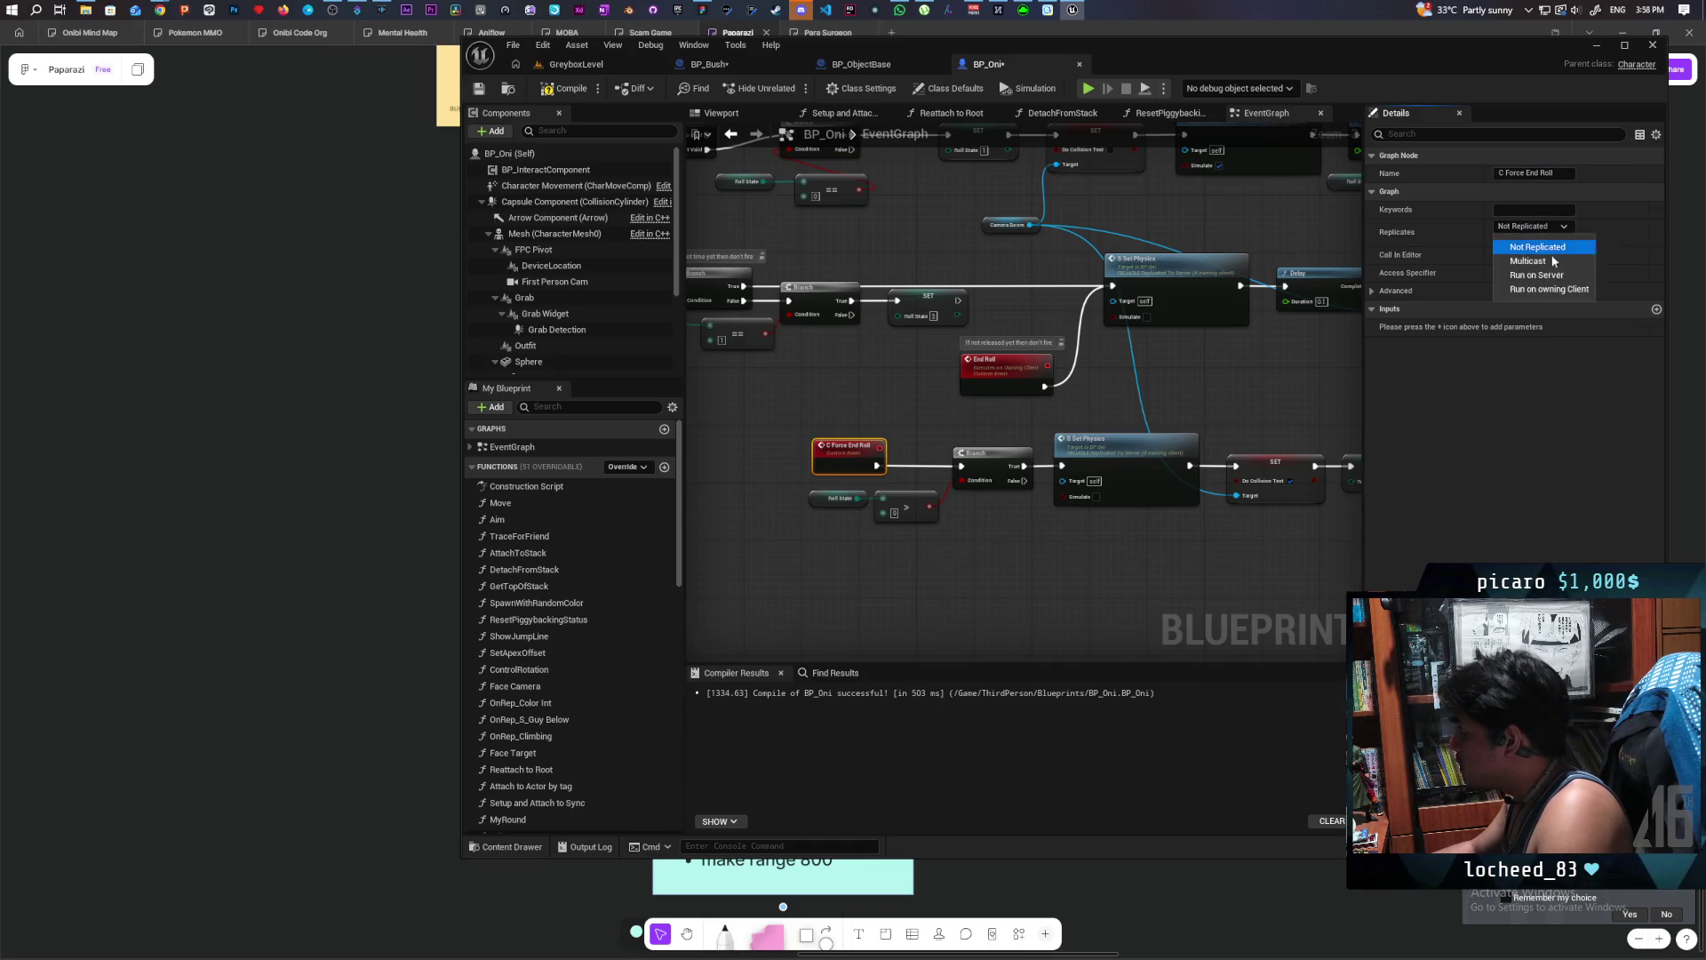
pyautogui.press('Escape')
pyautogui.click(1534, 225)
pyautogui.click(1529, 290)
pyautogui.click(1500, 240)
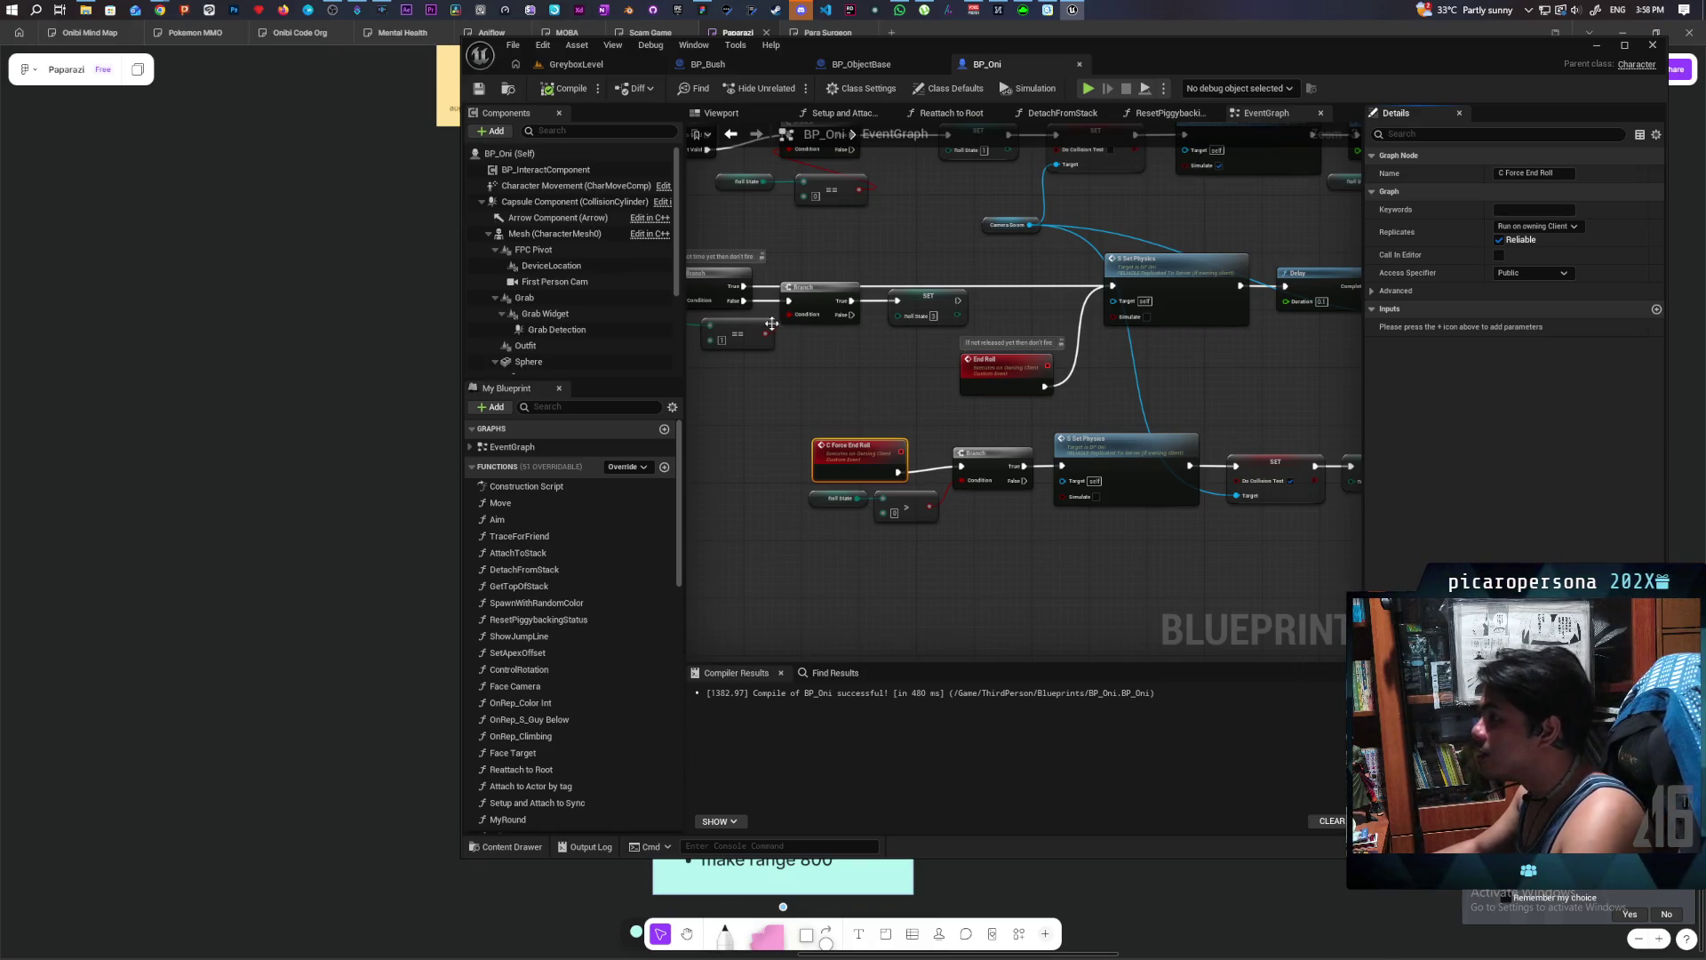
pyautogui.click(582, 65)
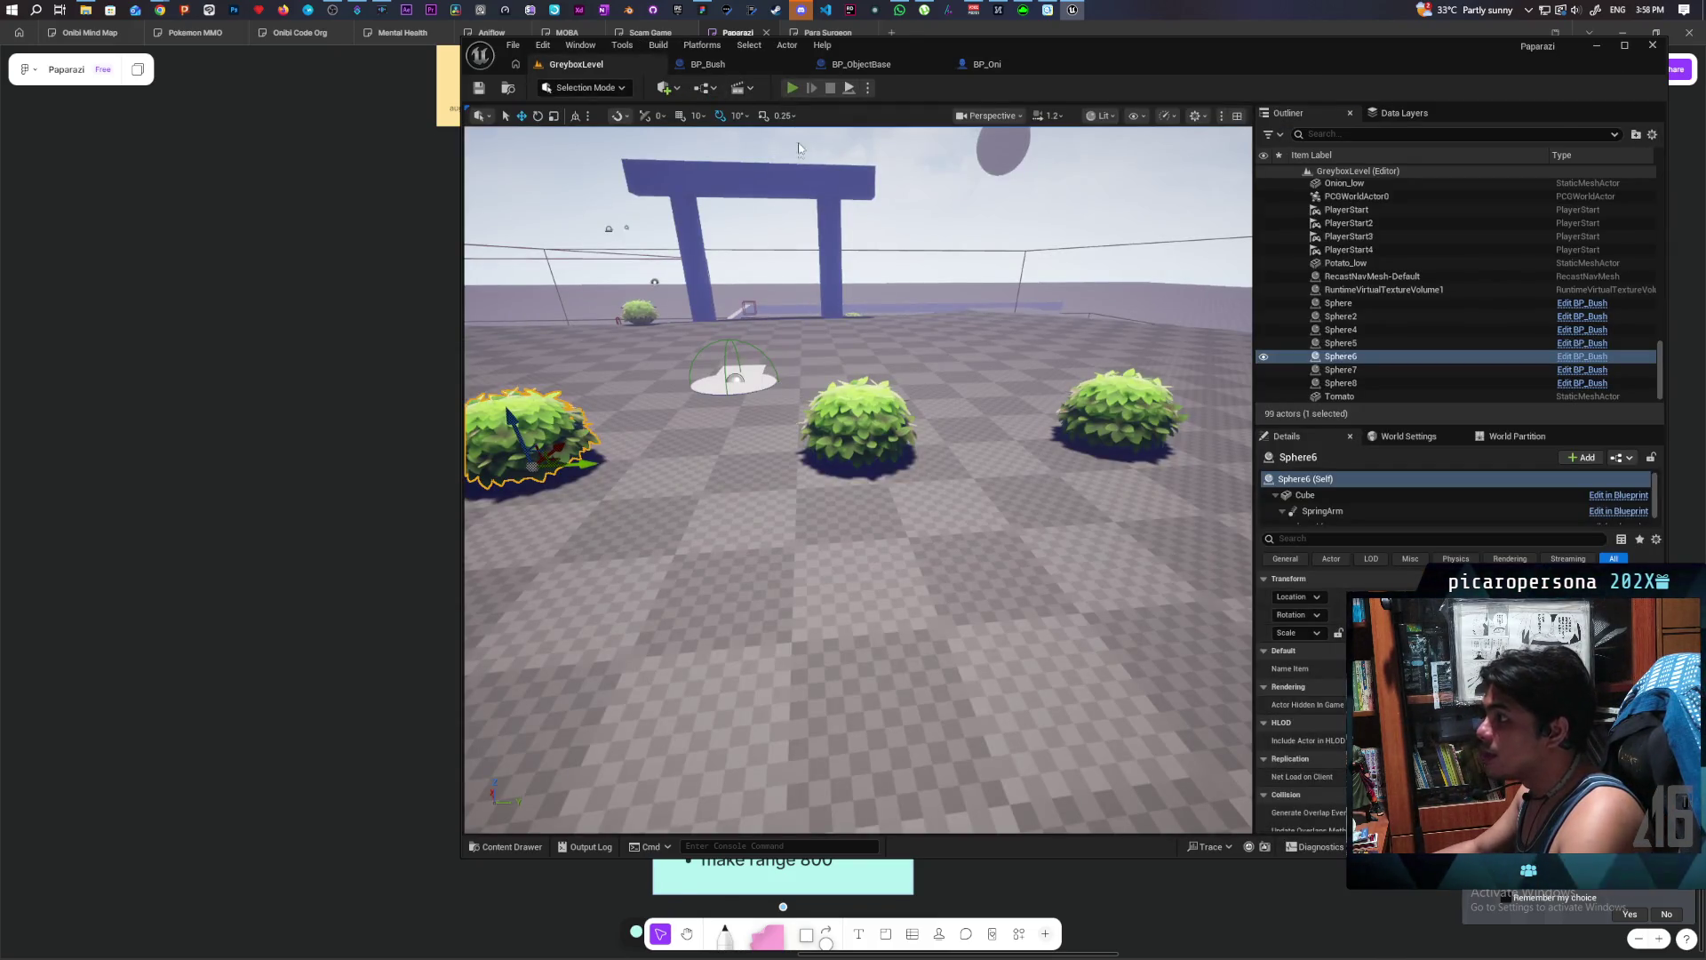
# - Start the multiplayer play test, then send the crash report and restart the editor
pyautogui.click(792, 87)
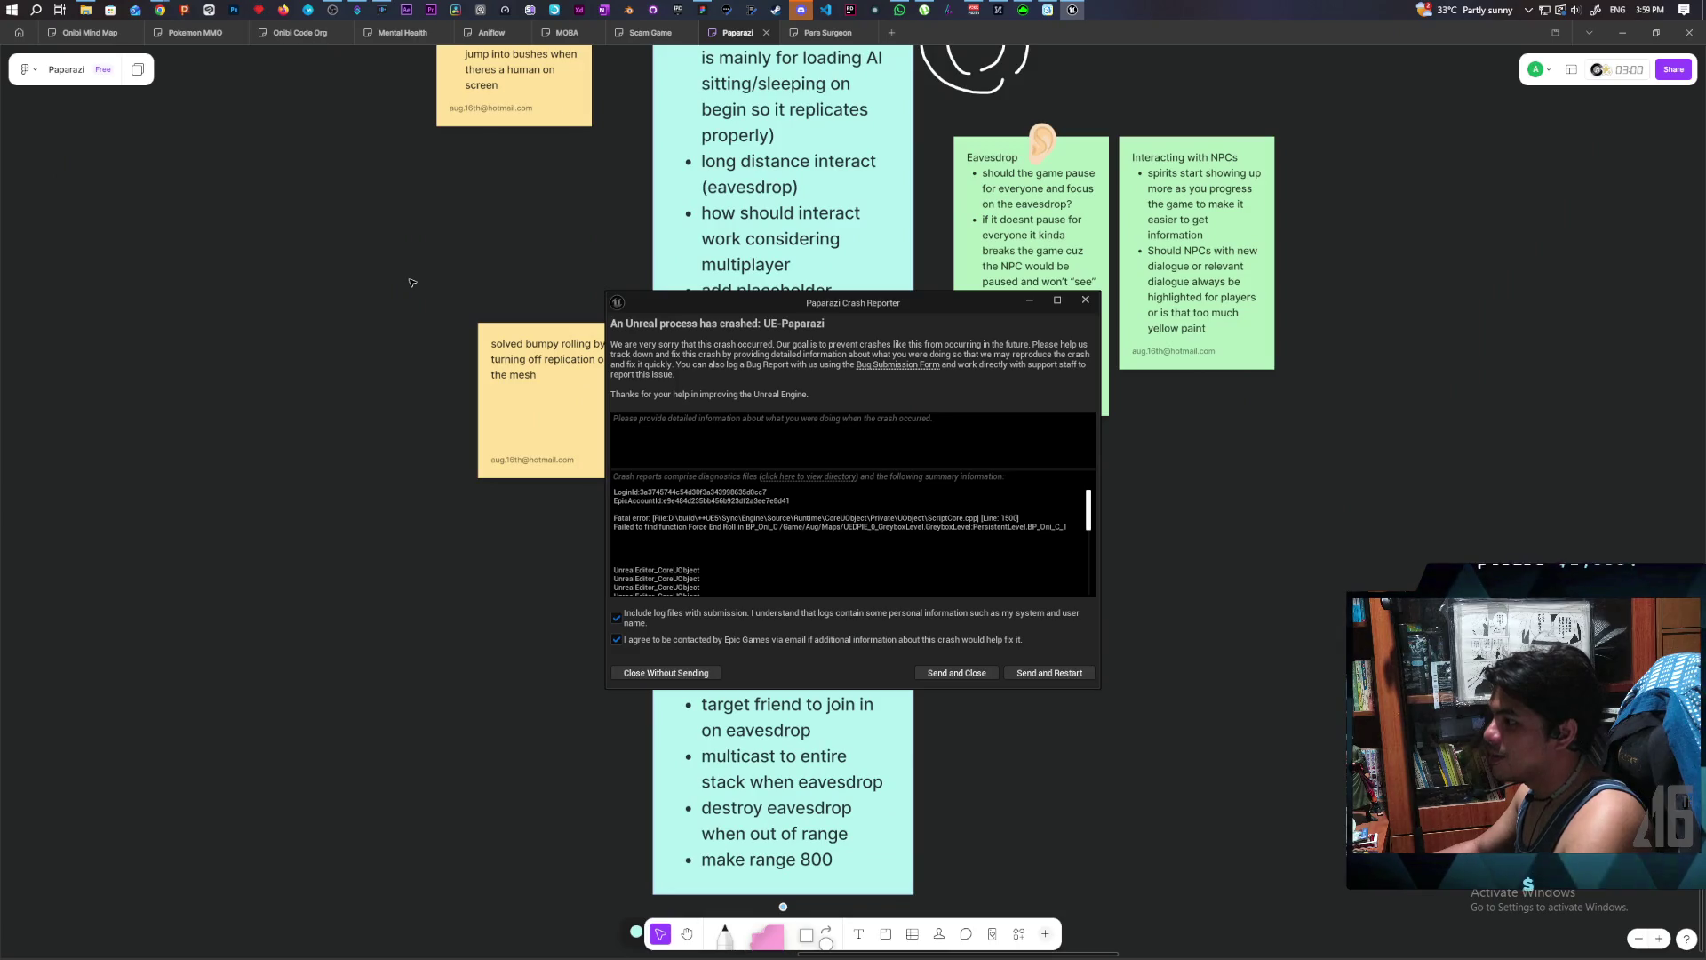
pyautogui.click(1049, 674)
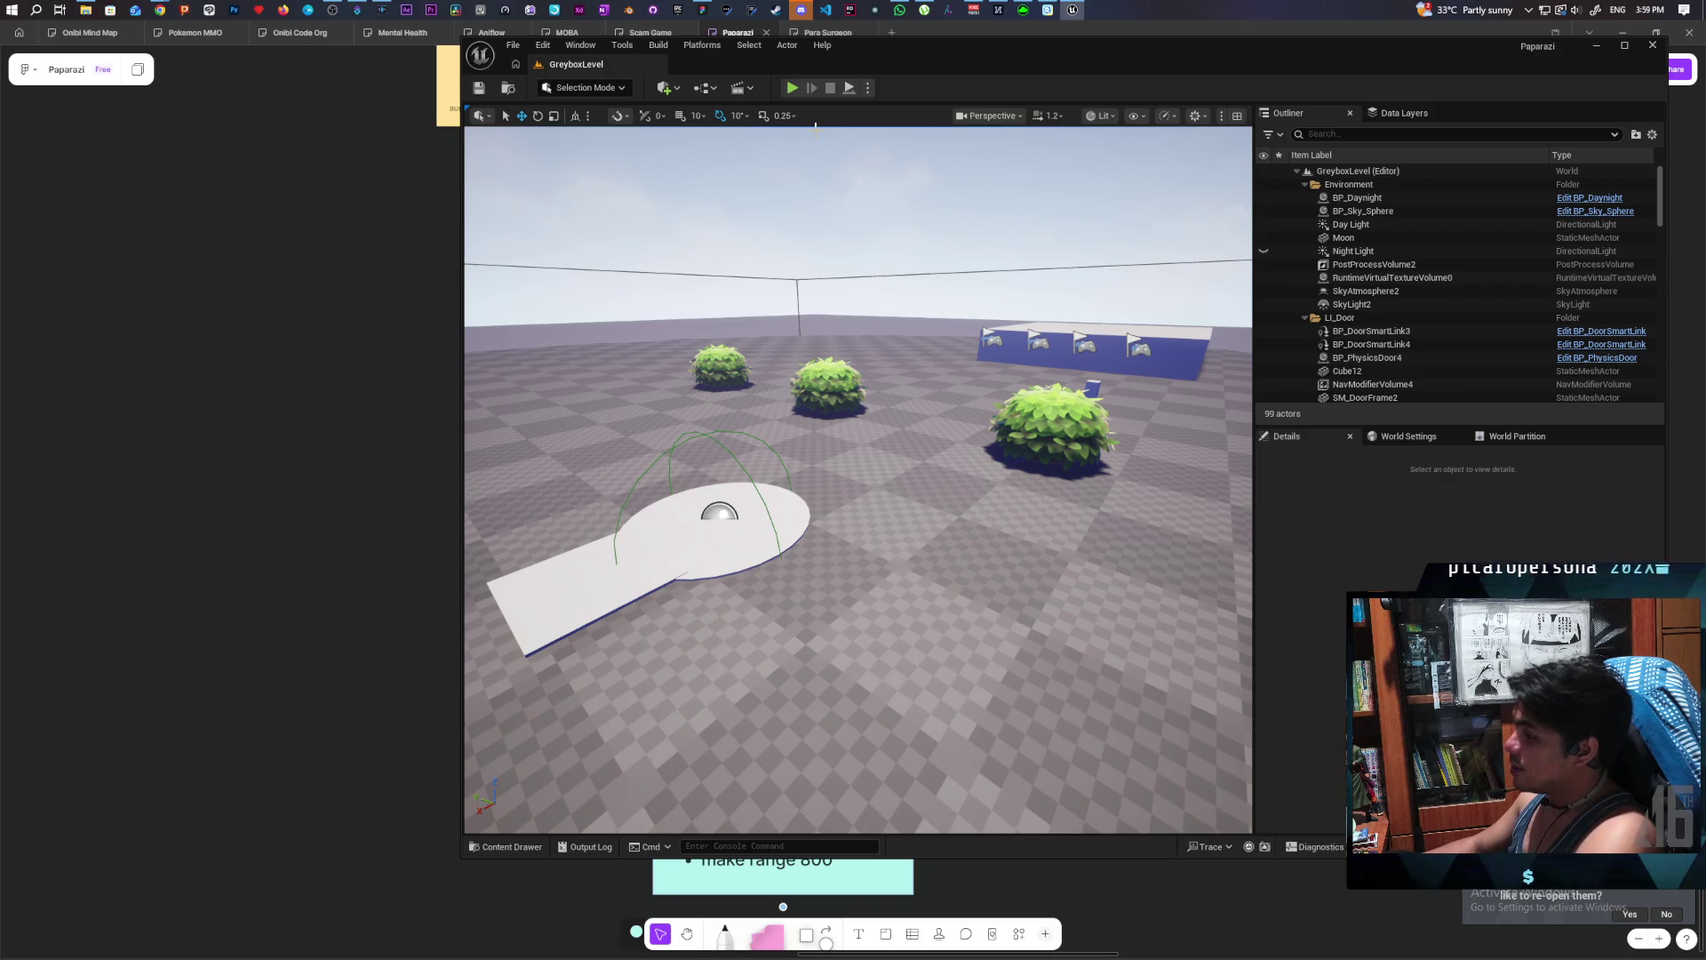
# - Run a two-player PIE session, walk the character into and out of a bush, then stop
pyautogui.click(791, 88)
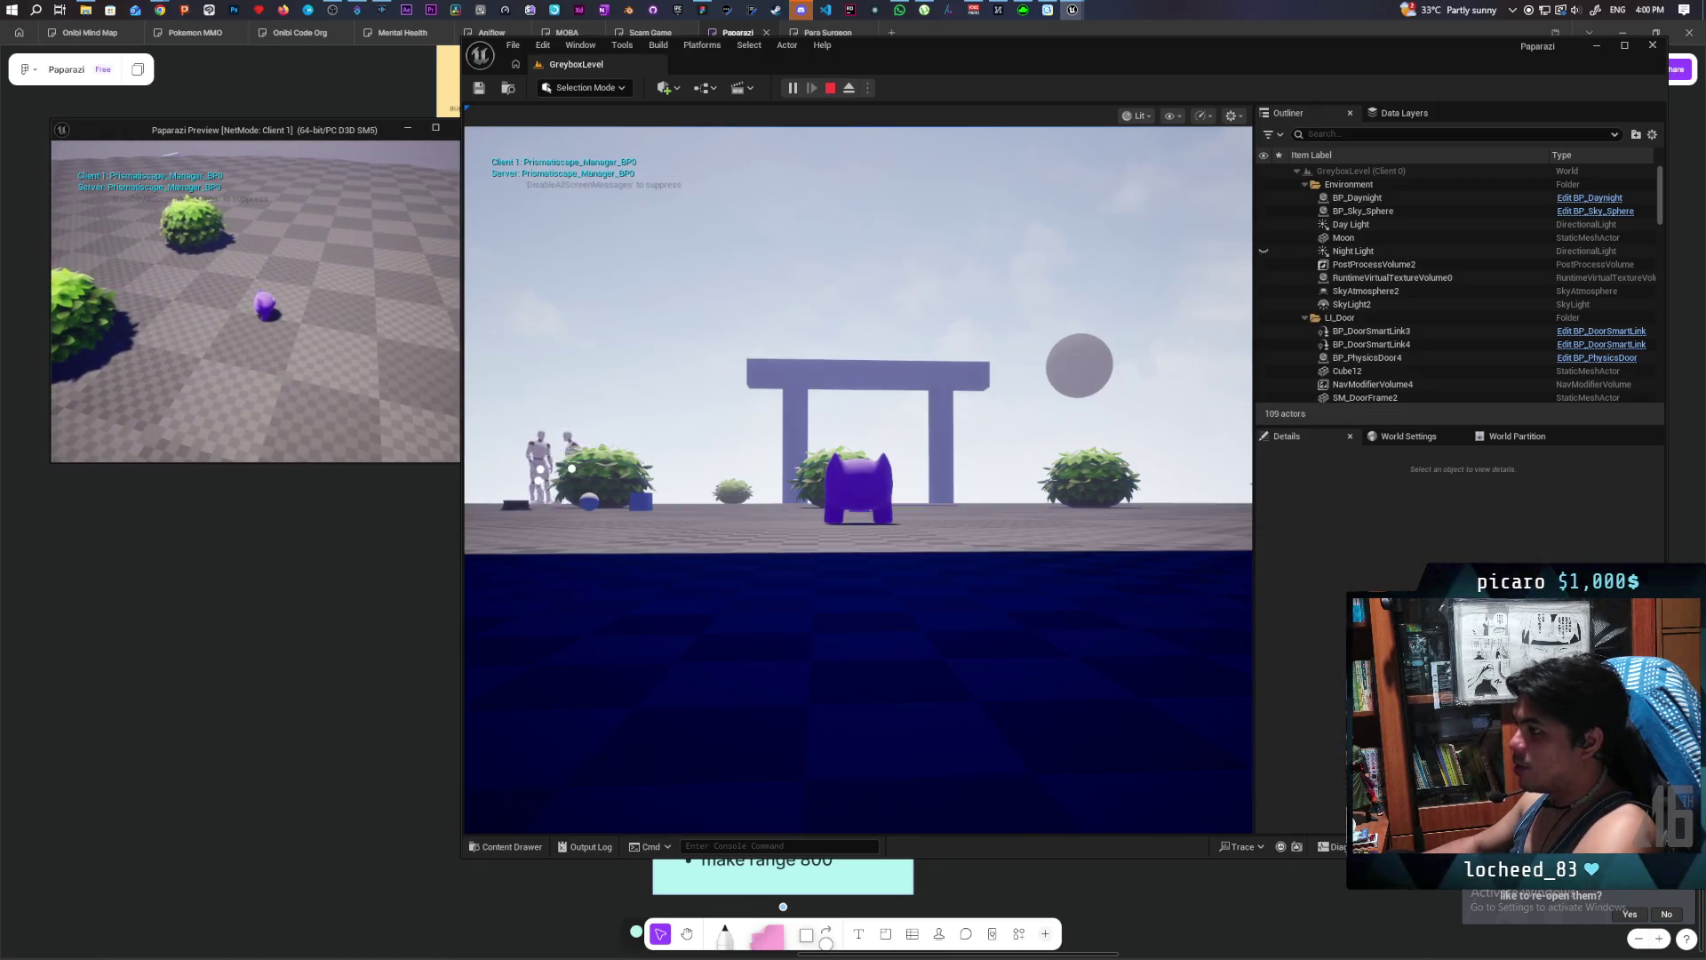
pyautogui.click(857, 480)
pyautogui.press('w')
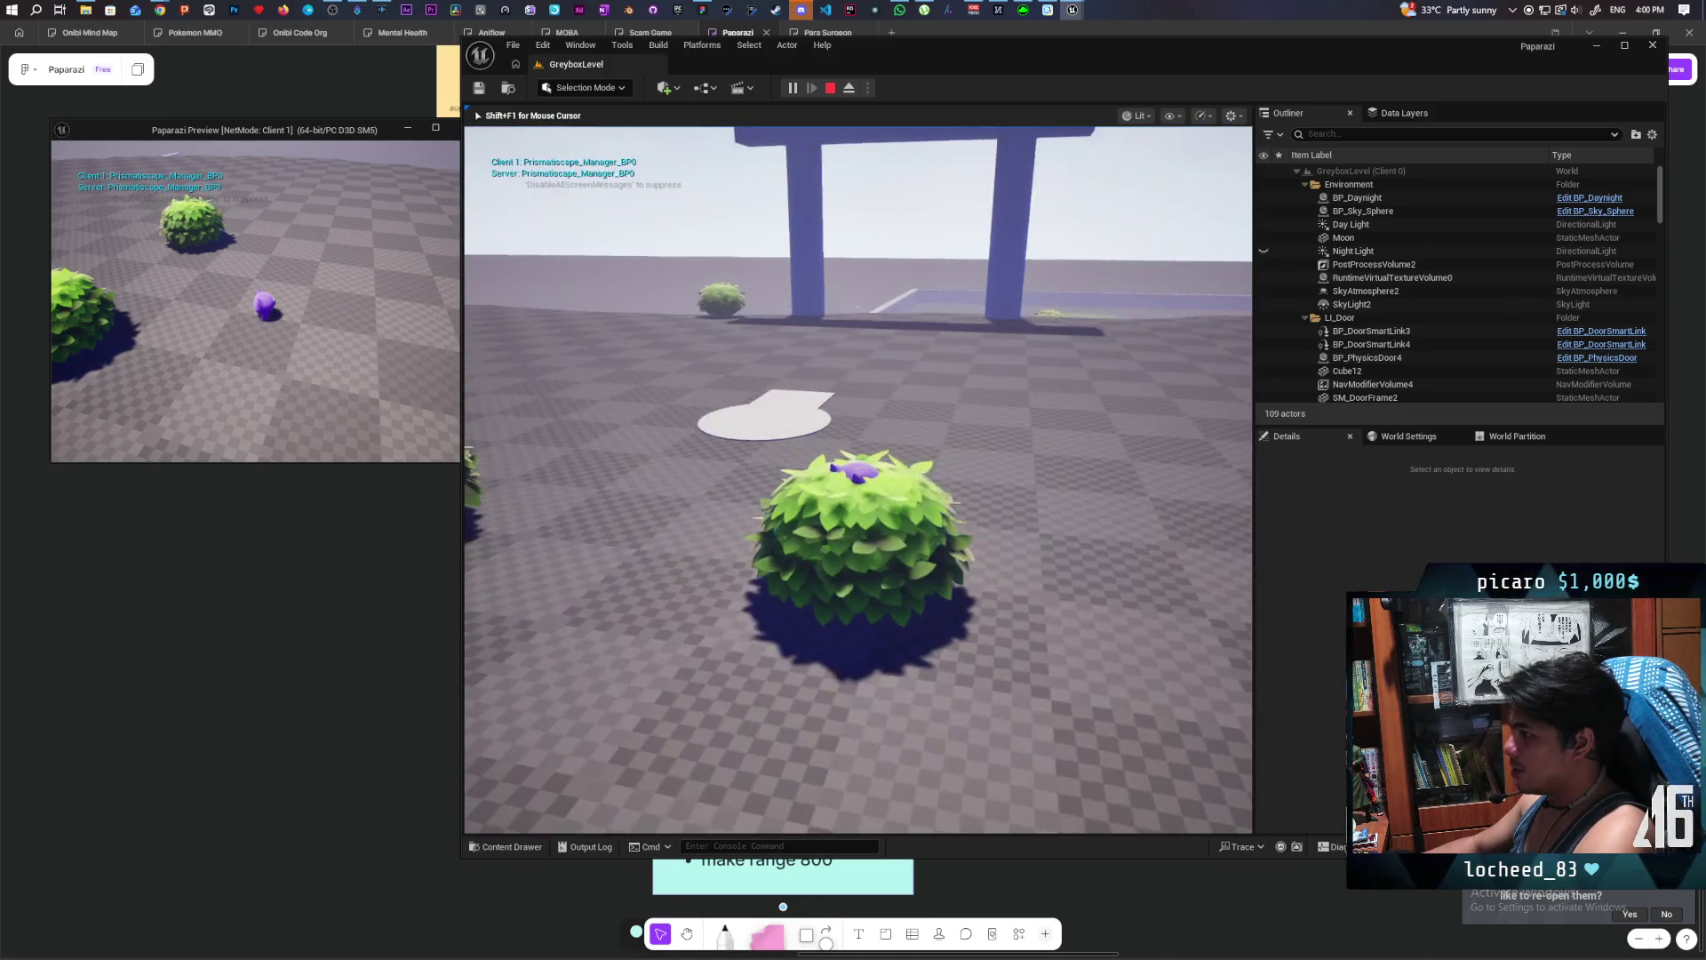
pyautogui.press('s')
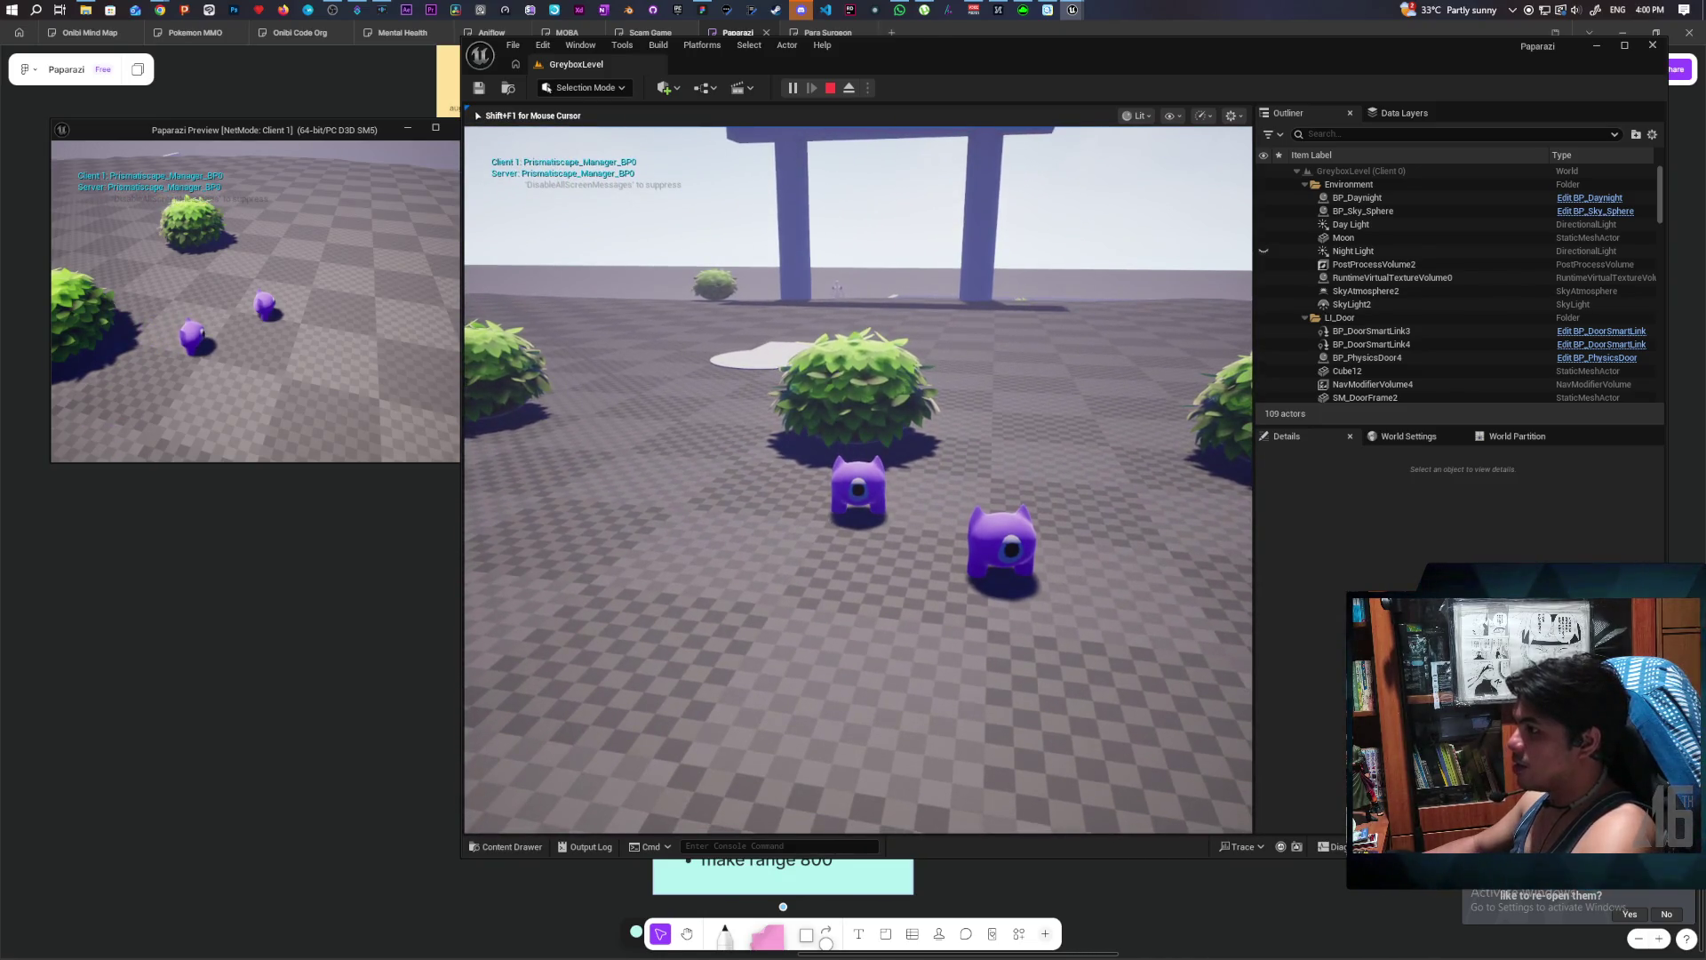
pyautogui.hotkey('shift', 'F1')
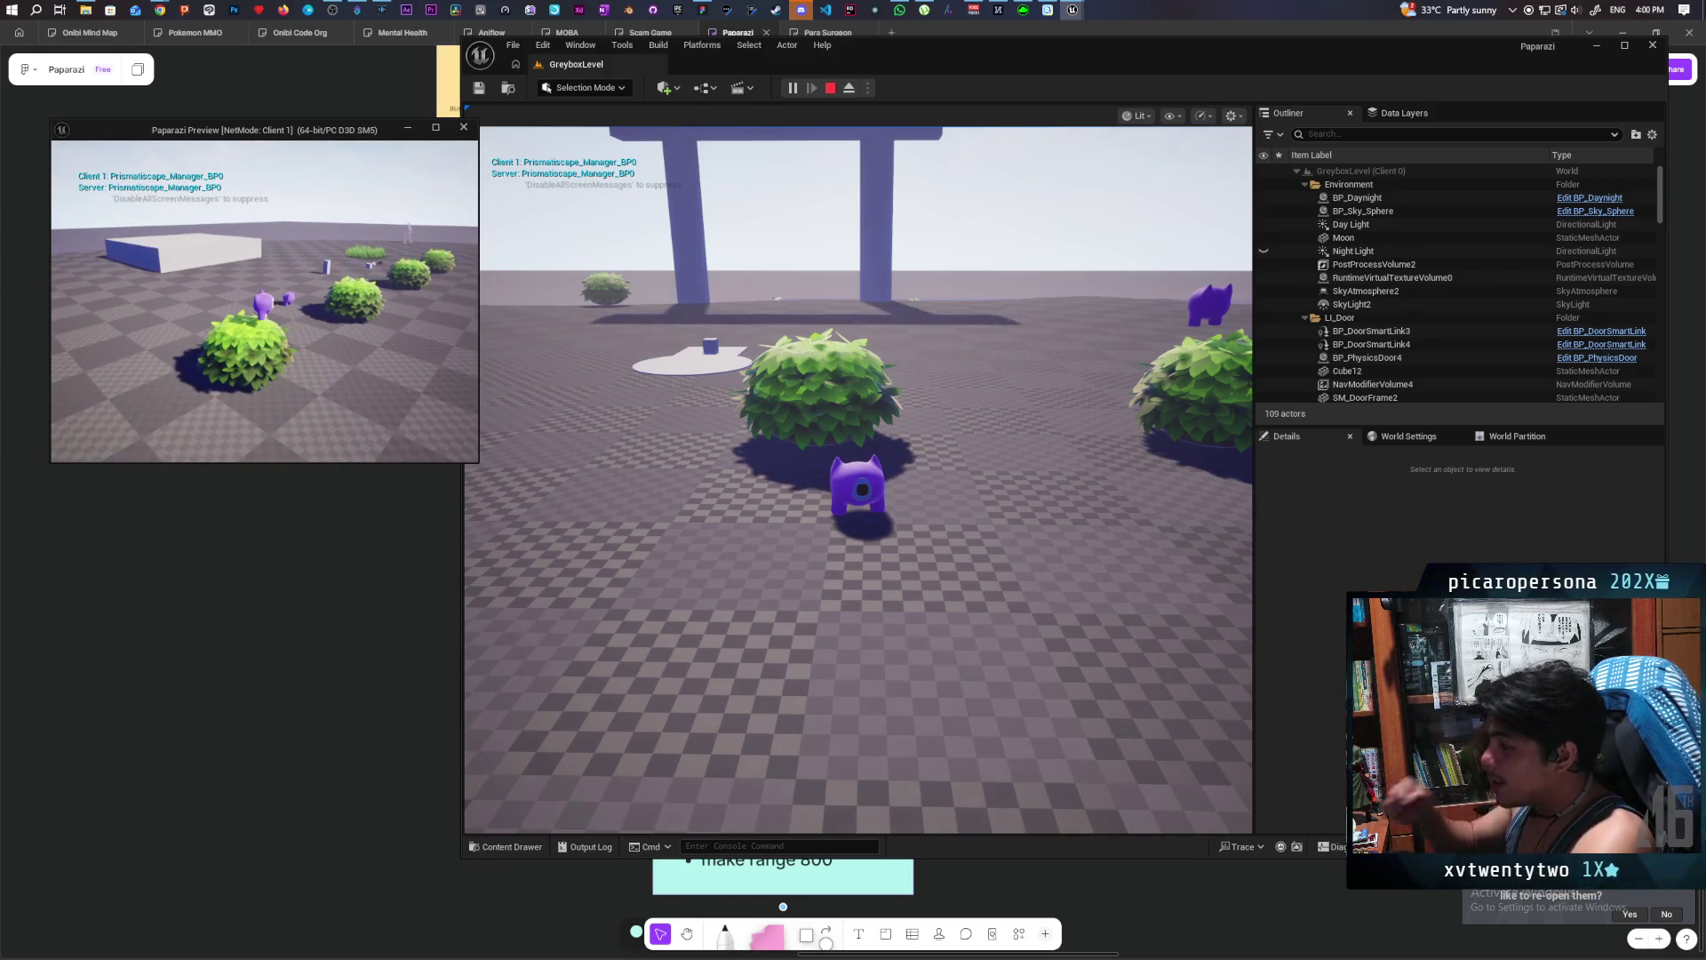
pyautogui.press('Escape')
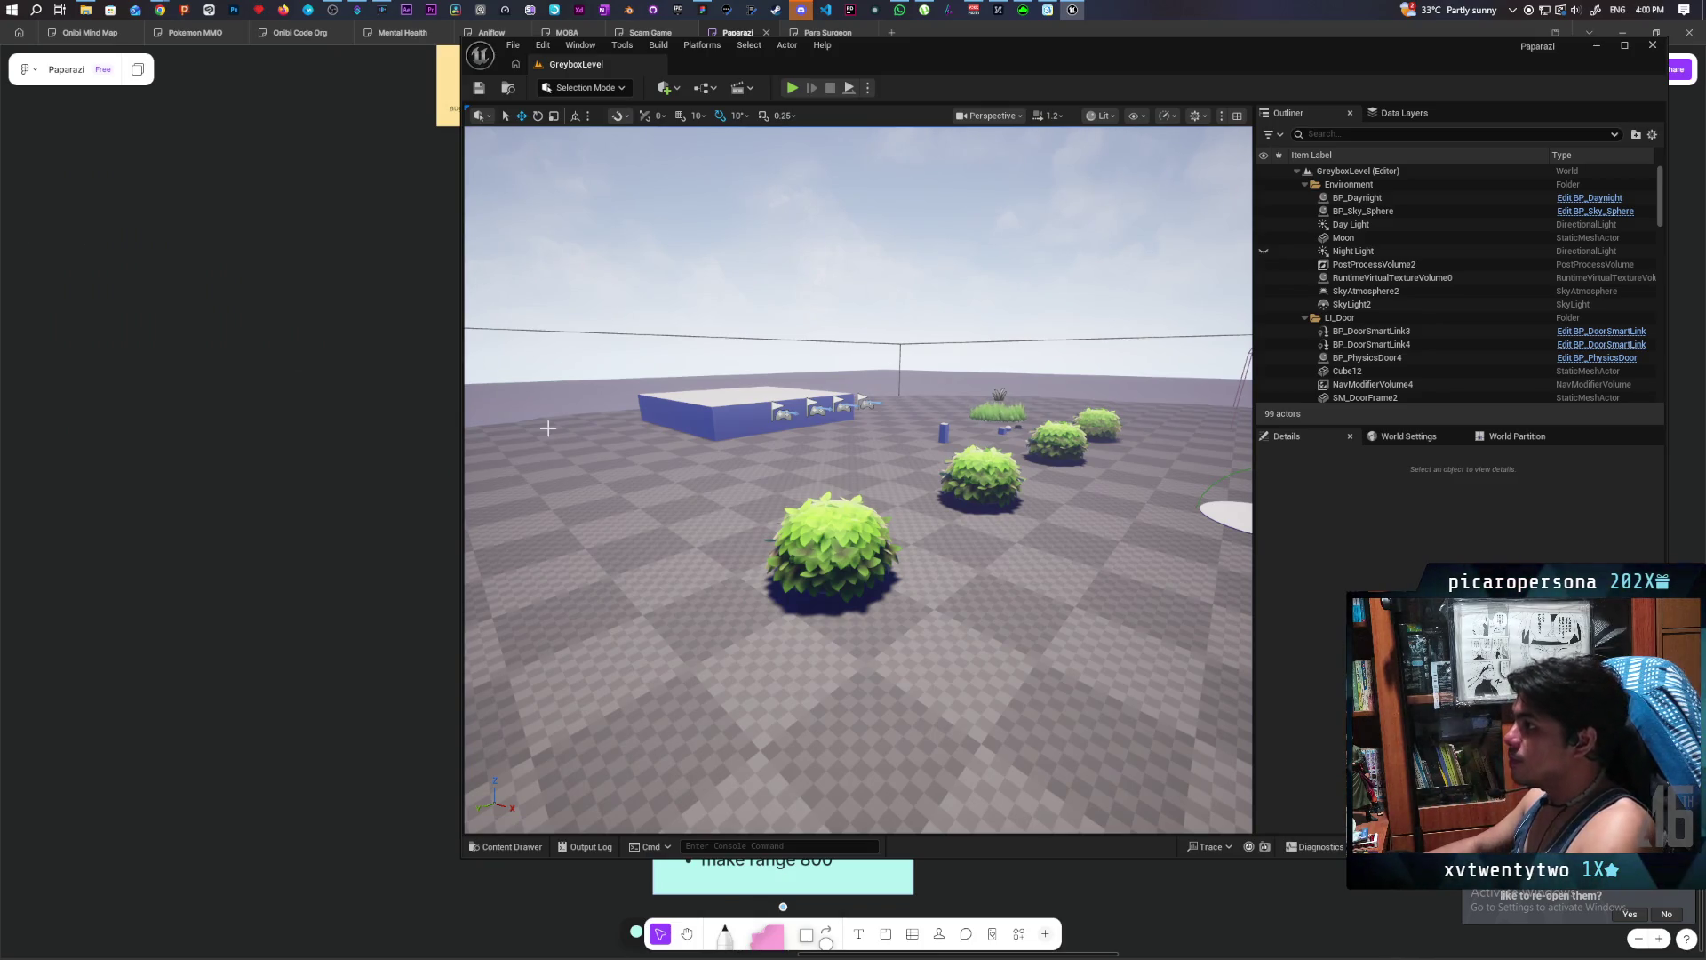
# - Select the foreground bush in the level and open its BP_Bush blueprint for editing
pyautogui.click(514, 846)
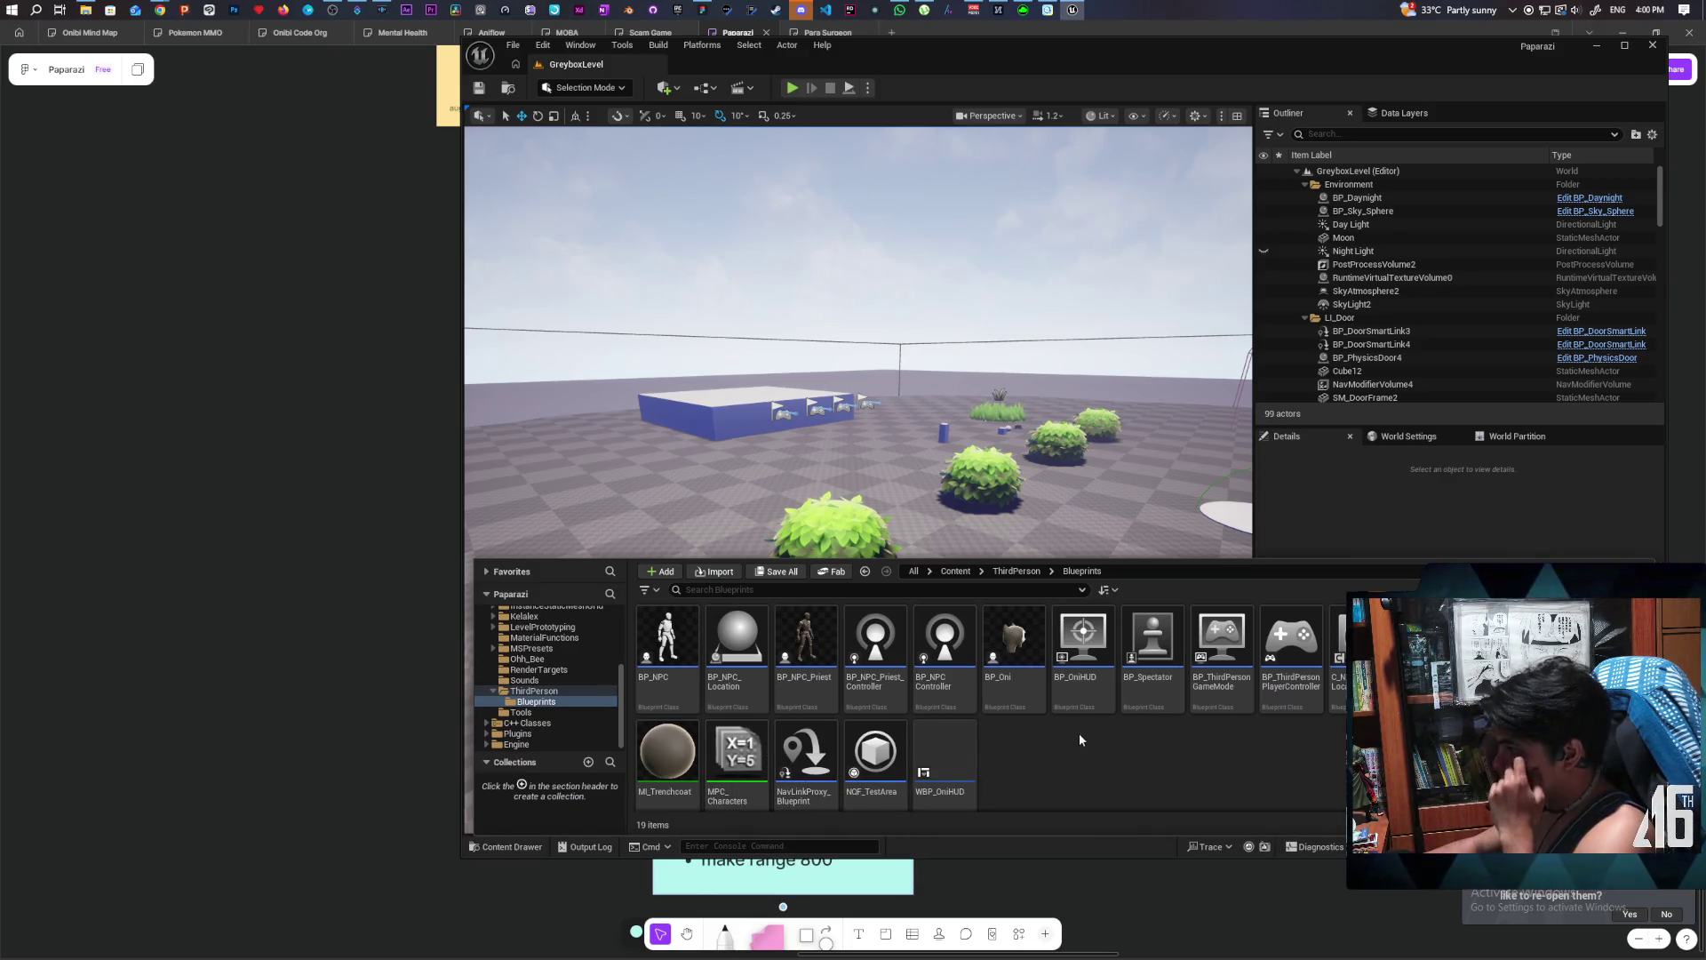
pyautogui.click(831, 532)
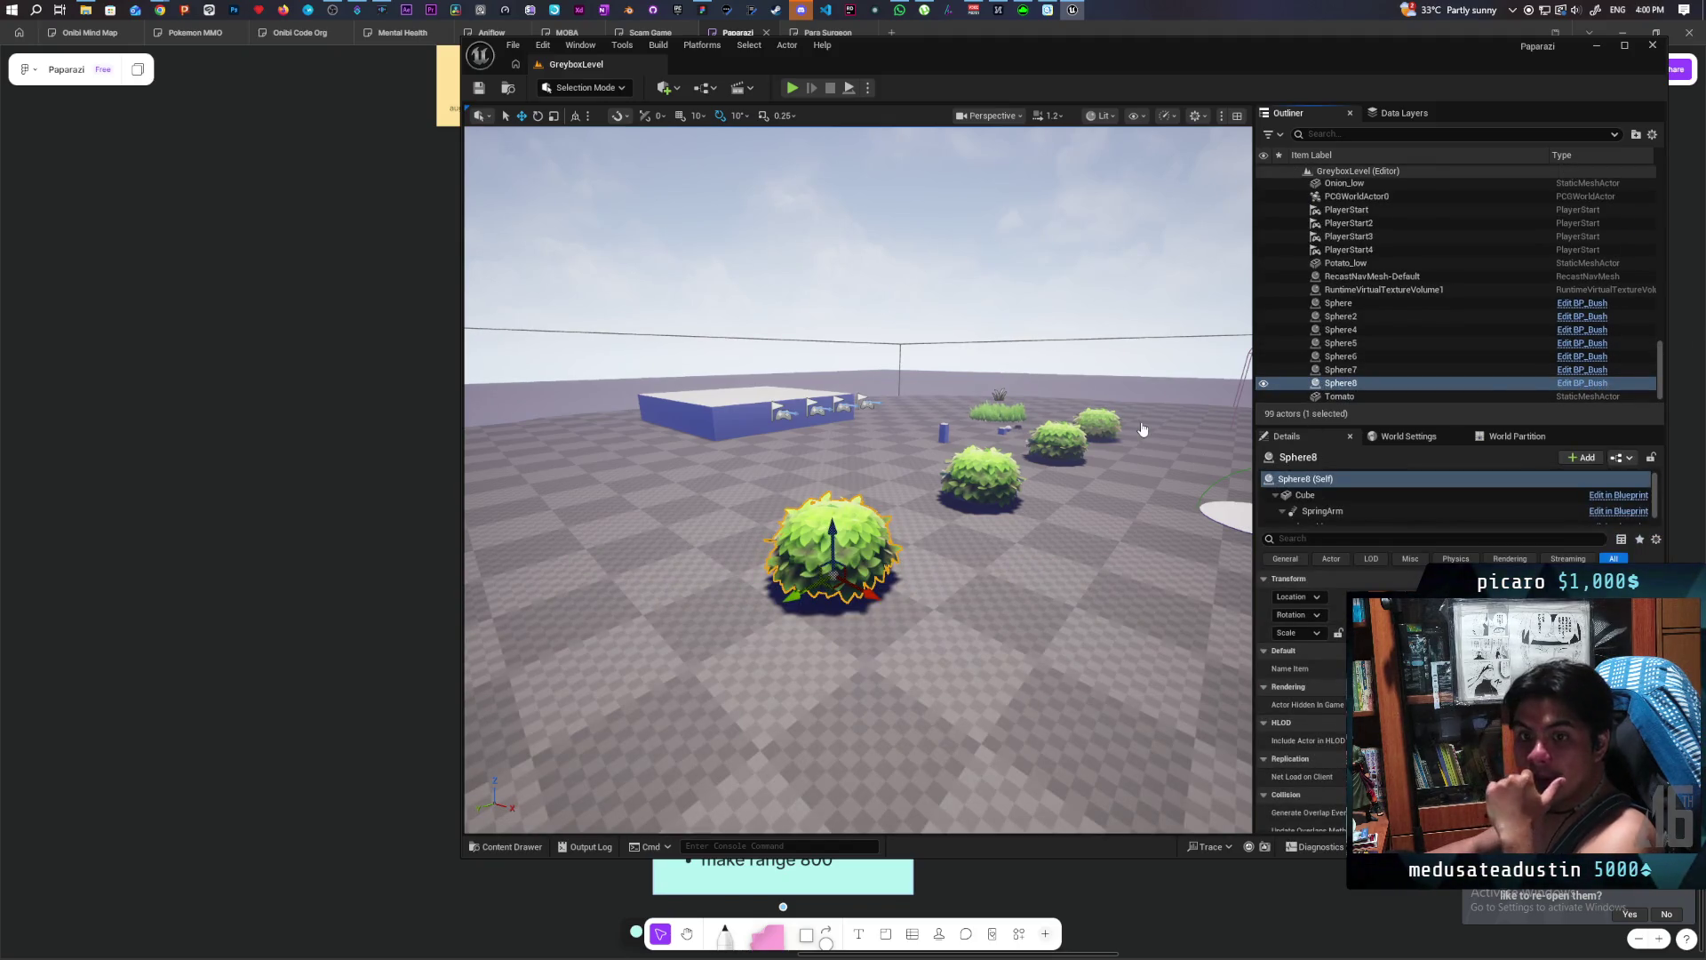
pyautogui.hotkey('ctrl', 'e')
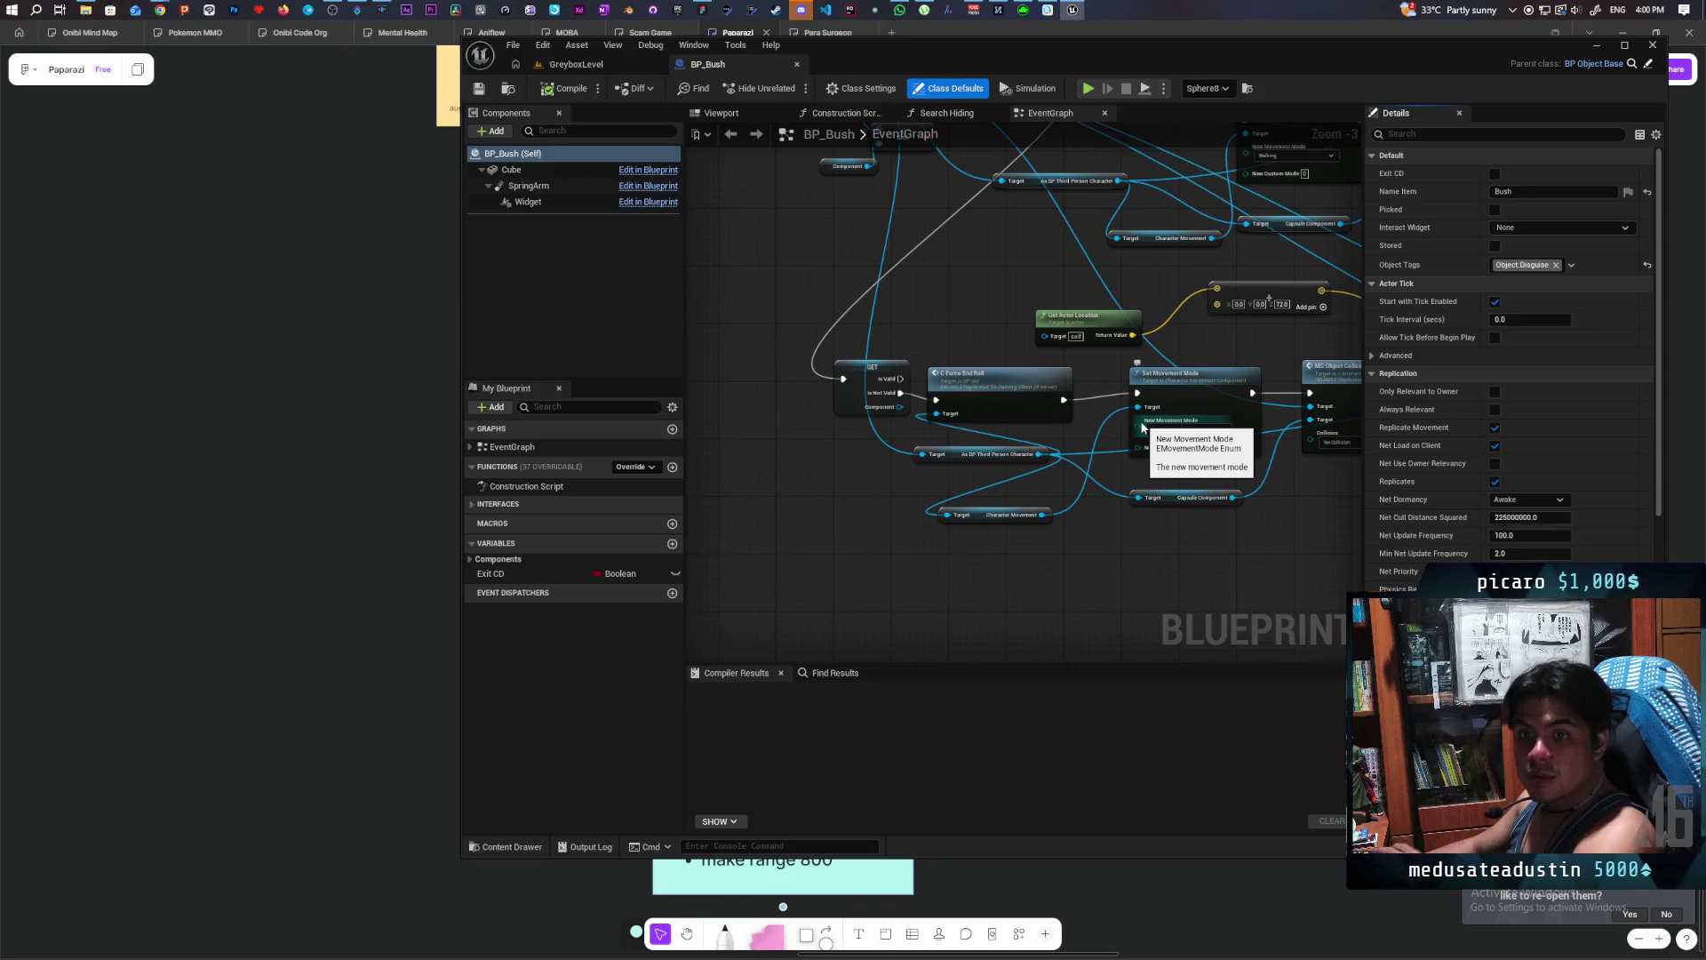
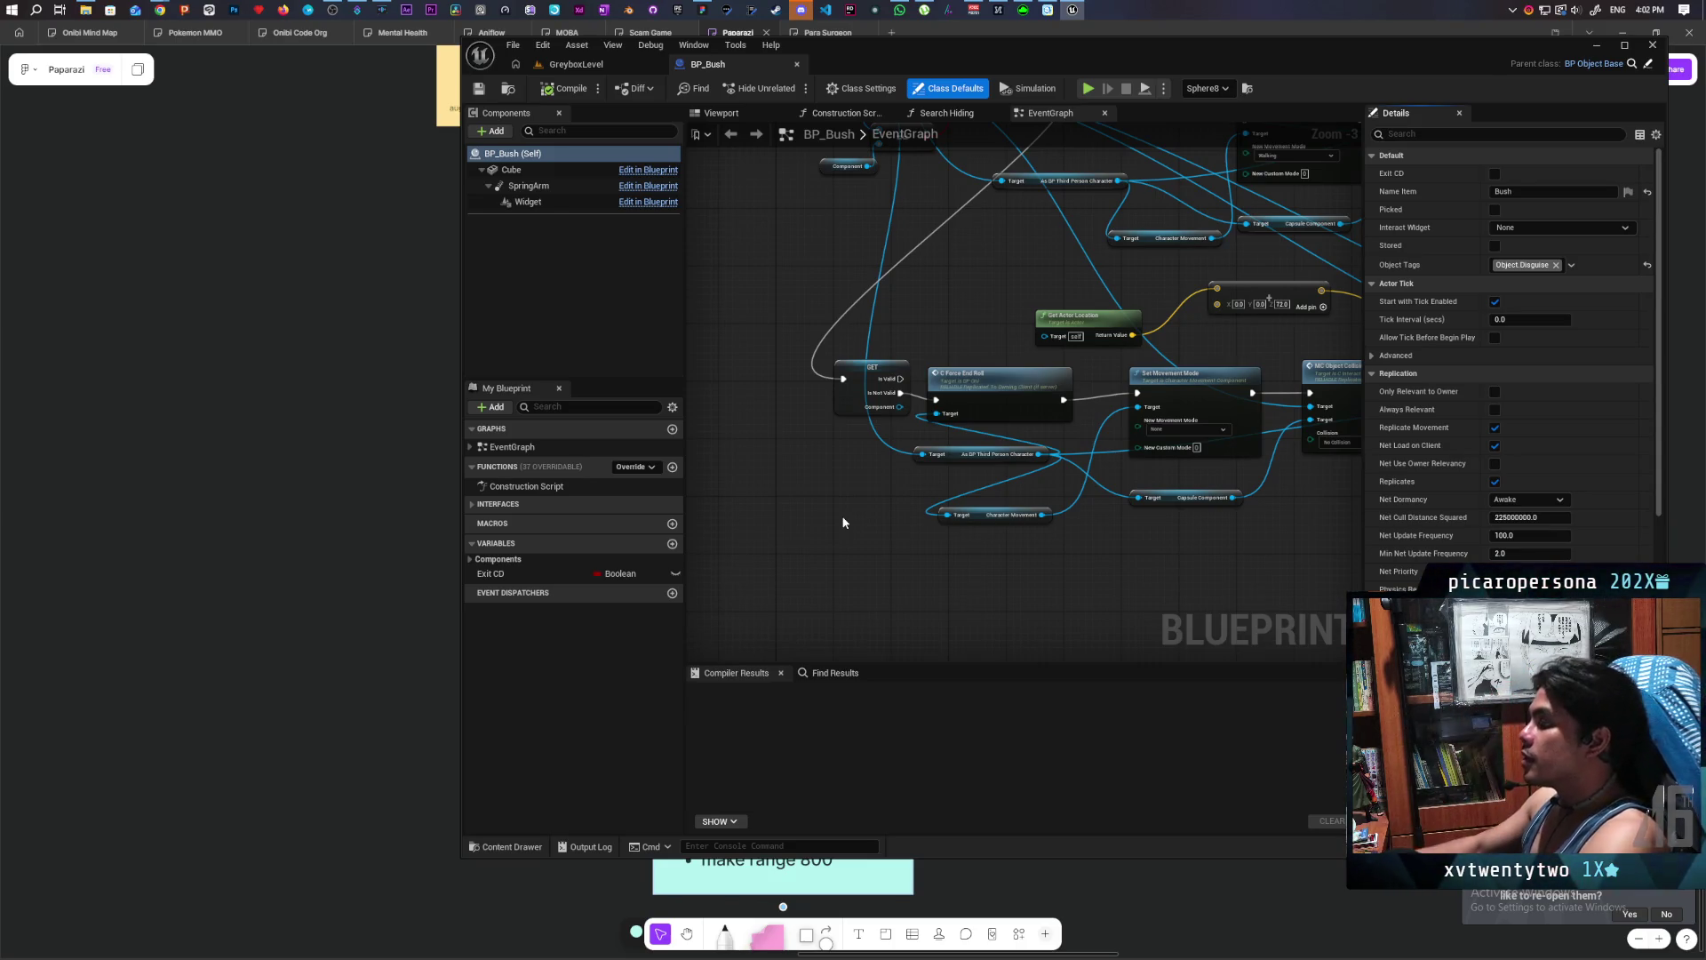
# - Shift the GET and C Force End Roll nodes left to make room in the BP_Bush graph
pyautogui.scroll(1, 855, 440)
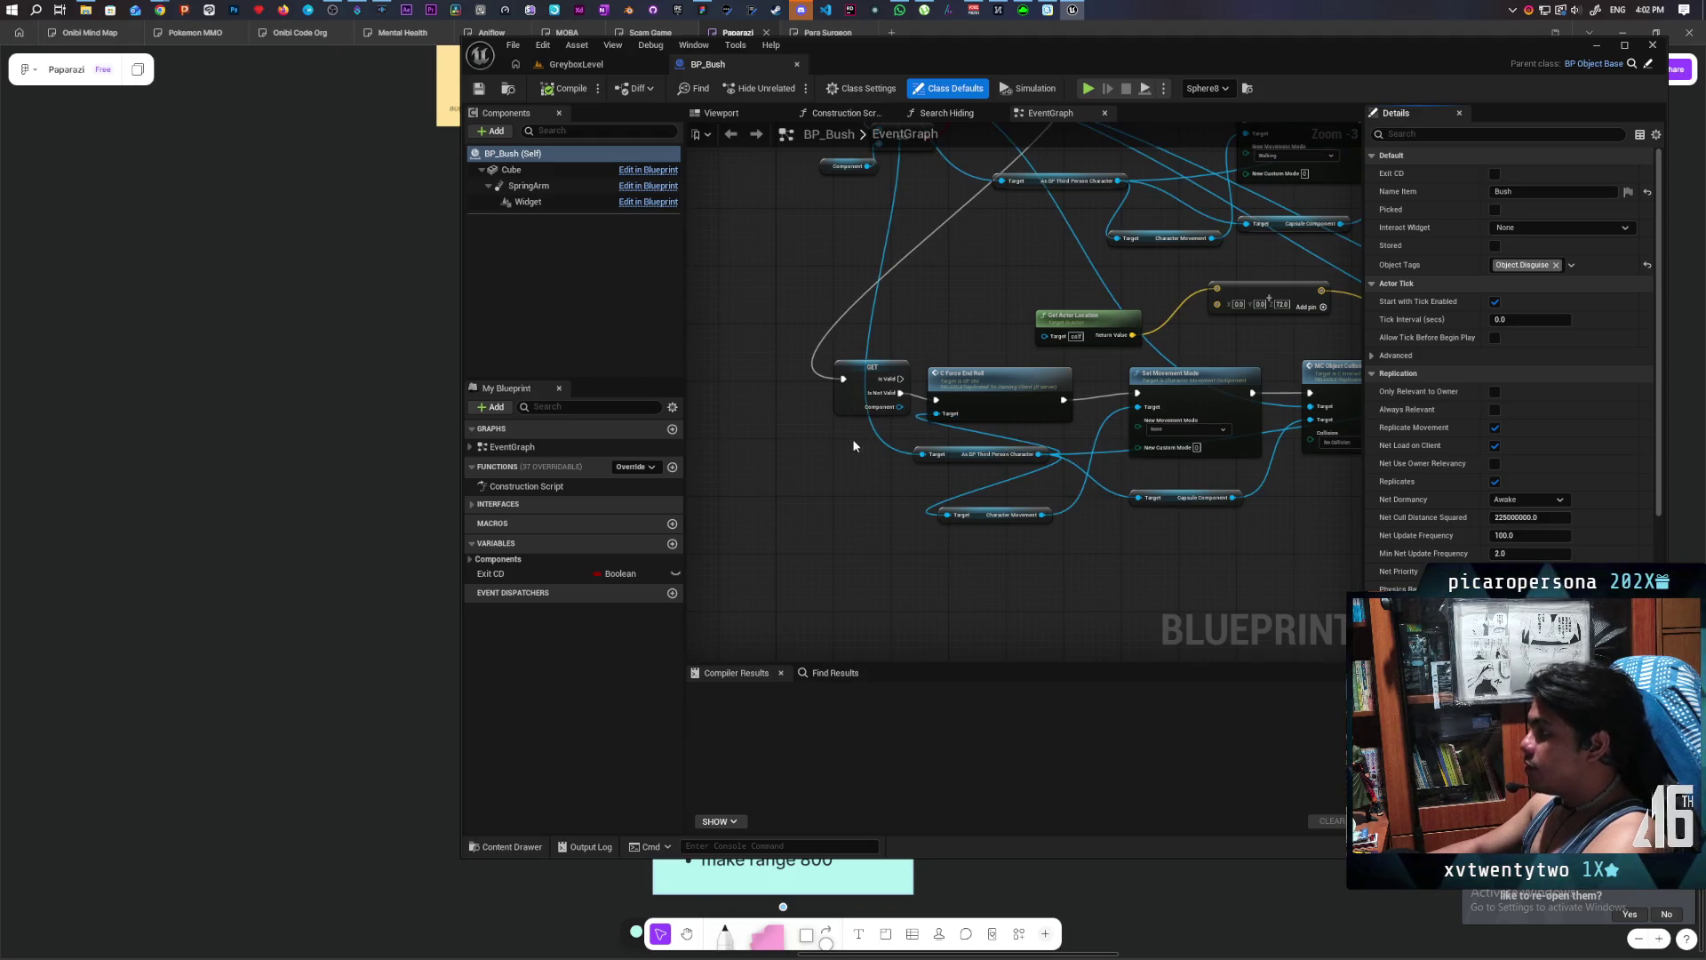
pyautogui.moveTo(833, 436)
pyautogui.mouseDown()
pyautogui.moveTo(732, 526)
pyautogui.moveTo(633, 514)
pyautogui.mouseUp()
pyautogui.scroll(-4, 1043, 449)
pyautogui.scroll(3, 1042, 507)
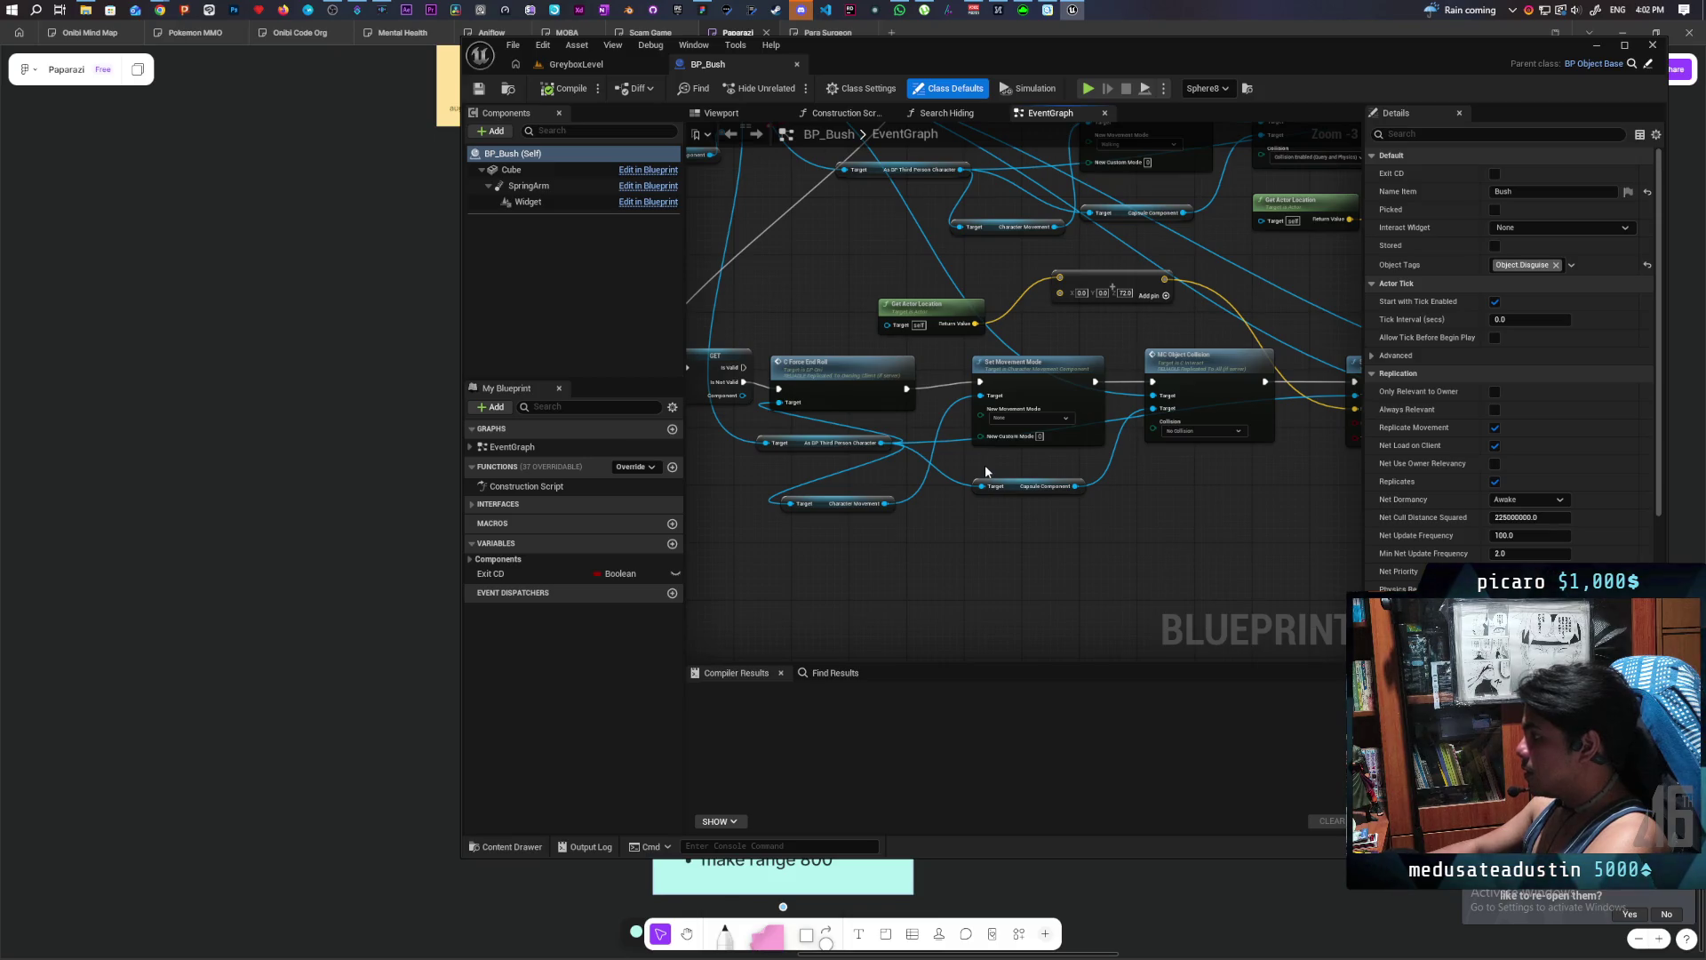
pyautogui.moveTo(1261, 498)
pyautogui.mouseDown()
pyautogui.moveTo(1135, 516)
pyautogui.moveTo(1341, 484)
pyautogui.mouseUp()
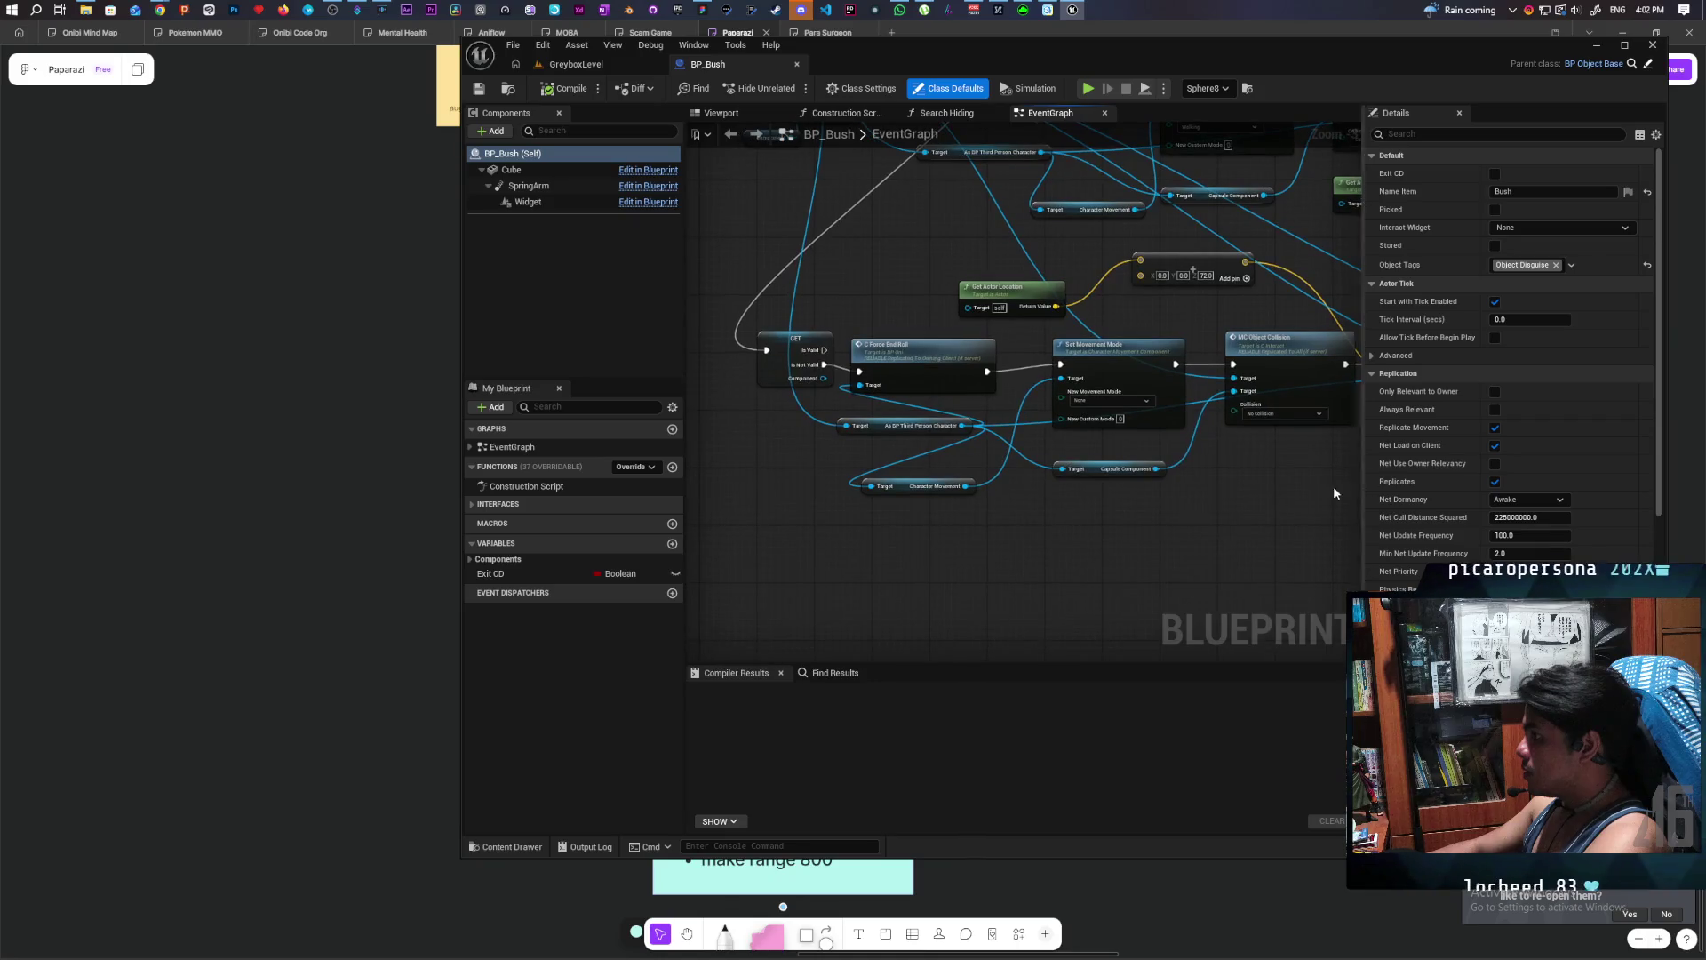
pyautogui.scroll(2, 877, 453)
pyautogui.moveTo(877, 449); pyautogui.dragTo(909, 503)
pyautogui.click(999, 412)
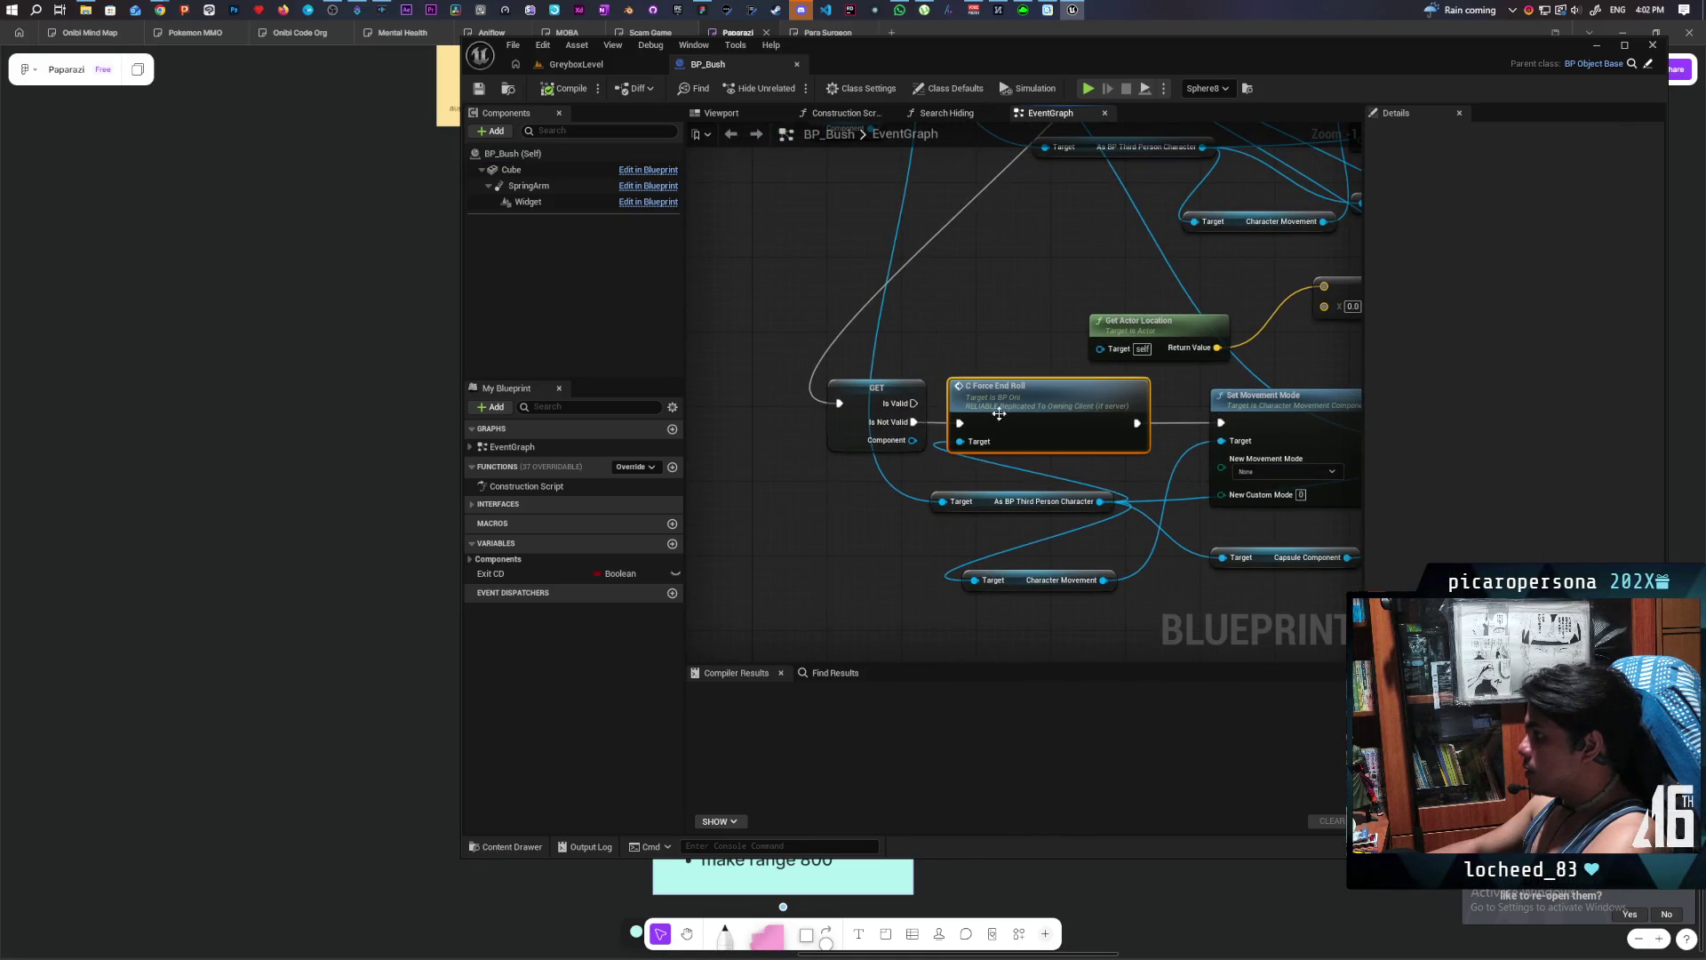
pyautogui.moveTo(837, 461)
pyautogui.mouseDown()
pyautogui.moveTo(978, 436)
pyautogui.moveTo(937, 429)
pyautogui.moveTo(1081, 421)
pyautogui.moveTo(1076, 407)
pyautogui.mouseUp()
# - Add a Delay Until Next Tick node after C Force End Roll, compile, and return to GreyboxLevel
pyautogui.click(1058, 409)
pyautogui.write('delay')
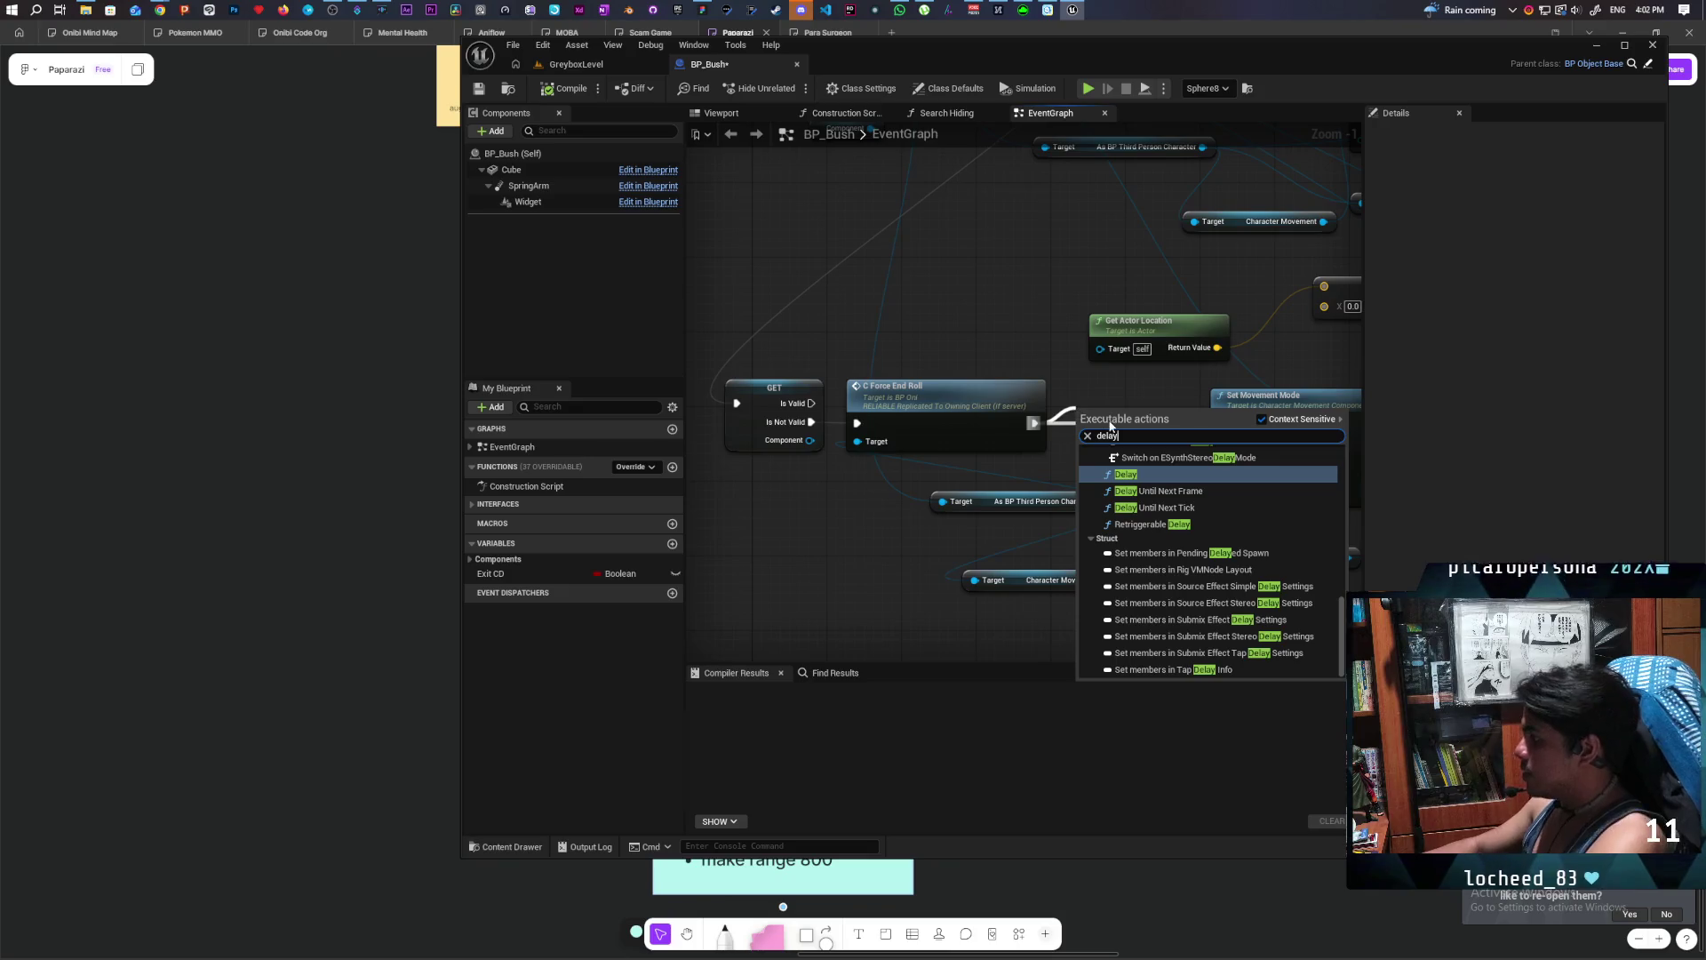
pyautogui.click(1155, 508)
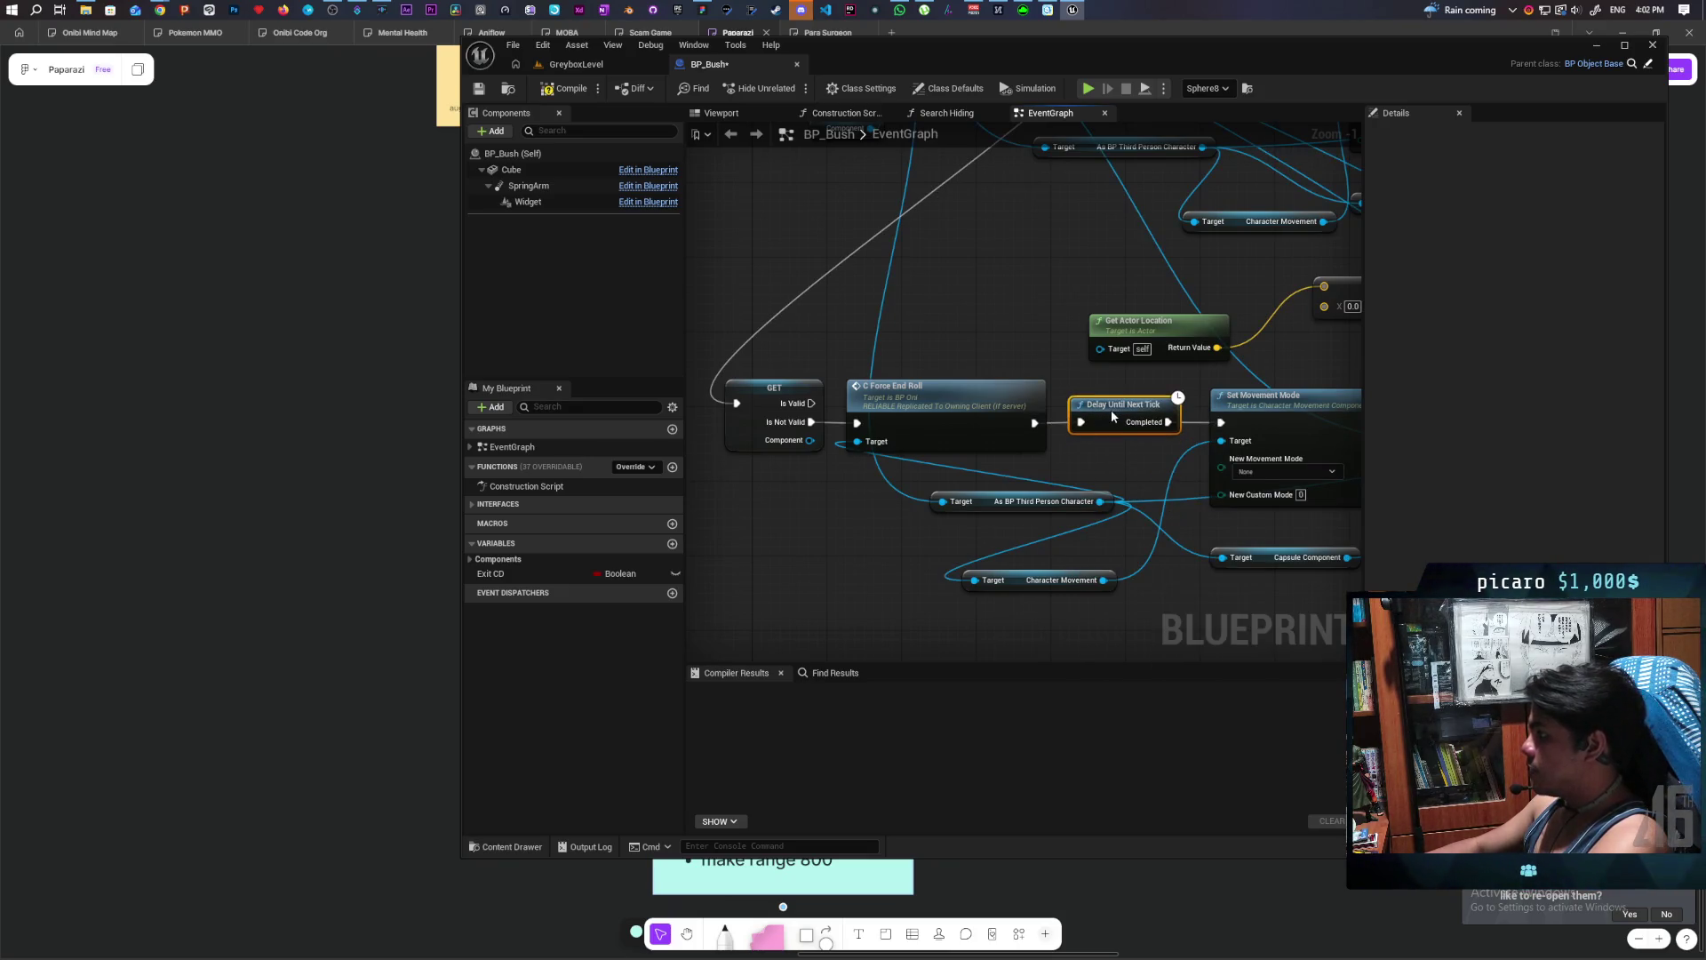
pyautogui.click(574, 88)
pyautogui.click(576, 64)
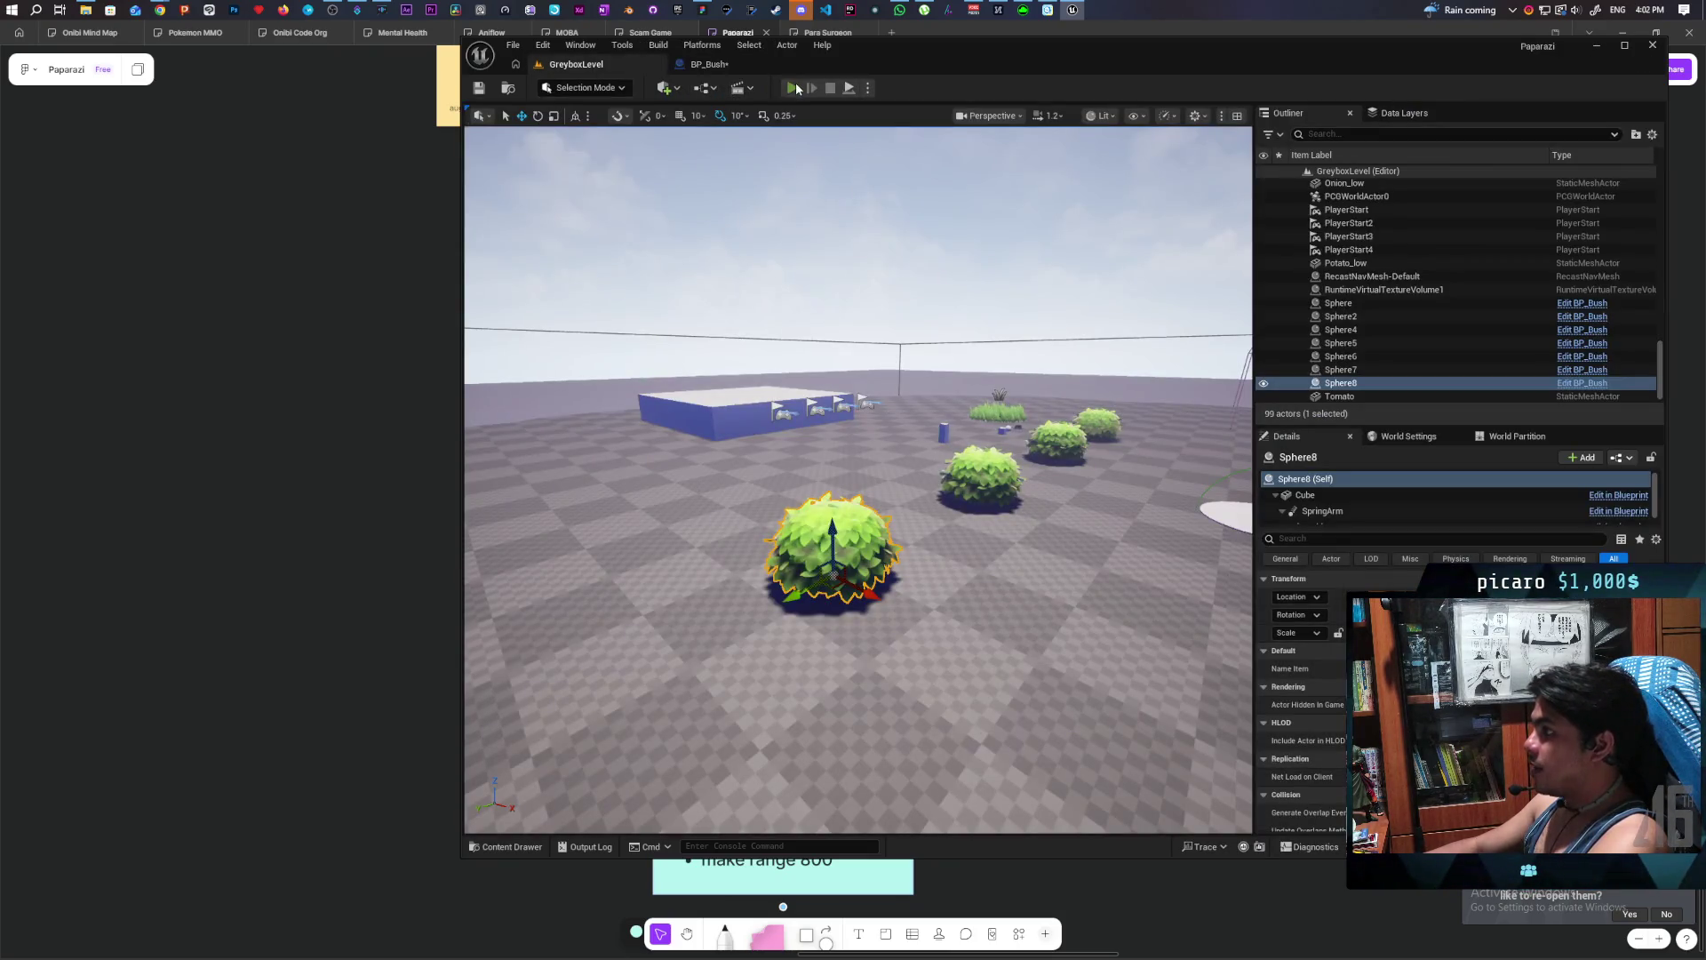
# - Run a quick multiplayer play test, then go back to the BP_Bush graph
pyautogui.click(793, 88)
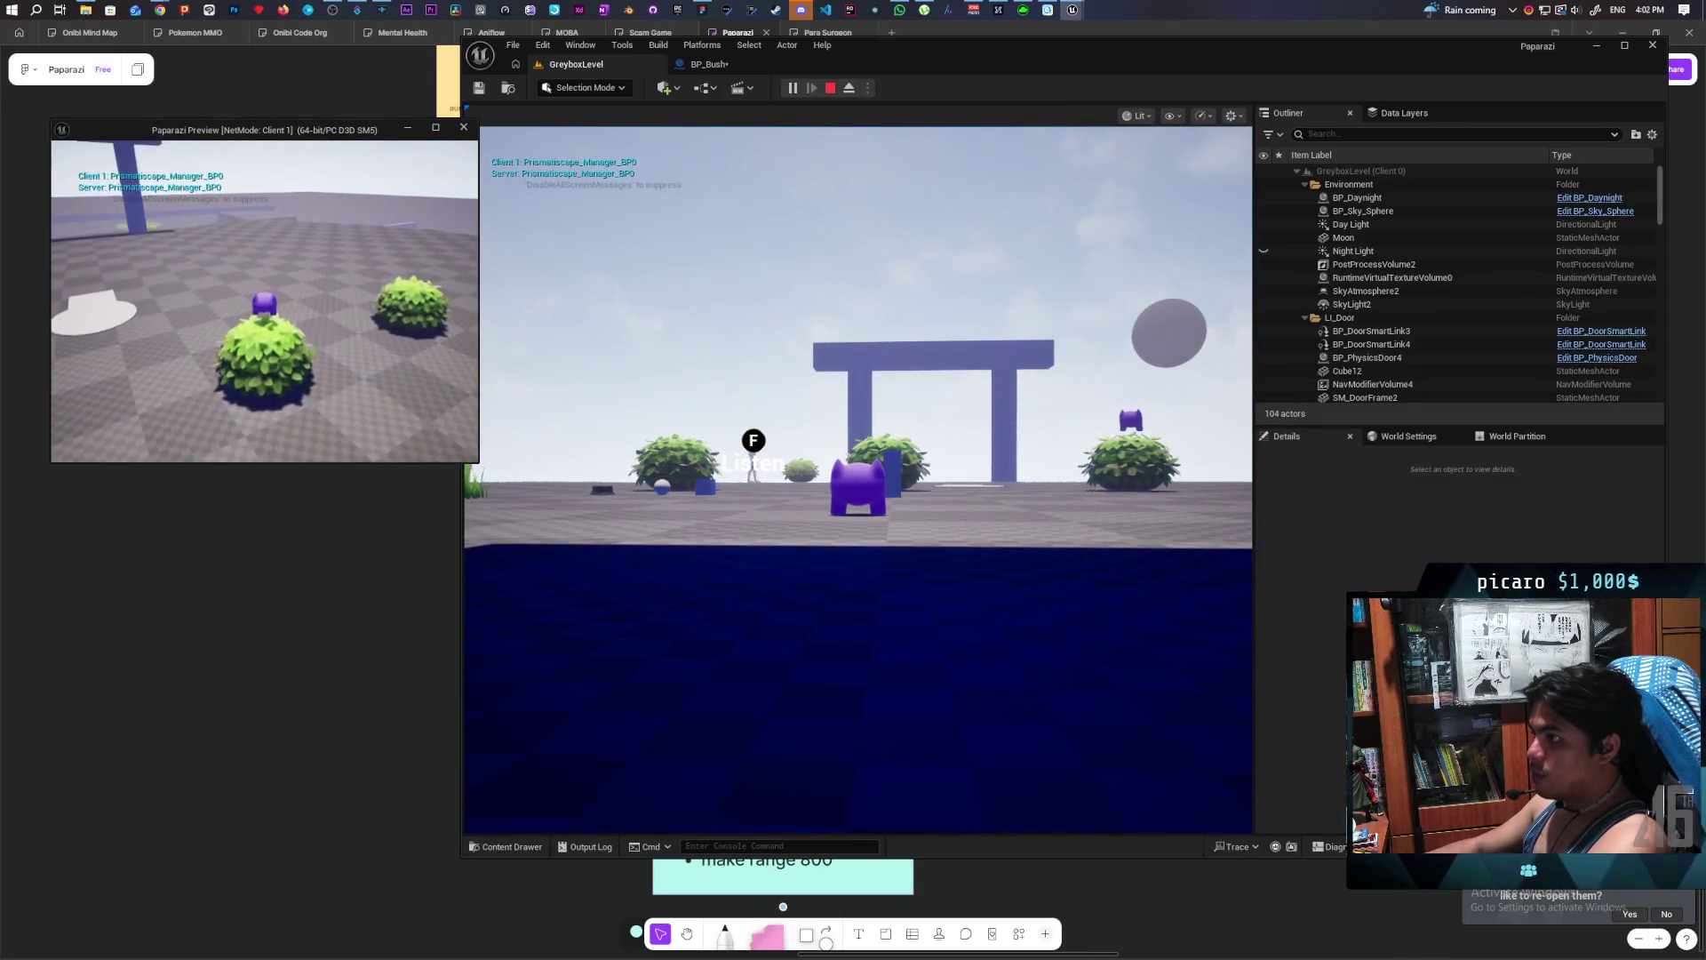
pyautogui.press('Escape')
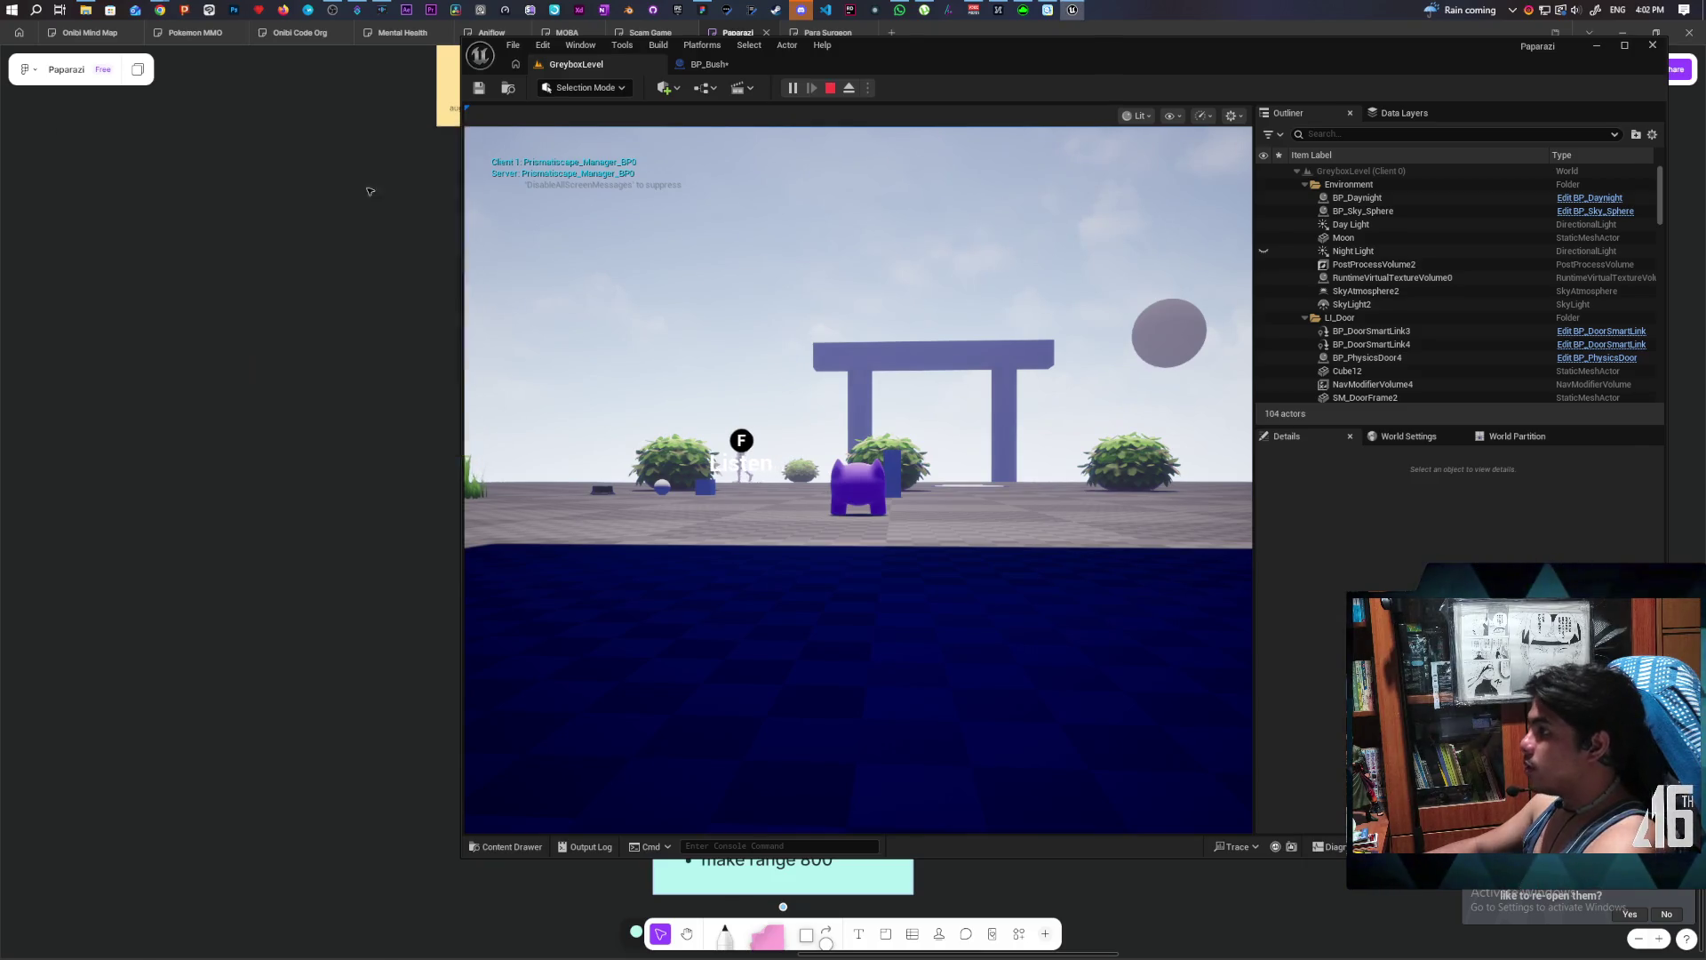
pyautogui.click(709, 64)
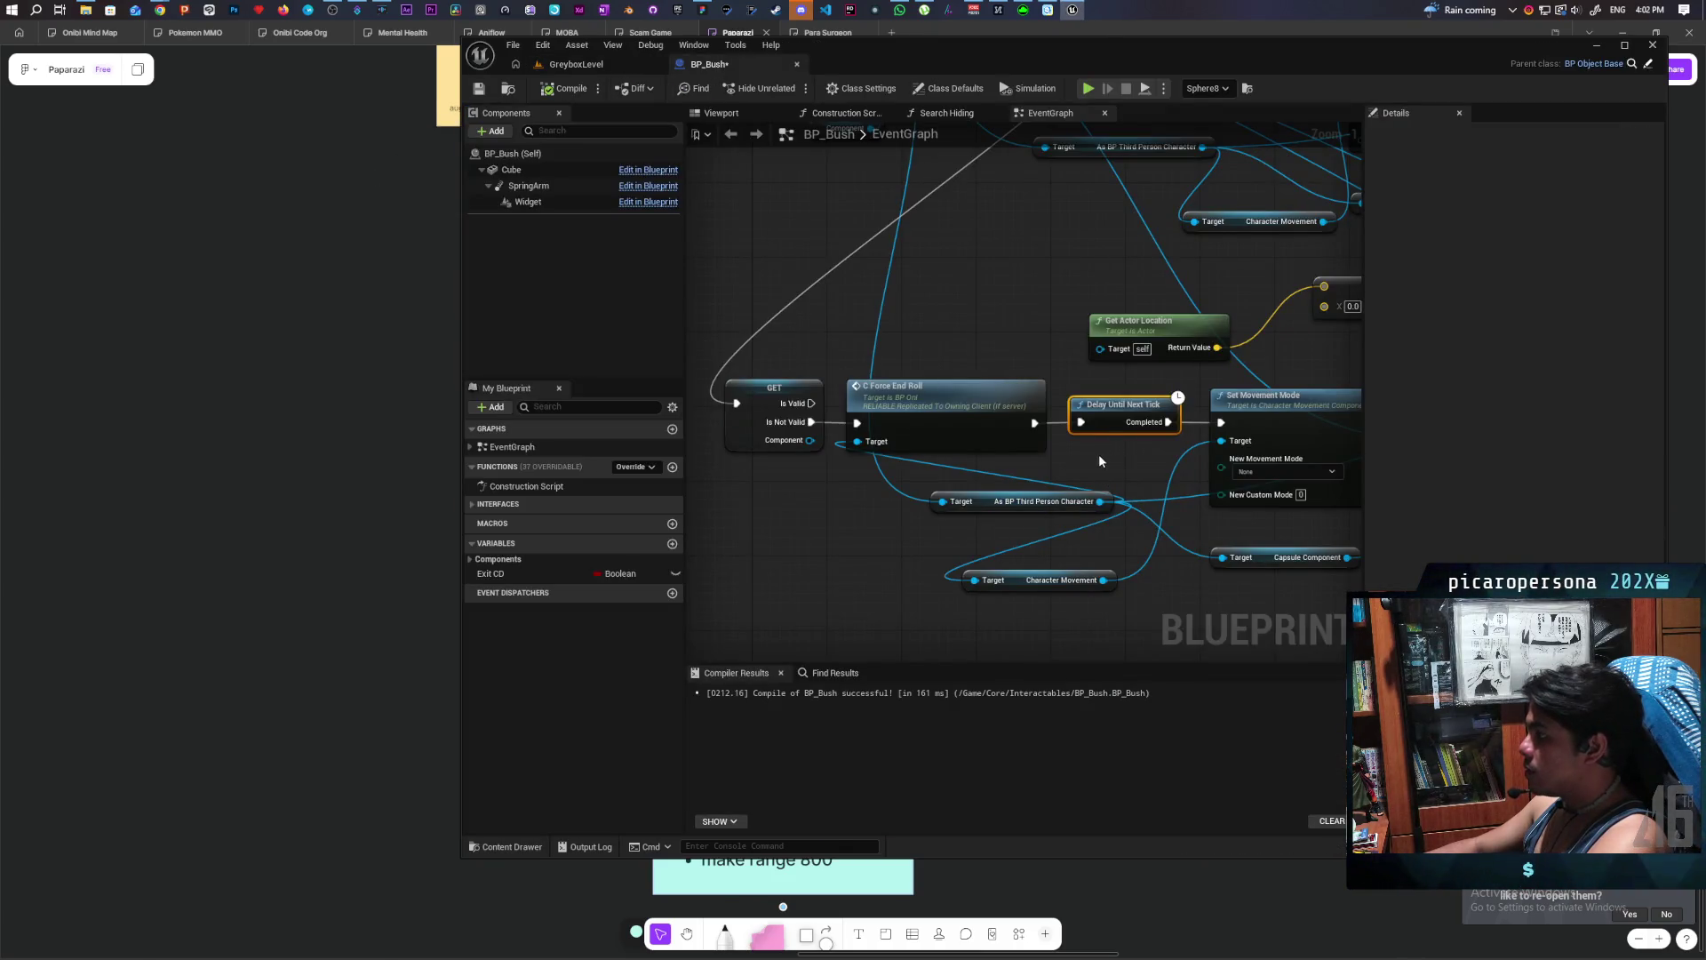
# - Replace the next-tick wait with a 0.2-second Delay wired to Set Movement Mode
pyautogui.hotkey('ctrl', 'z')
pyautogui.moveTo(1086, 428); pyautogui.dragTo(1077, 408)
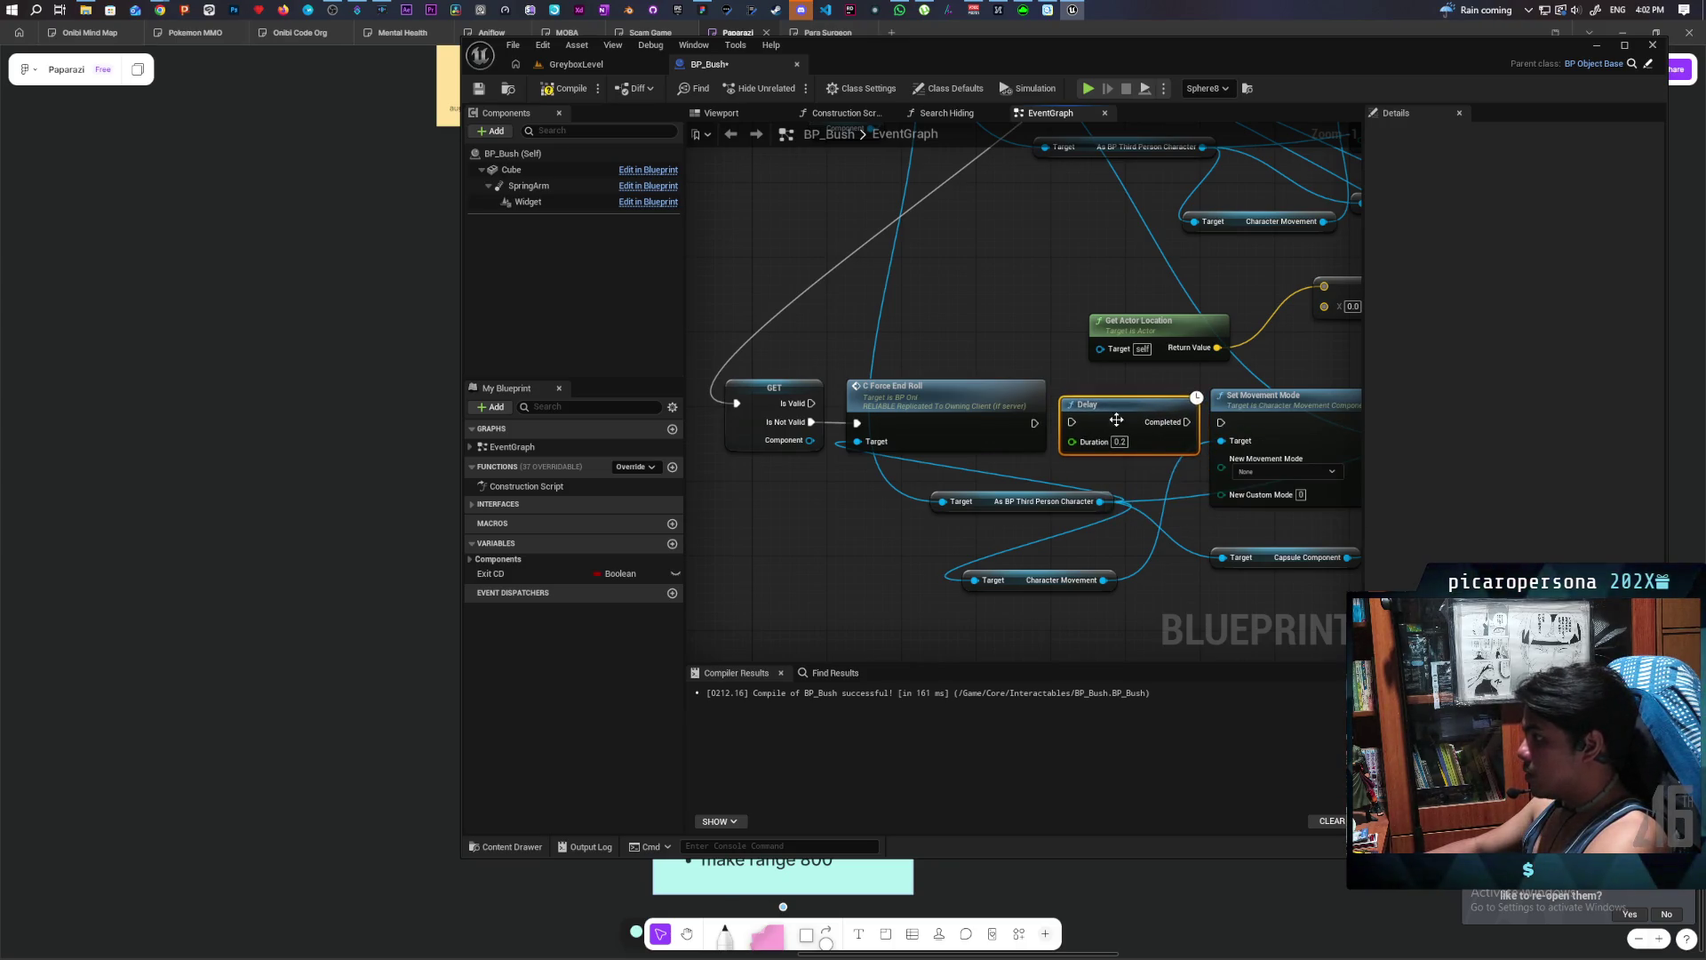
pyautogui.moveTo(1186, 422); pyautogui.dragTo(1221, 423)
# - Playtest again in multiplayer, walking the client along the row of bushes
pyautogui.click(576, 64)
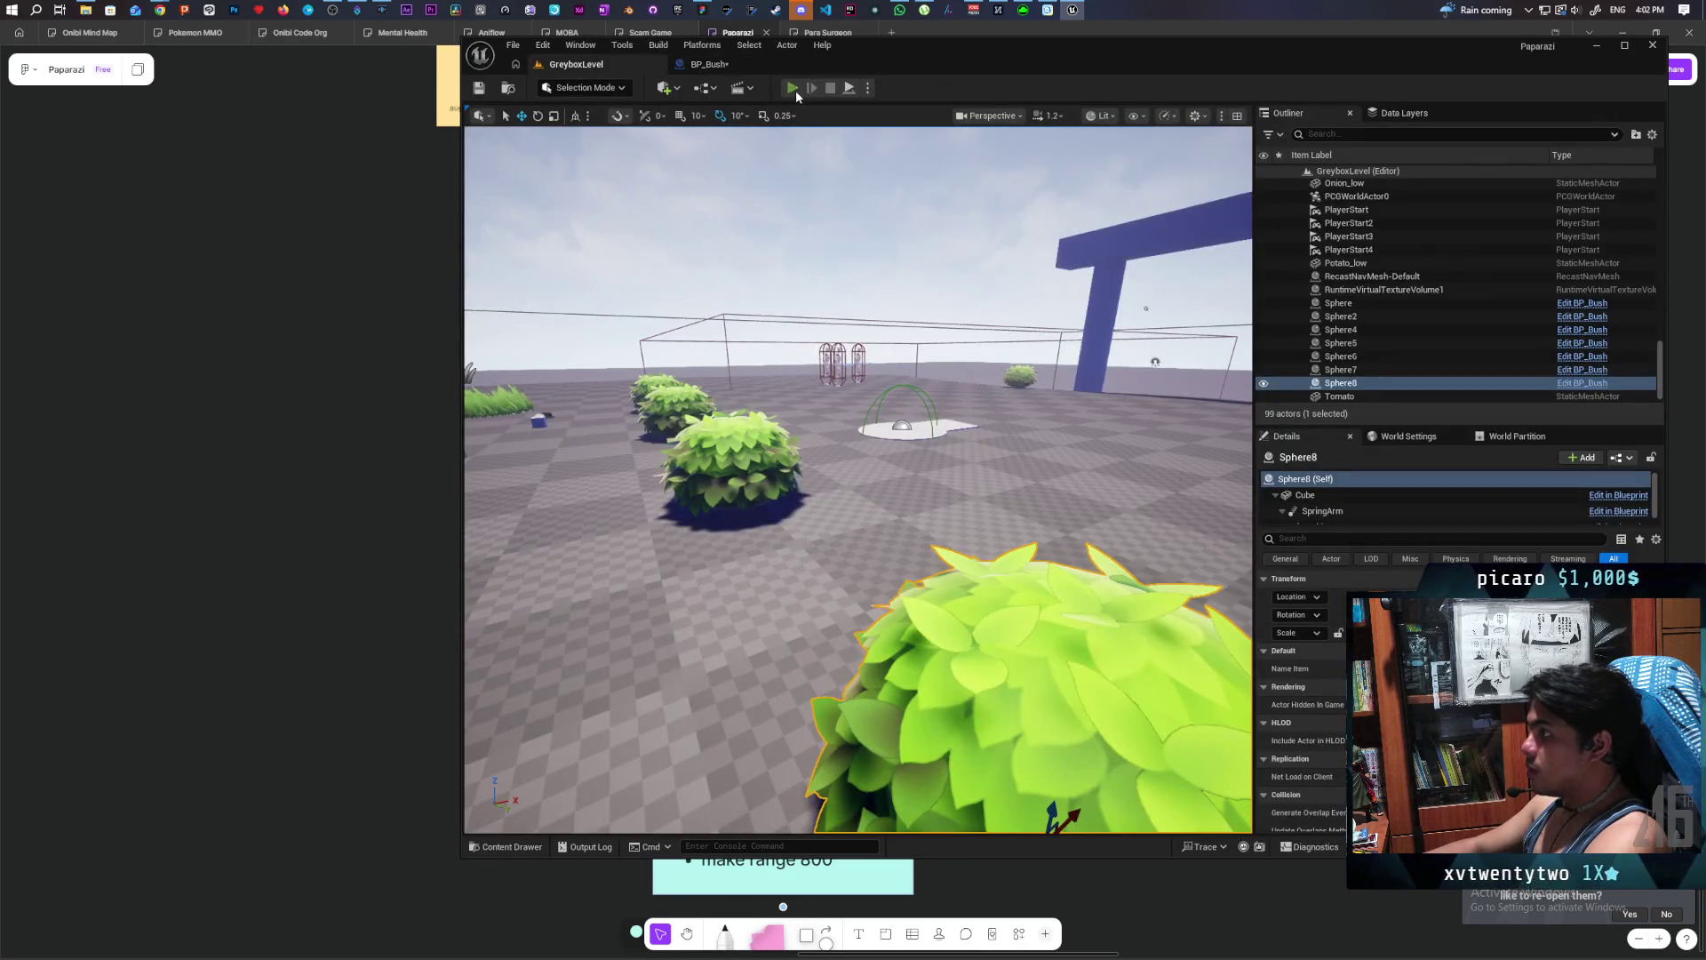
pyautogui.click(797, 88)
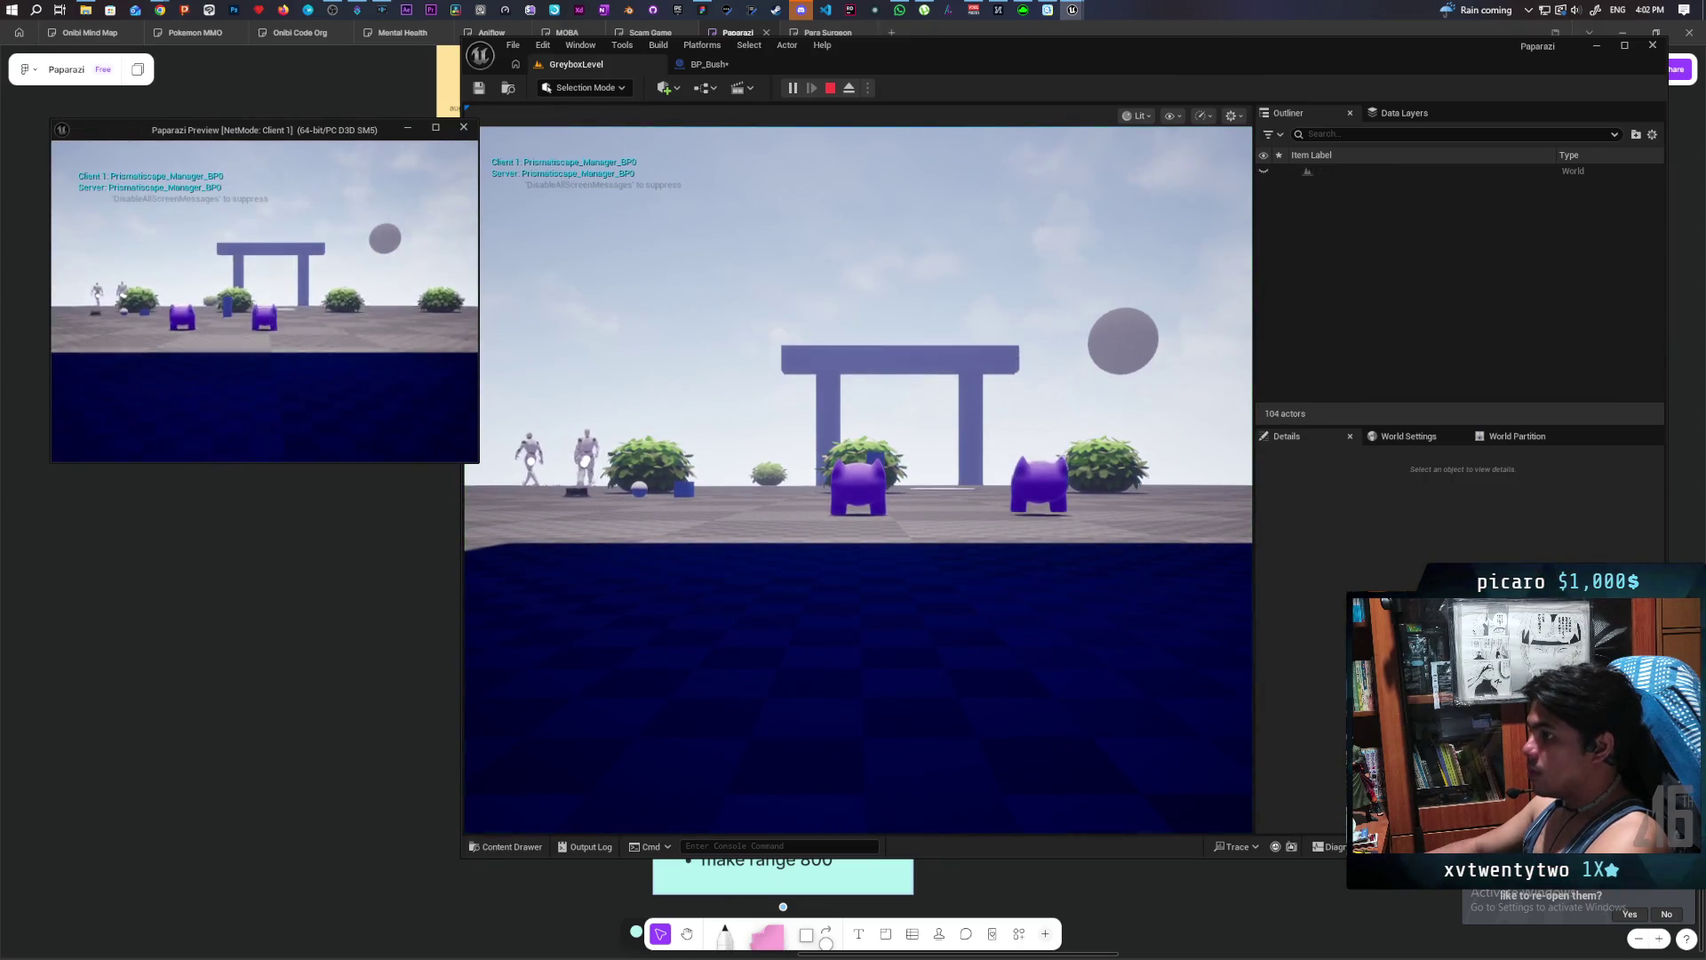
pyautogui.press('w')
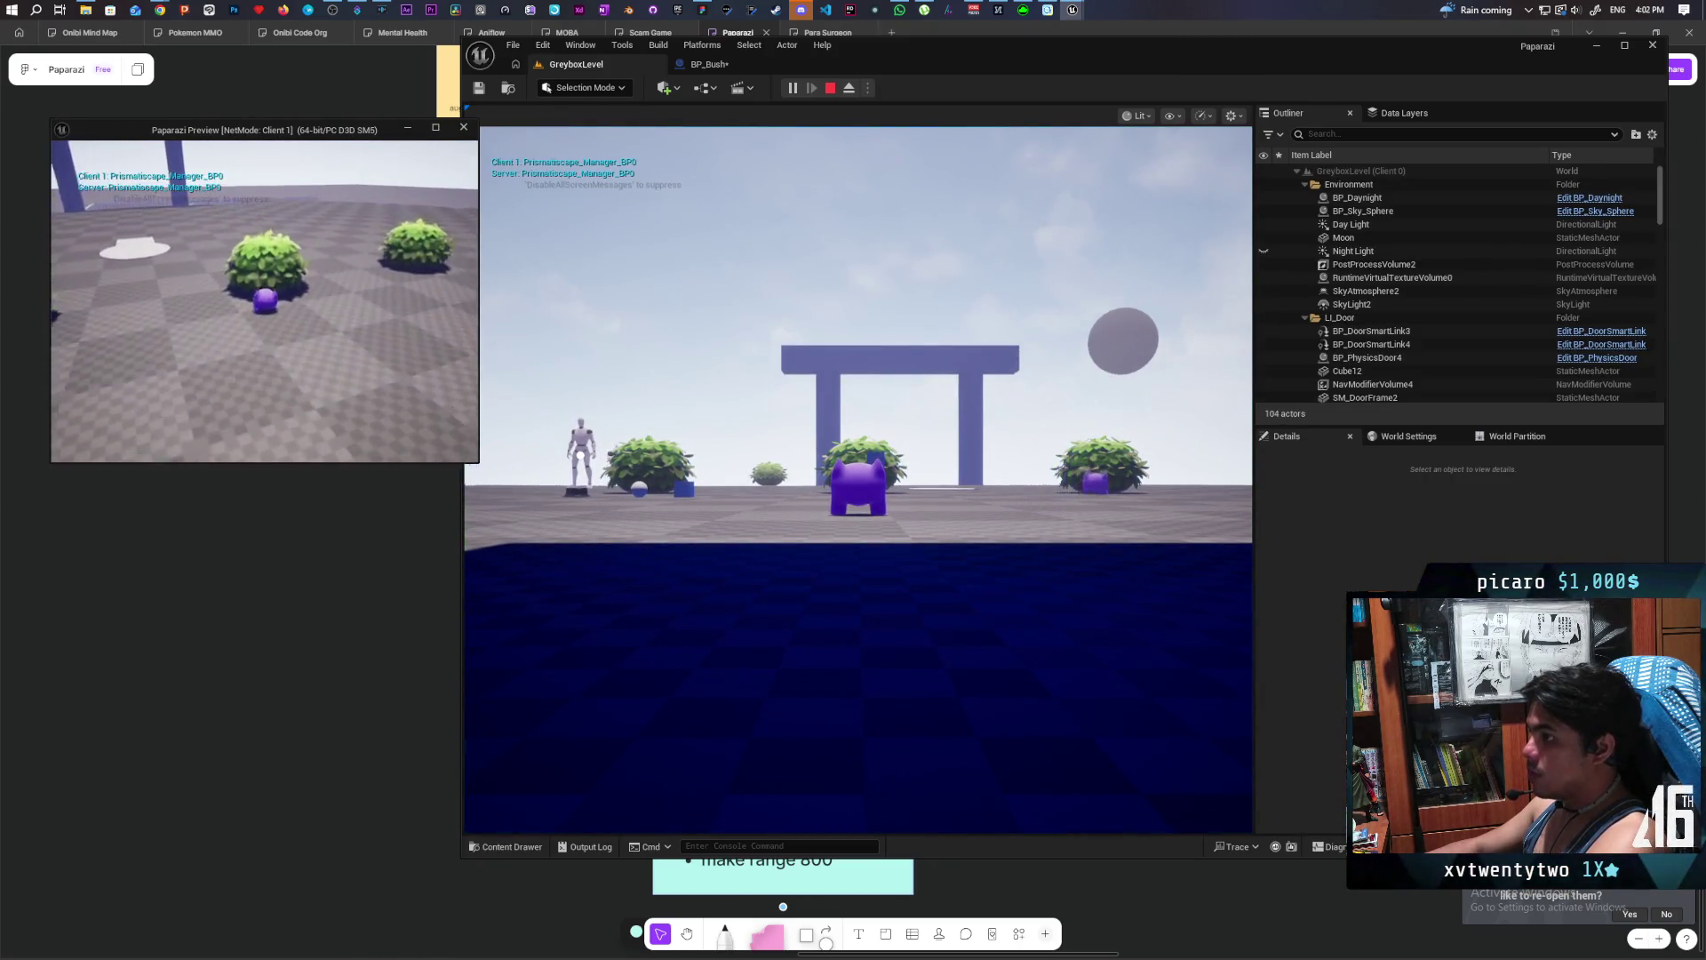
pyautogui.press('w')
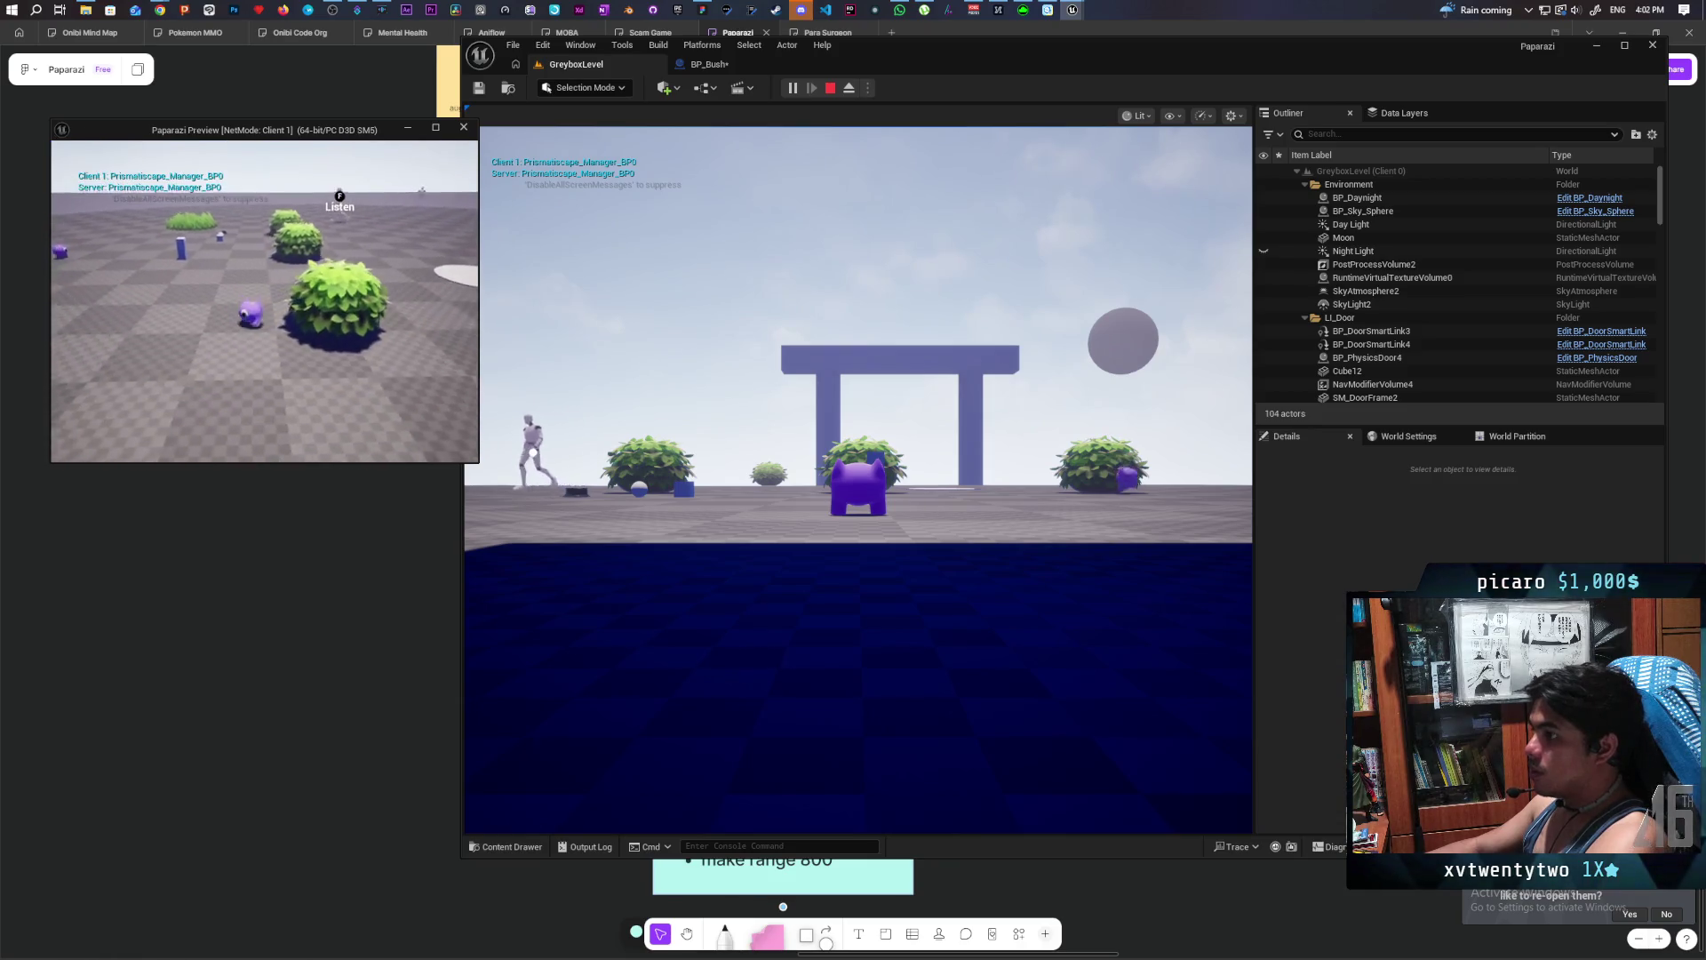
pyautogui.press('w')
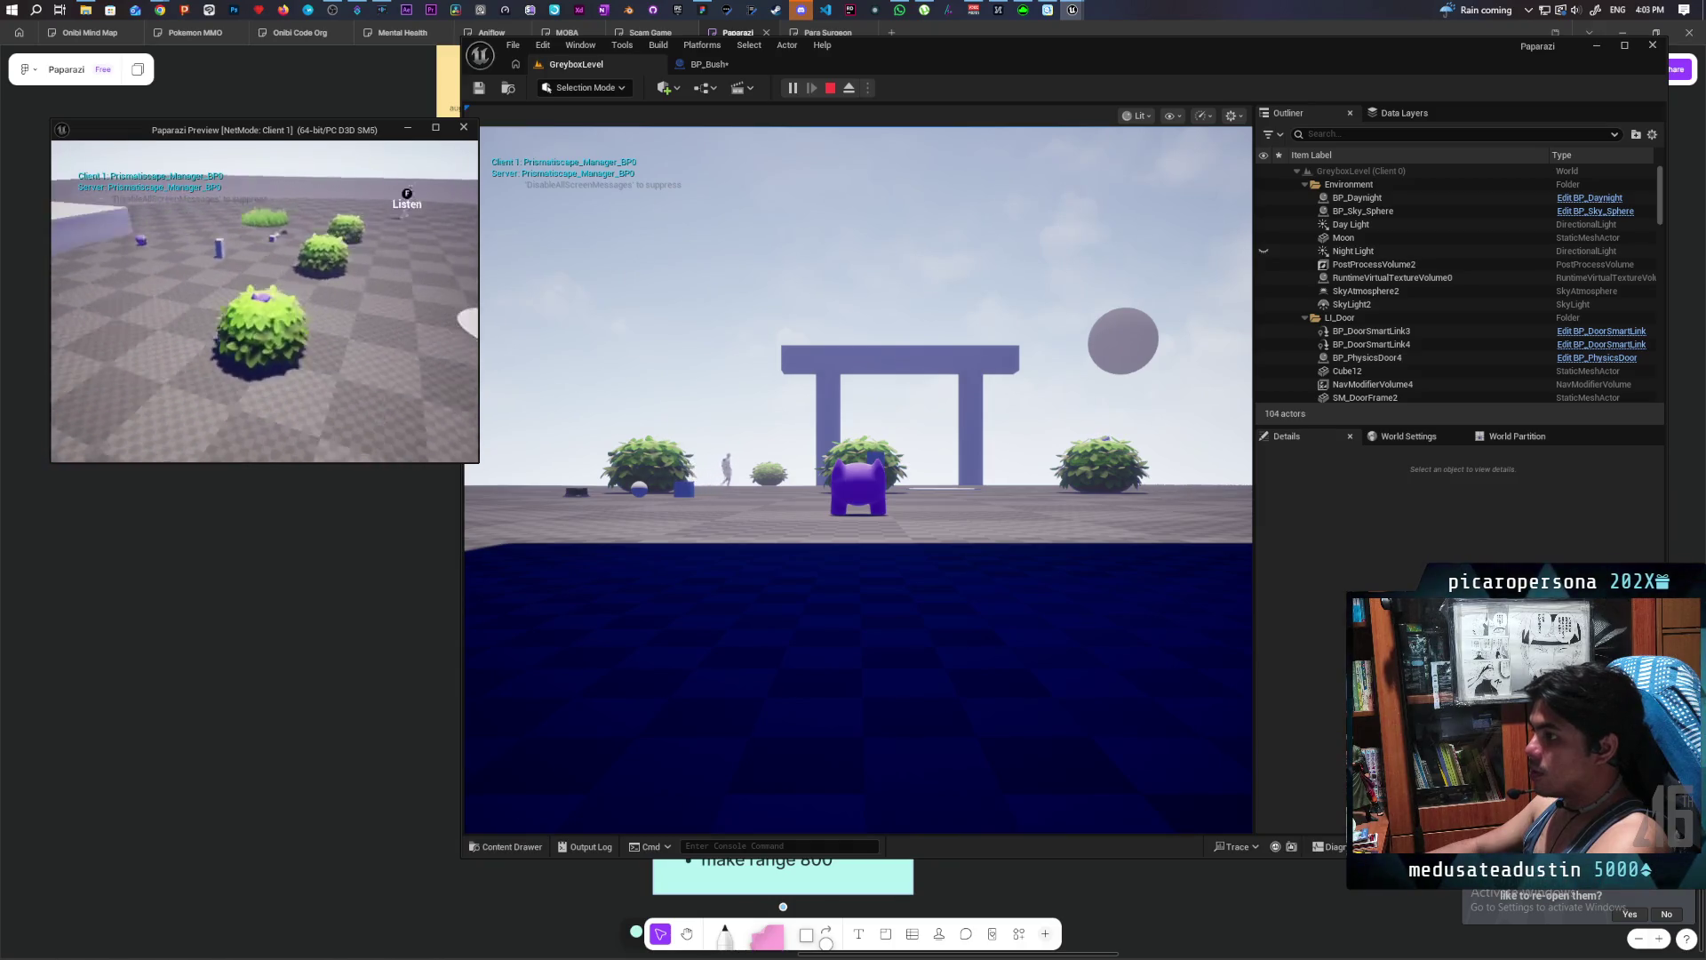
pyautogui.press('Escape')
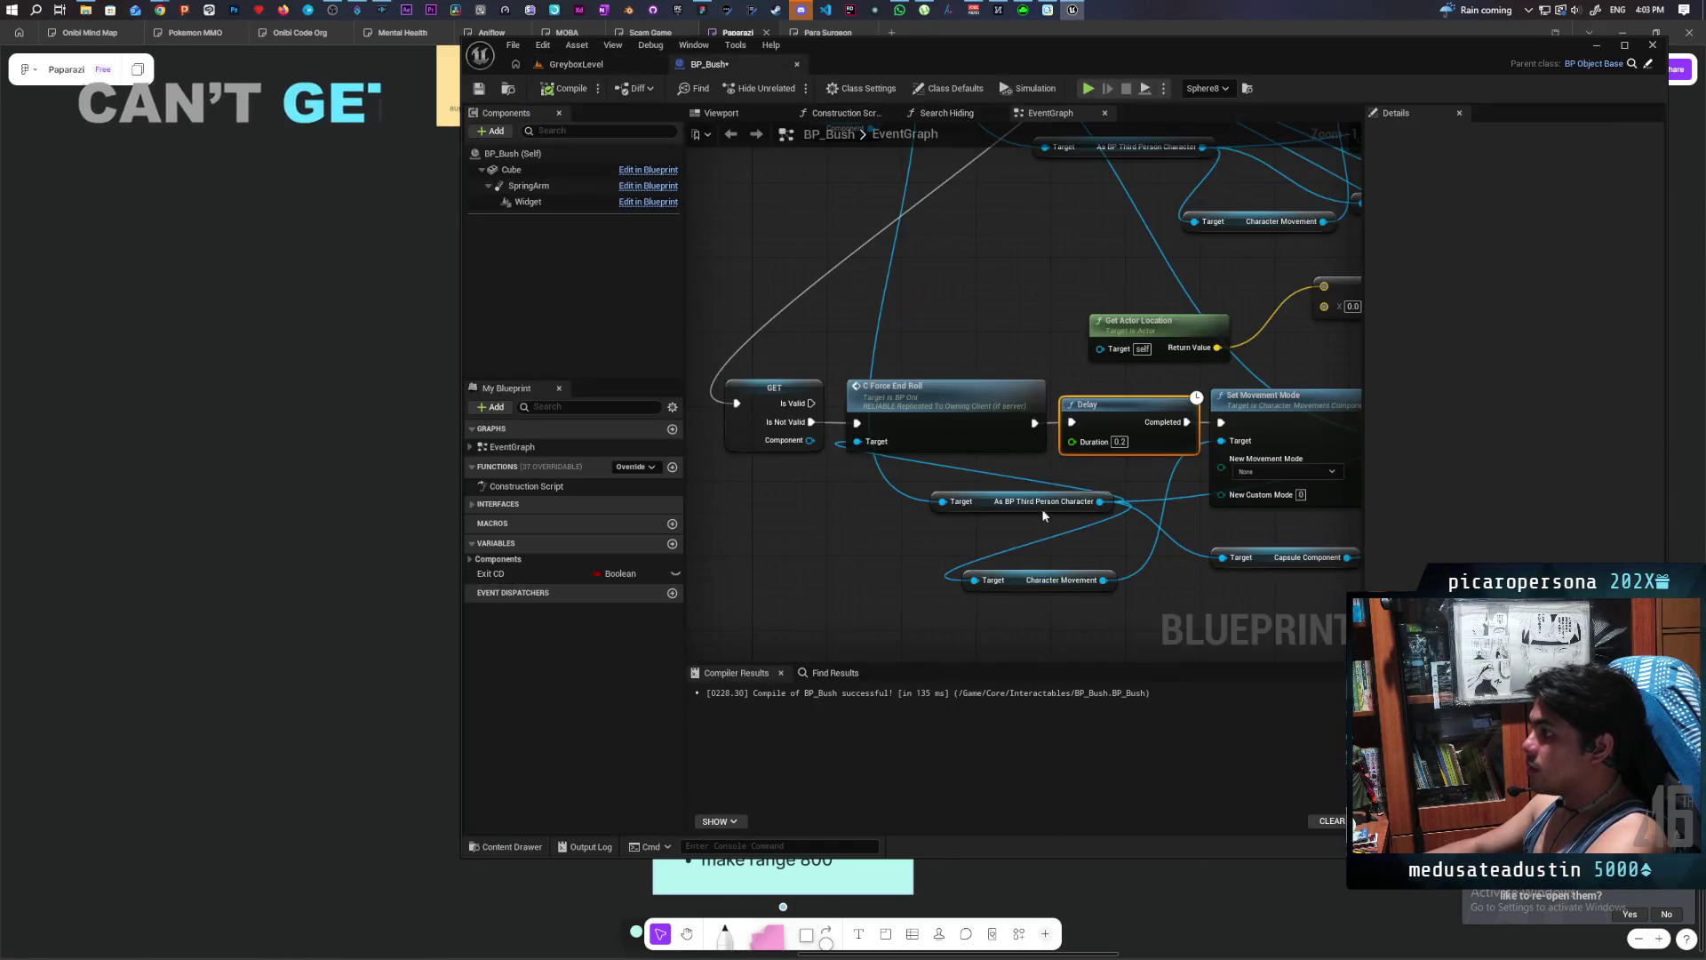
# - Set the Delay duration to 1 second and launch a multiplayer play session from GreyboxLevel
pyautogui.write('1')
pyautogui.press('Return')
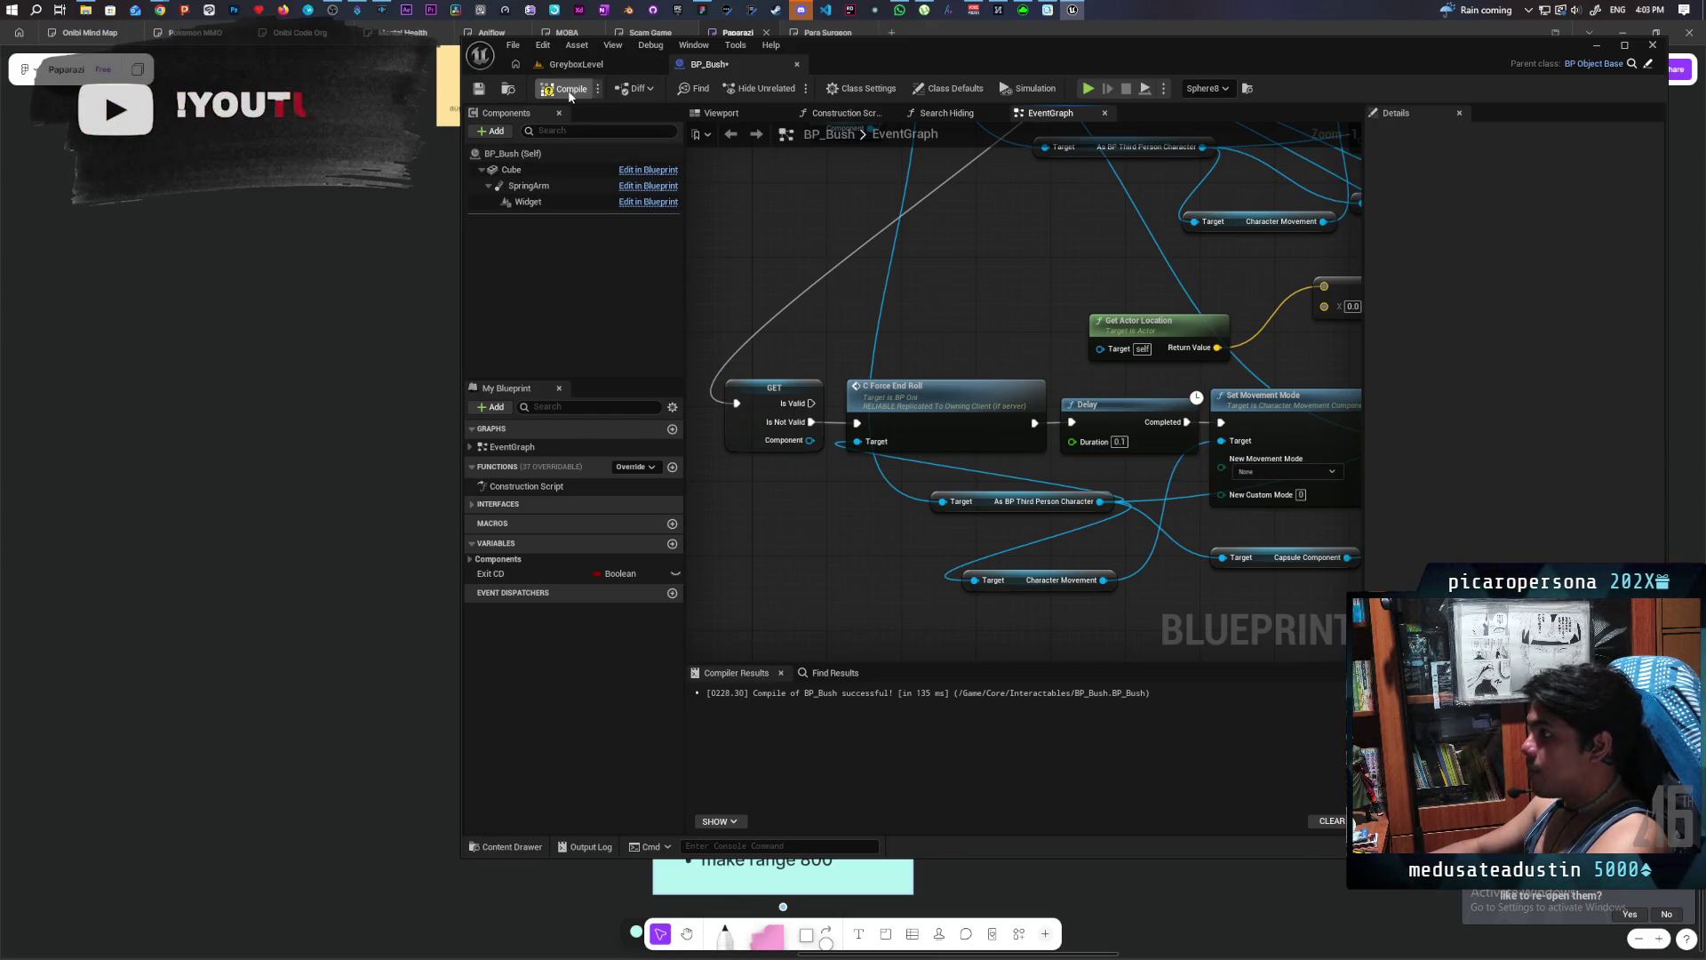
pyautogui.click(575, 64)
pyautogui.click(792, 88)
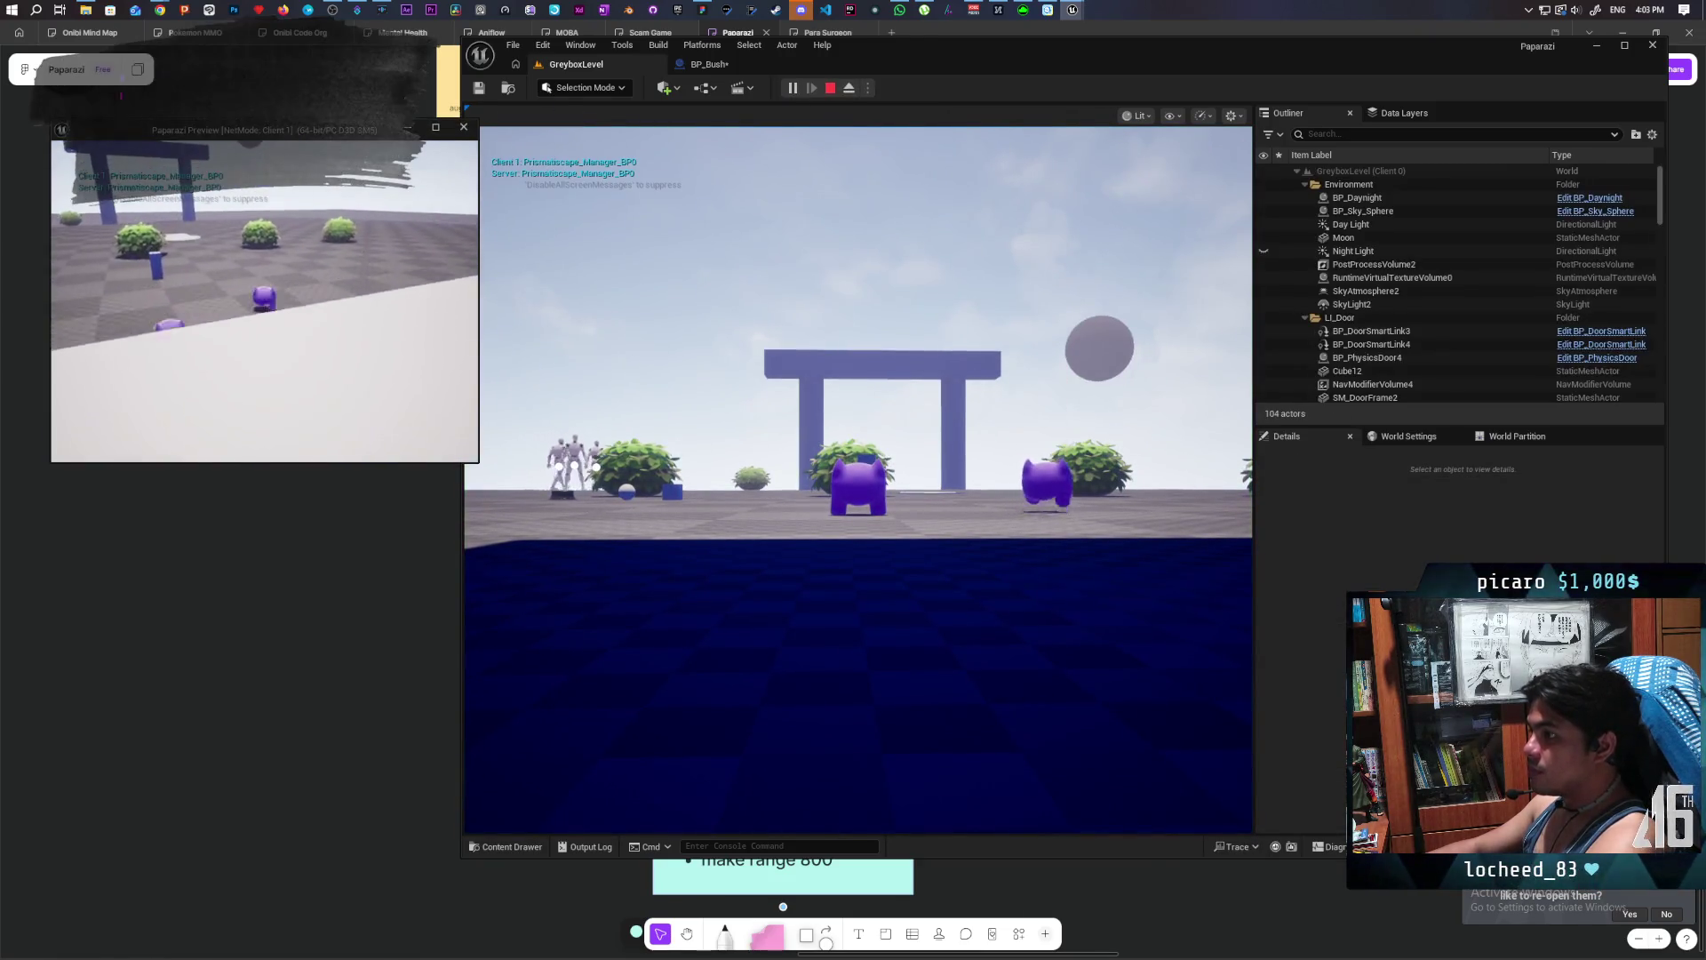
# - Walk the client and then the main character into and around the bushes
pyautogui.press('w')
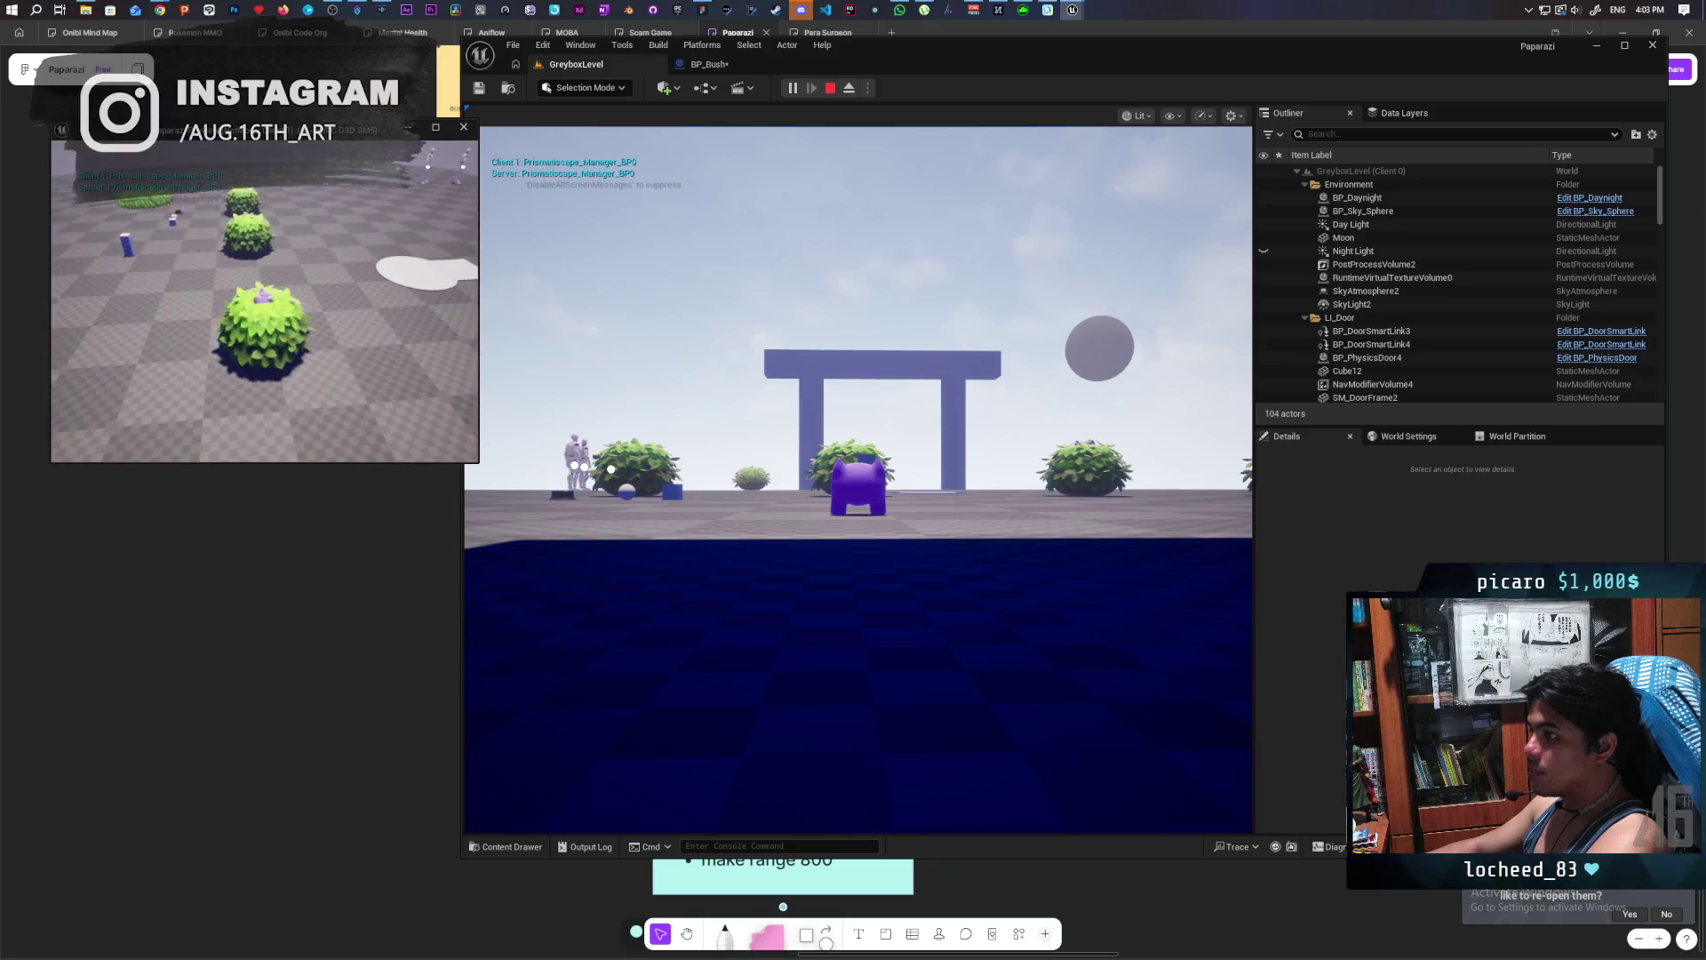
pyautogui.press('w')
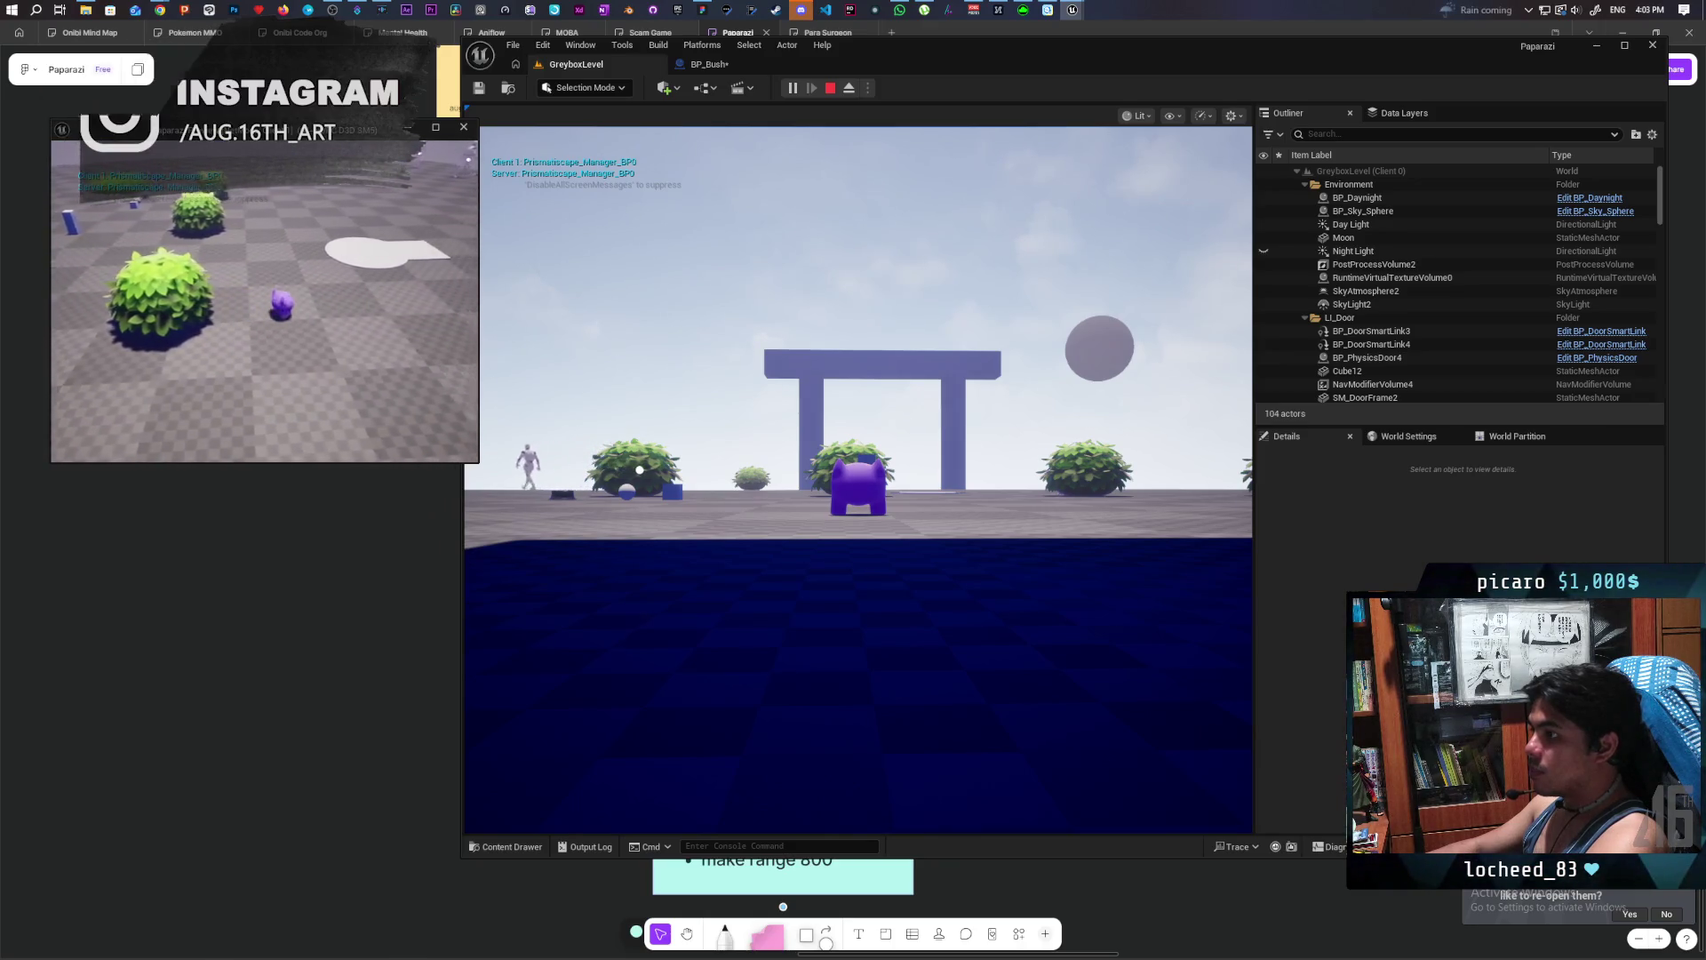
pyautogui.press('w')
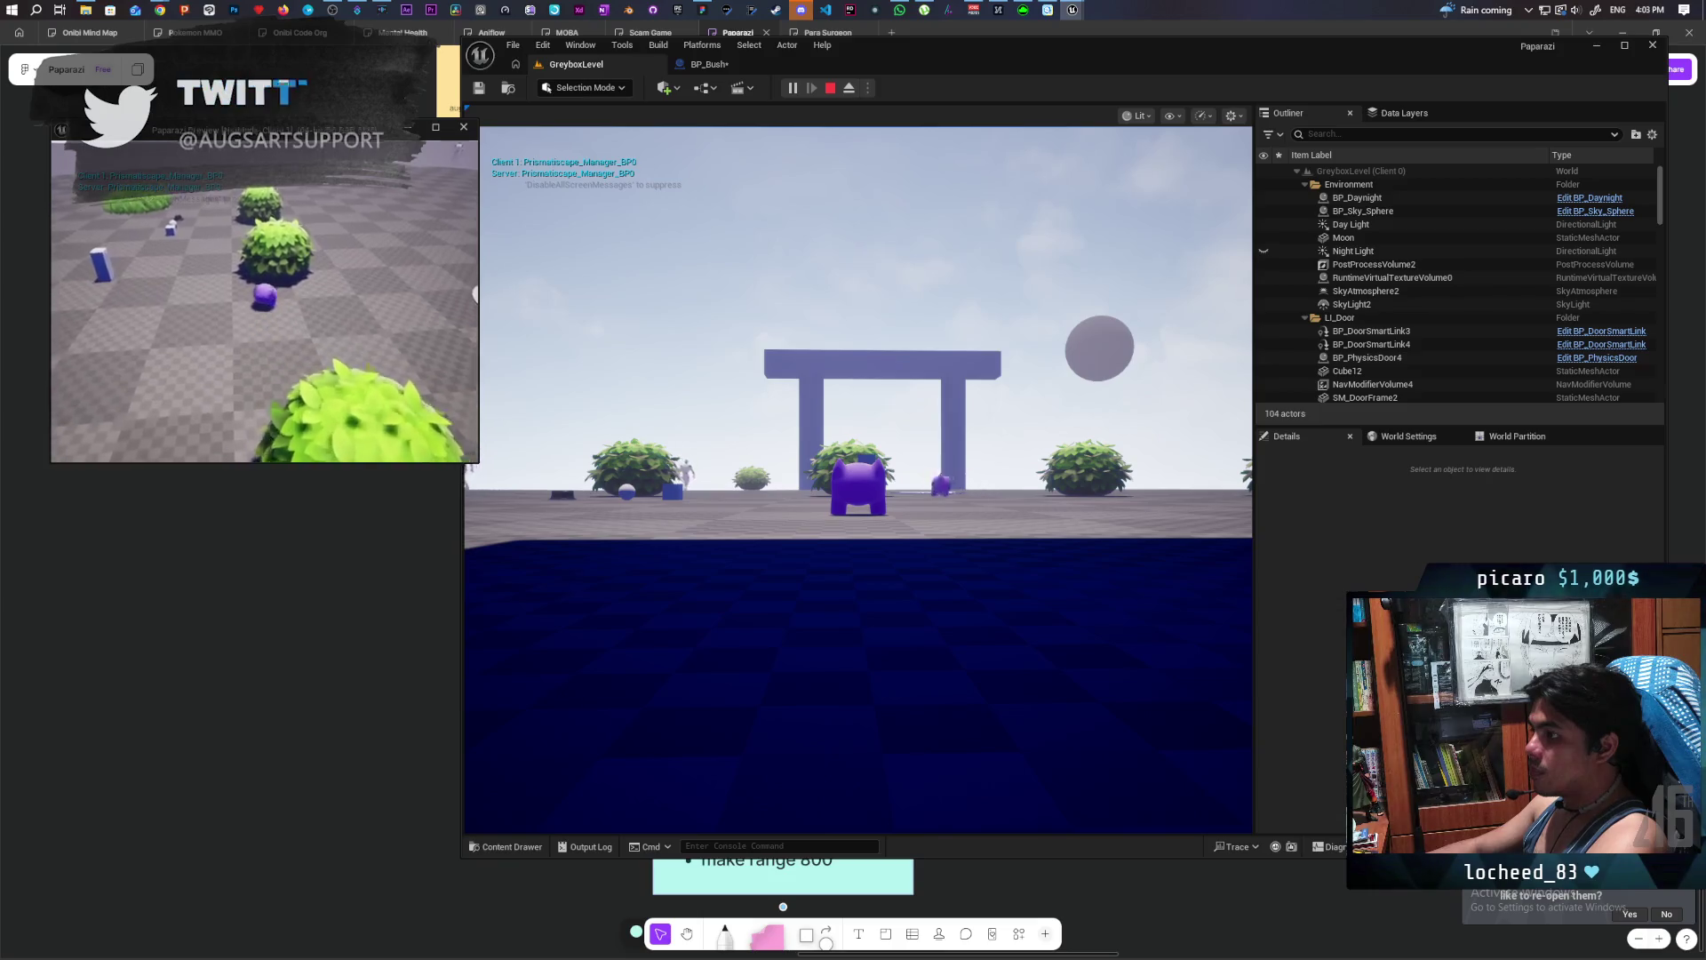
pyautogui.press('w')
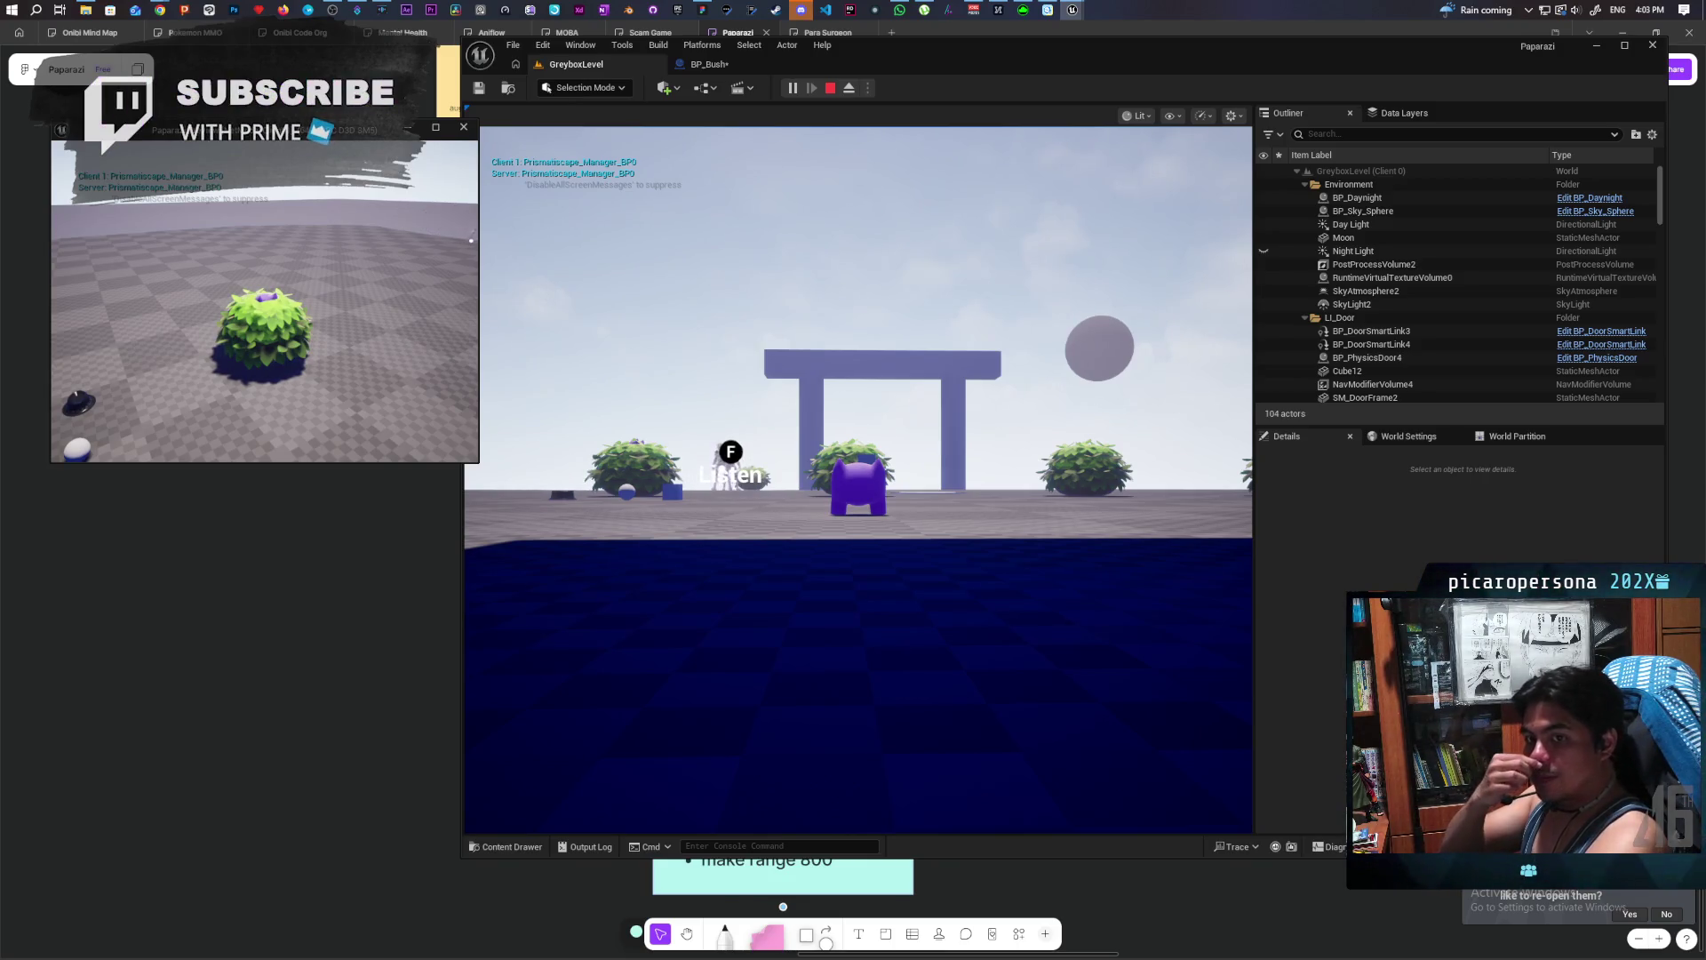
pyautogui.click(892, 348)
pyautogui.press('w')
pyautogui.press('w')
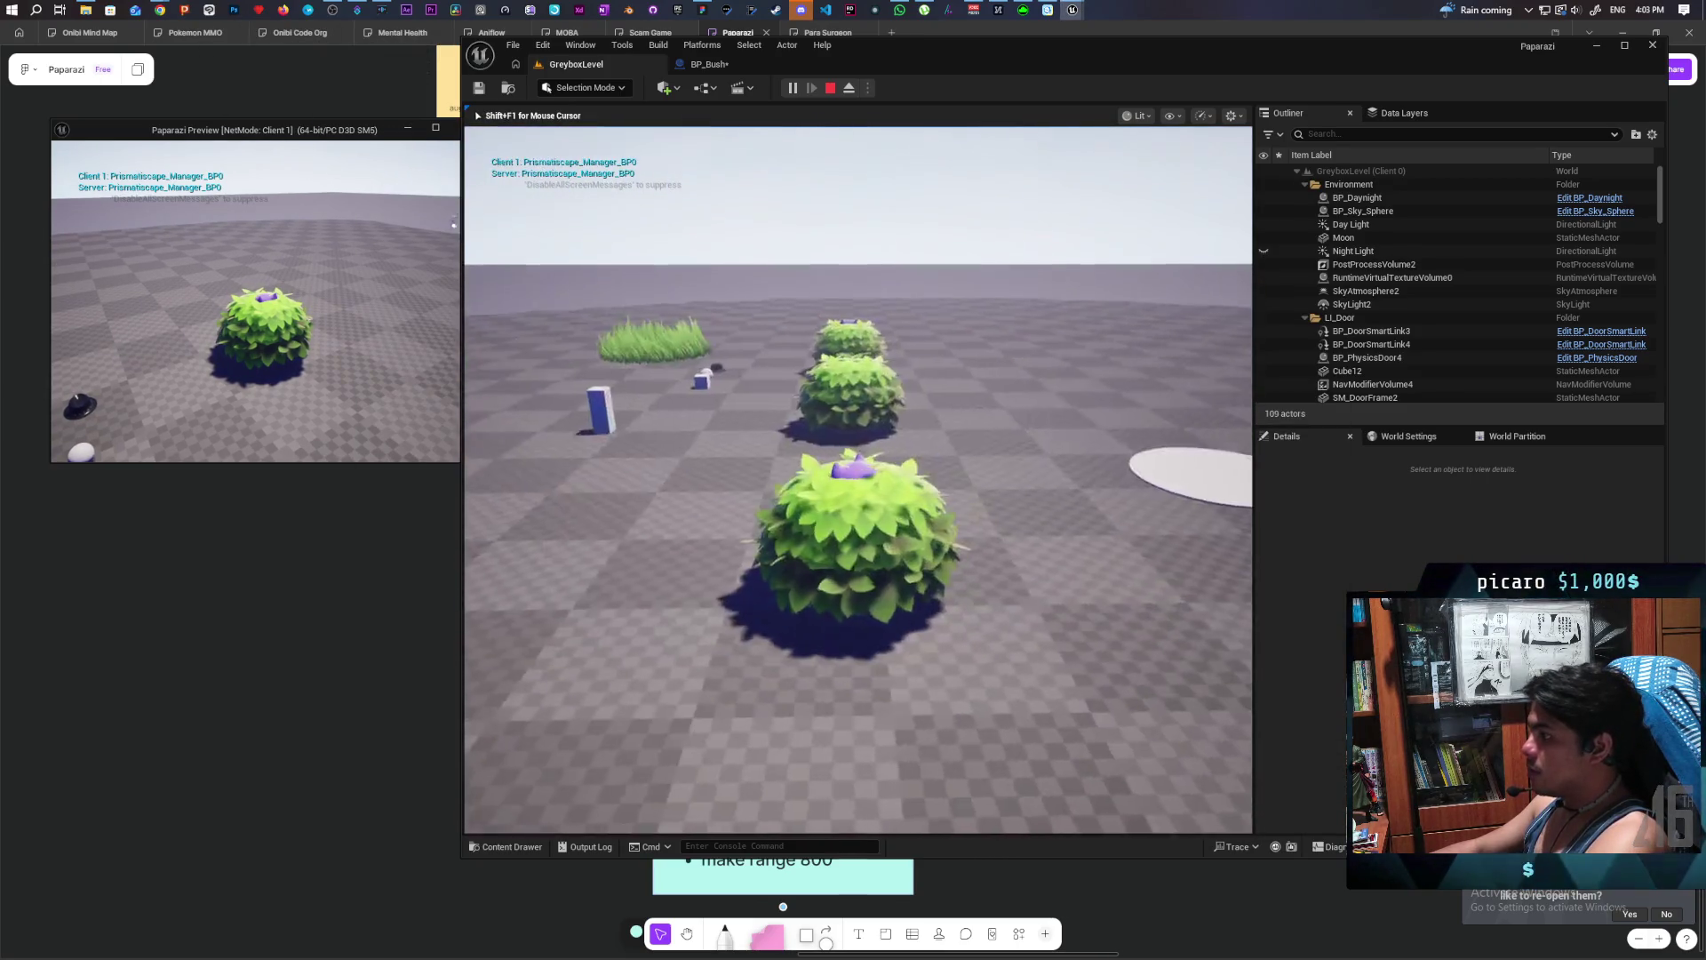
pyautogui.press('w')
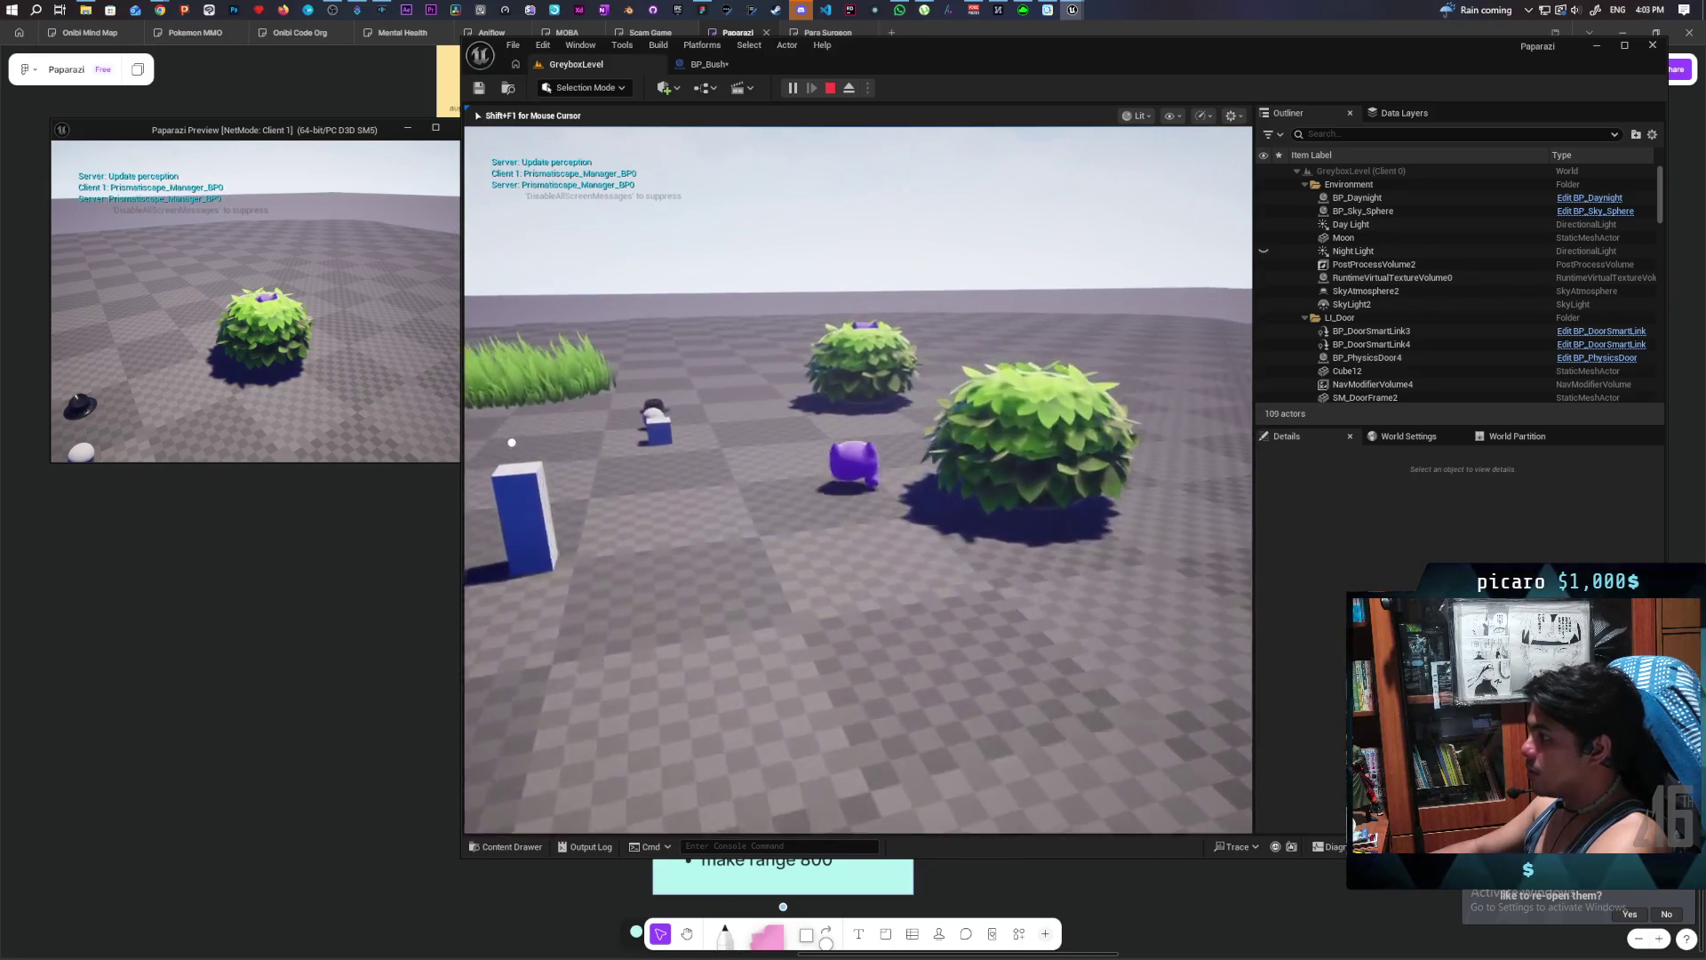
pyautogui.press('w')
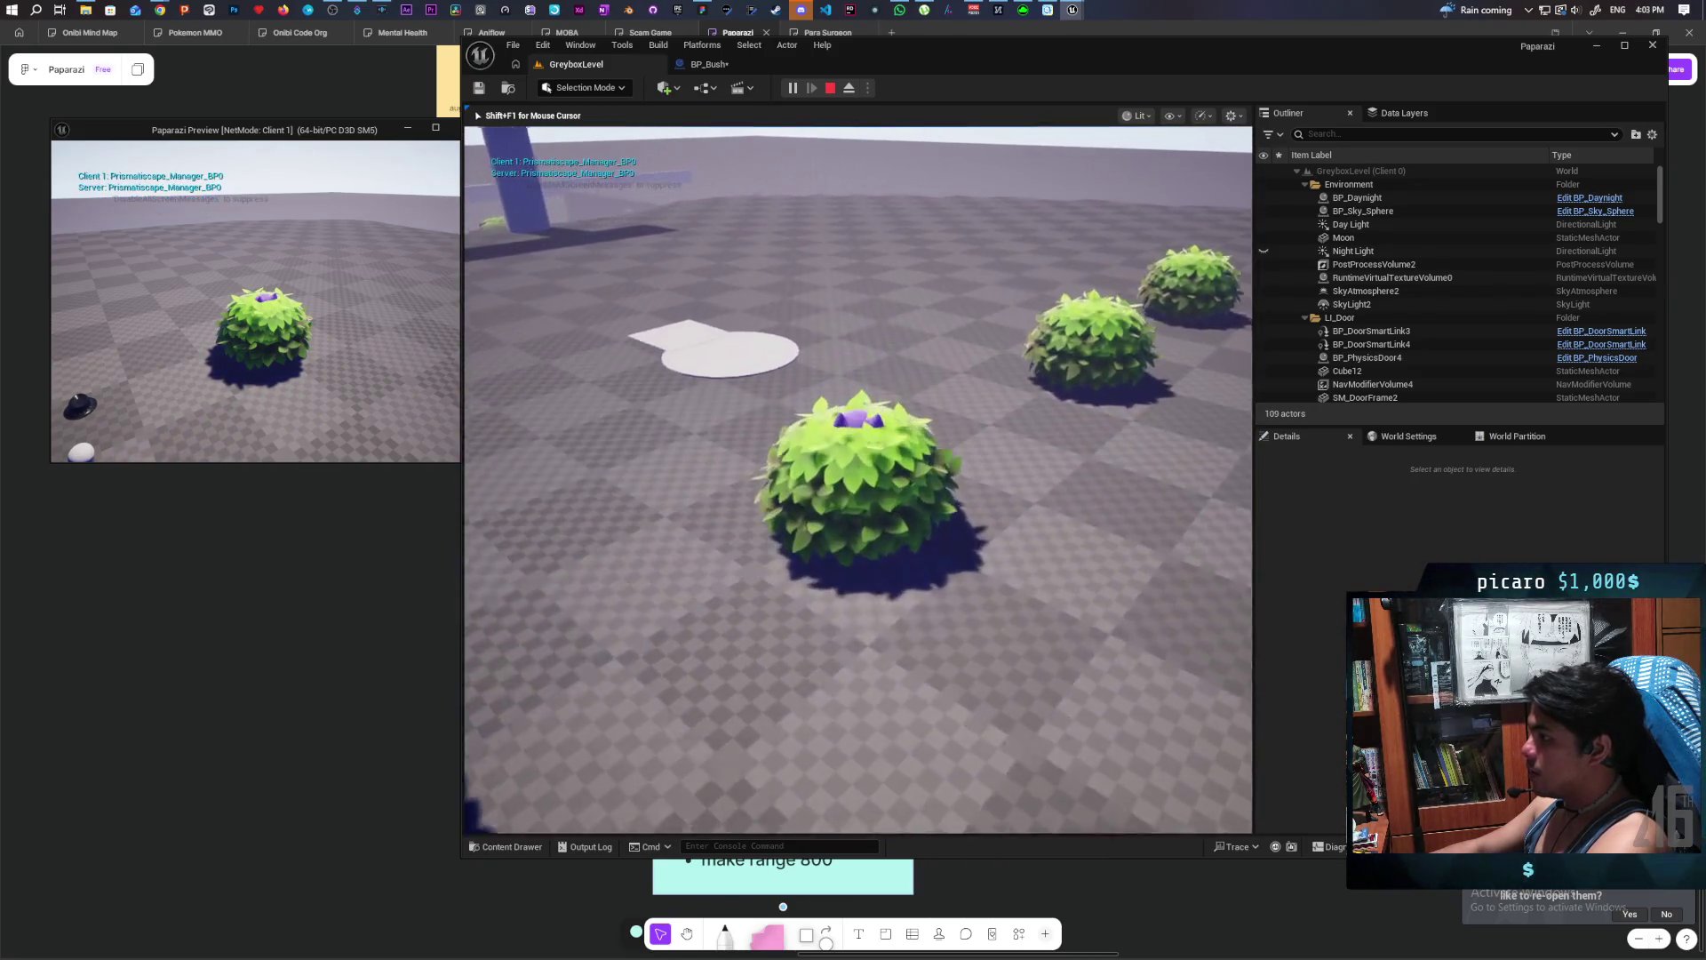
pyautogui.press('w')
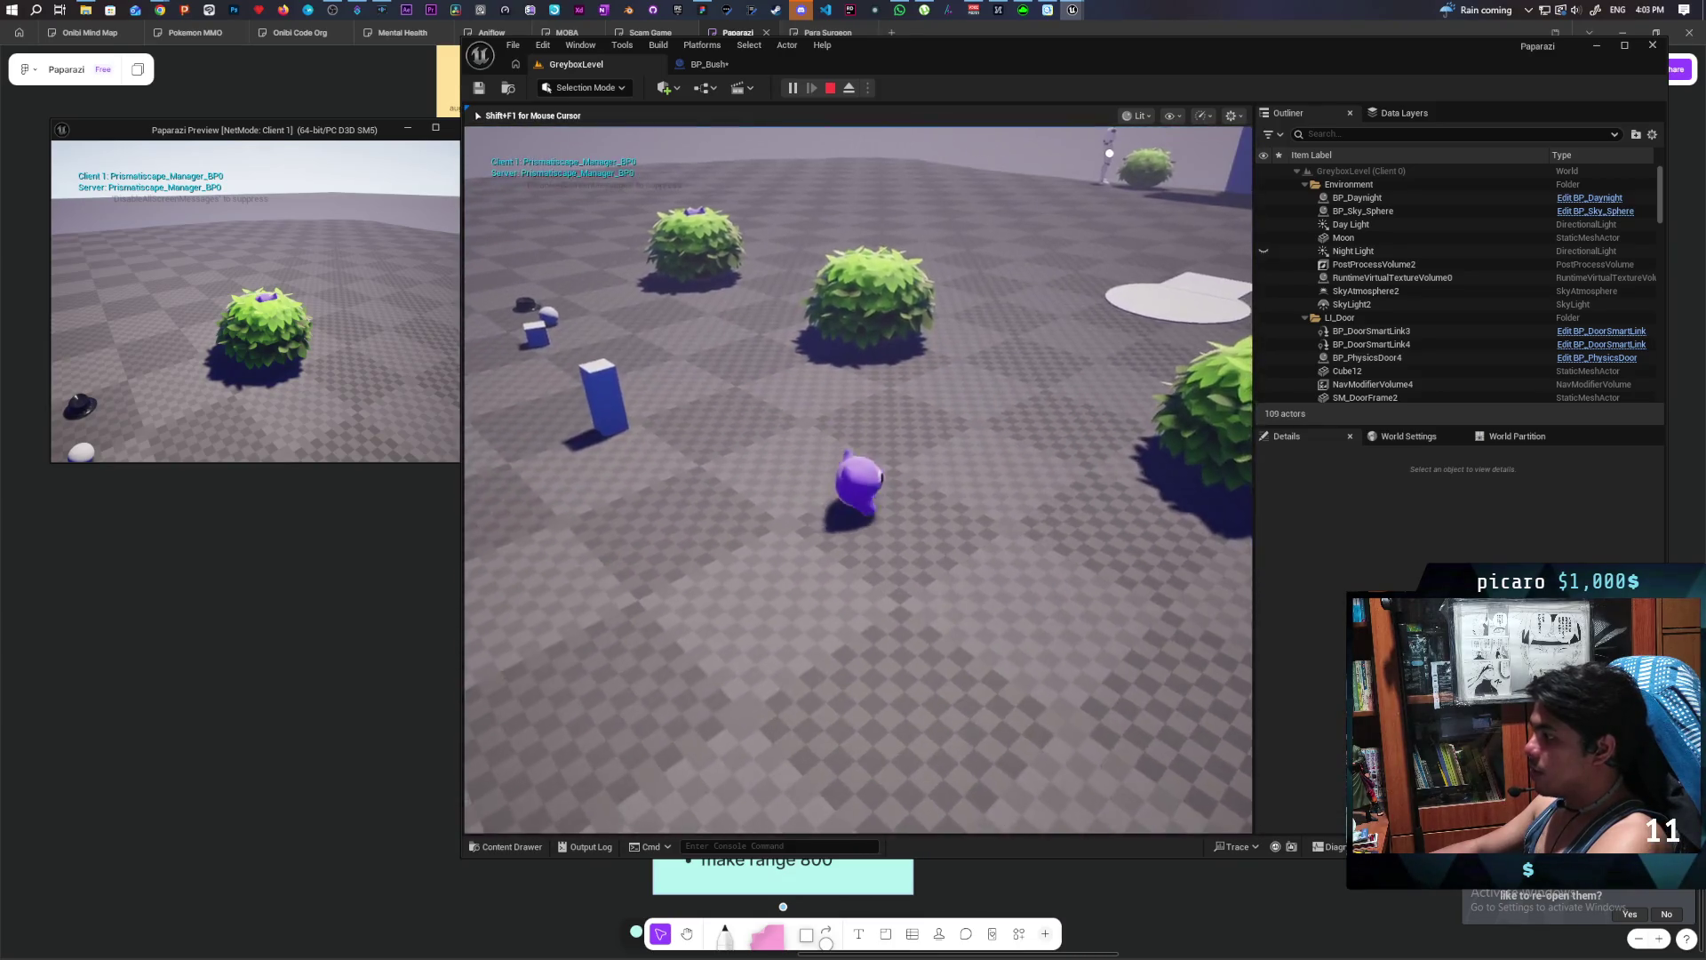
pyautogui.press('w')
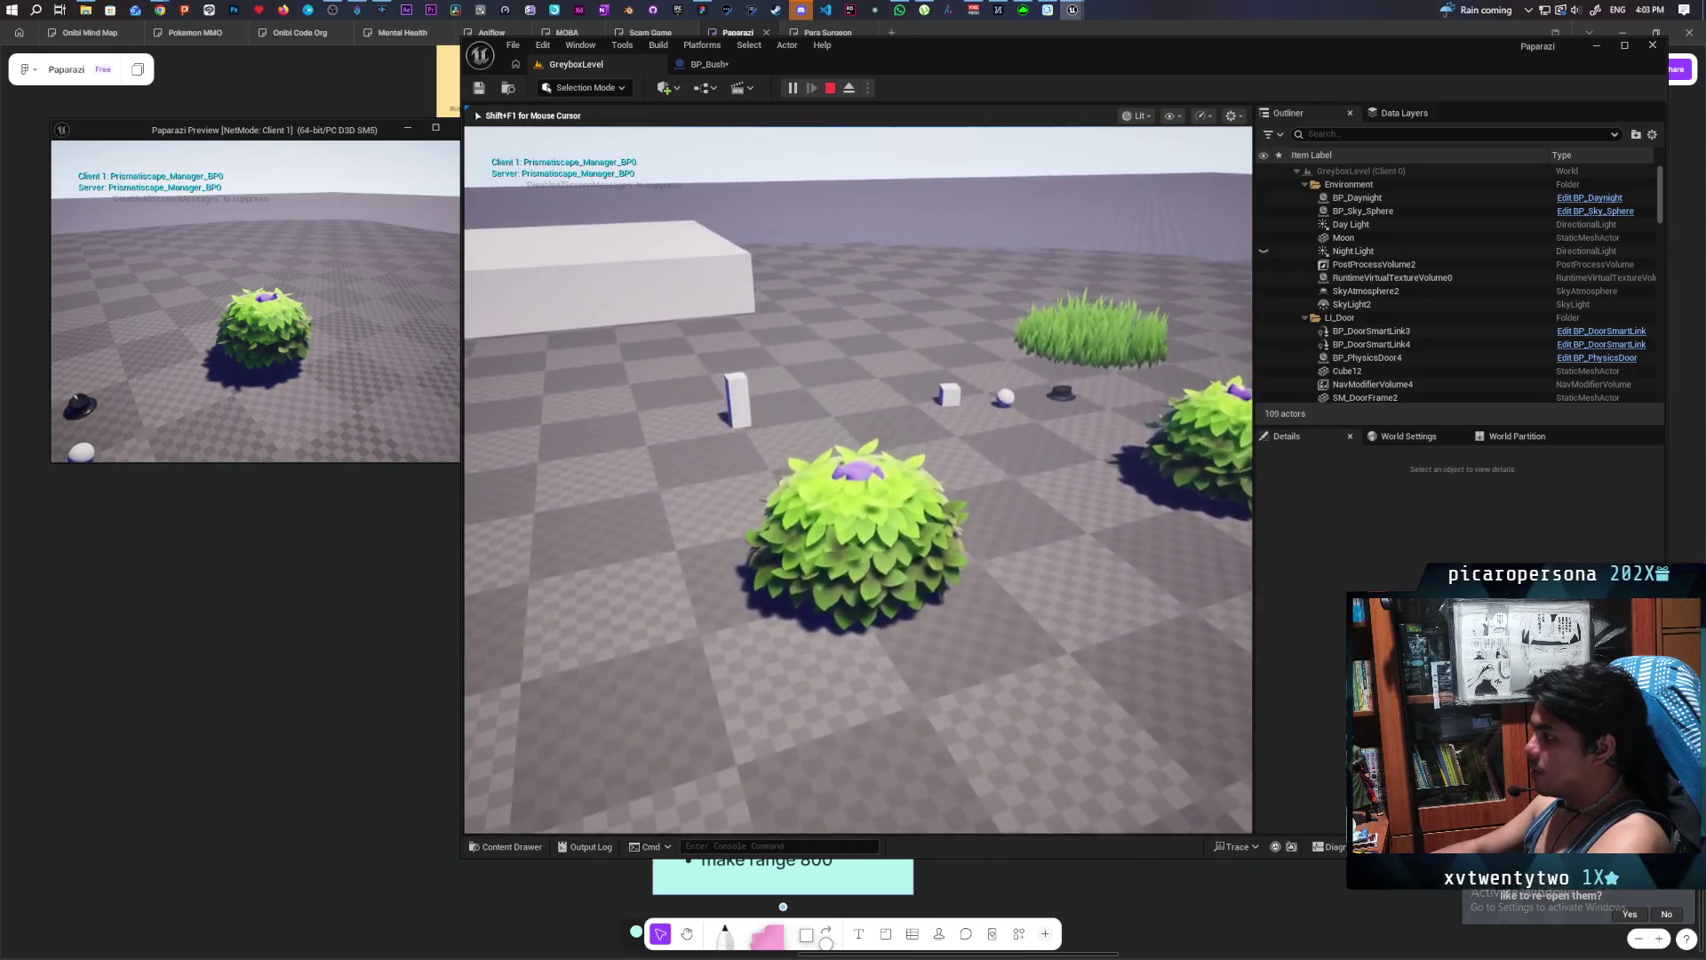
# - Listen in on nearby NPCs' dialogue lines with F
pyautogui.press('f')
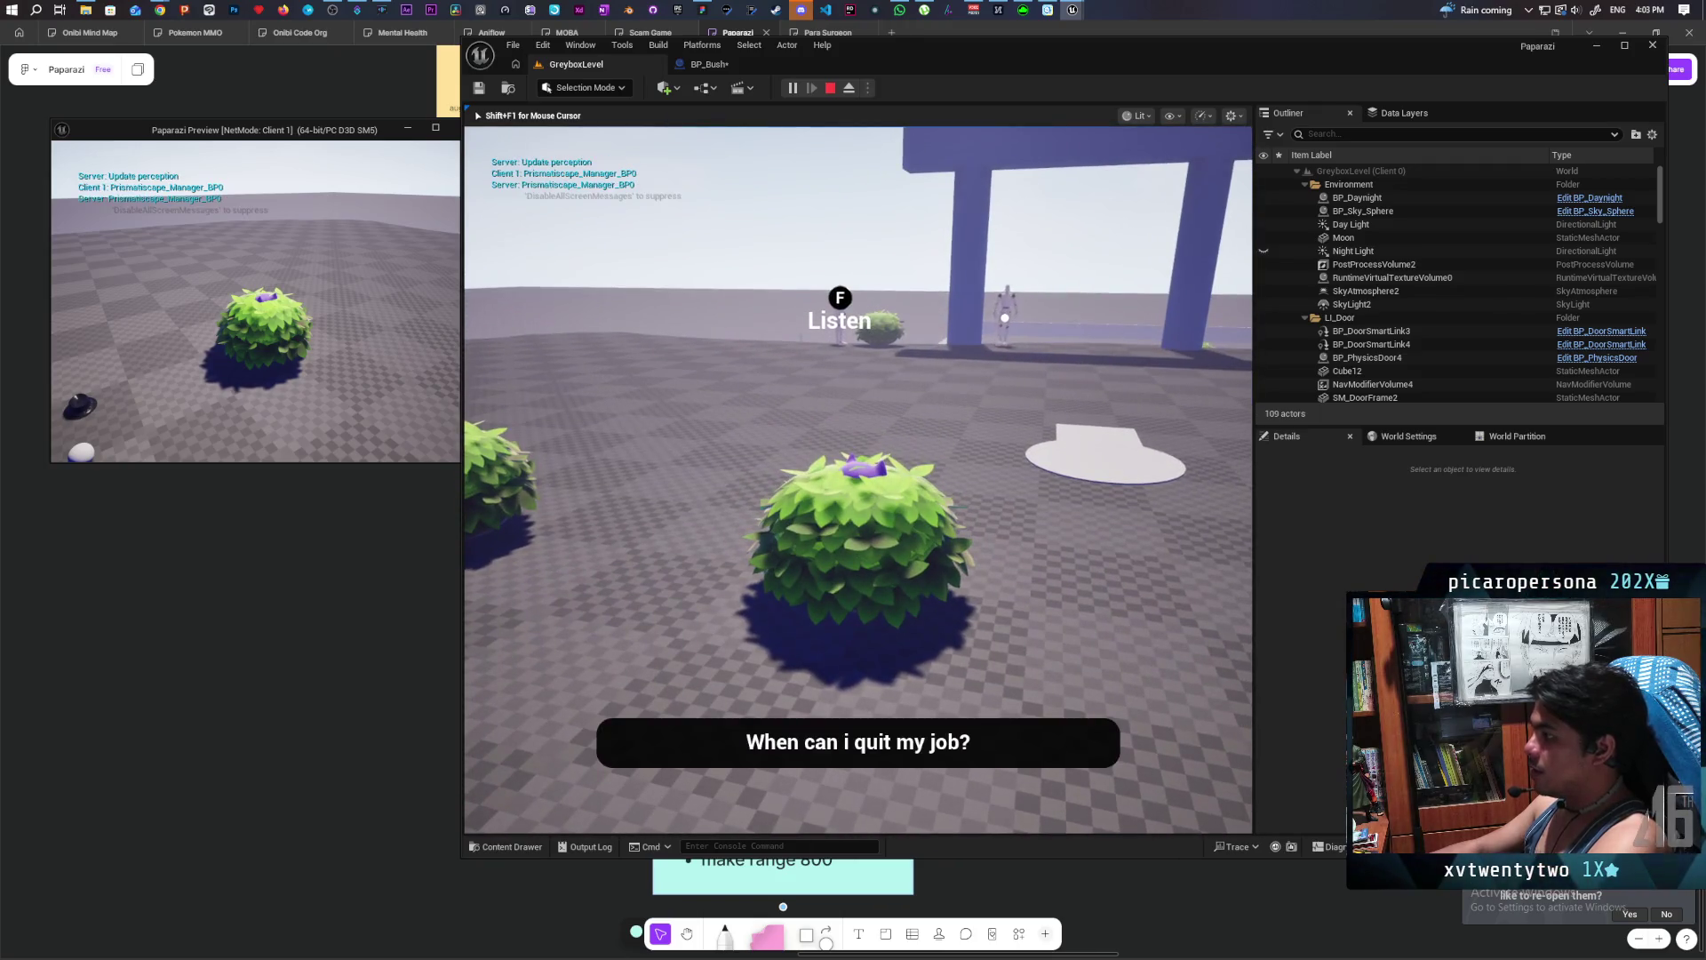
pyautogui.press('f')
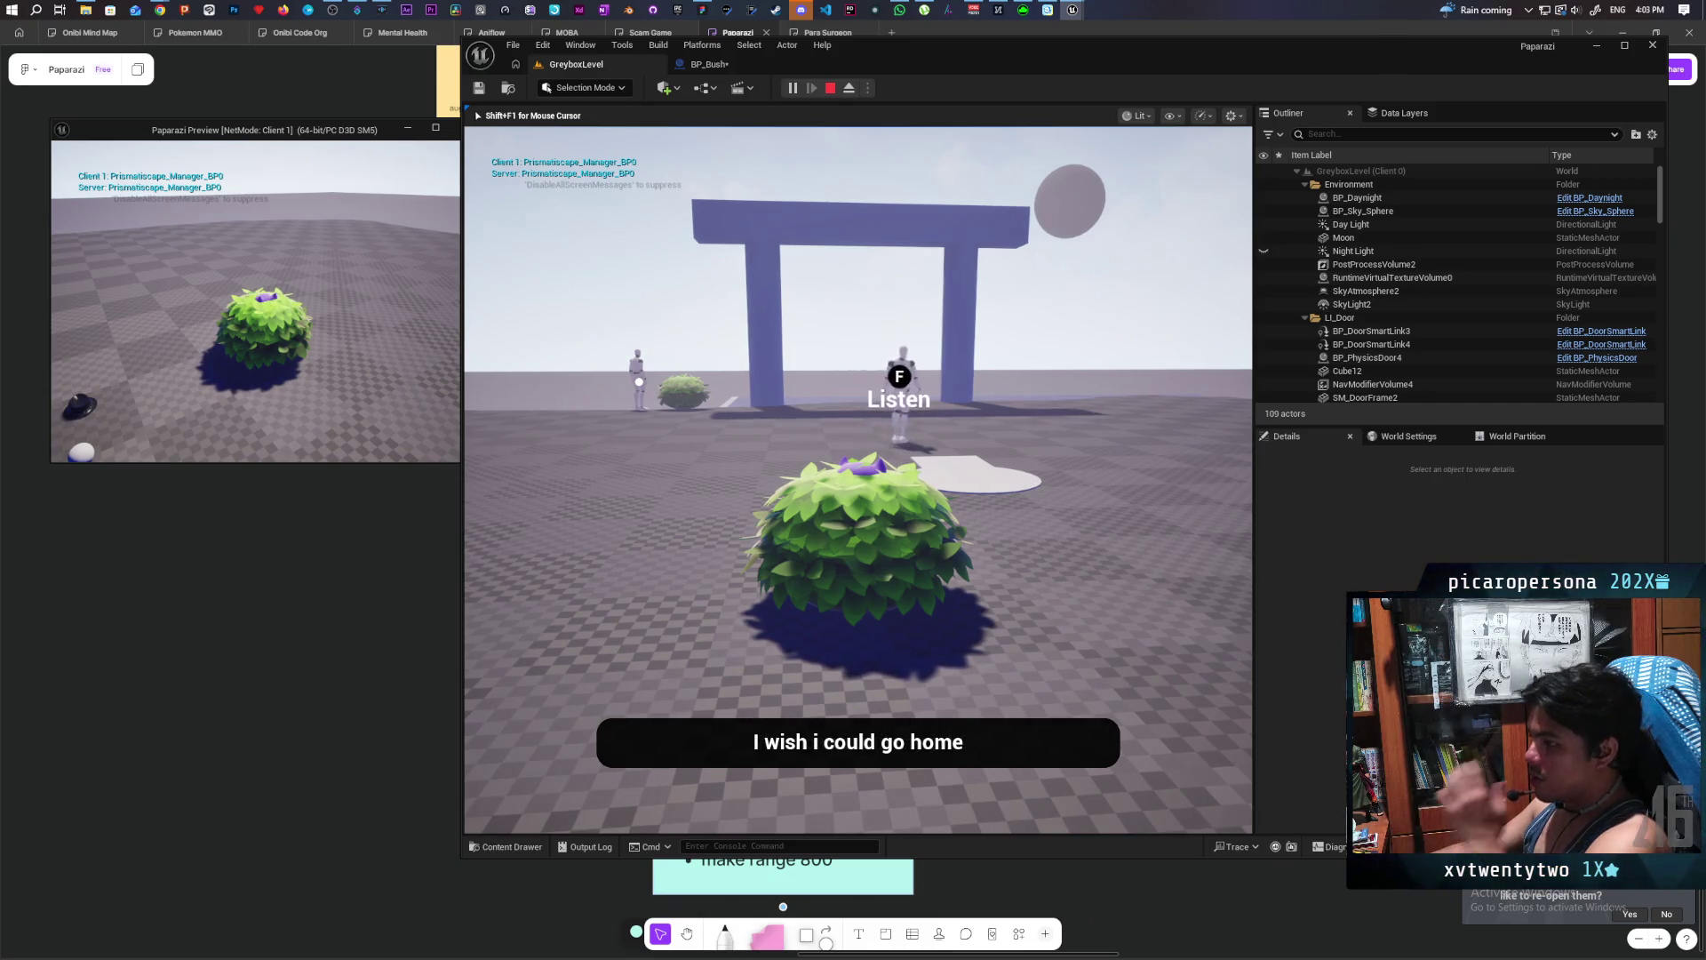
pyautogui.press('e')
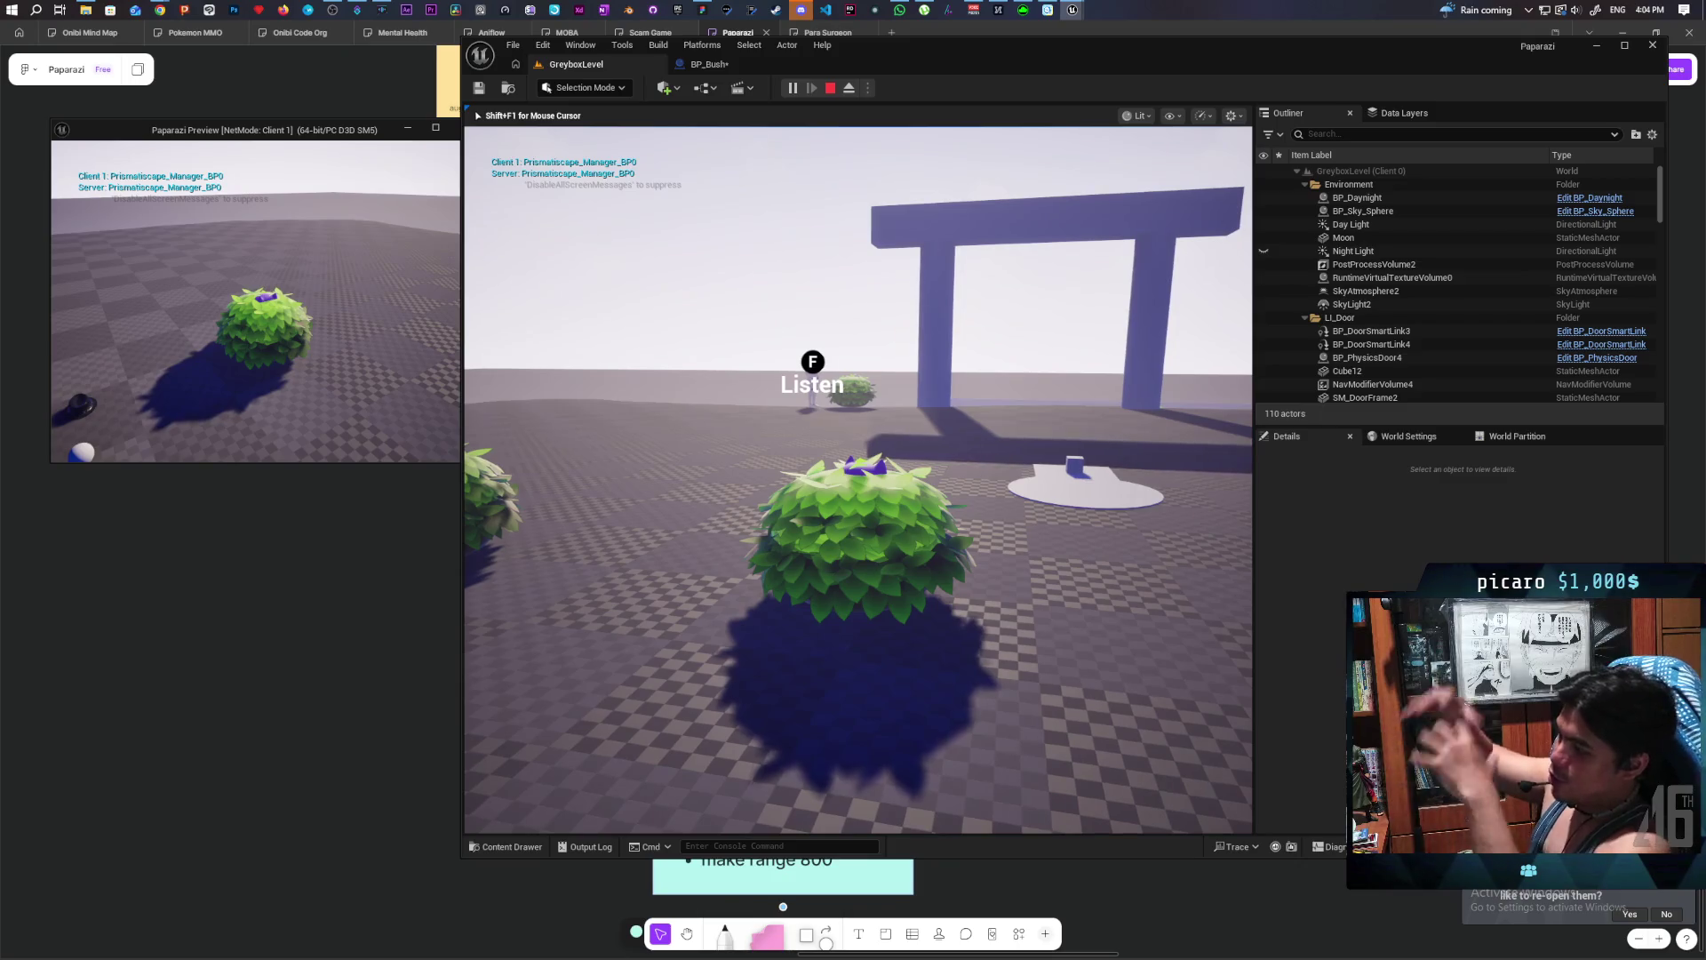
# - Stop the play session and save the BP_Bush blueprint
pyautogui.press('Escape')
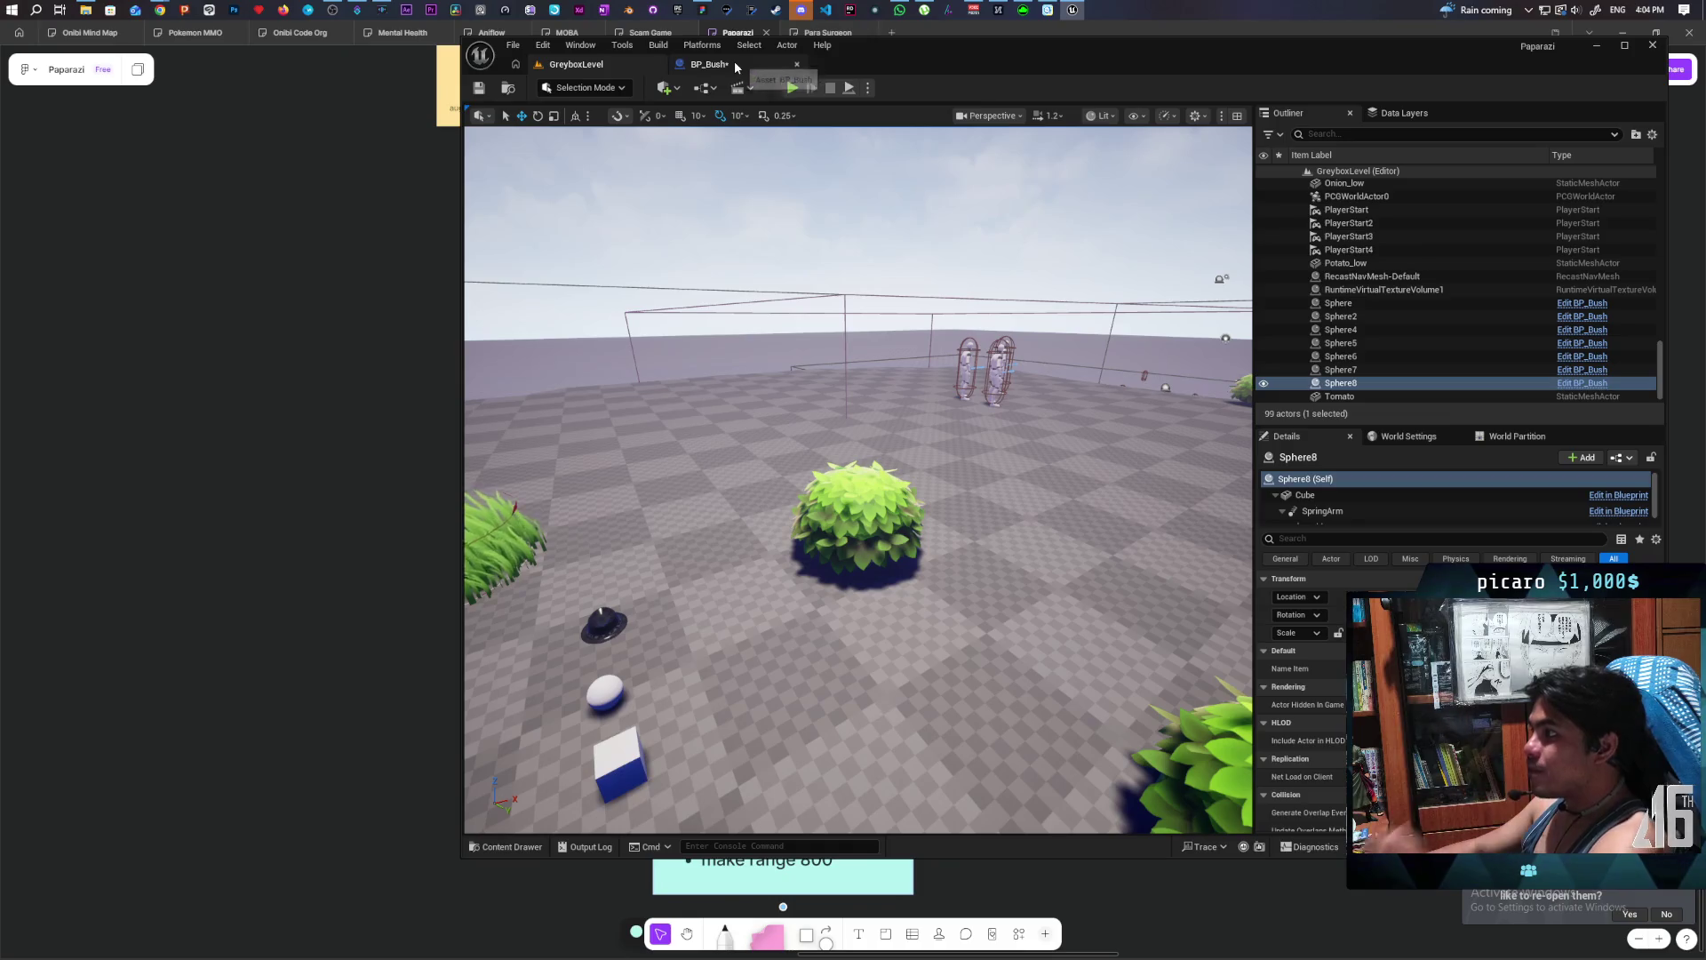
pyautogui.hotkey('ctrl', 's')
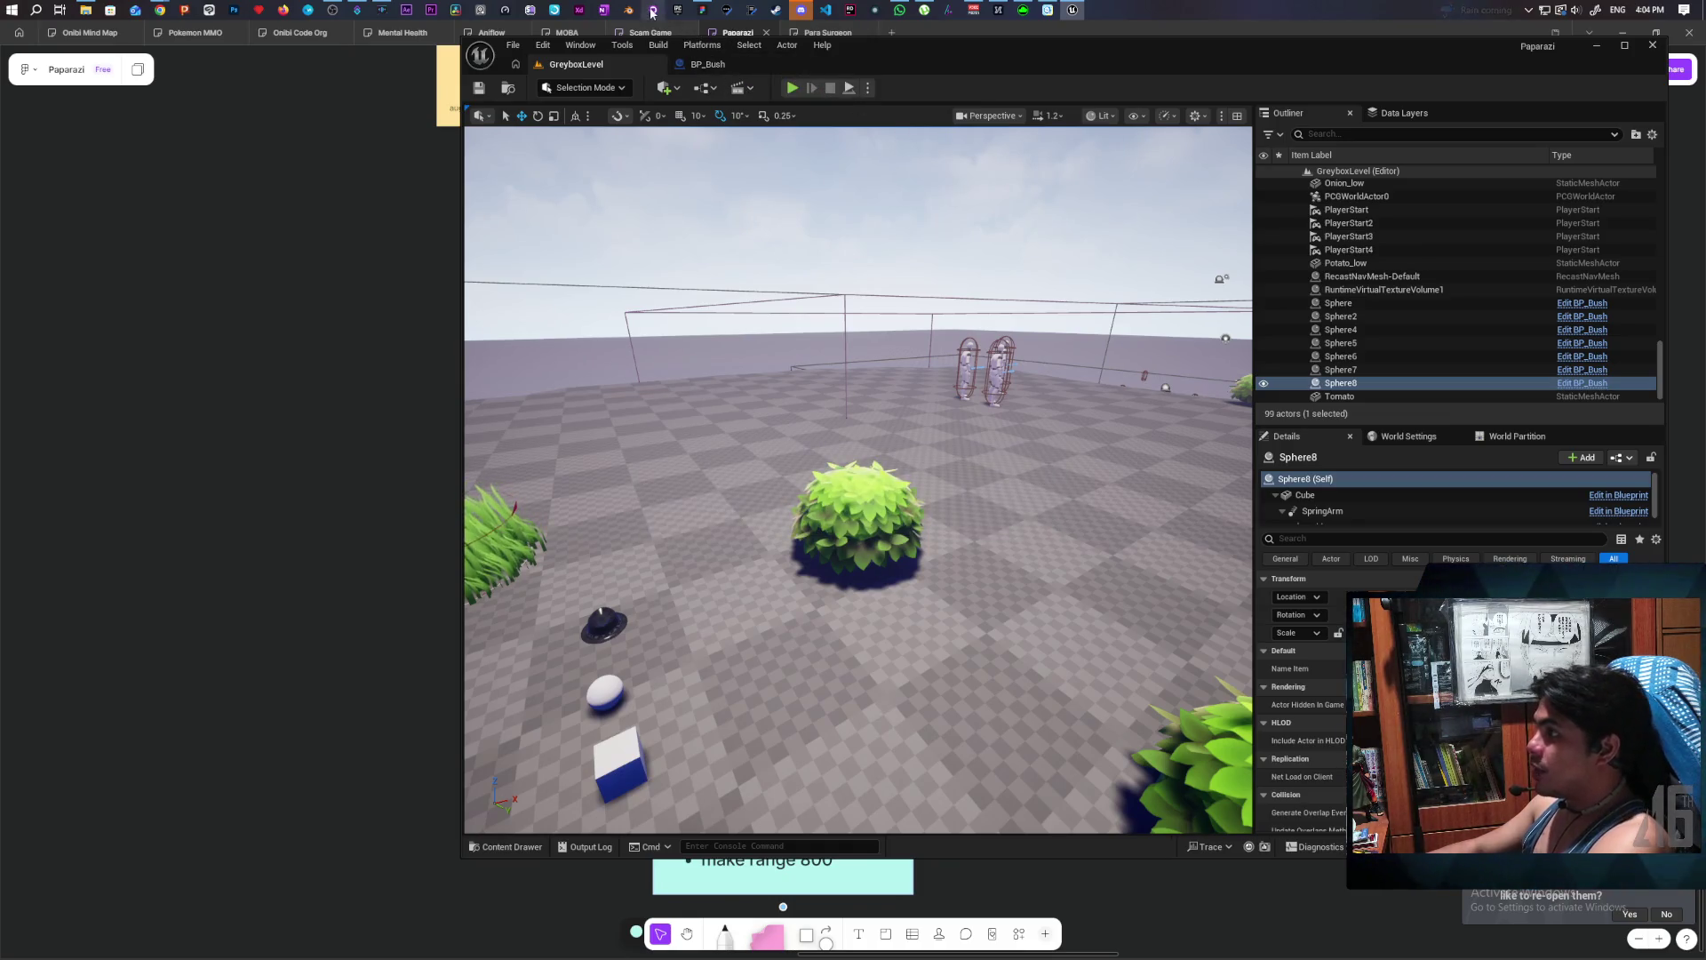
pyautogui.click(652, 9)
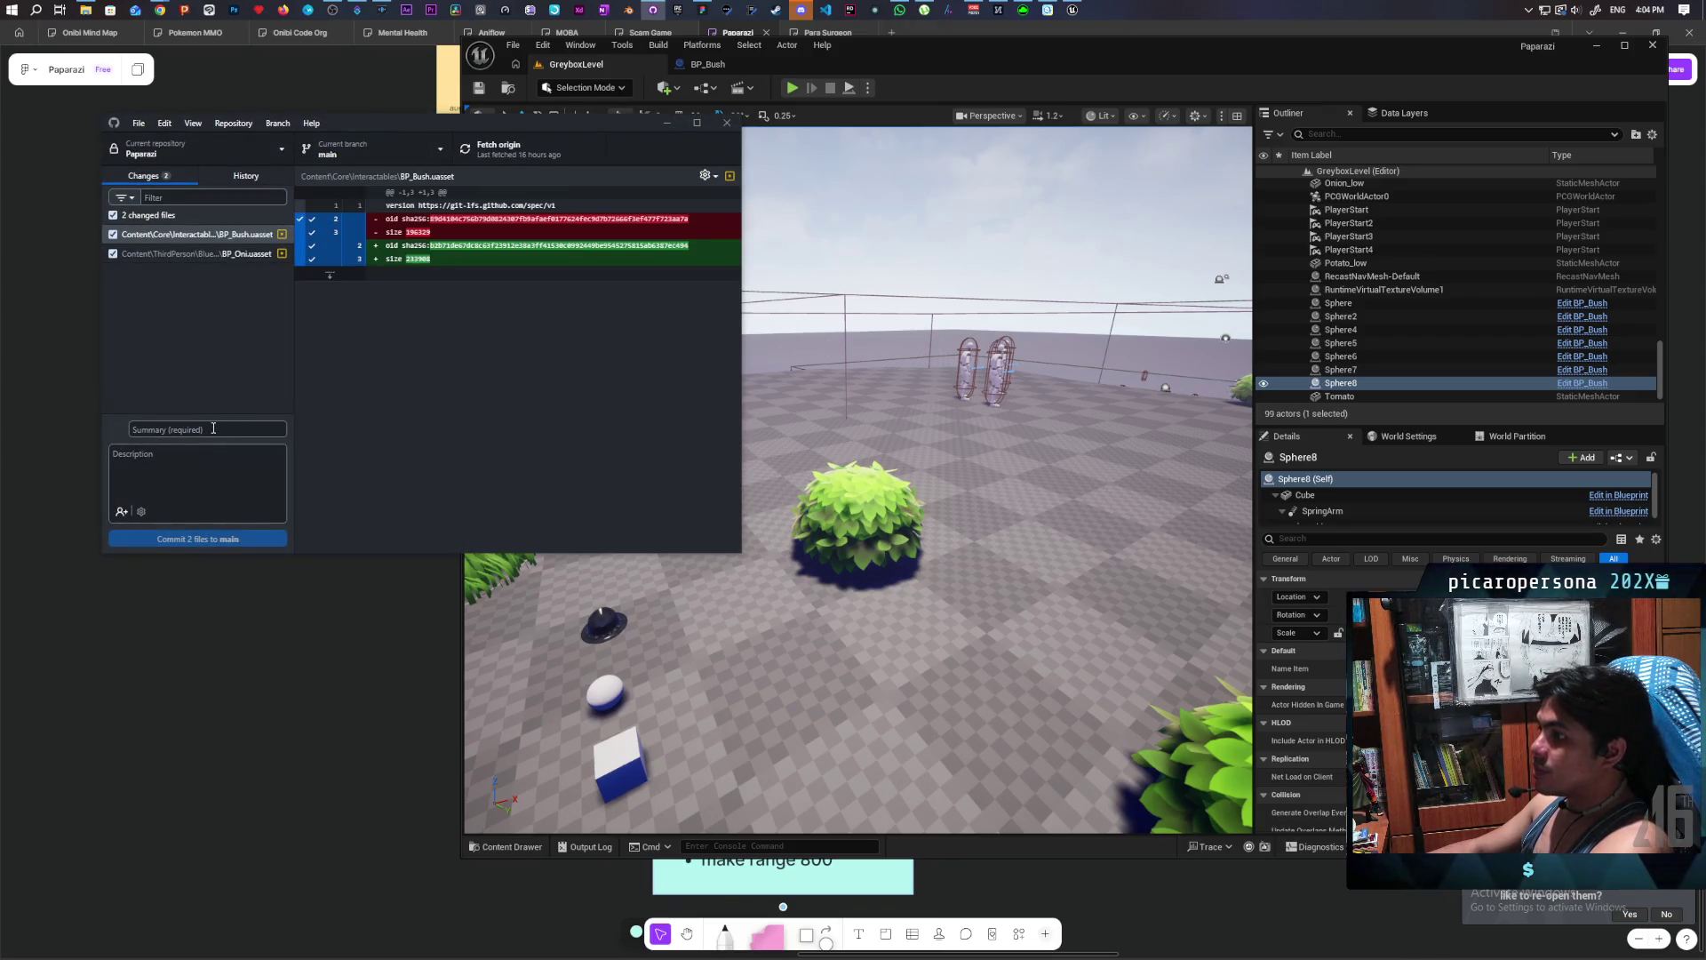
# - Commit the two changed files to main with the summary 'changed roll to hide in bush'
pyautogui.write('changed roll')
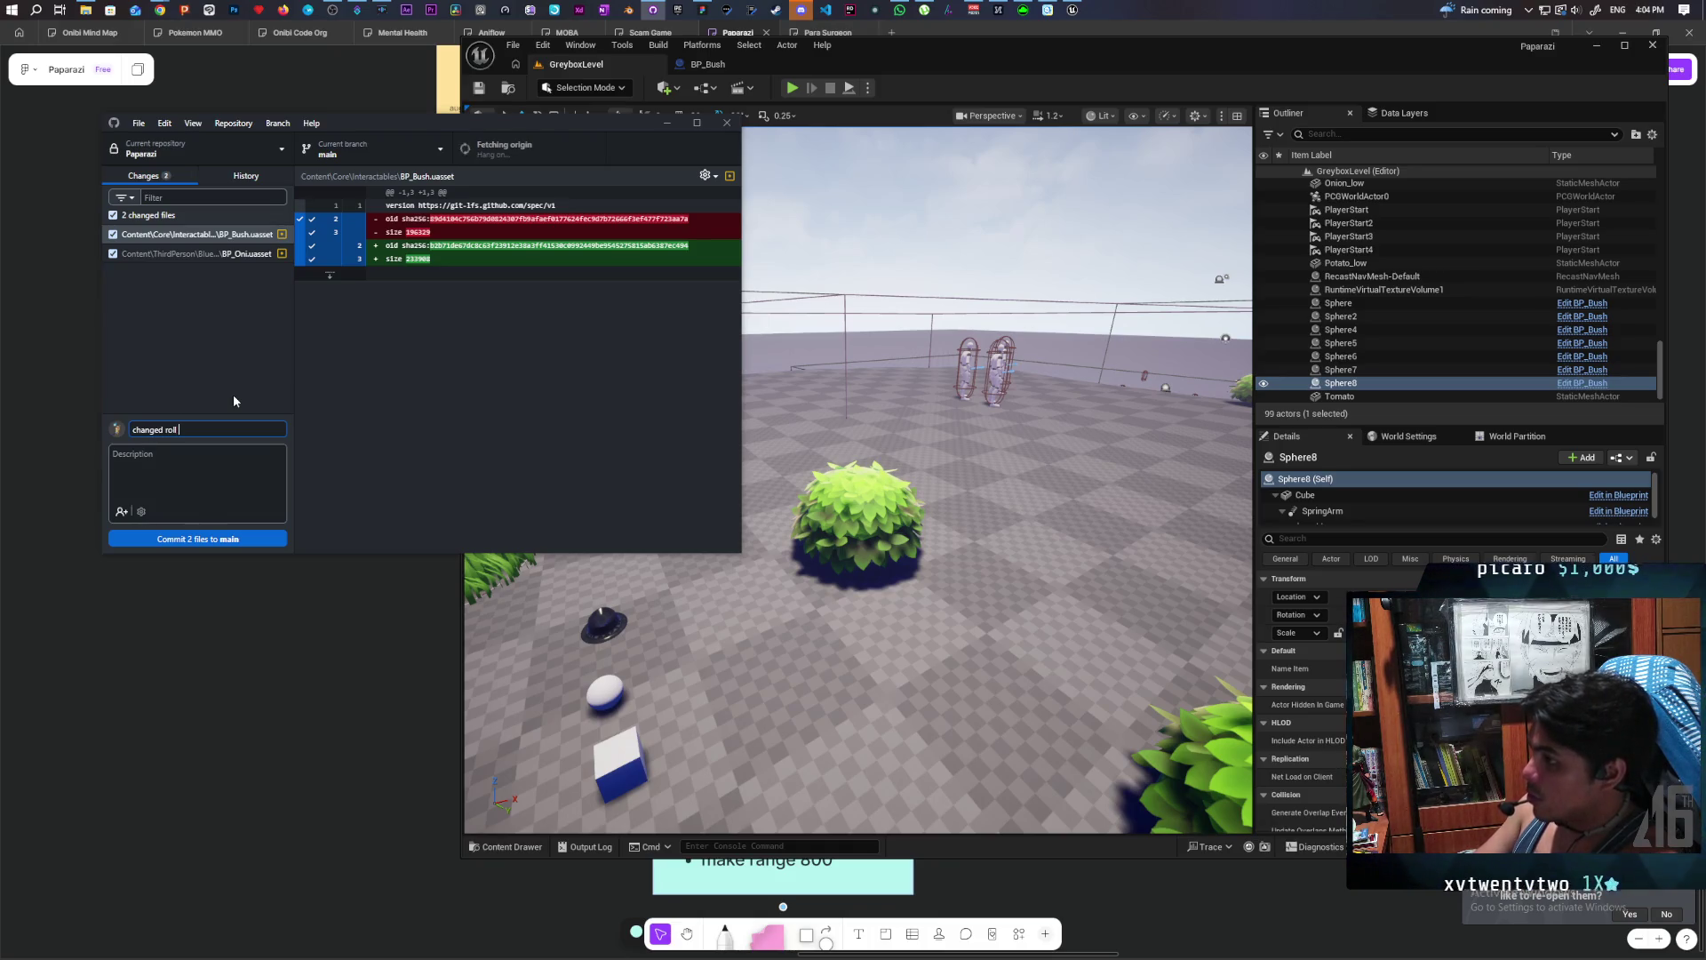
pyautogui.write('ju')
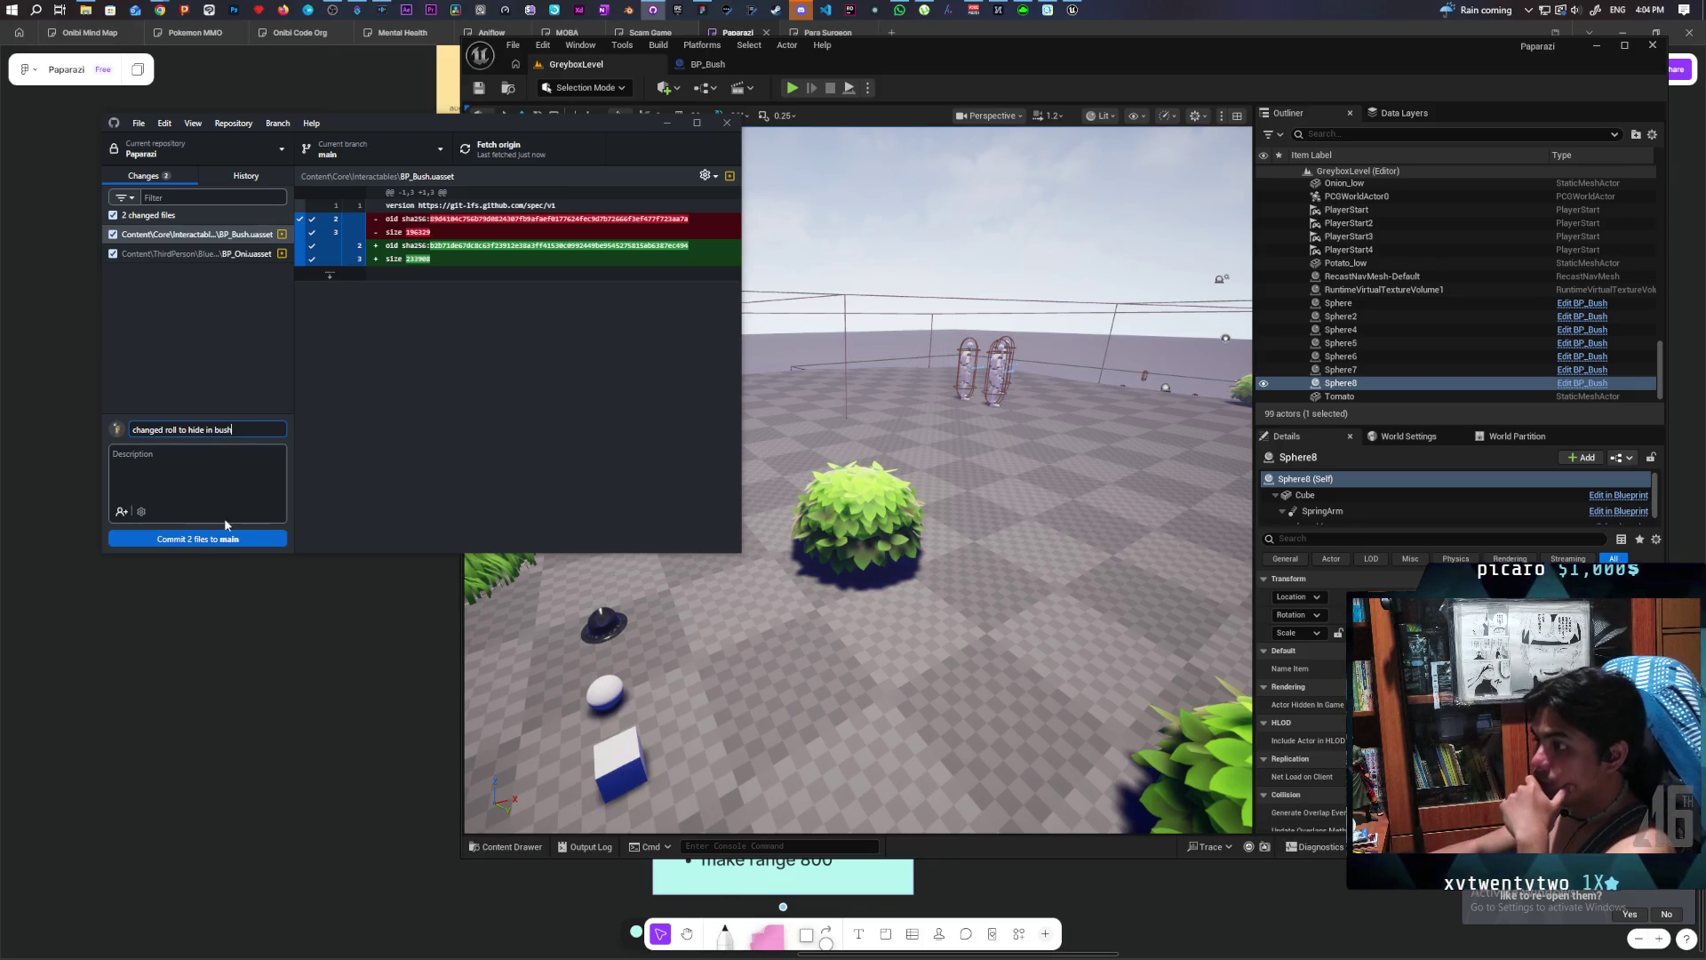
pyautogui.click(247, 538)
pyautogui.click(502, 148)
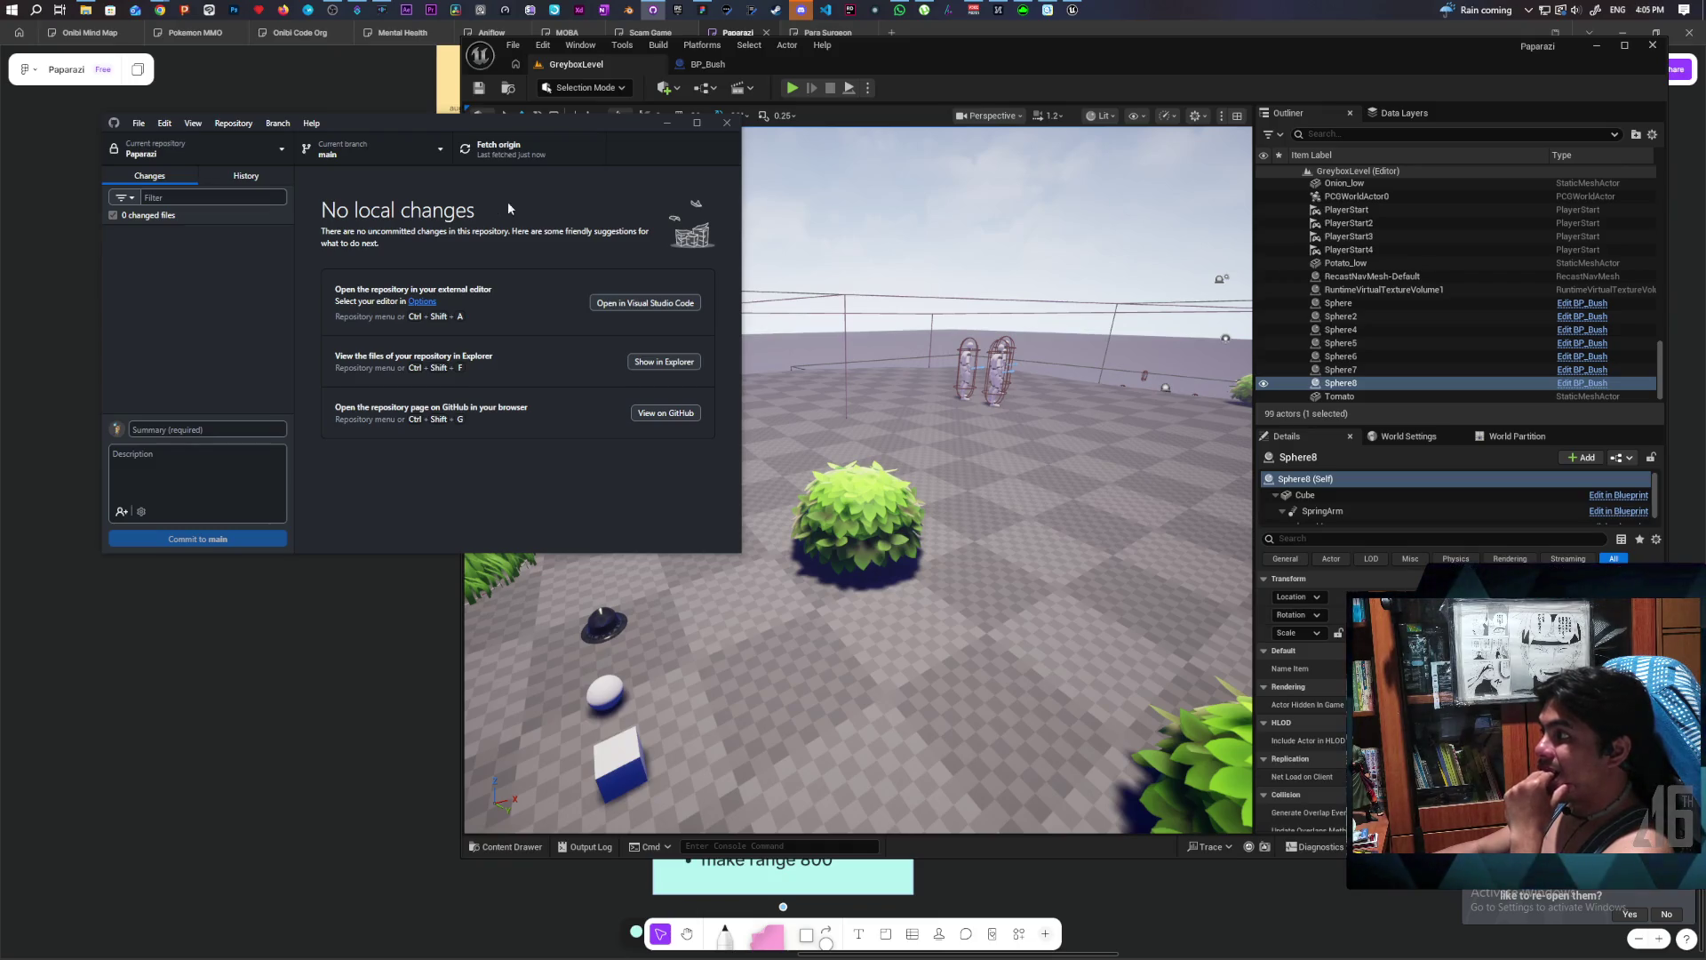
pyautogui.click(791, 90)
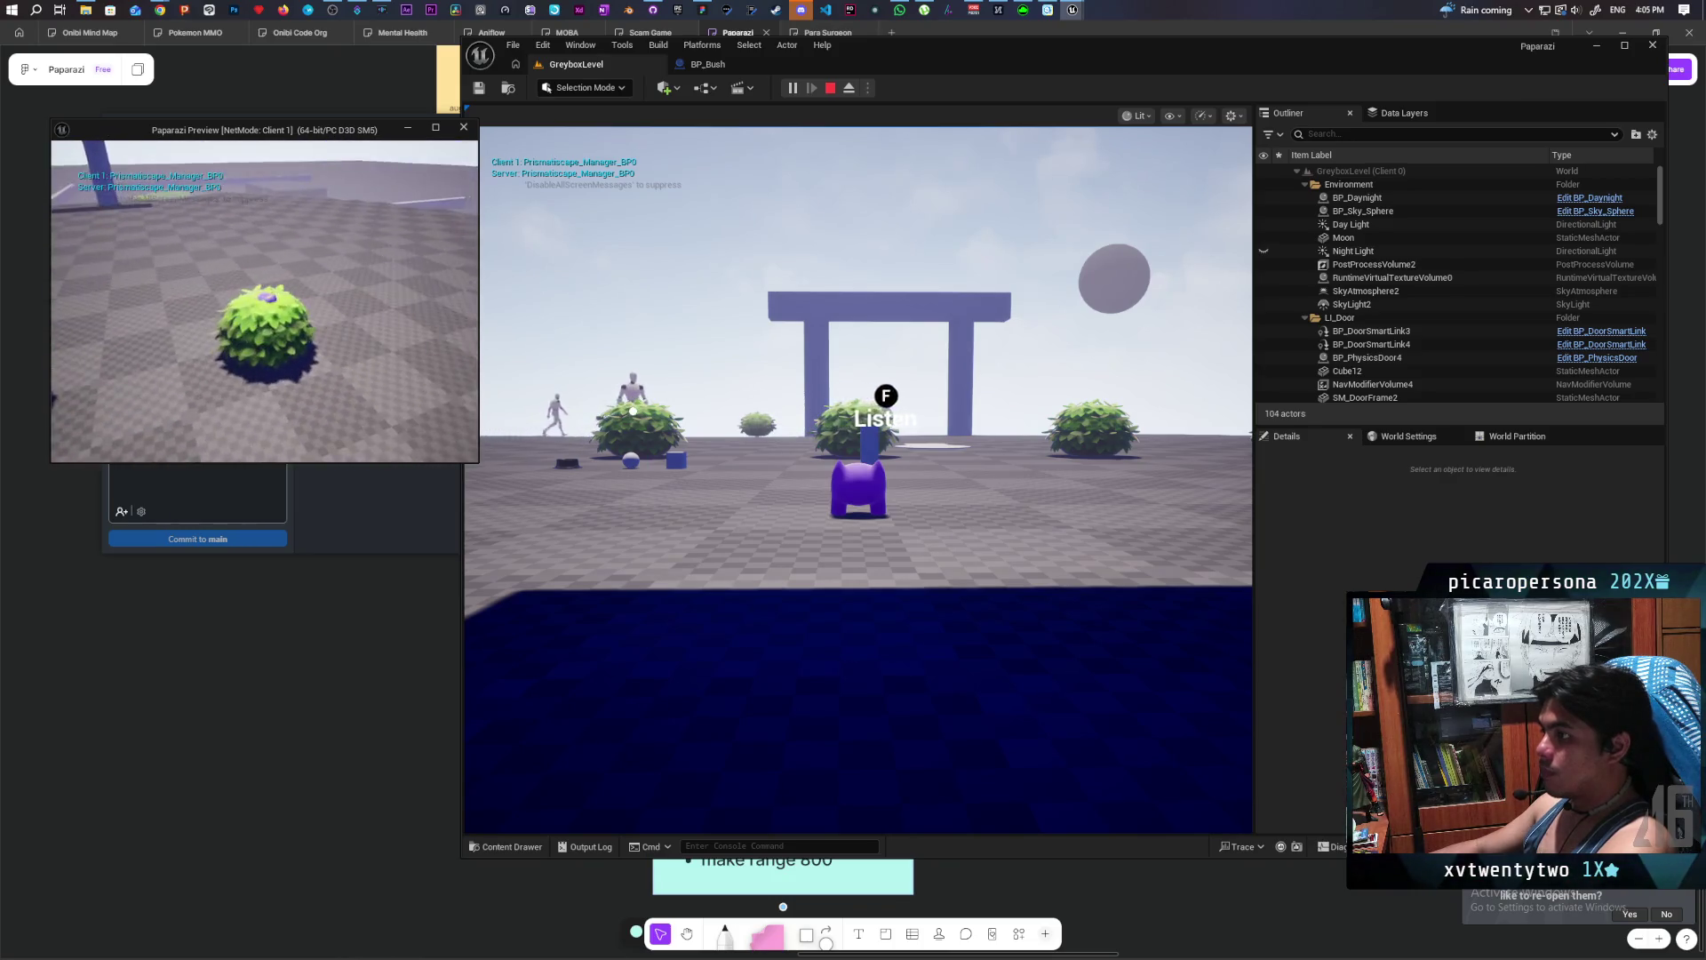
# - Move the pawn into a bush near an NPC, listen to its line with F, then stop
pyautogui.click(857, 479)
pyautogui.press('w')
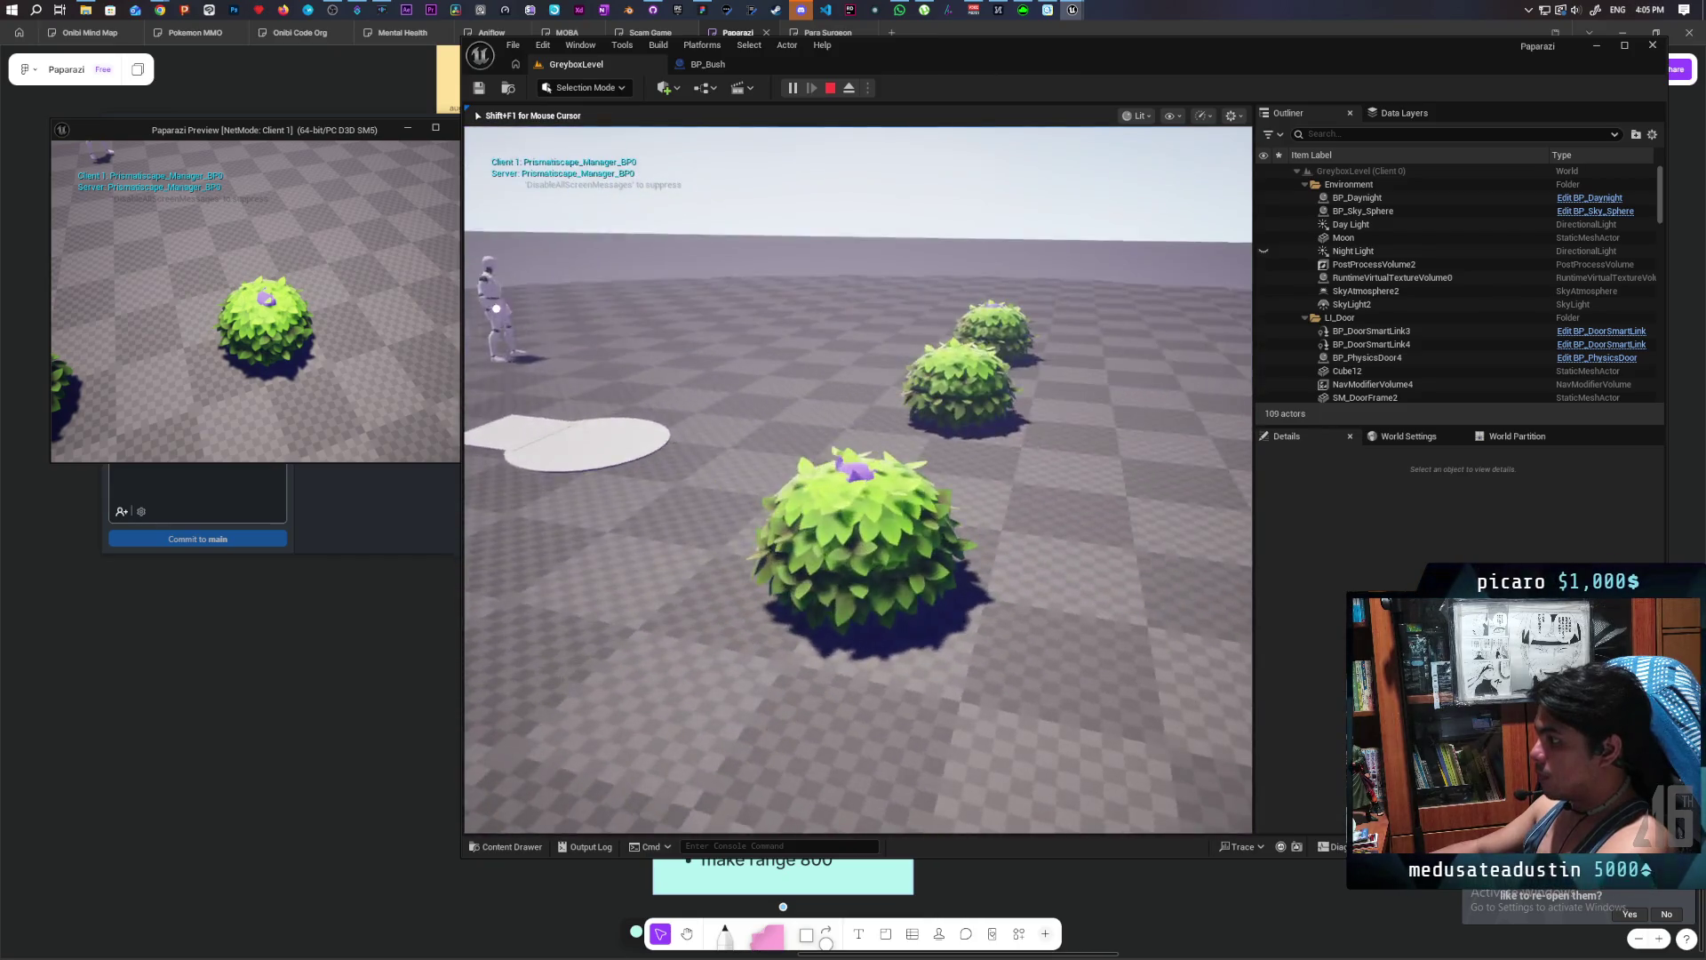
pyautogui.press('w')
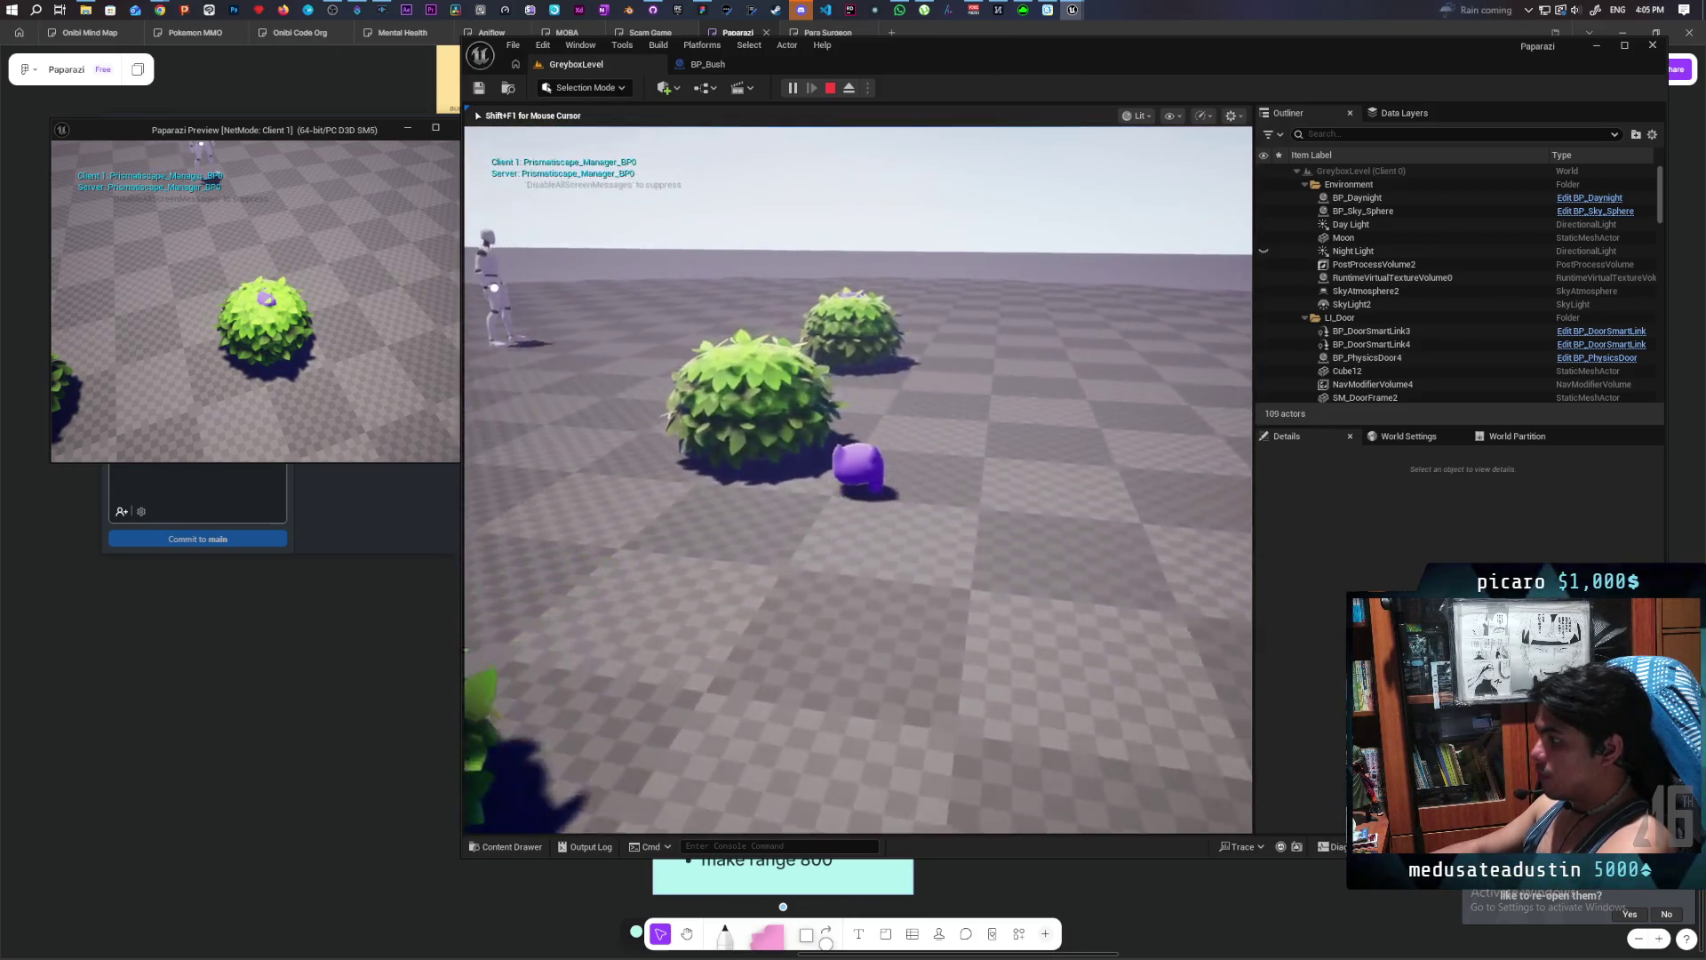
pyautogui.press('w')
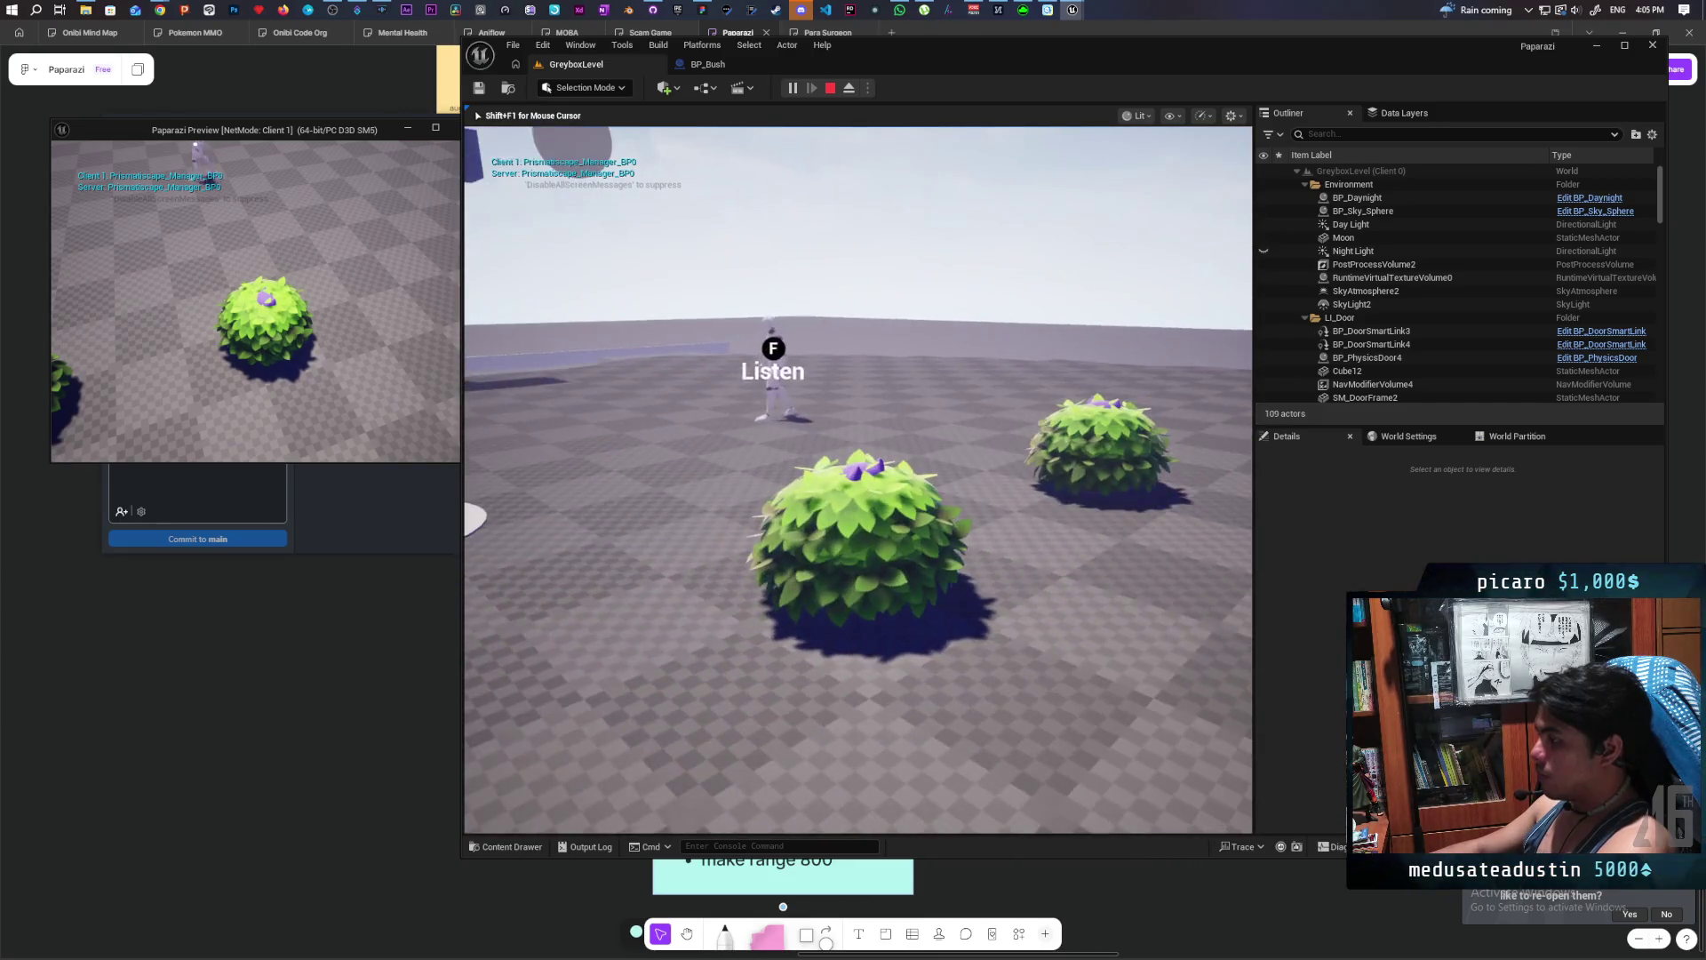
pyautogui.press('f')
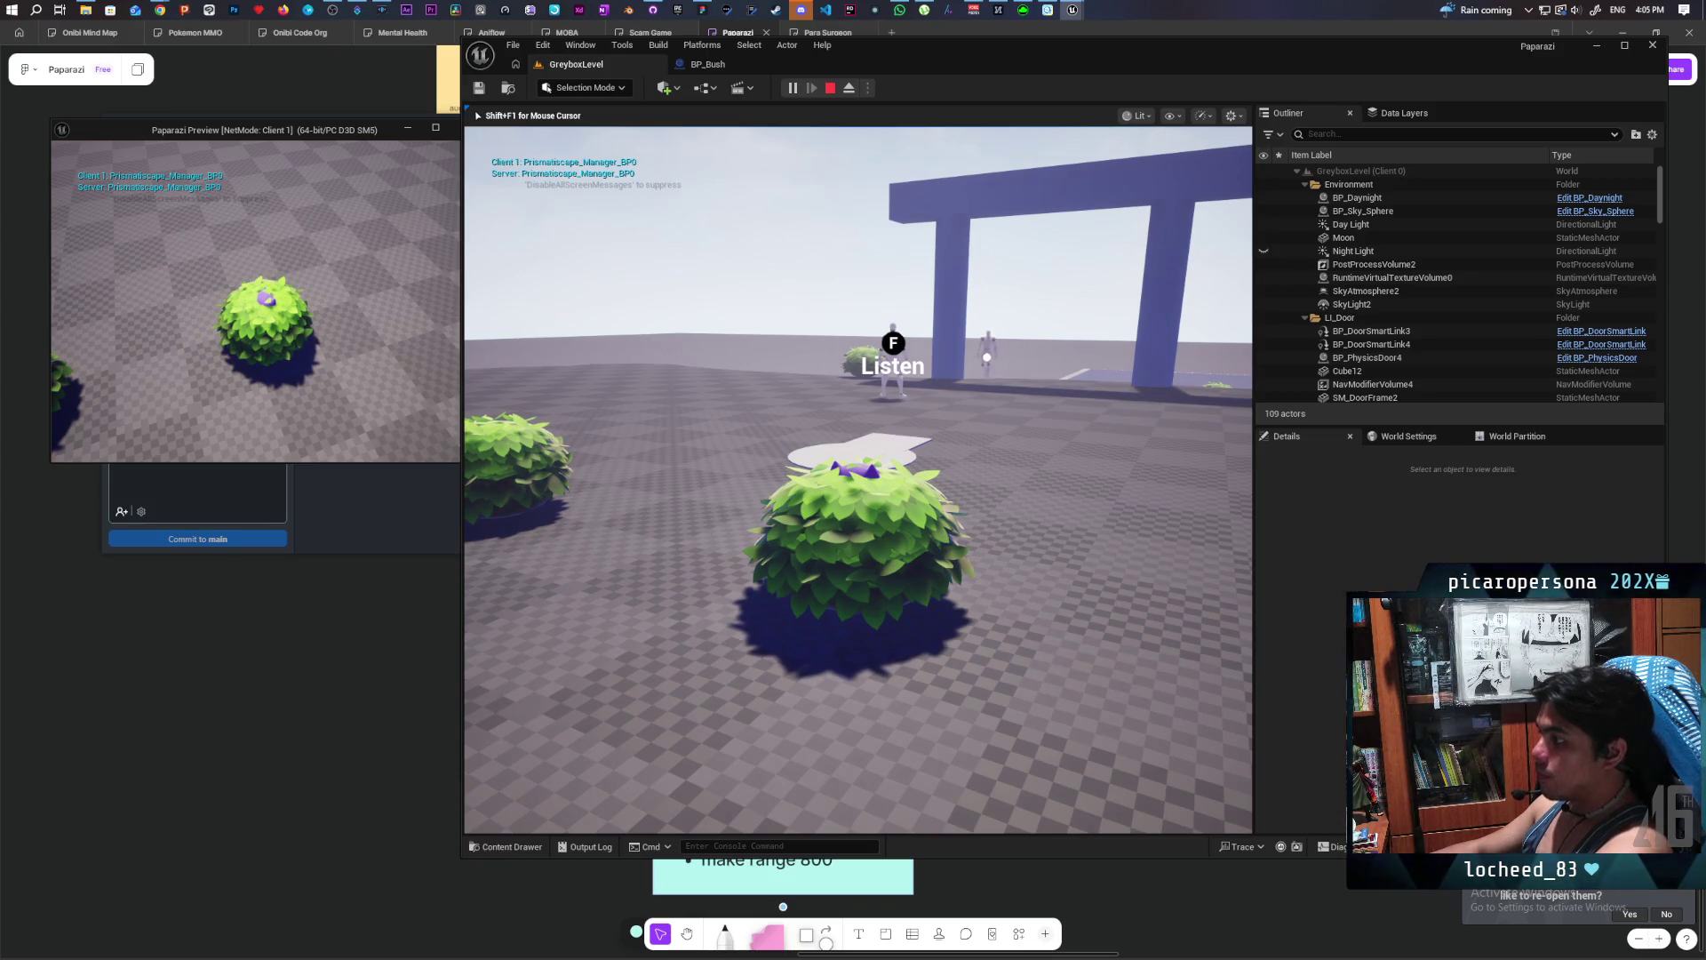
pyautogui.press('Escape')
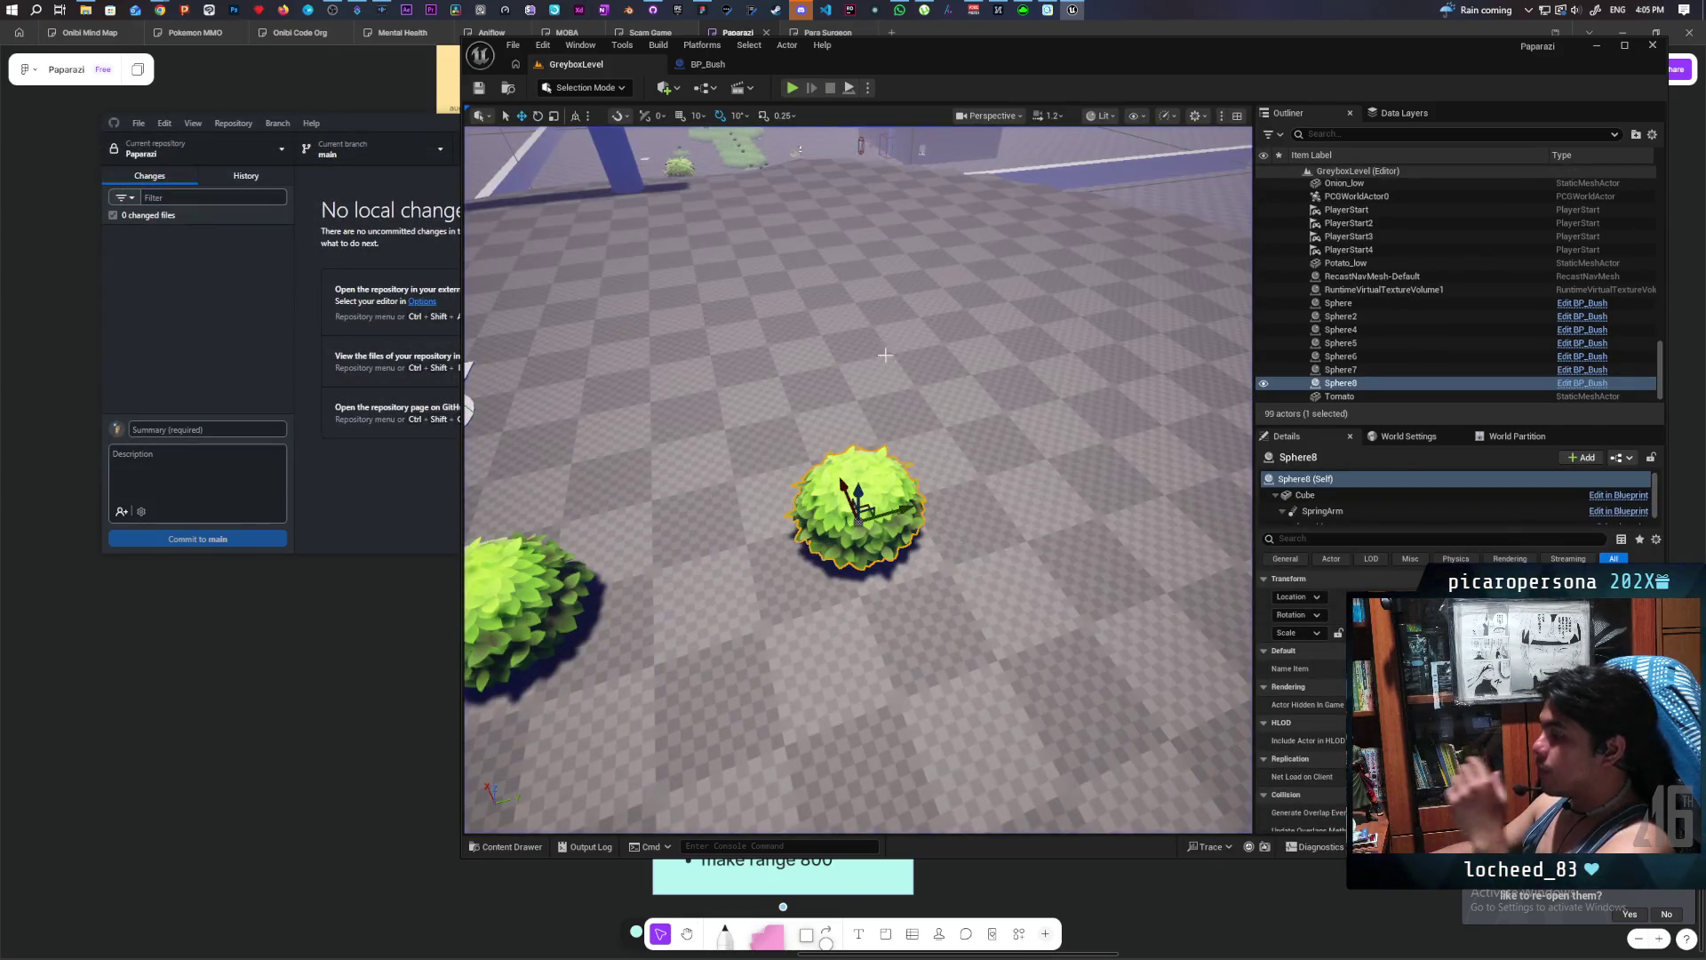
# - Strike through the 'roll into the bush' item on the Eraser task list card
pyautogui.click(354, 638)
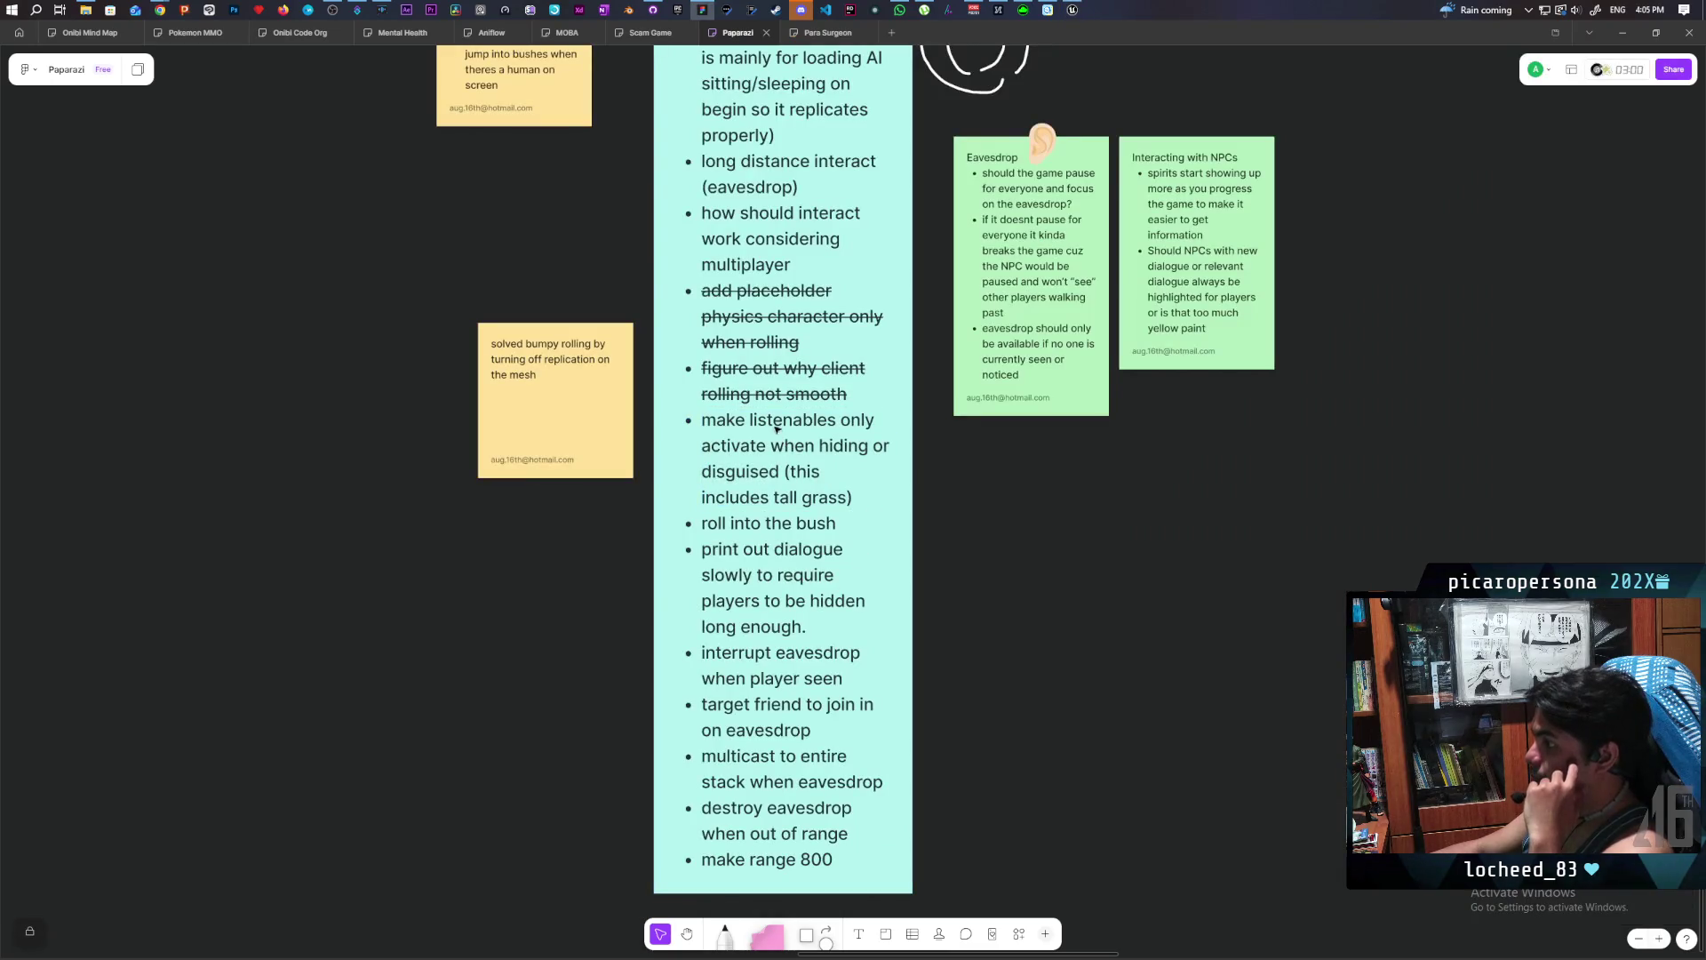
pyautogui.doubleClick(754, 525)
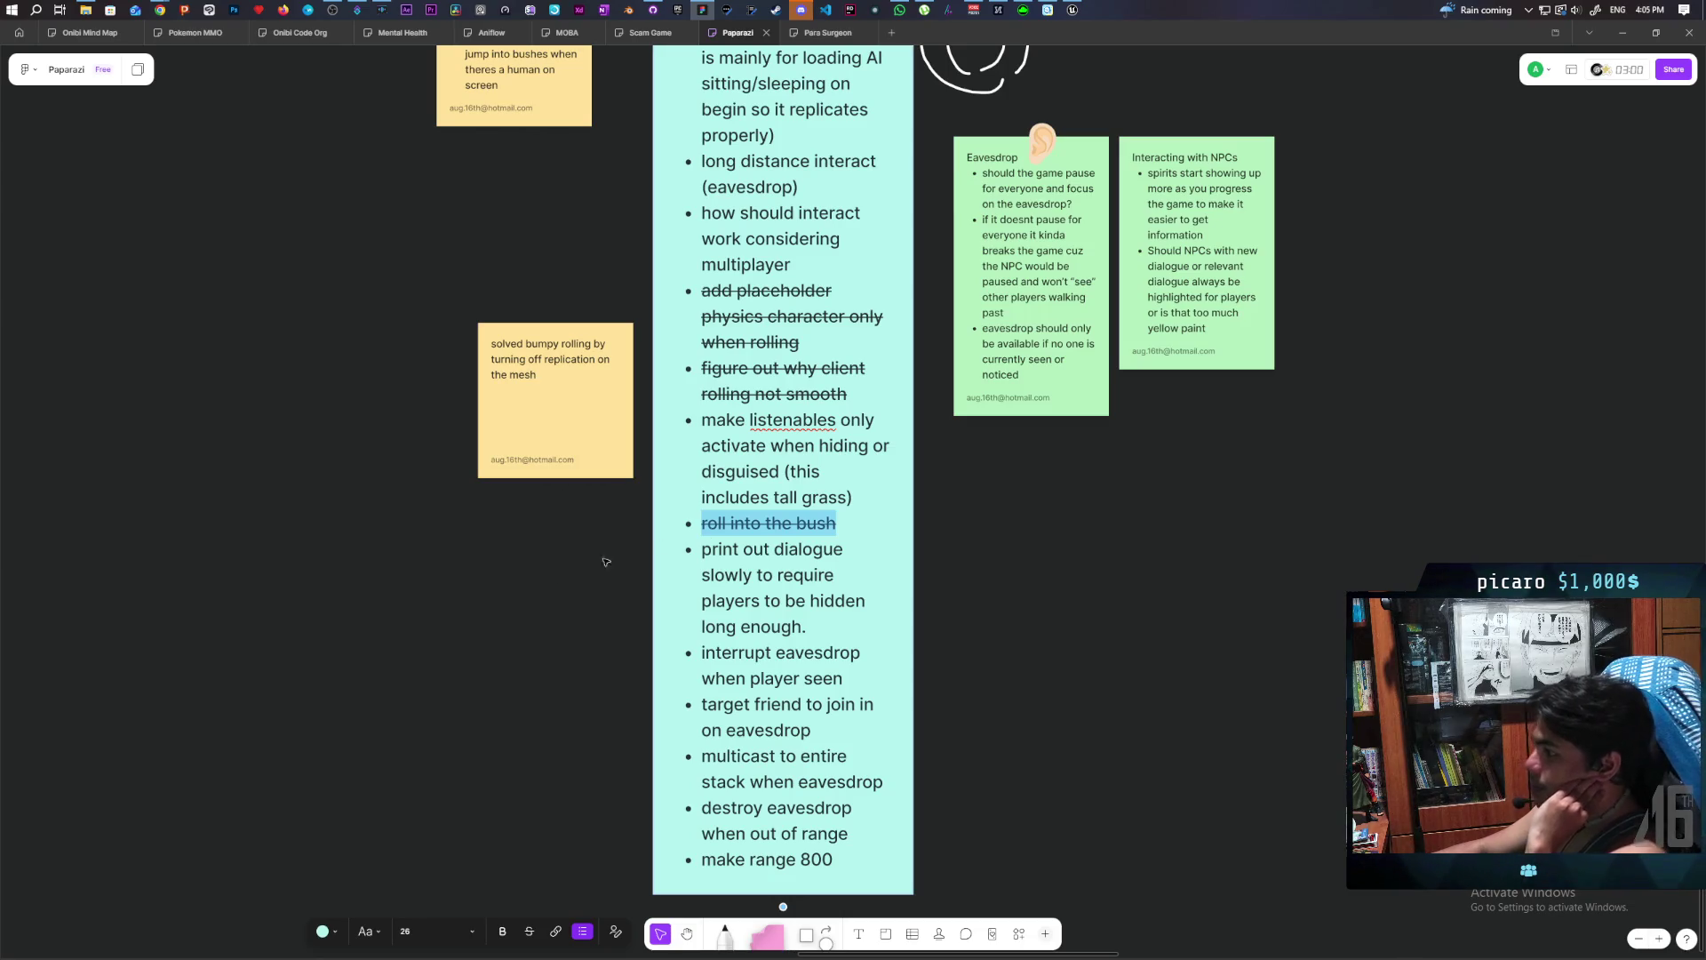
pyautogui.scroll(-2, 786, 584)
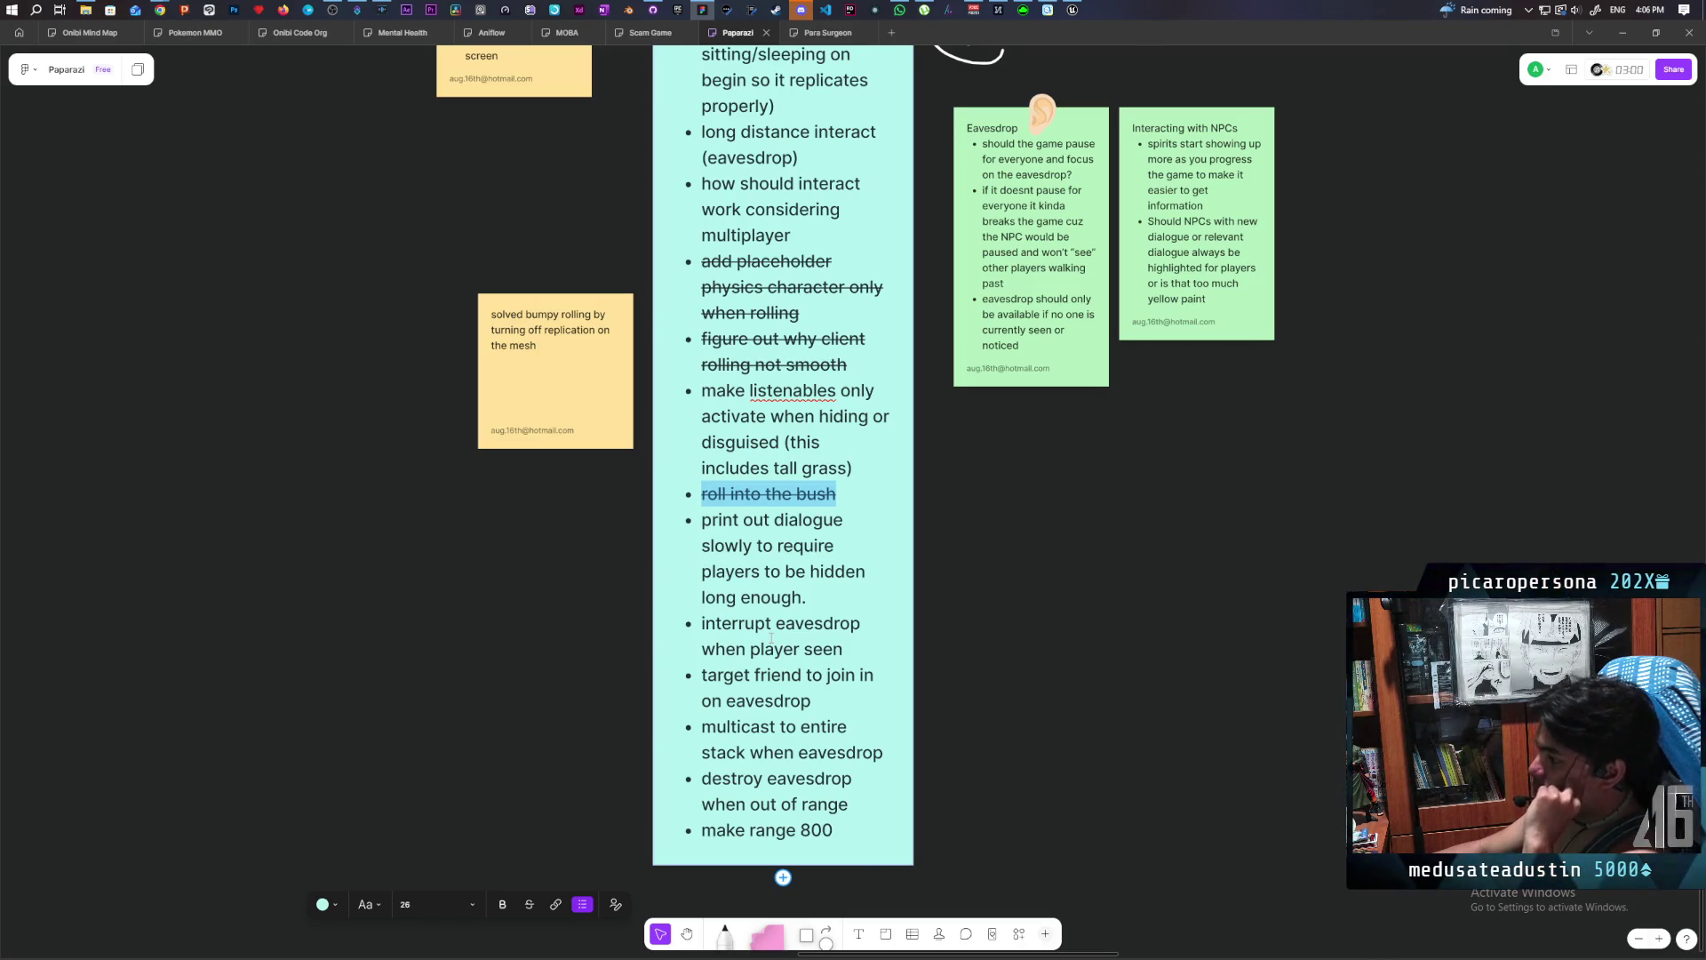
pyautogui.click(1072, 10)
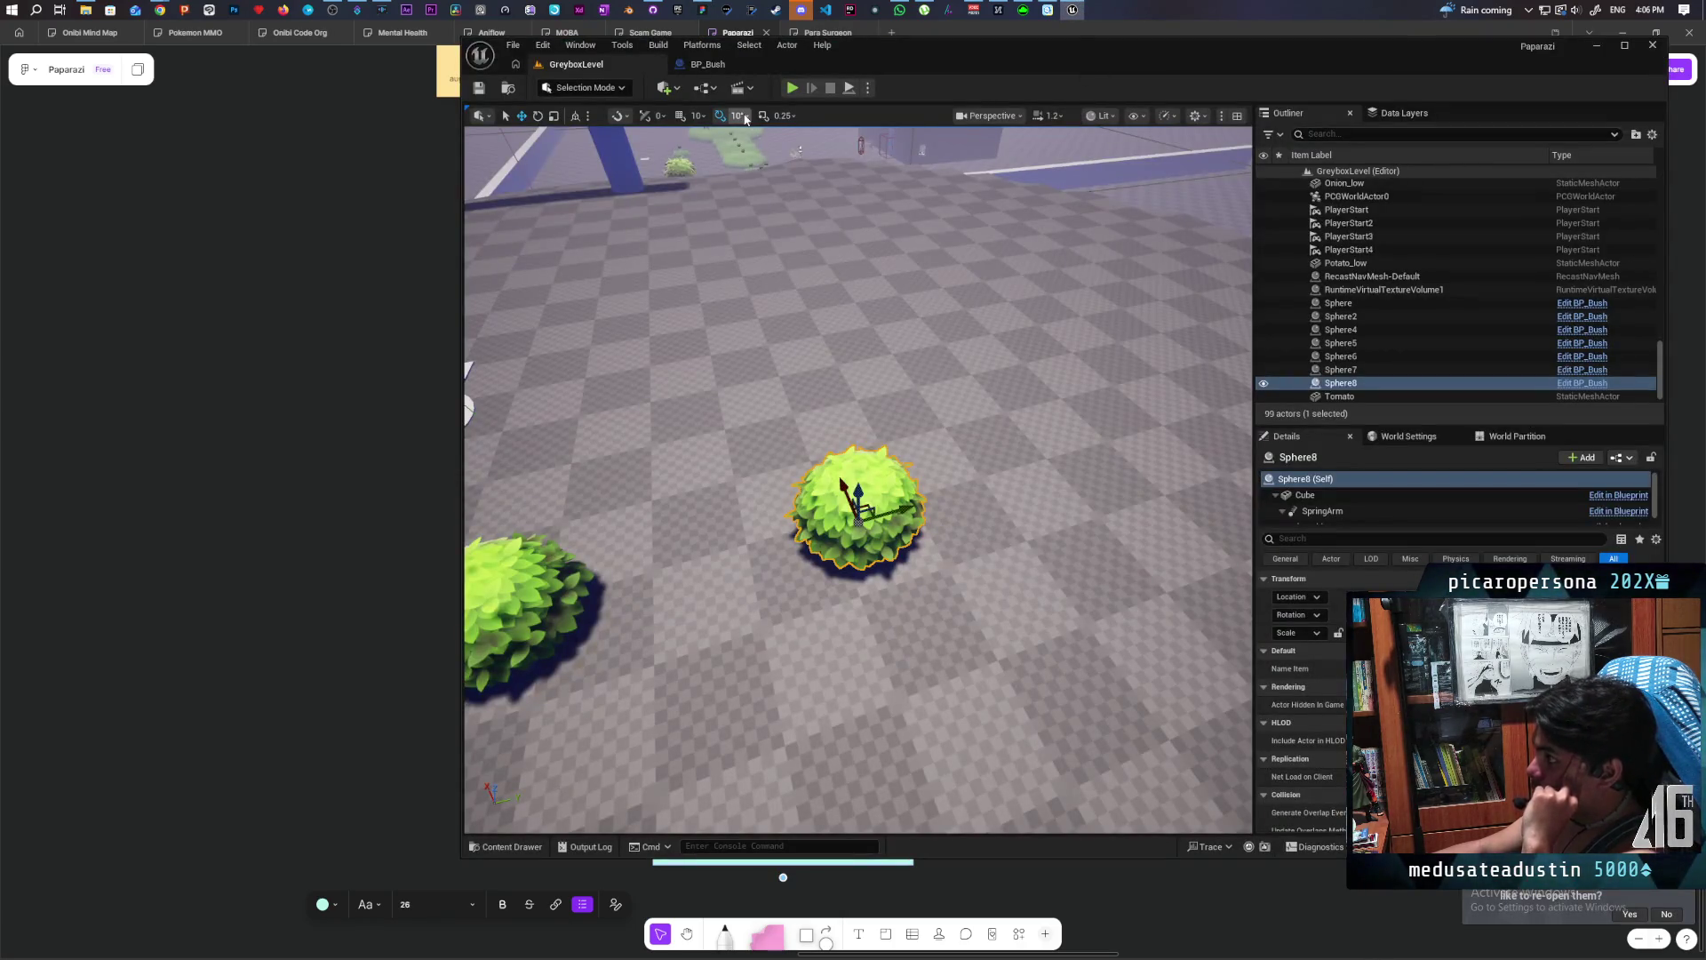
# - Select an NPC in the level and open its BP_NPC blueprint
pyautogui.moveTo(642, 480); pyautogui.dragTo(642, 394)
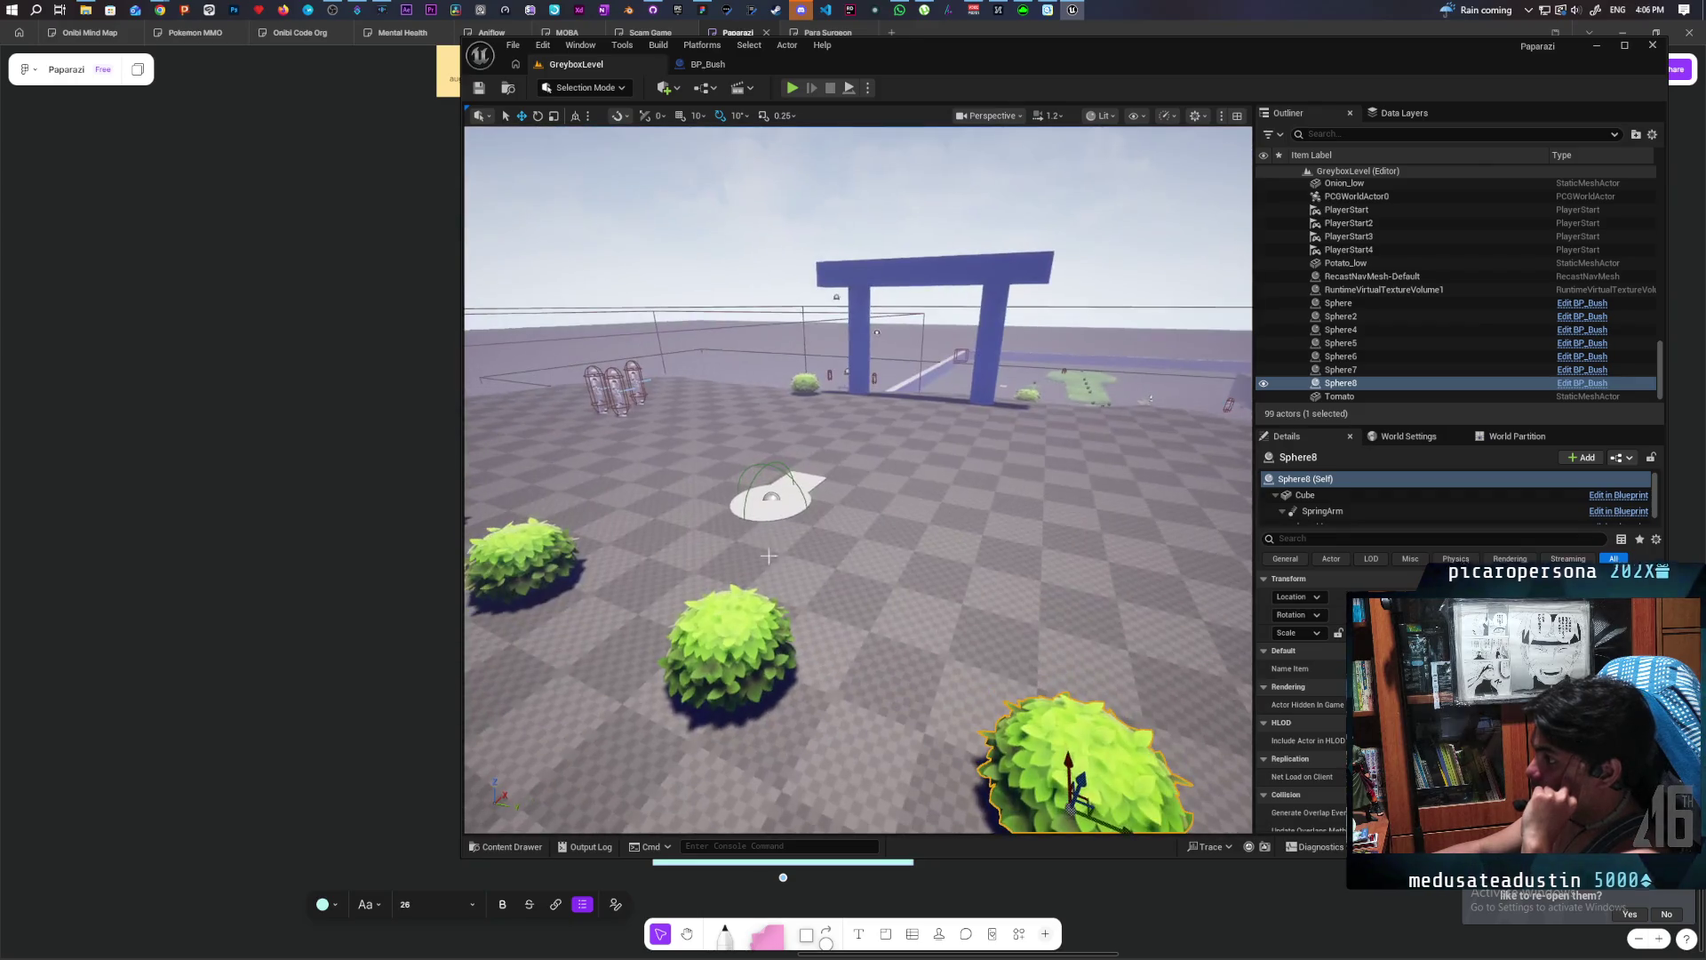
pyautogui.click(641, 395)
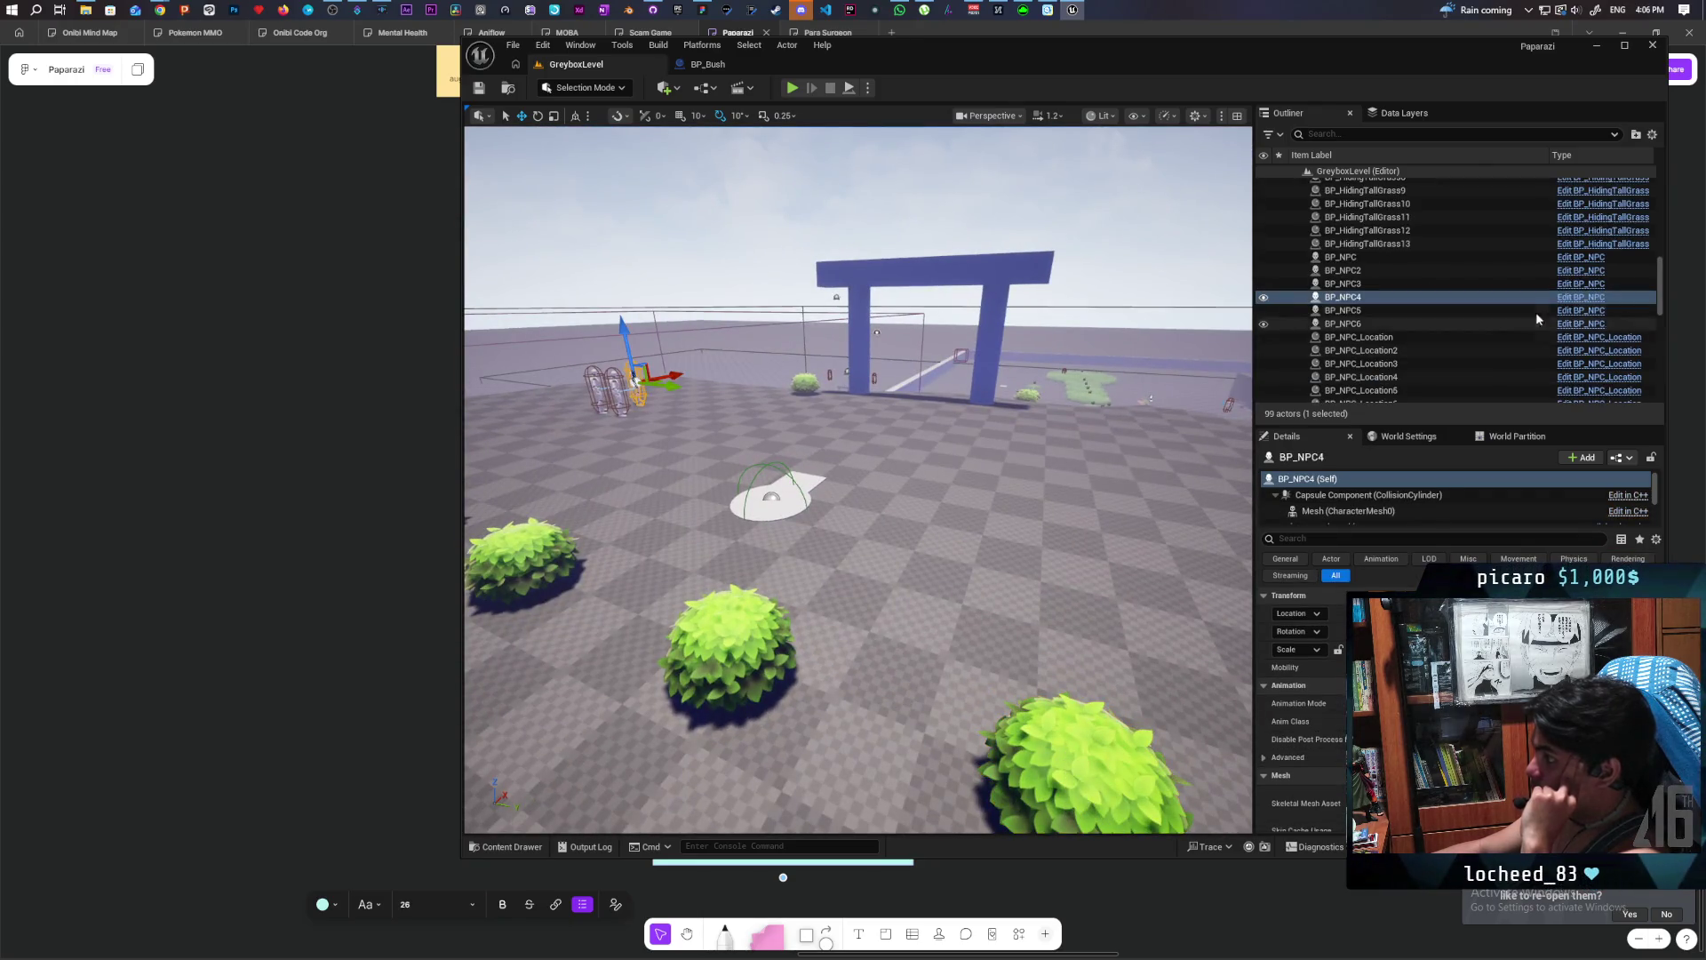
pyautogui.click(1585, 299)
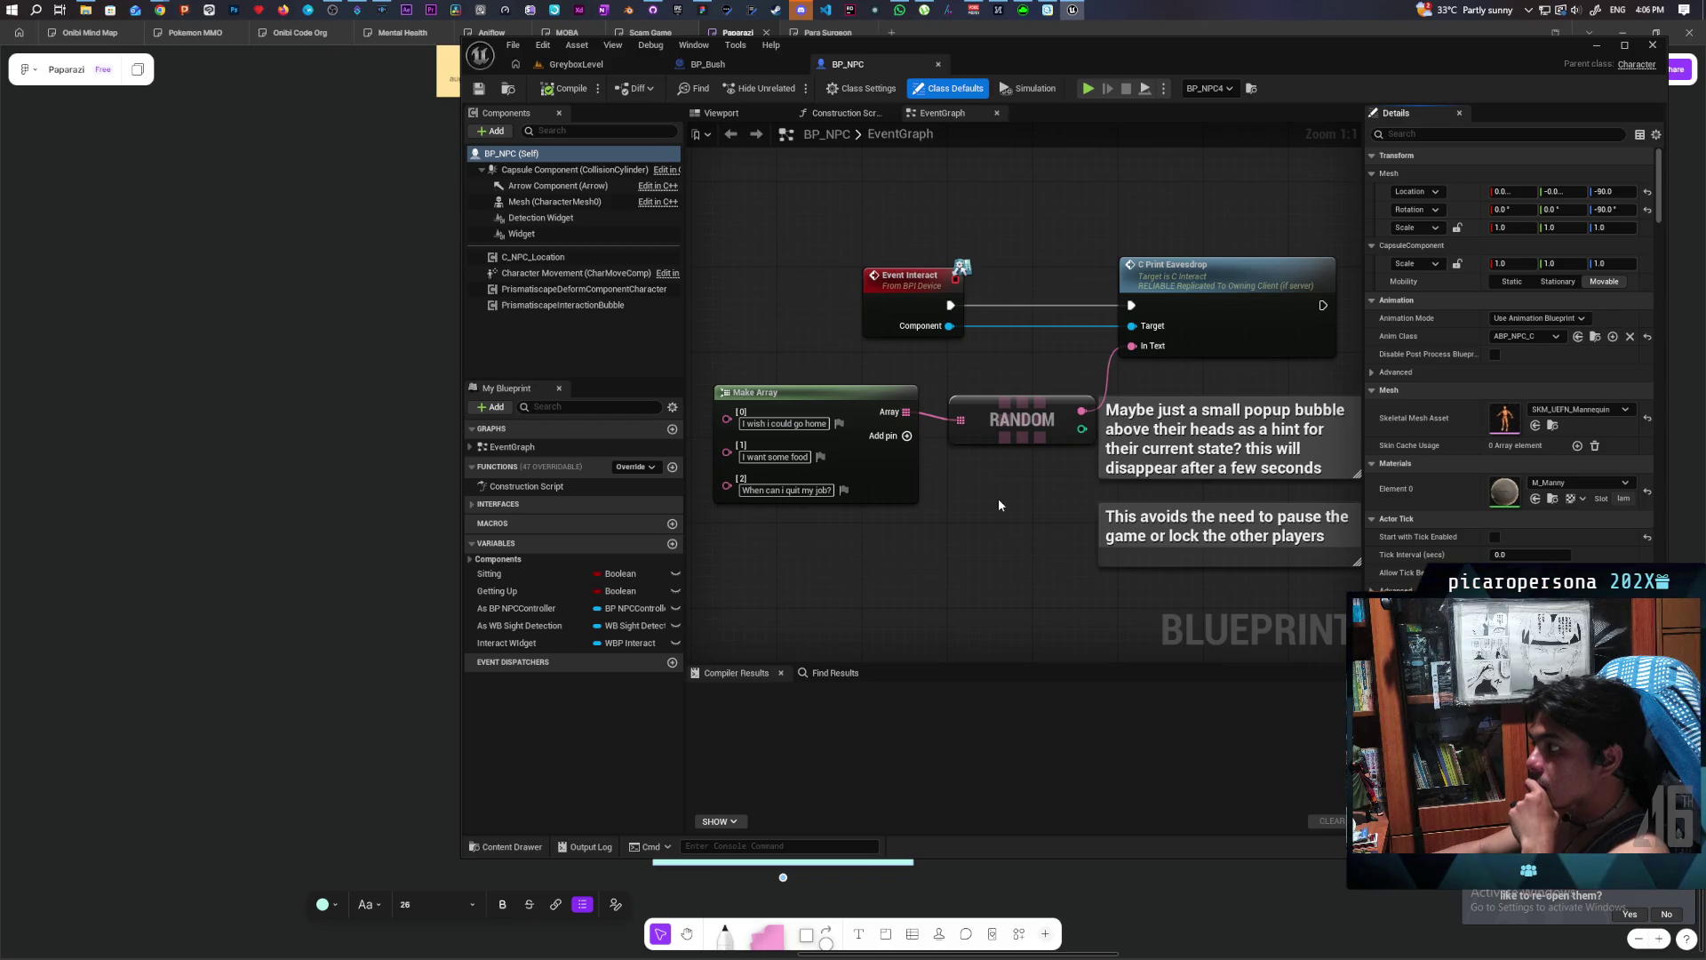
# - Zoom into the EventGraph and select the Make Array and RANDOM nodes feeding C Print Eavesdrop
pyautogui.scroll(-8, 999, 500)
pyautogui.scroll(5, 999, 504)
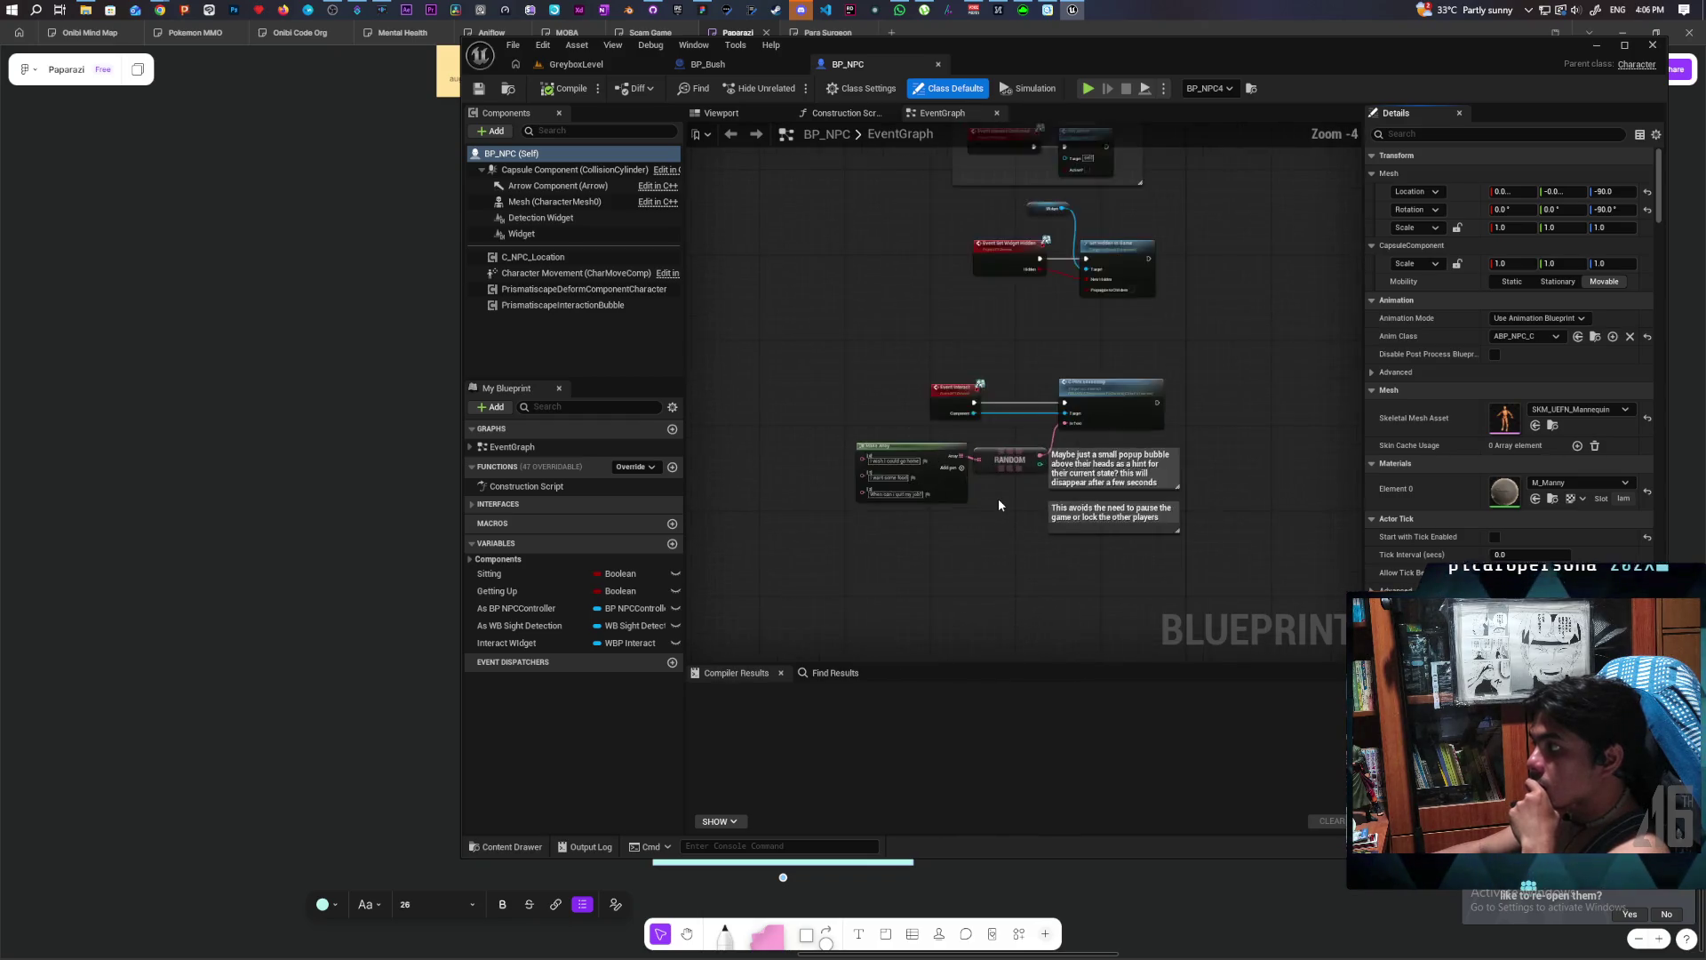
pyautogui.scroll(-3, 999, 504)
pyautogui.scroll(2, 999, 502)
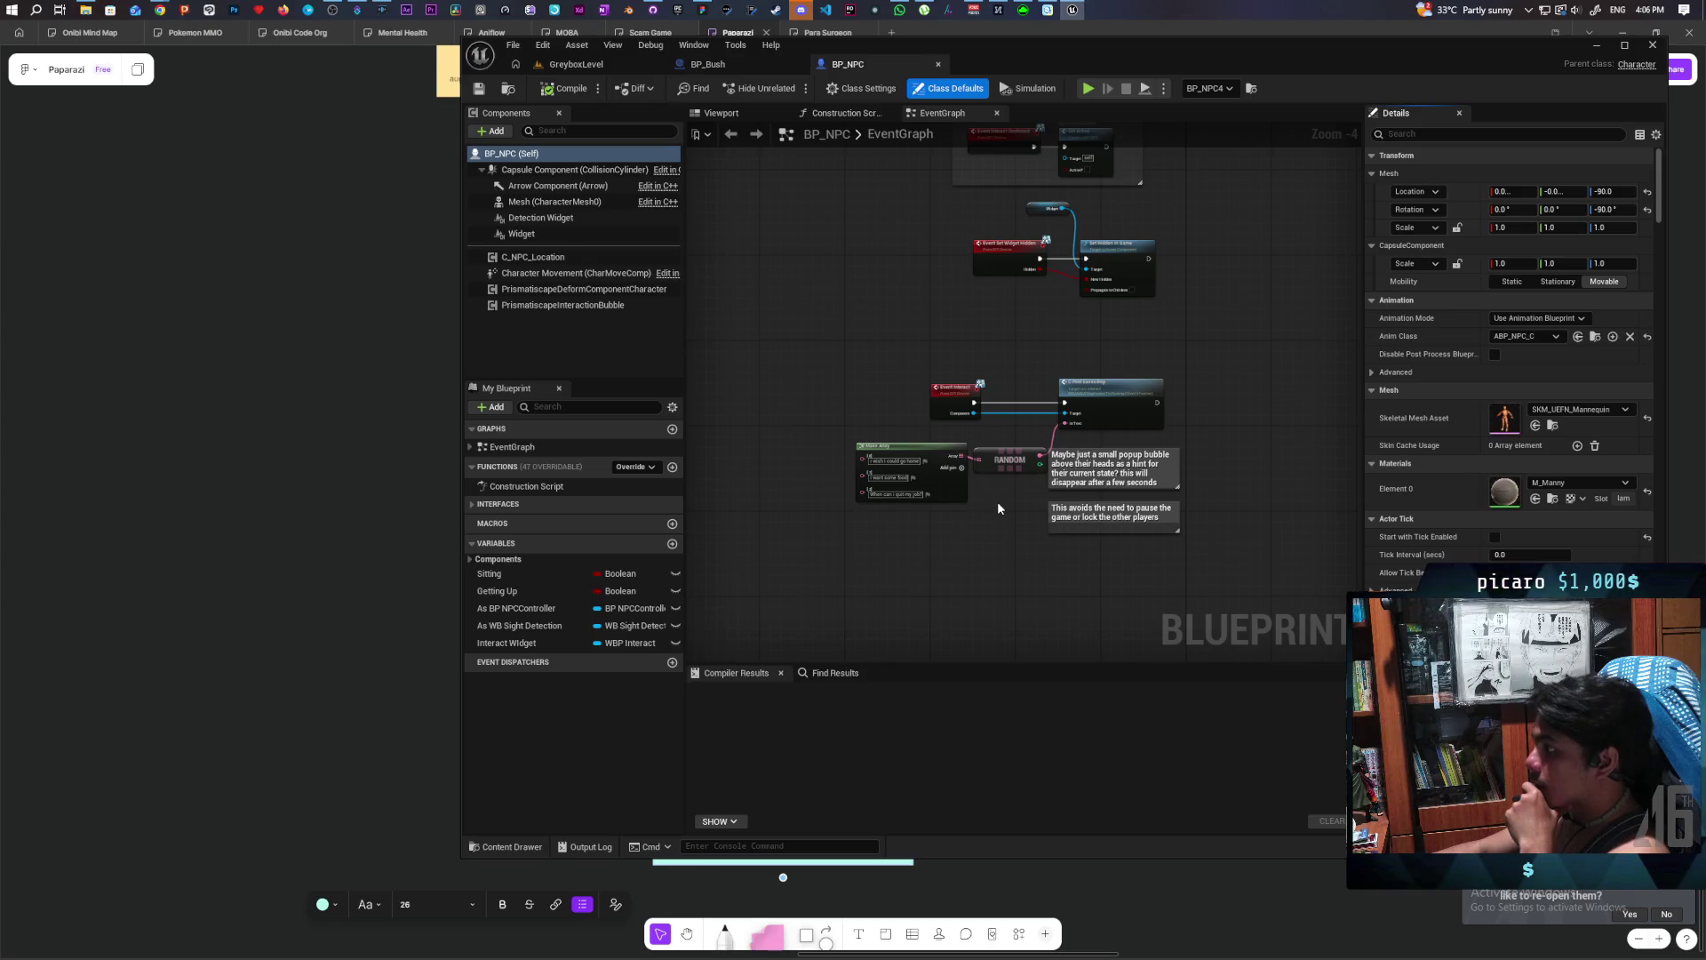
pyautogui.scroll(2, 997, 507)
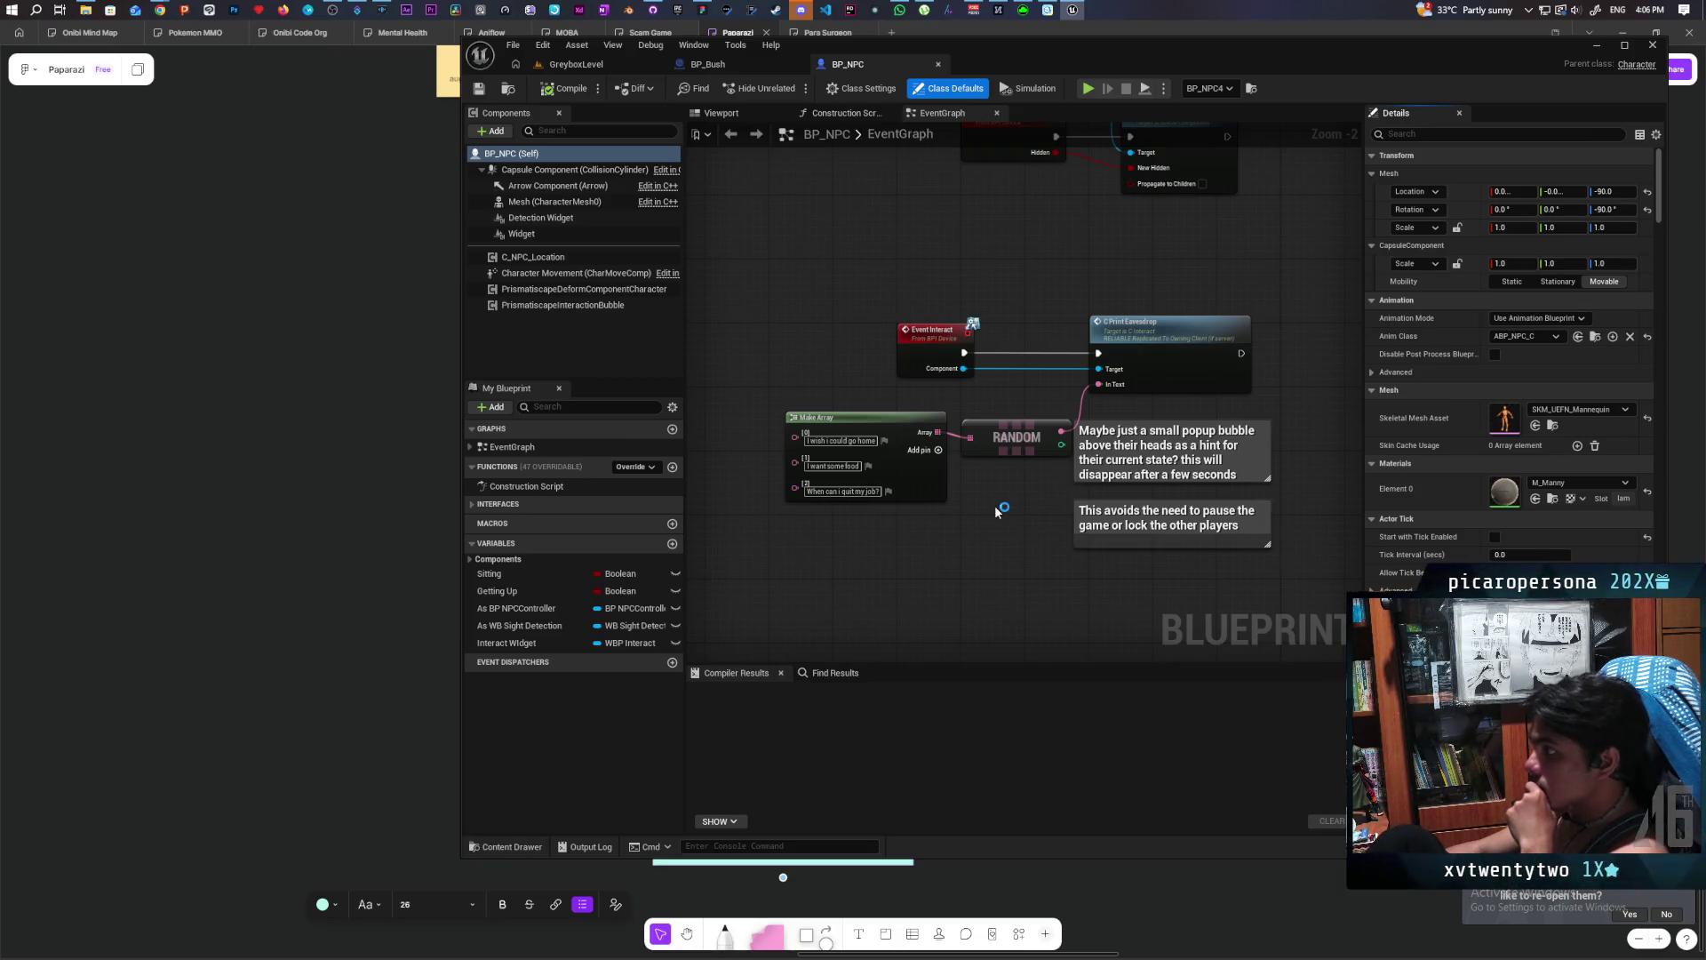
pyautogui.moveTo(870, 545); pyautogui.dragTo(1012, 442)
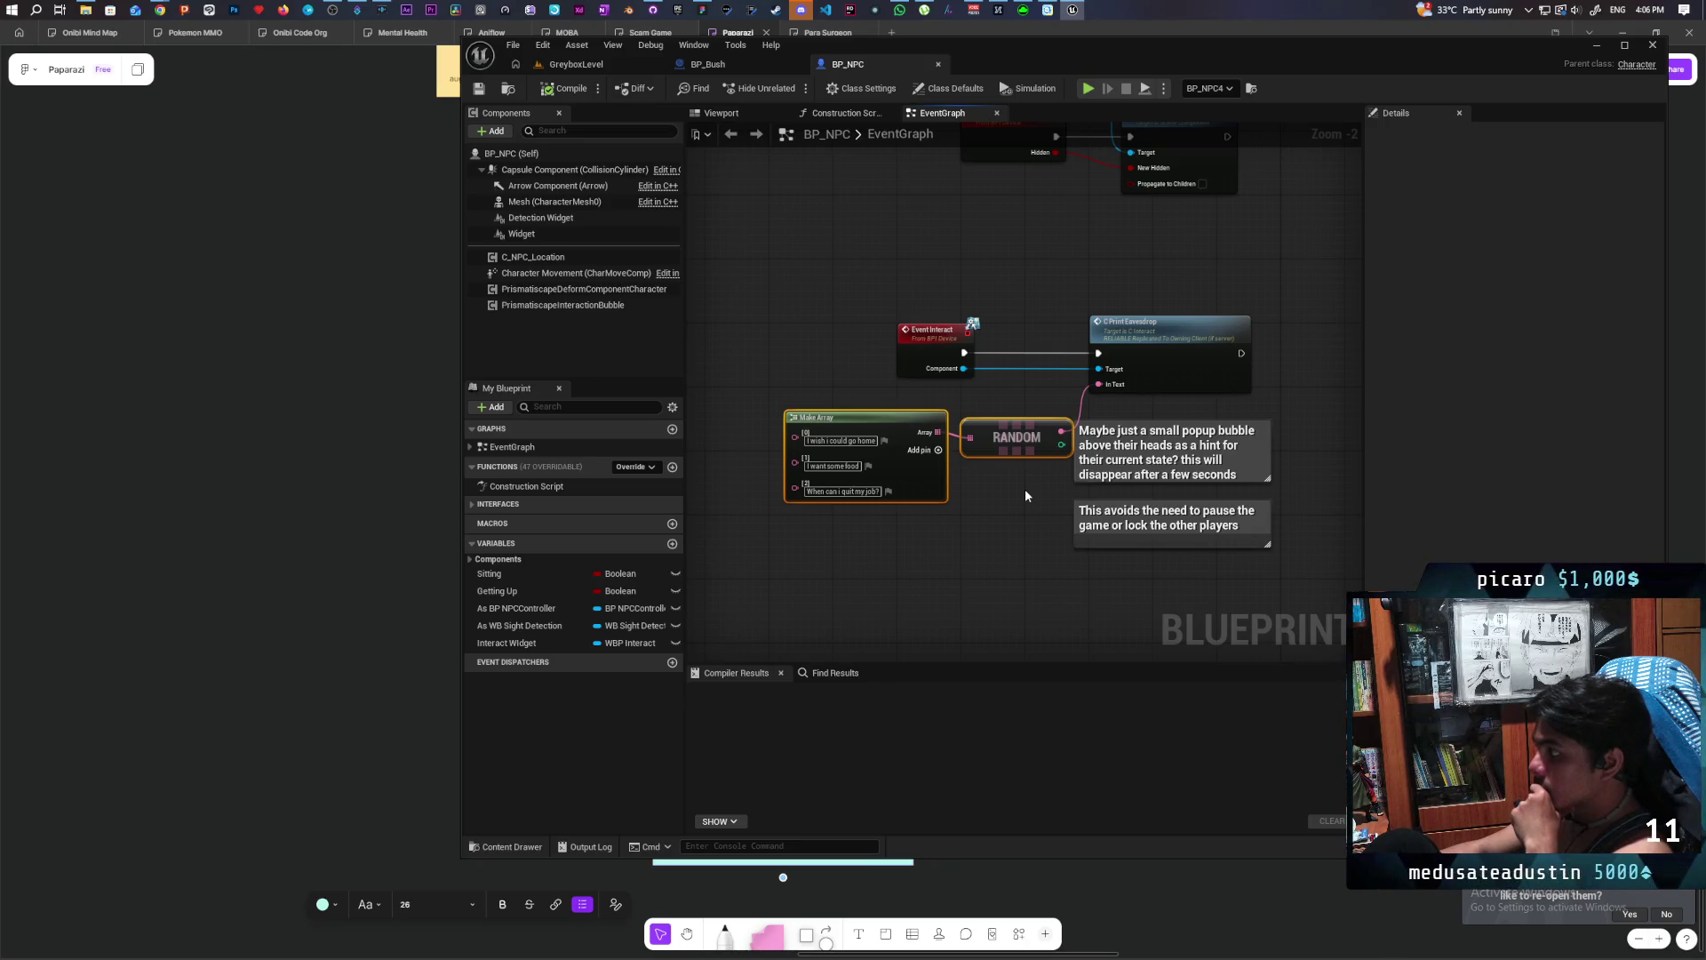
# - Inspect the C_Print Eavesdrop event in C_Interact, which adds the popup widget, then return to BP_NPC
pyautogui.doubleClick(1167, 332)
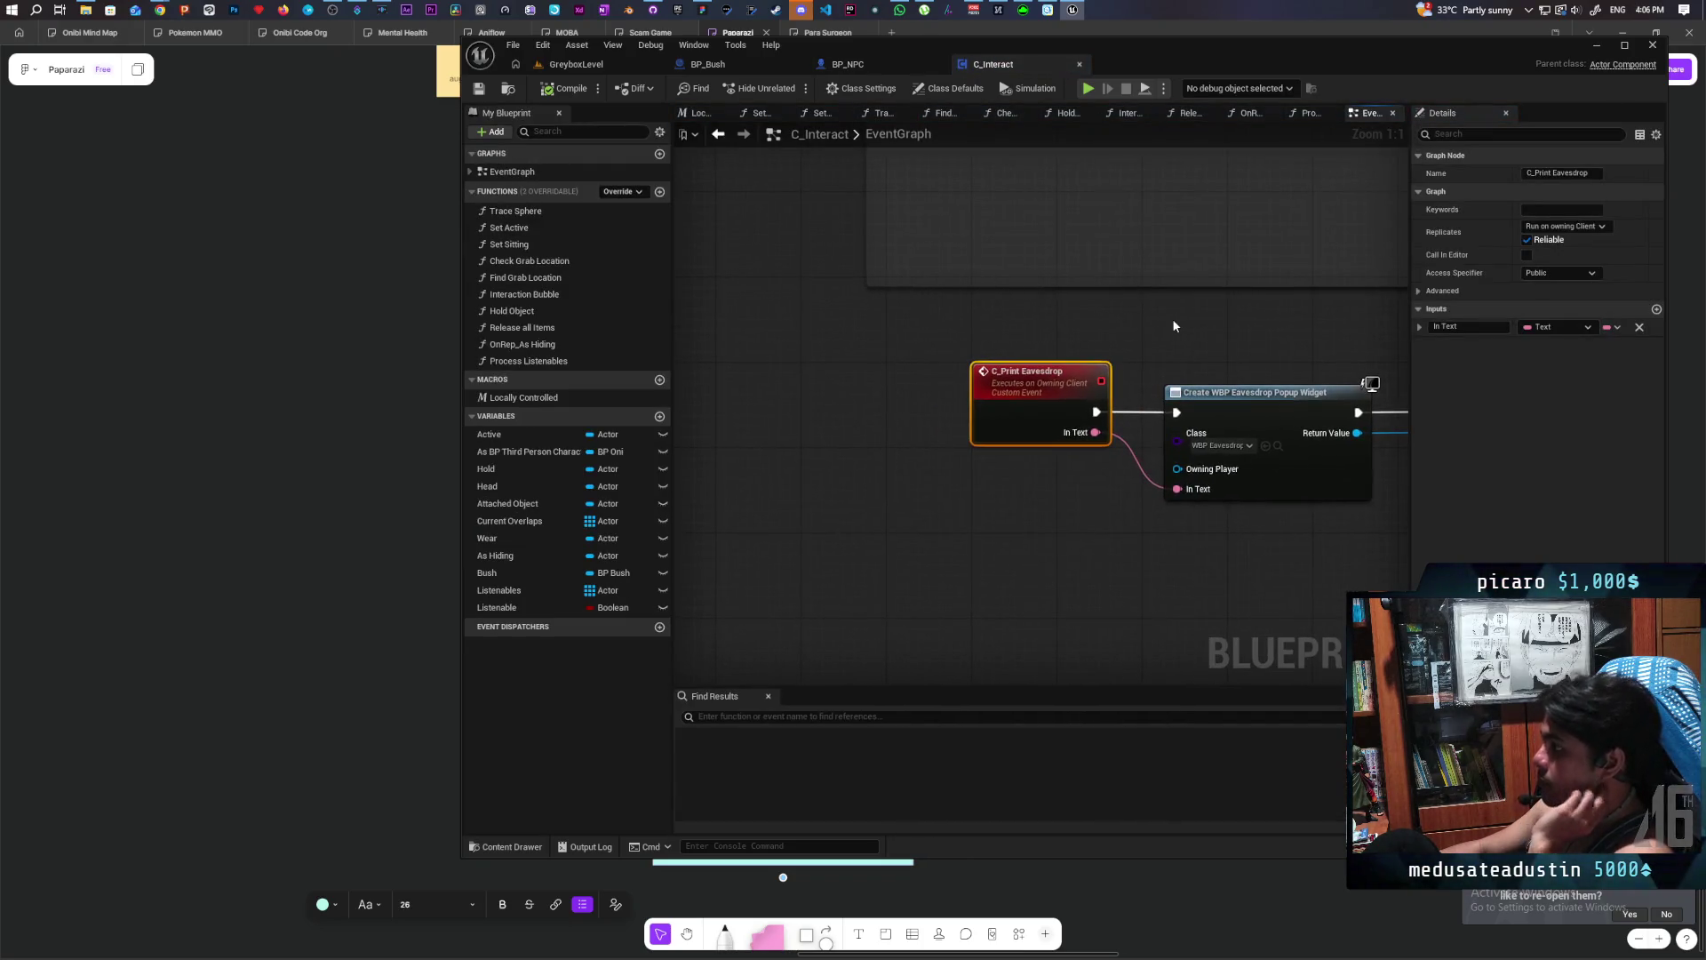
pyautogui.scroll(-4, 1171, 325)
pyautogui.moveTo(977, 358); pyautogui.dragTo(977, 355)
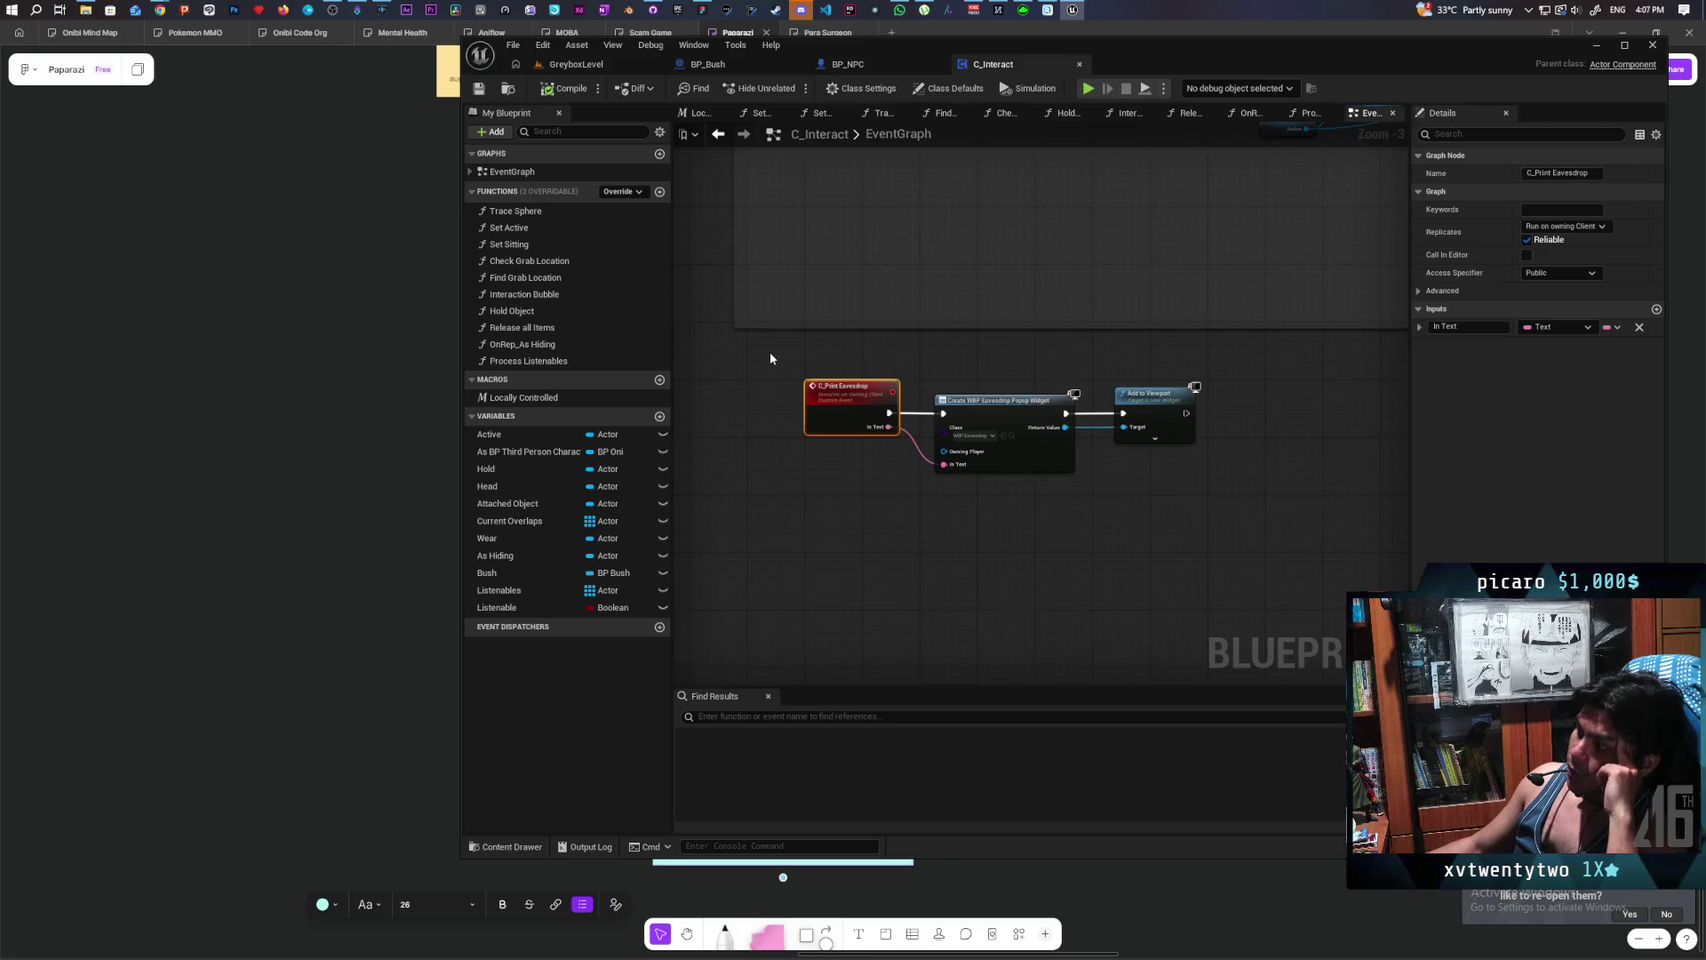
pyautogui.moveTo(762, 358)
pyautogui.mouseDown()
pyautogui.moveTo(820, 395)
pyautogui.moveTo(1238, 517)
pyautogui.mouseUp()
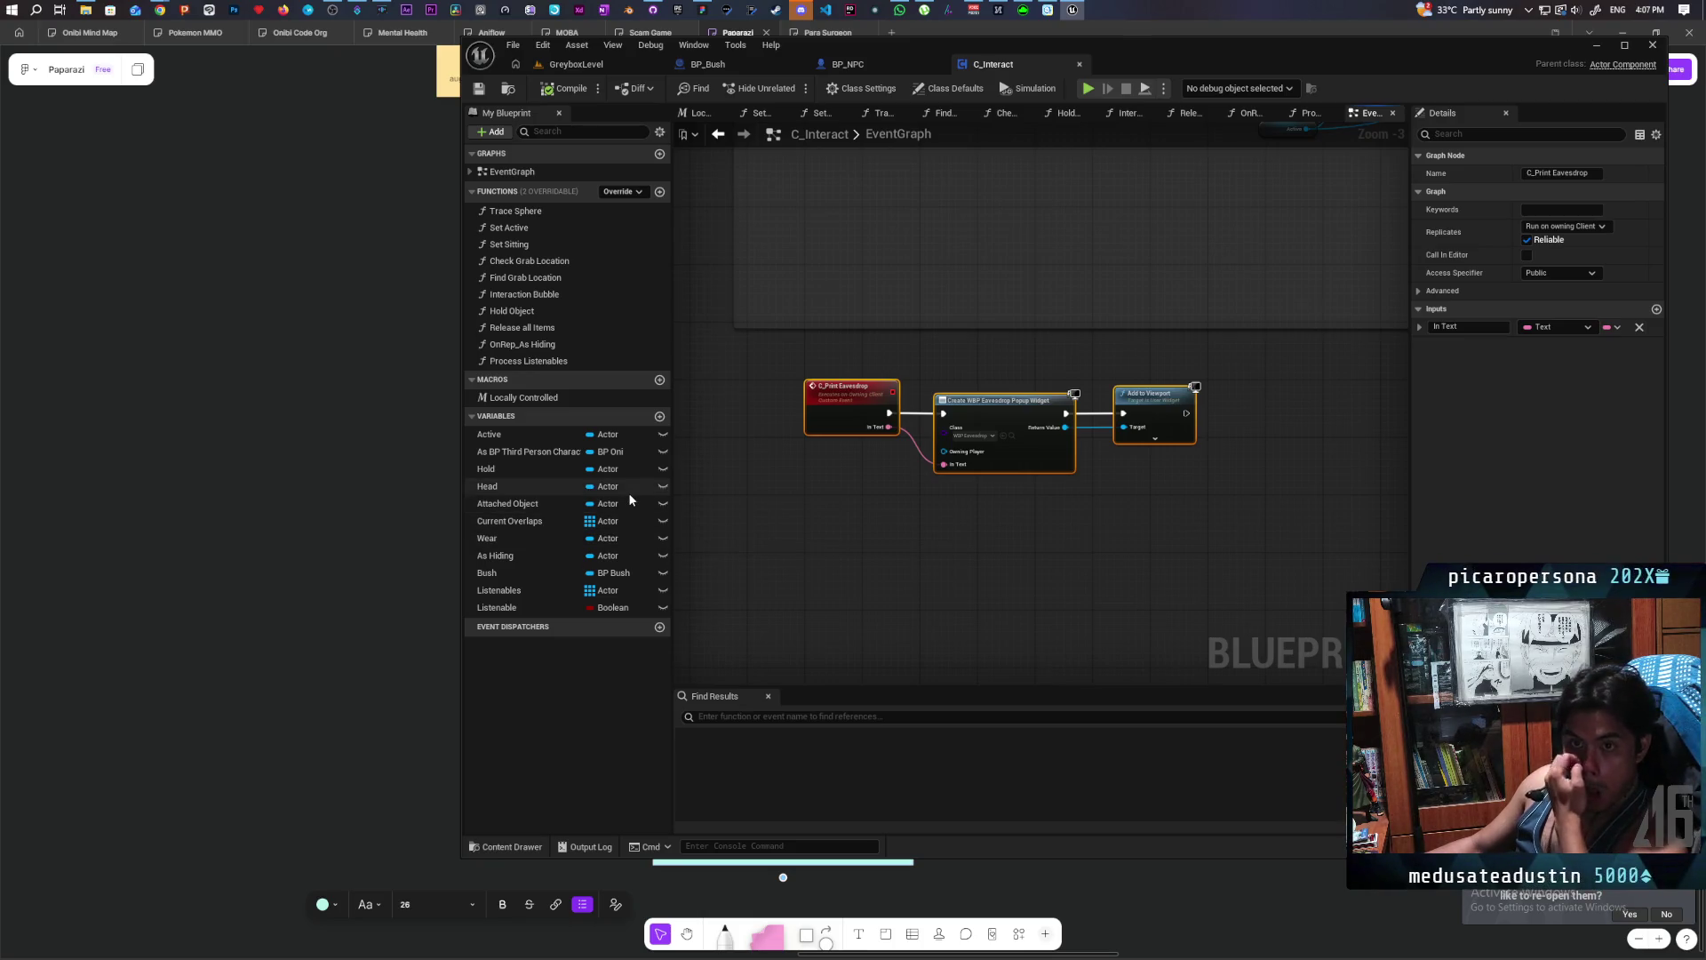
pyautogui.click(853, 65)
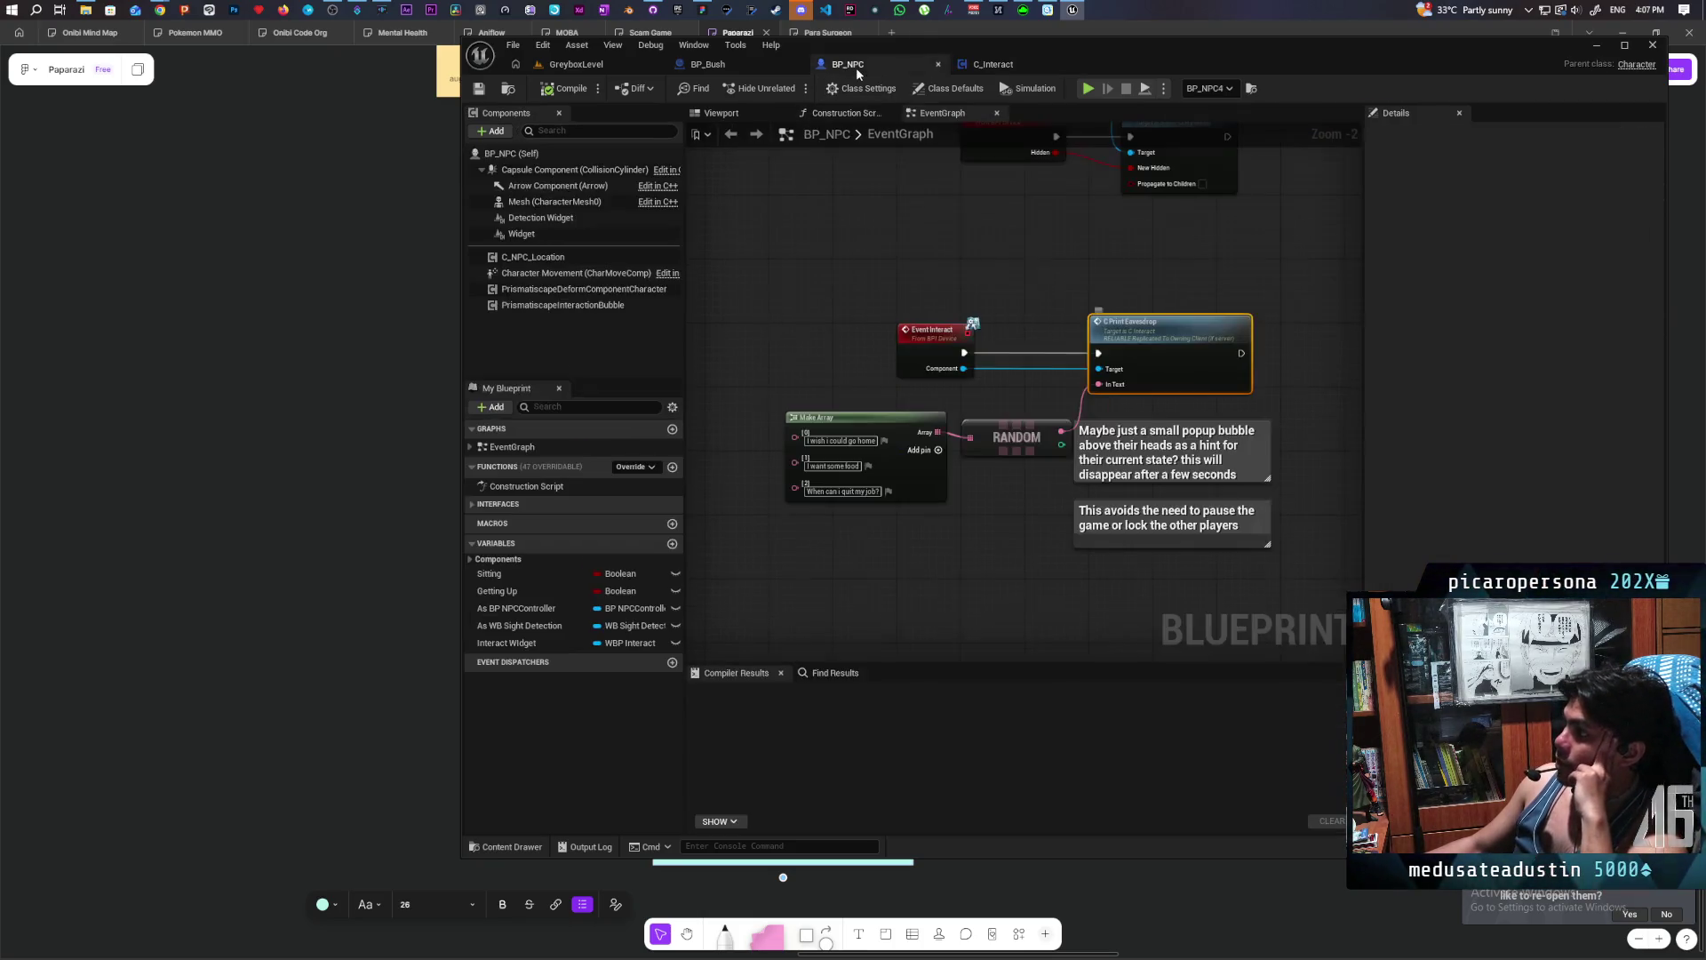
# - Check BP_NPC's class default Replicates and Replicate Movement settings by filtering Details for 'repli'
pyautogui.click(533, 154)
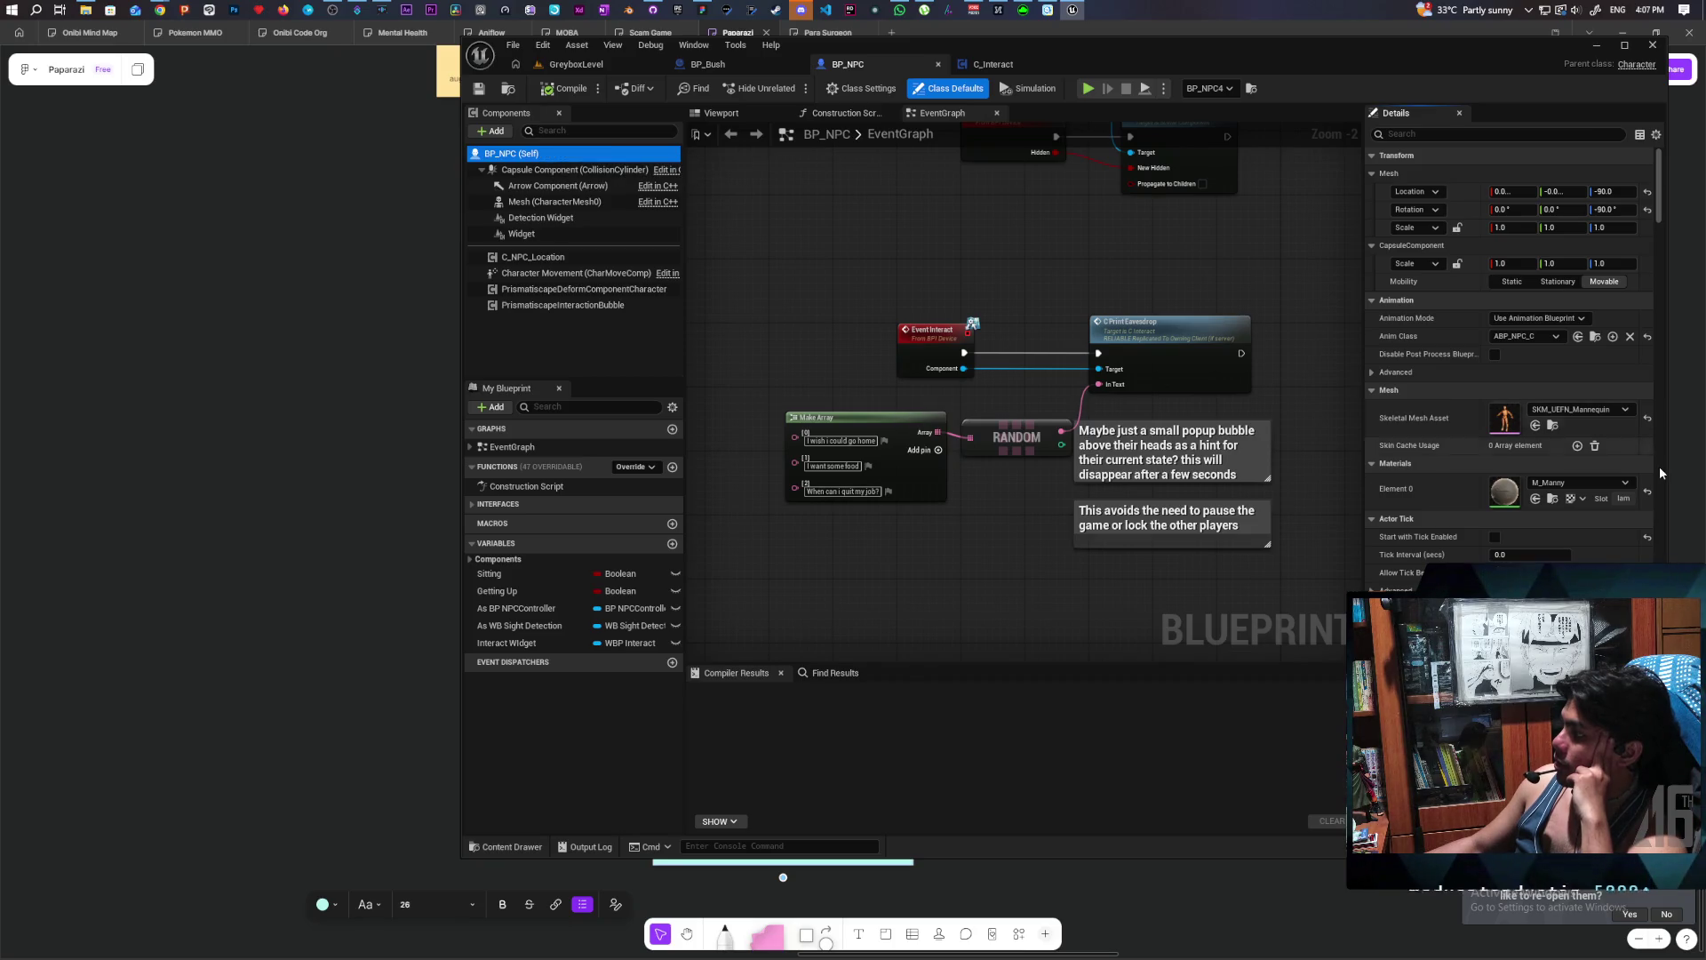
pyautogui.scroll(-1, 1511, 356)
pyautogui.scroll(-1, 1511, 356)
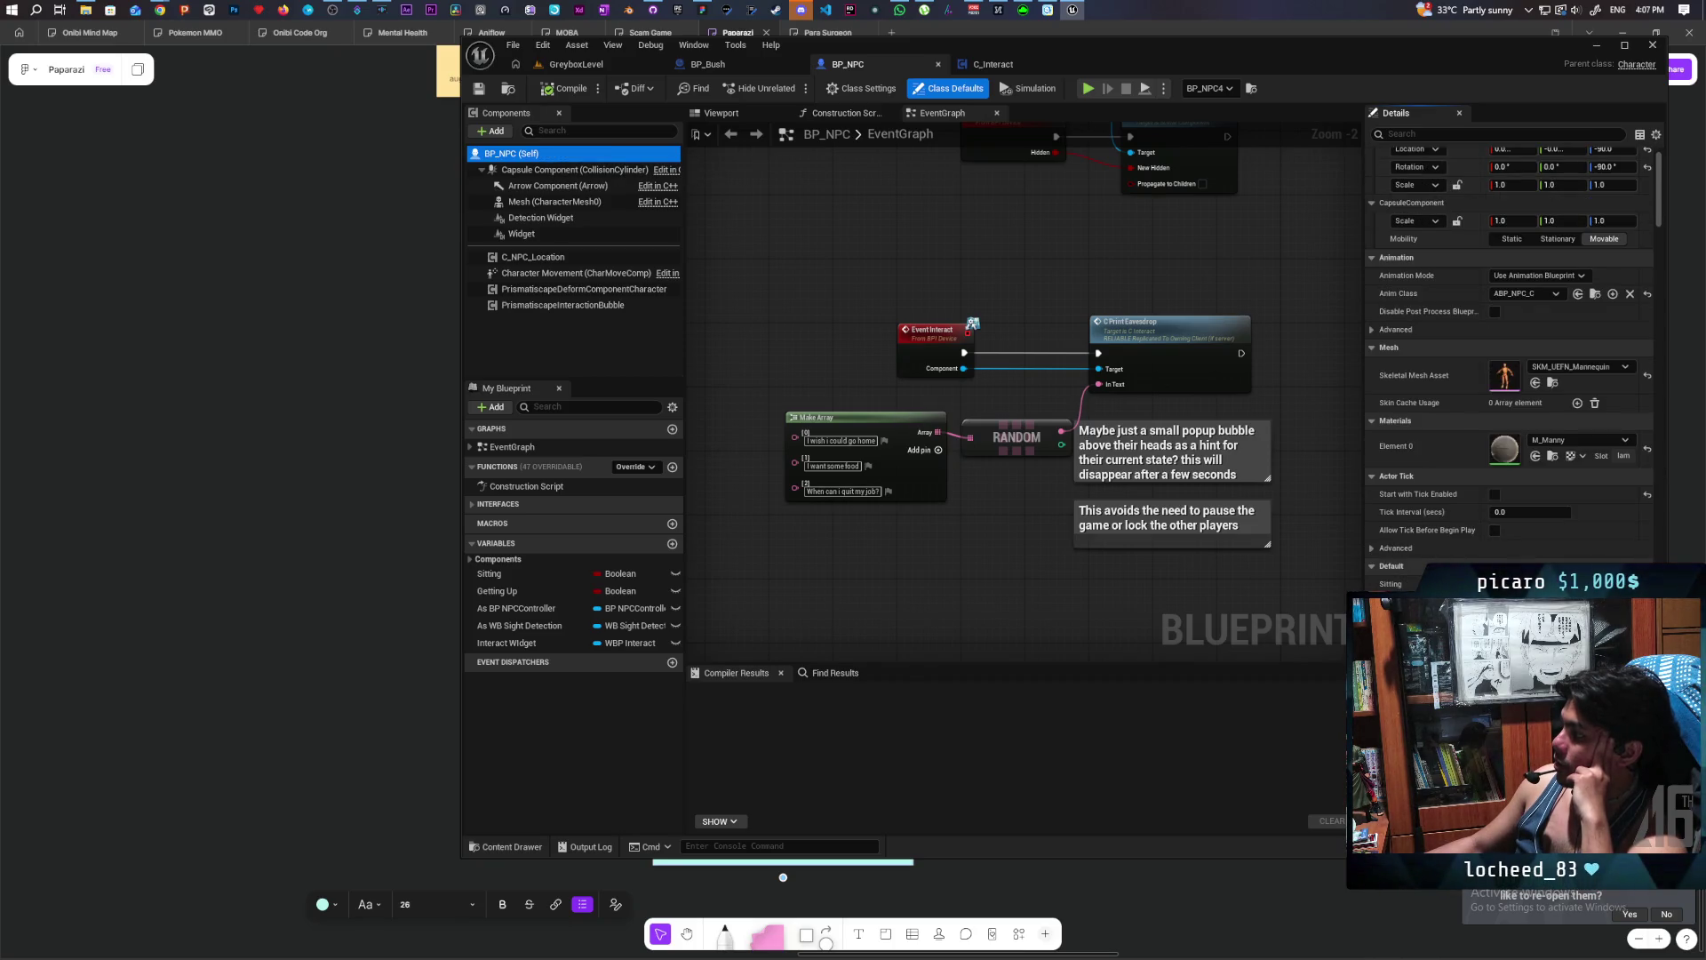
pyautogui.scroll(-2, 1510, 356)
pyautogui.scroll(-3, 1511, 356)
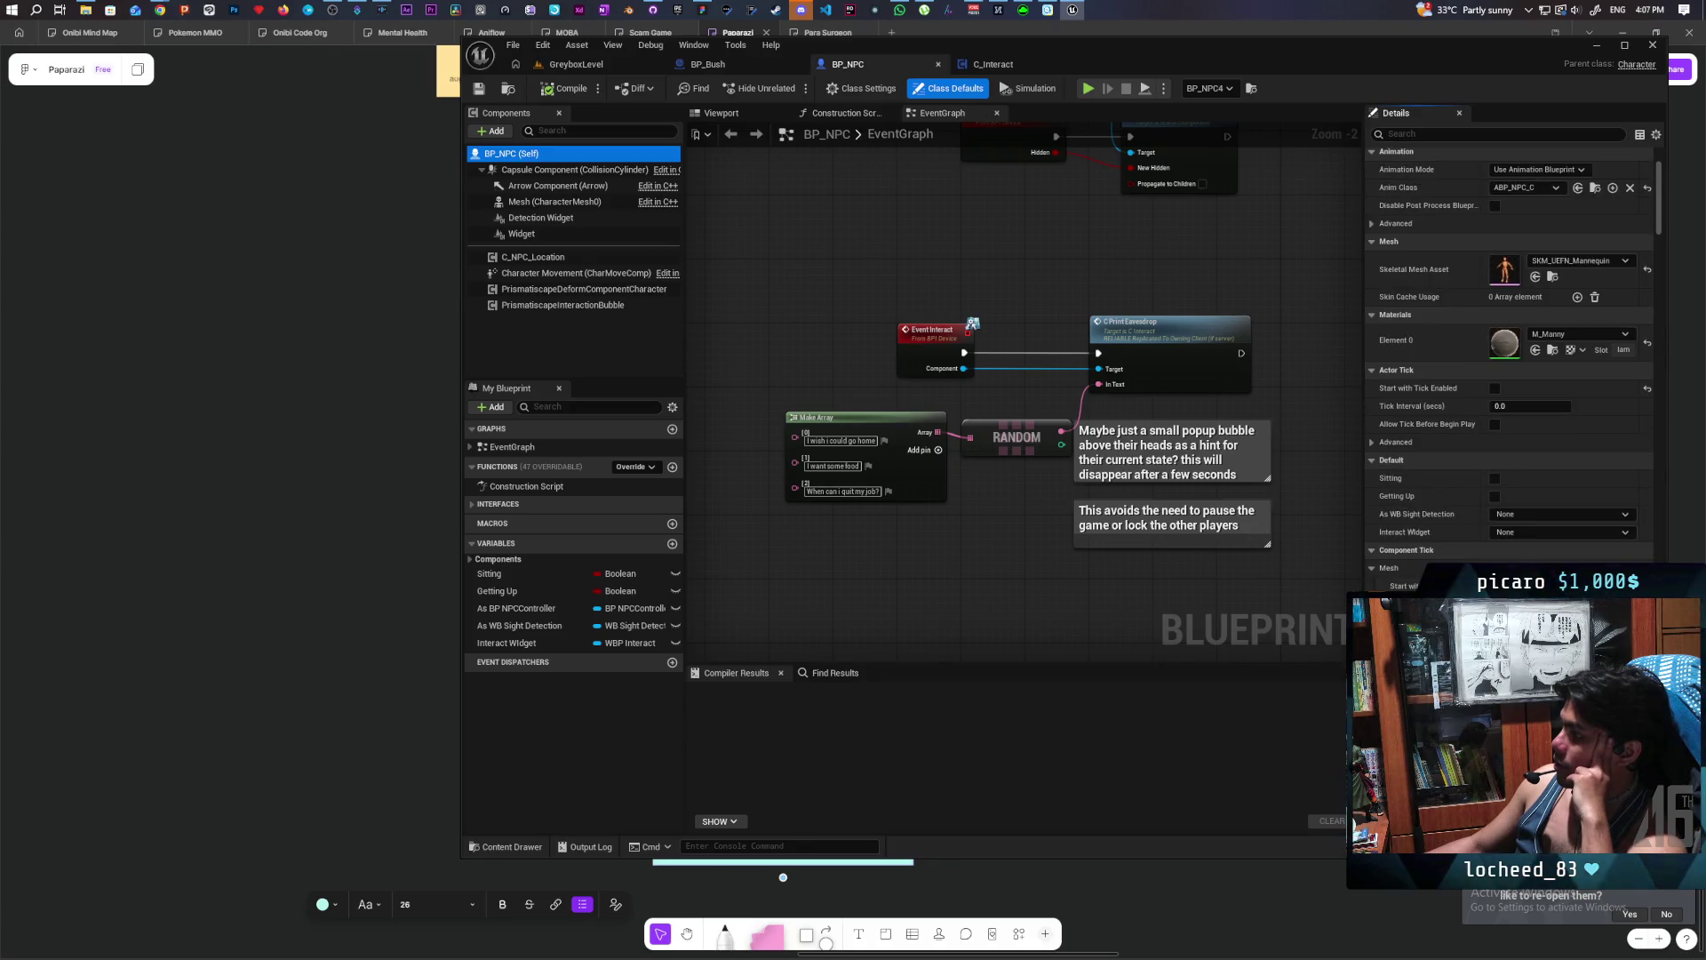
pyautogui.click(1412, 134)
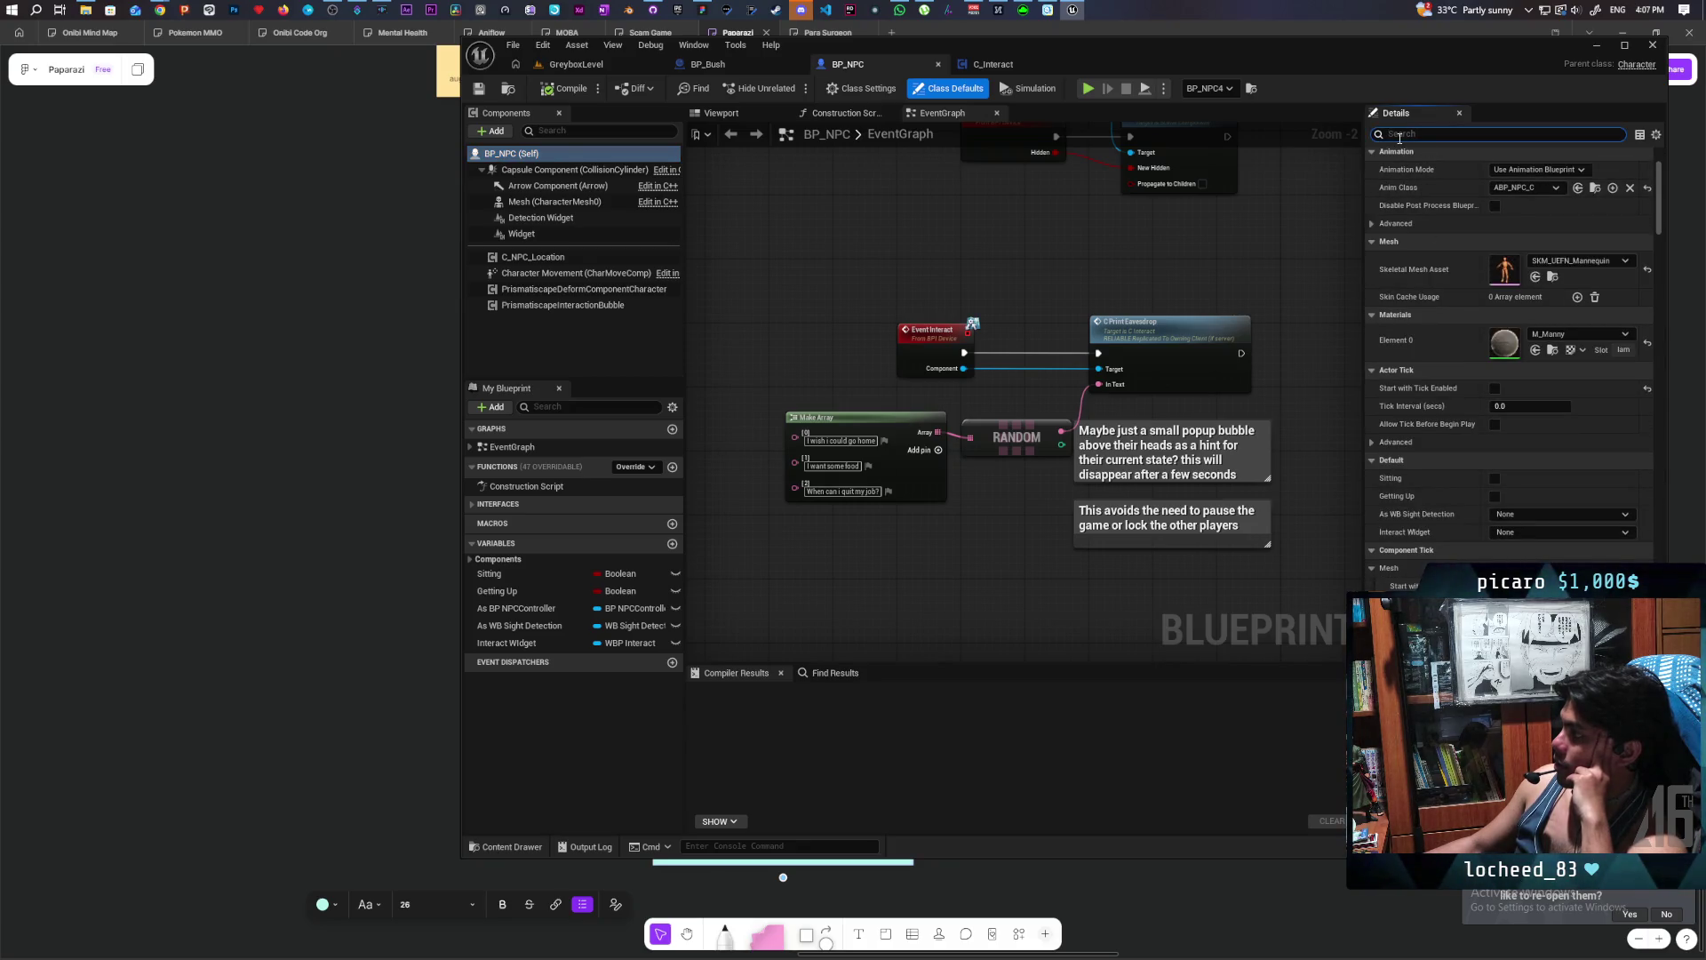
pyautogui.write('repli')
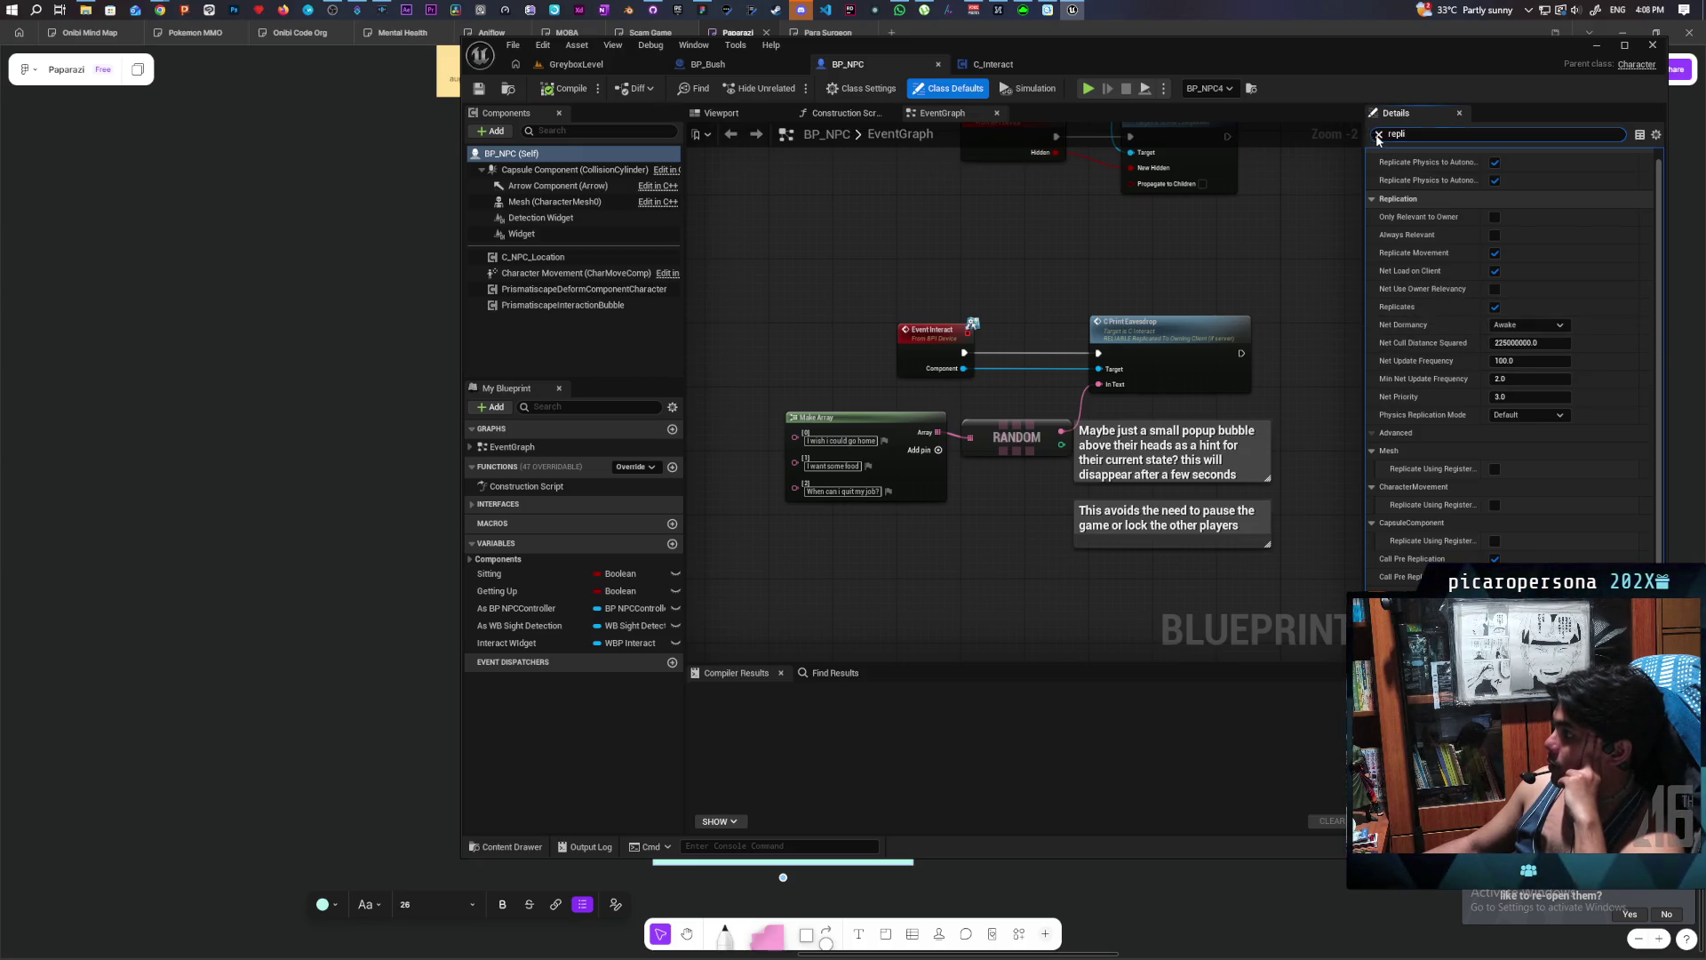
pyautogui.click(1378, 136)
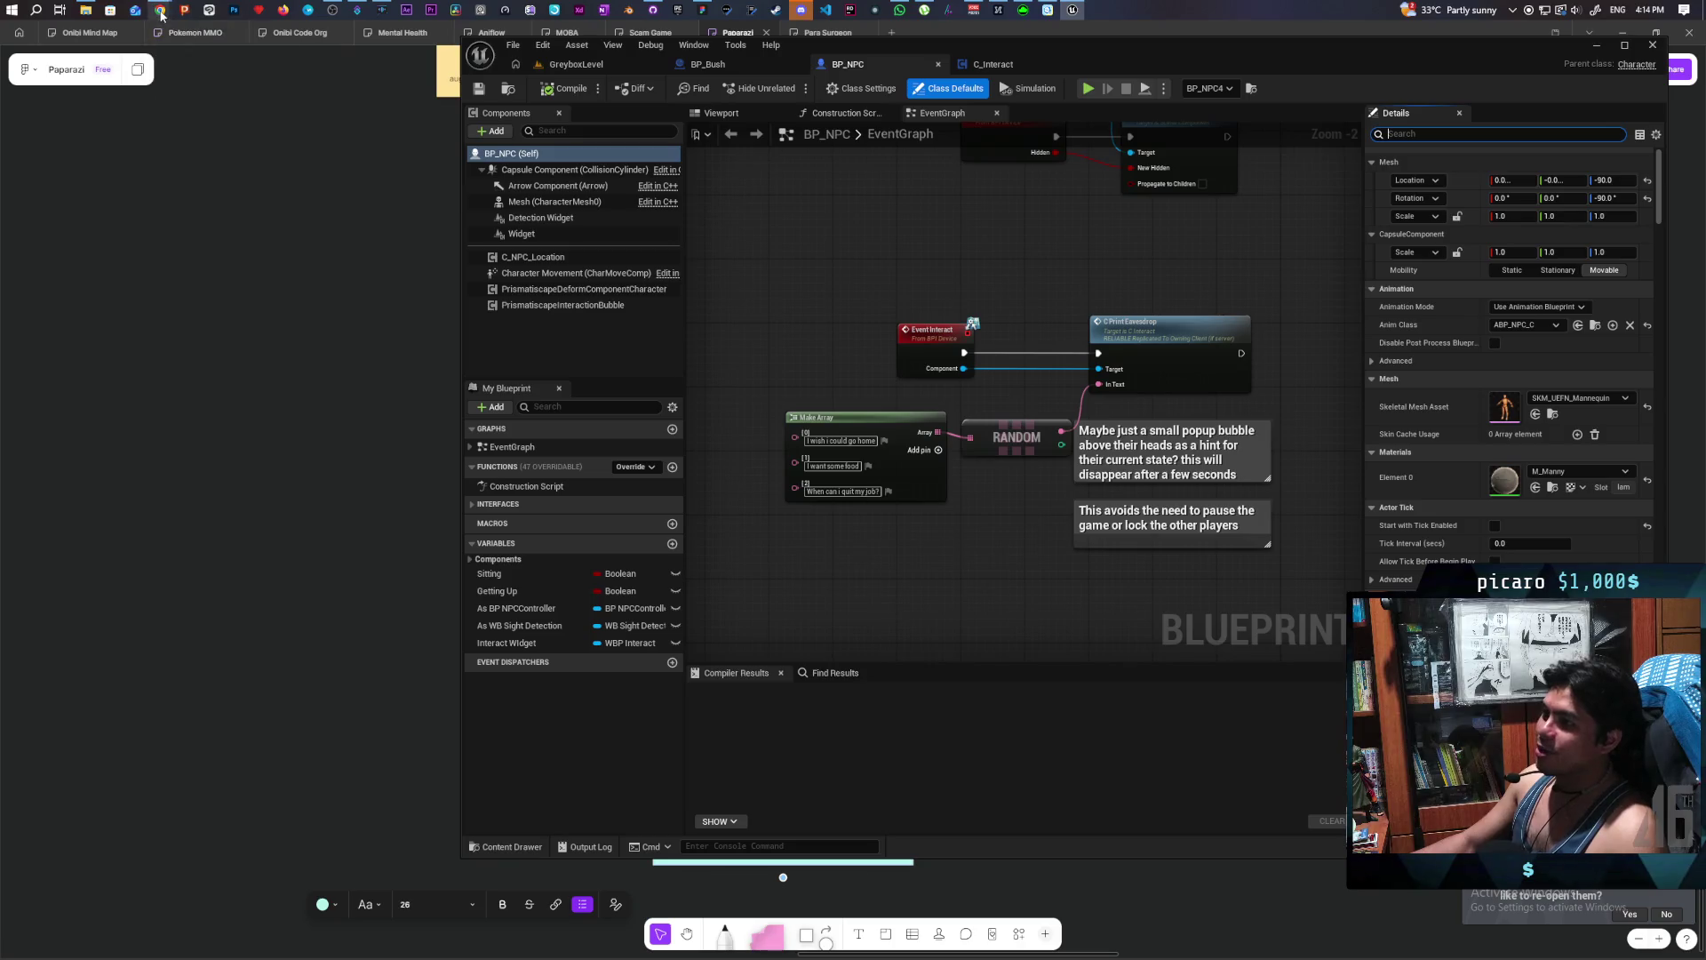
# - Switch from Unreal to Miro's Ghost Whiteboard and pan toward the Ranger Station sketch
pyautogui.moveTo(161, 15)
pyautogui.click(1053, 89)
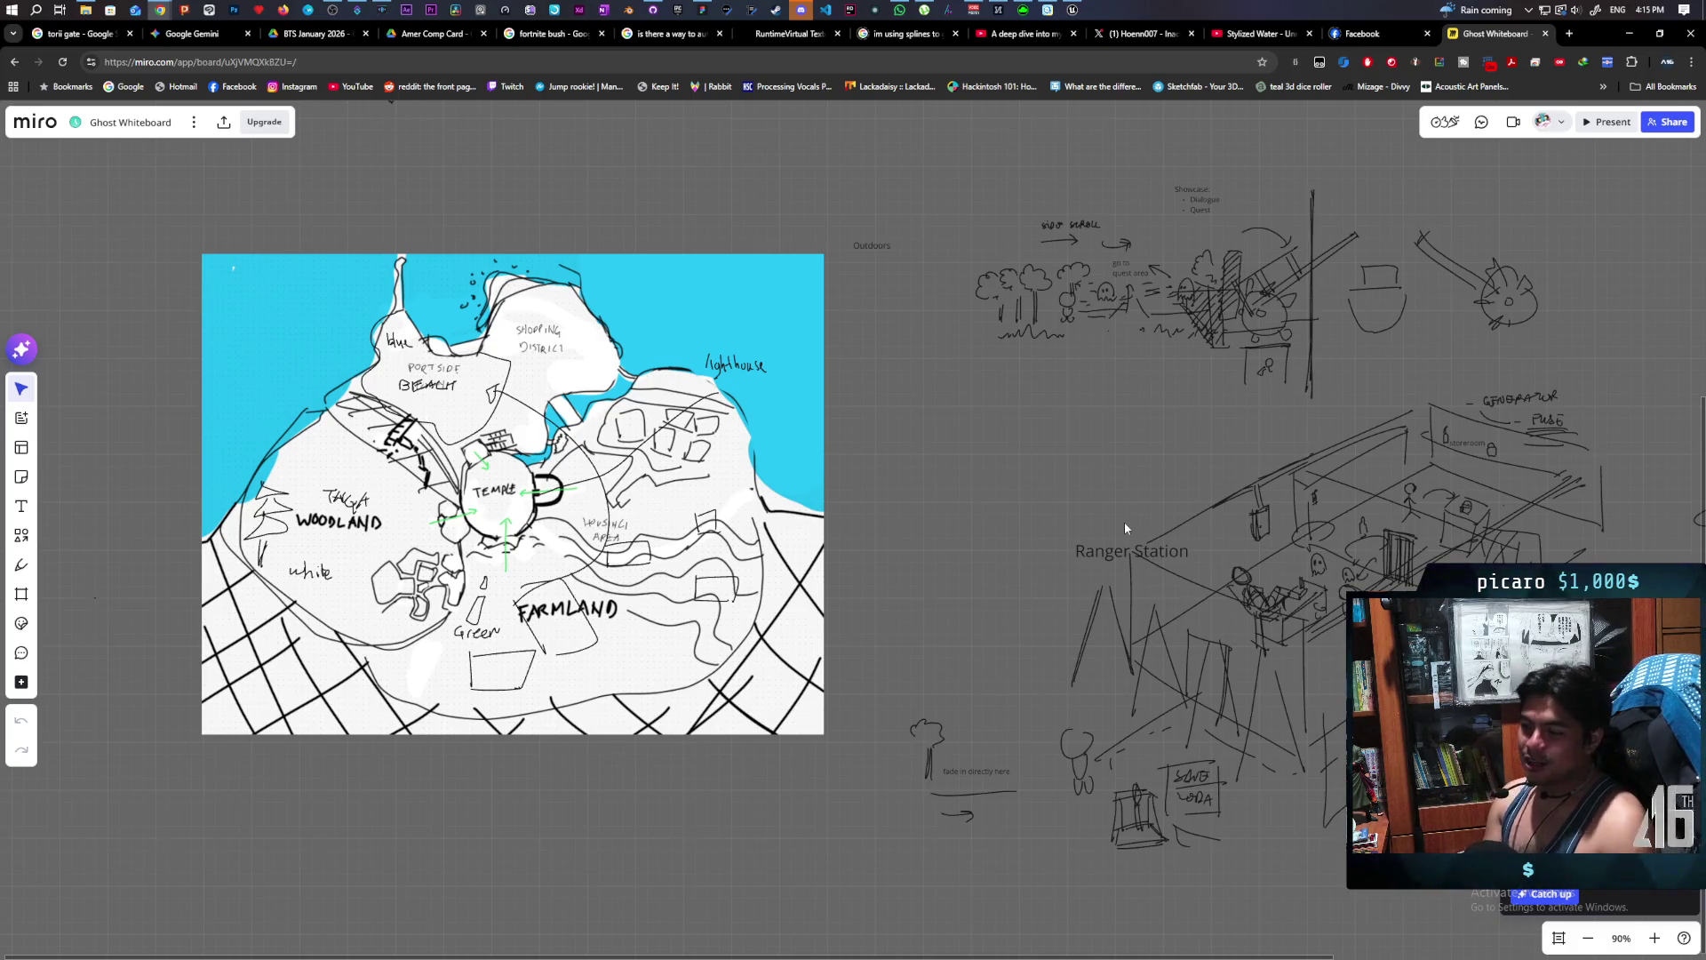
pyautogui.moveTo(1192, 391)
pyautogui.mouseDown()
pyautogui.moveTo(910, 301)
pyautogui.moveTo(614, 305)
pyautogui.moveTo(1101, 400)
pyautogui.moveTo(1078, 385)
pyautogui.moveTo(1061, 447)
pyautogui.moveTo(925, 430)
pyautogui.mouseUp()
# - Zoom into the Outdoors side-scroll sketch, then close in on the Ranger Station sketch
pyautogui.scroll(5, 764, 345)
pyautogui.scroll(-3, 930, 424)
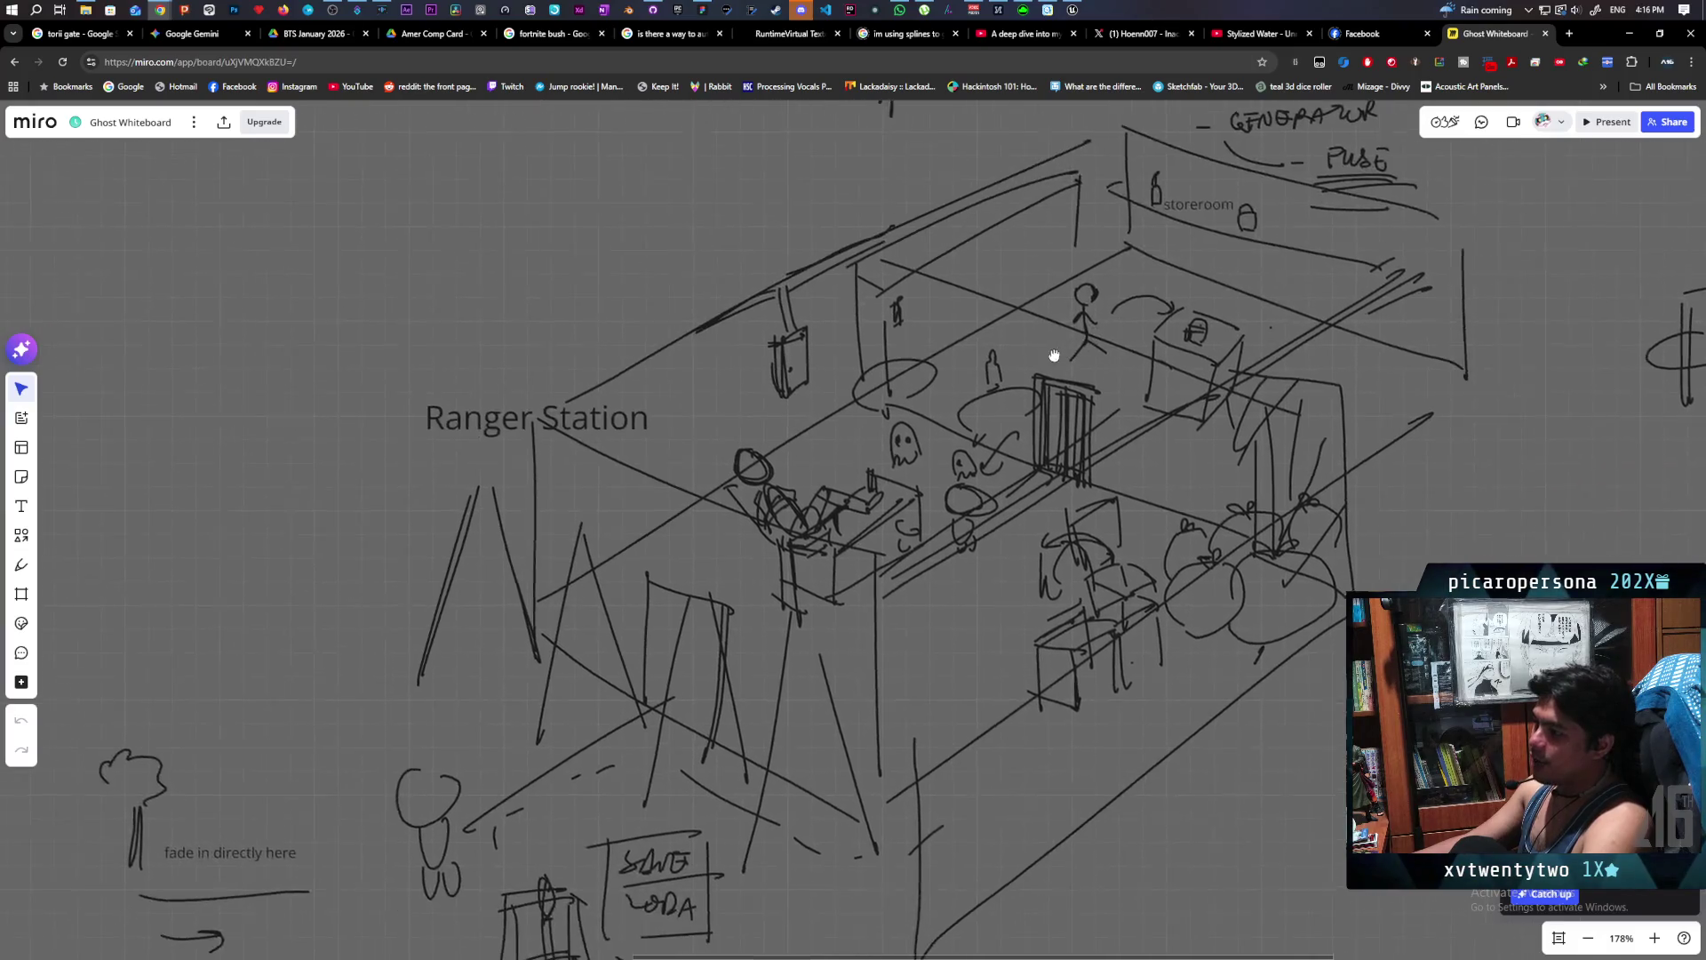
pyautogui.scroll(2, 817, 458)
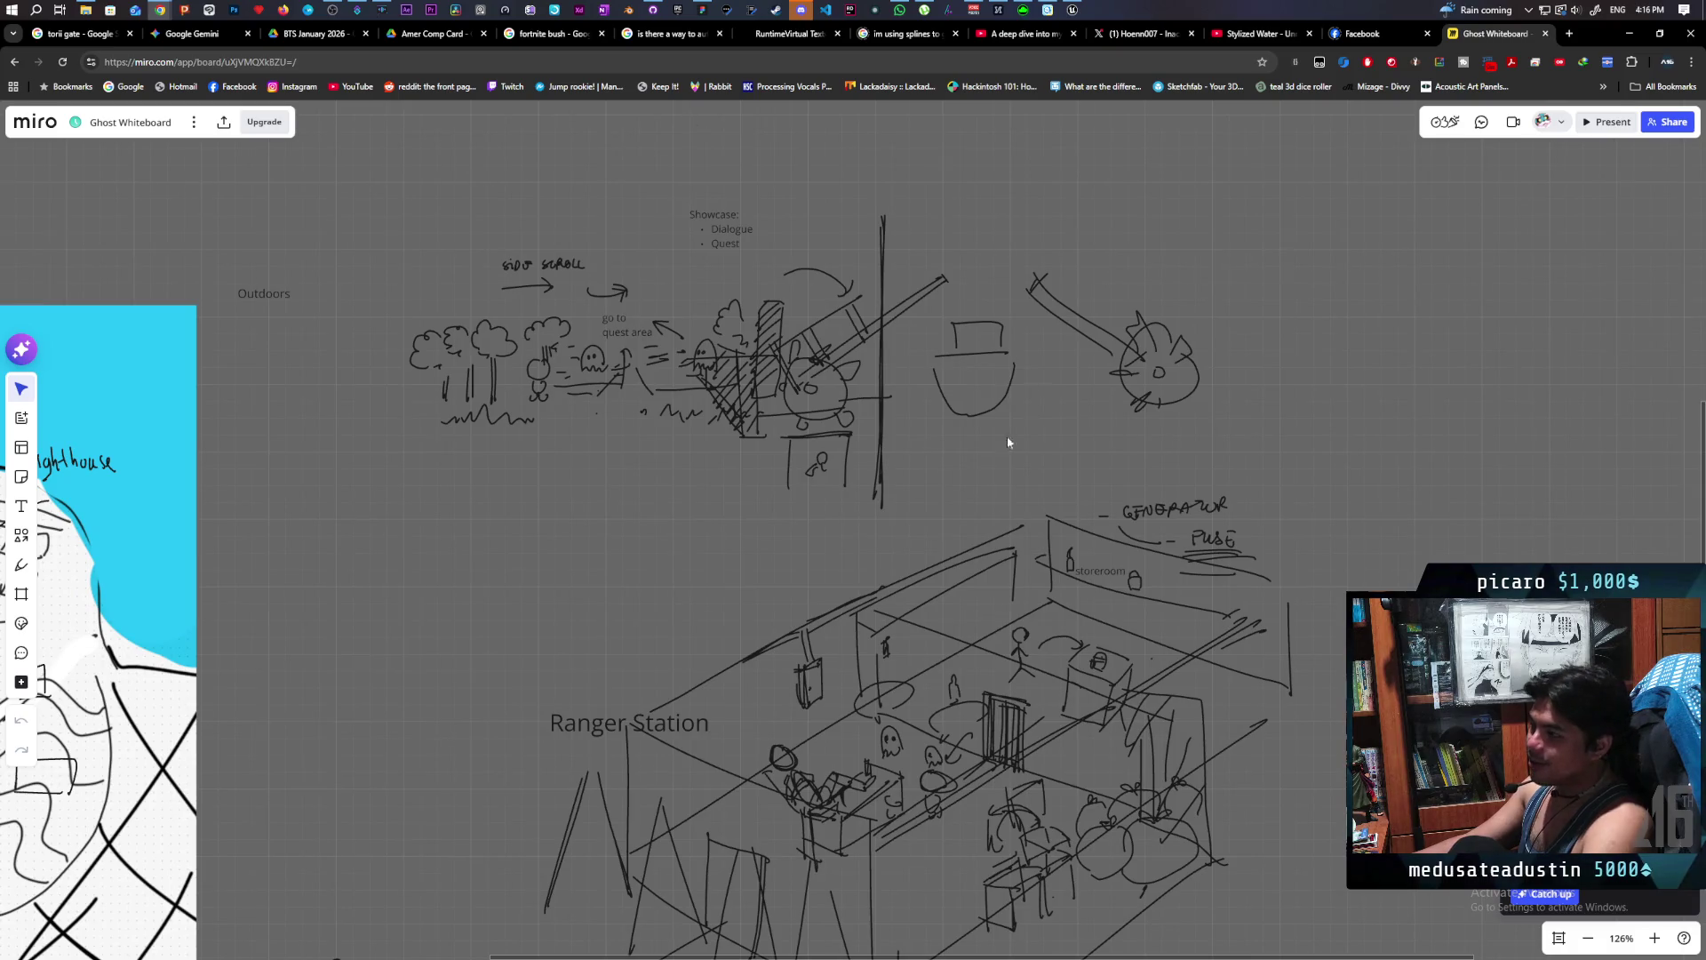
pyautogui.scroll(5, 751, 409)
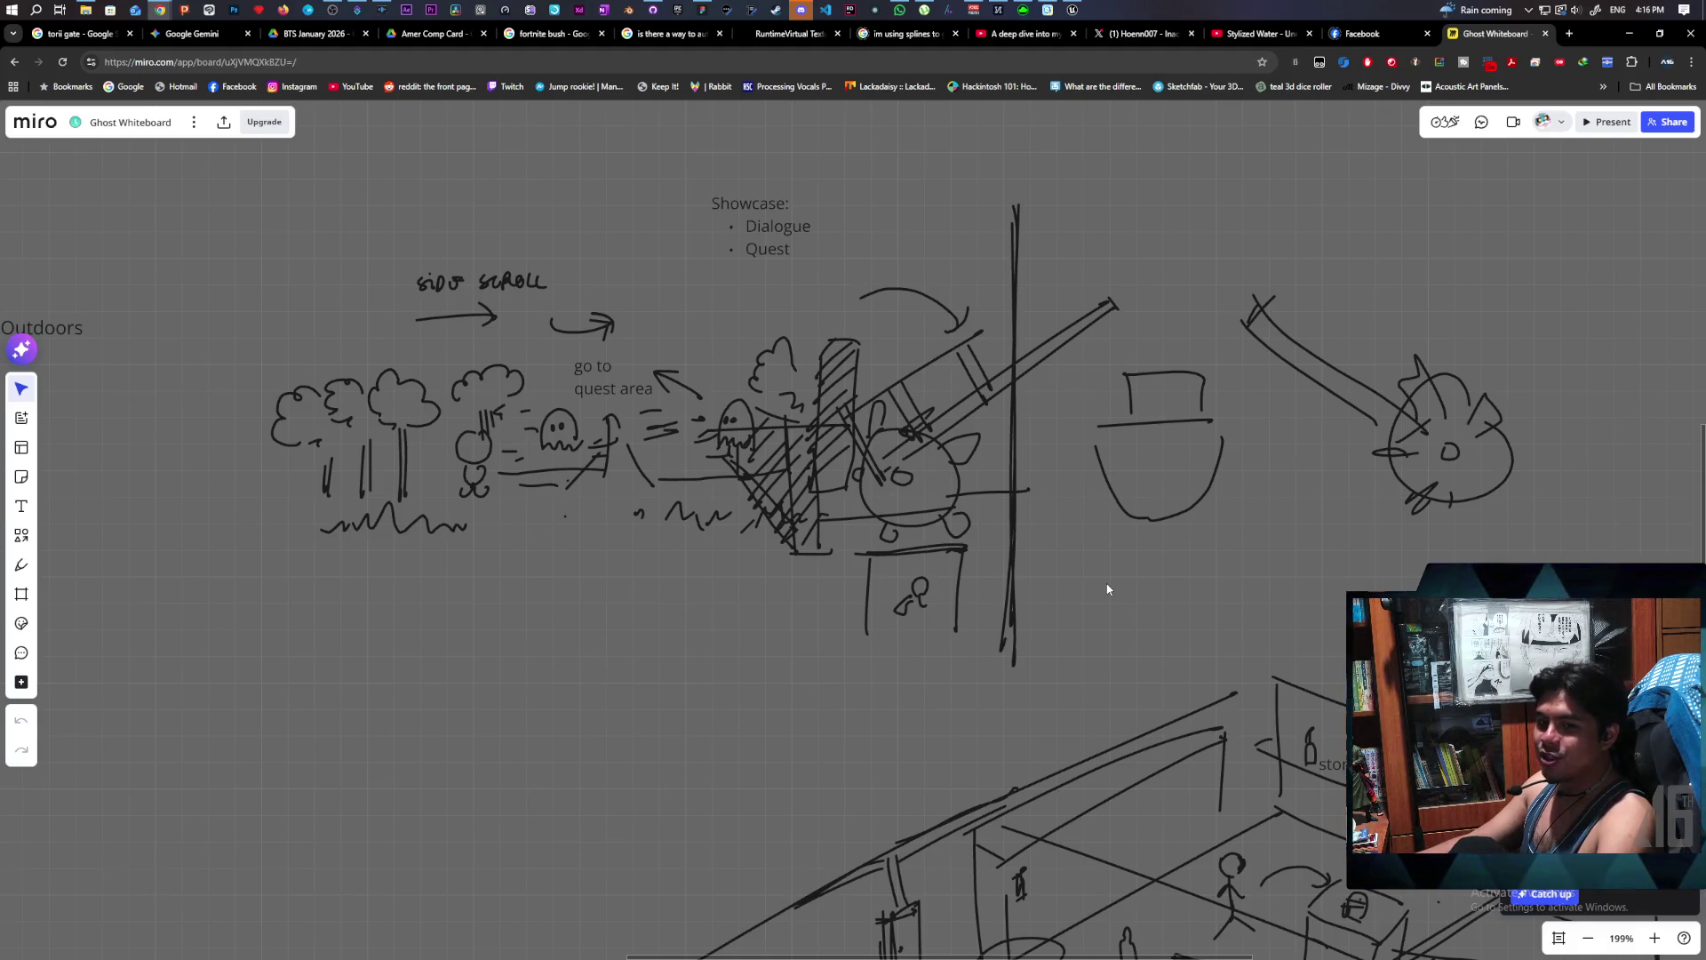
pyautogui.scroll(-1, 953, 538)
pyautogui.scroll(2, 760, 196)
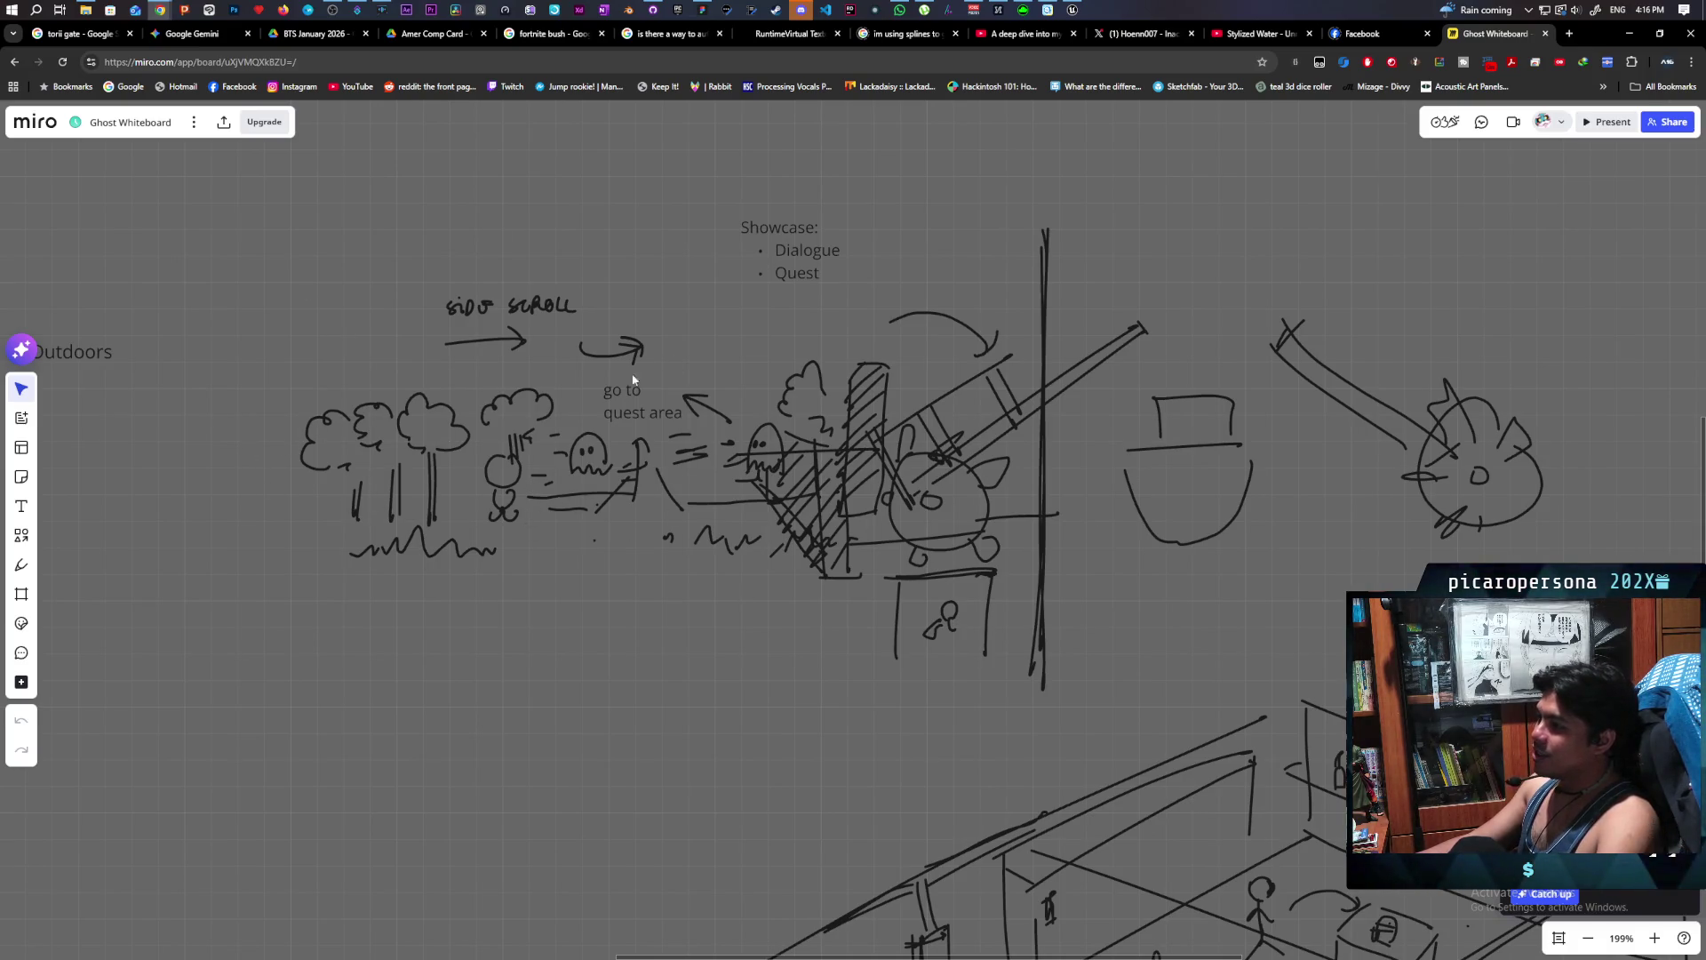
pyautogui.scroll(-8, 815, 448)
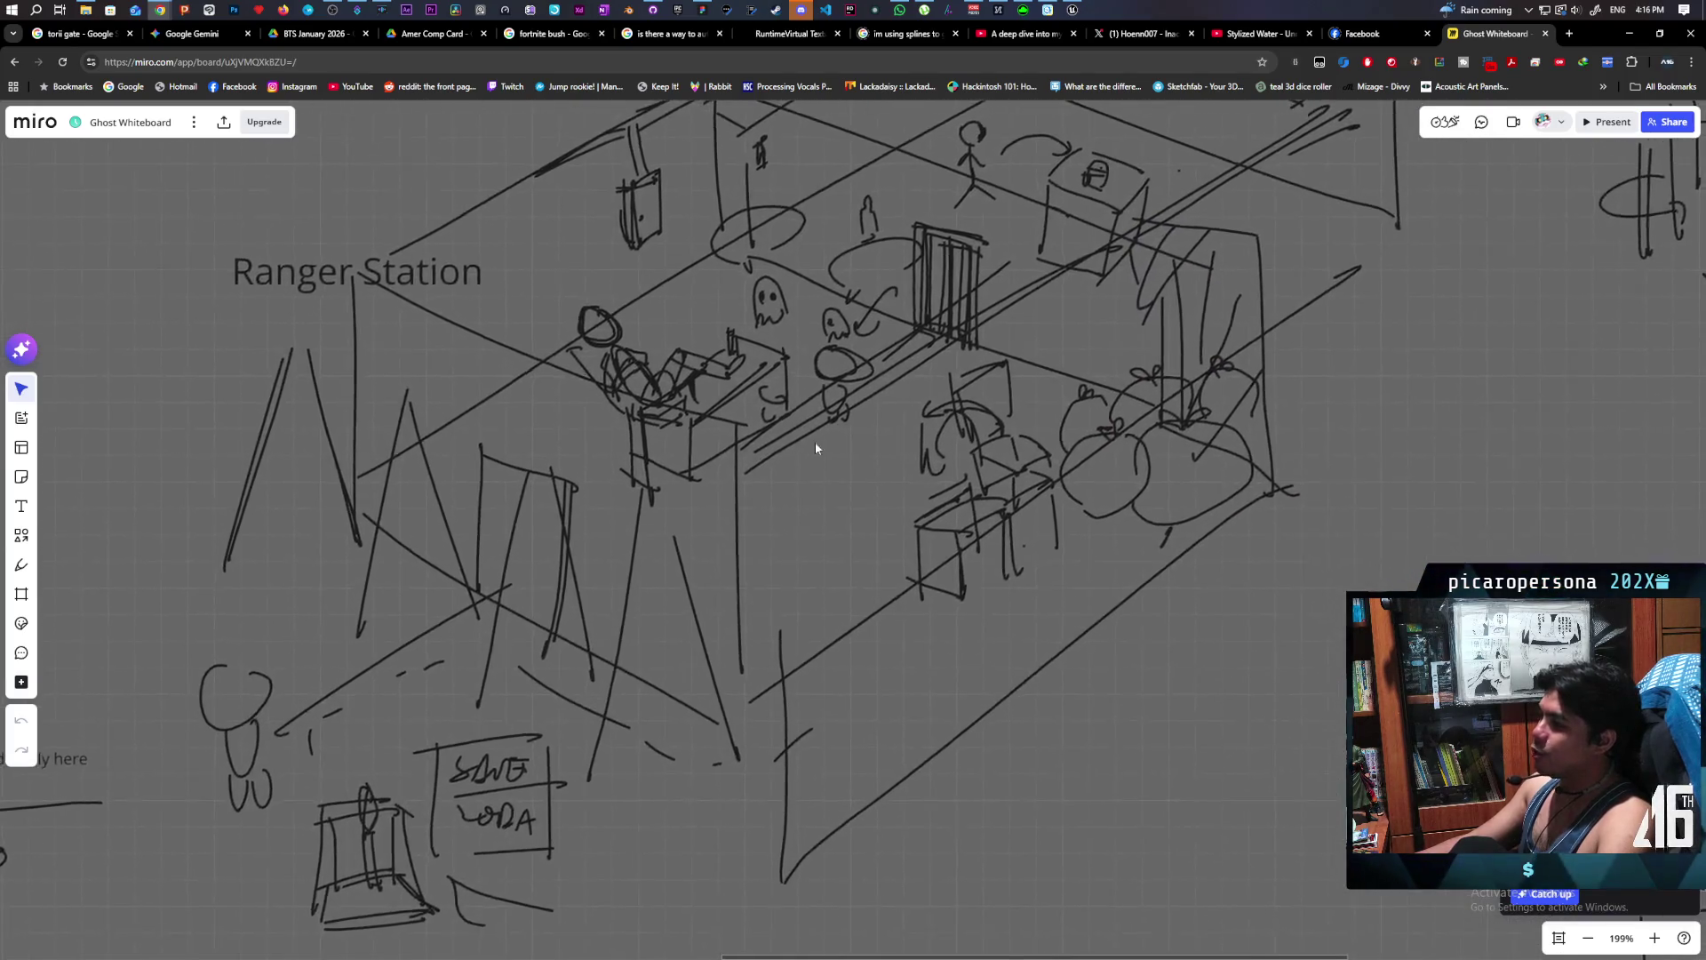
pyautogui.scroll(-5, 815, 448)
pyautogui.scroll(5, 857, 510)
pyautogui.hscroll(10, 850, 307)
pyautogui.hscroll(-10, 635, 496)
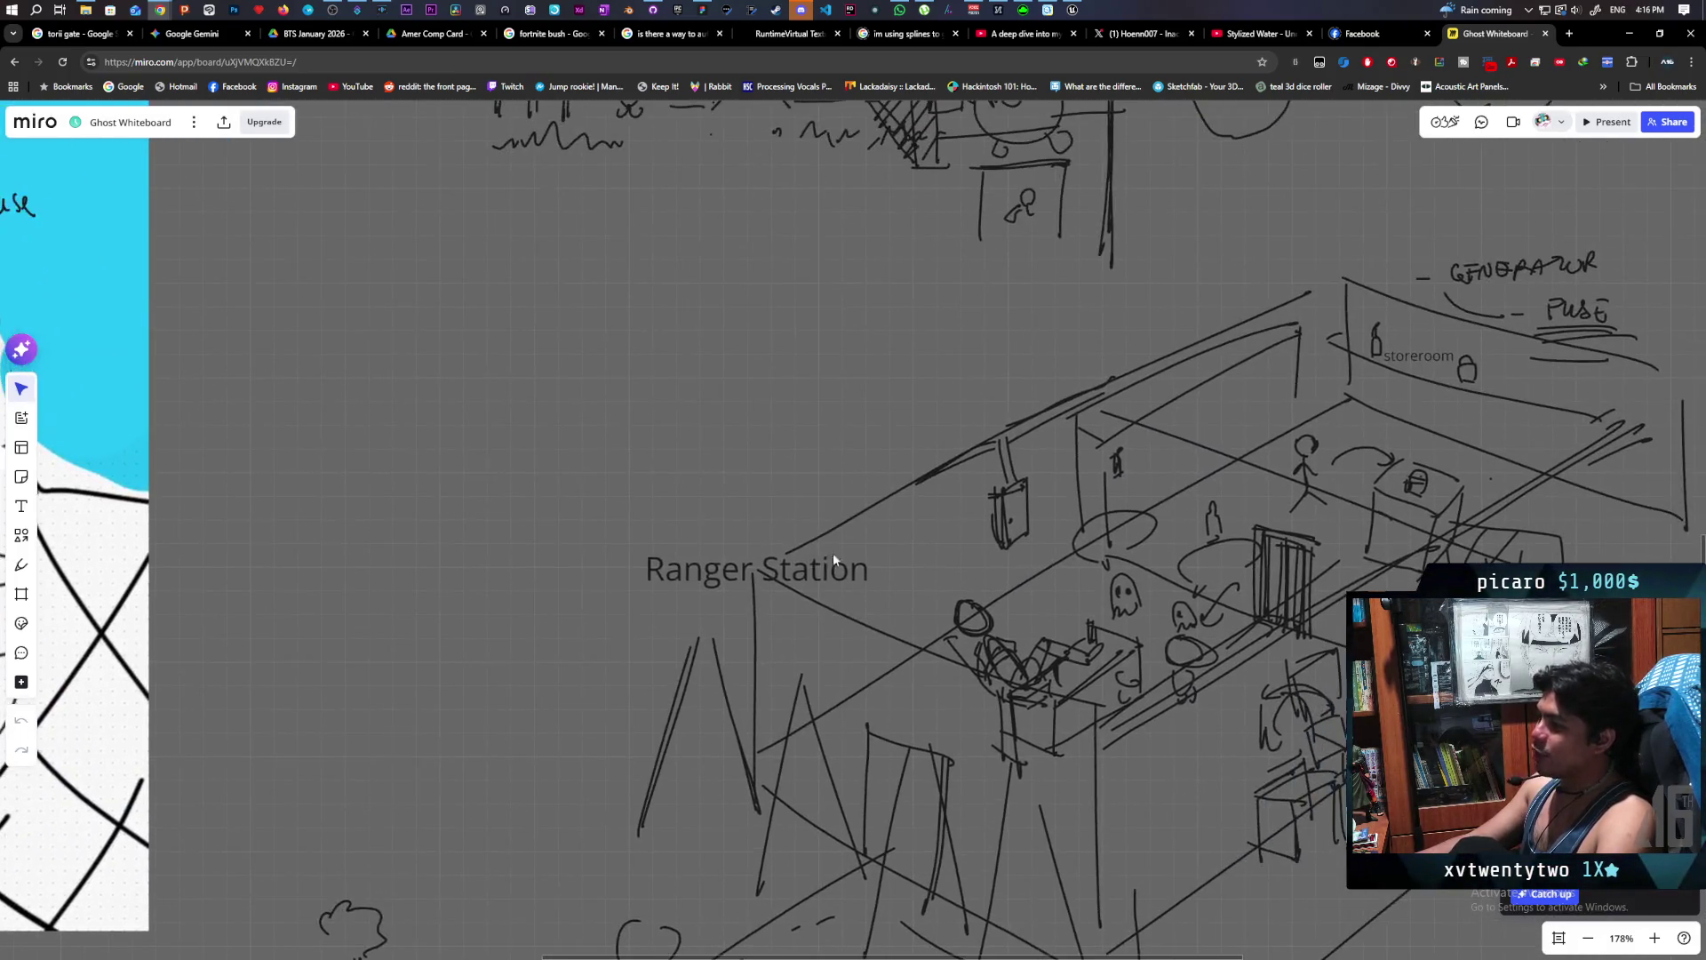
pyautogui.scroll(-5, 825, 531)
pyautogui.scroll(2, 820, 520)
pyautogui.moveTo(846, 559)
pyautogui.mouseDown()
pyautogui.moveTo(960, 488)
pyautogui.moveTo(1031, 792)
pyautogui.moveTo(1267, 815)
pyautogui.moveTo(1124, 750)
pyautogui.moveTo(770, 335)
pyautogui.moveTo(719, 337)
pyautogui.mouseUp()
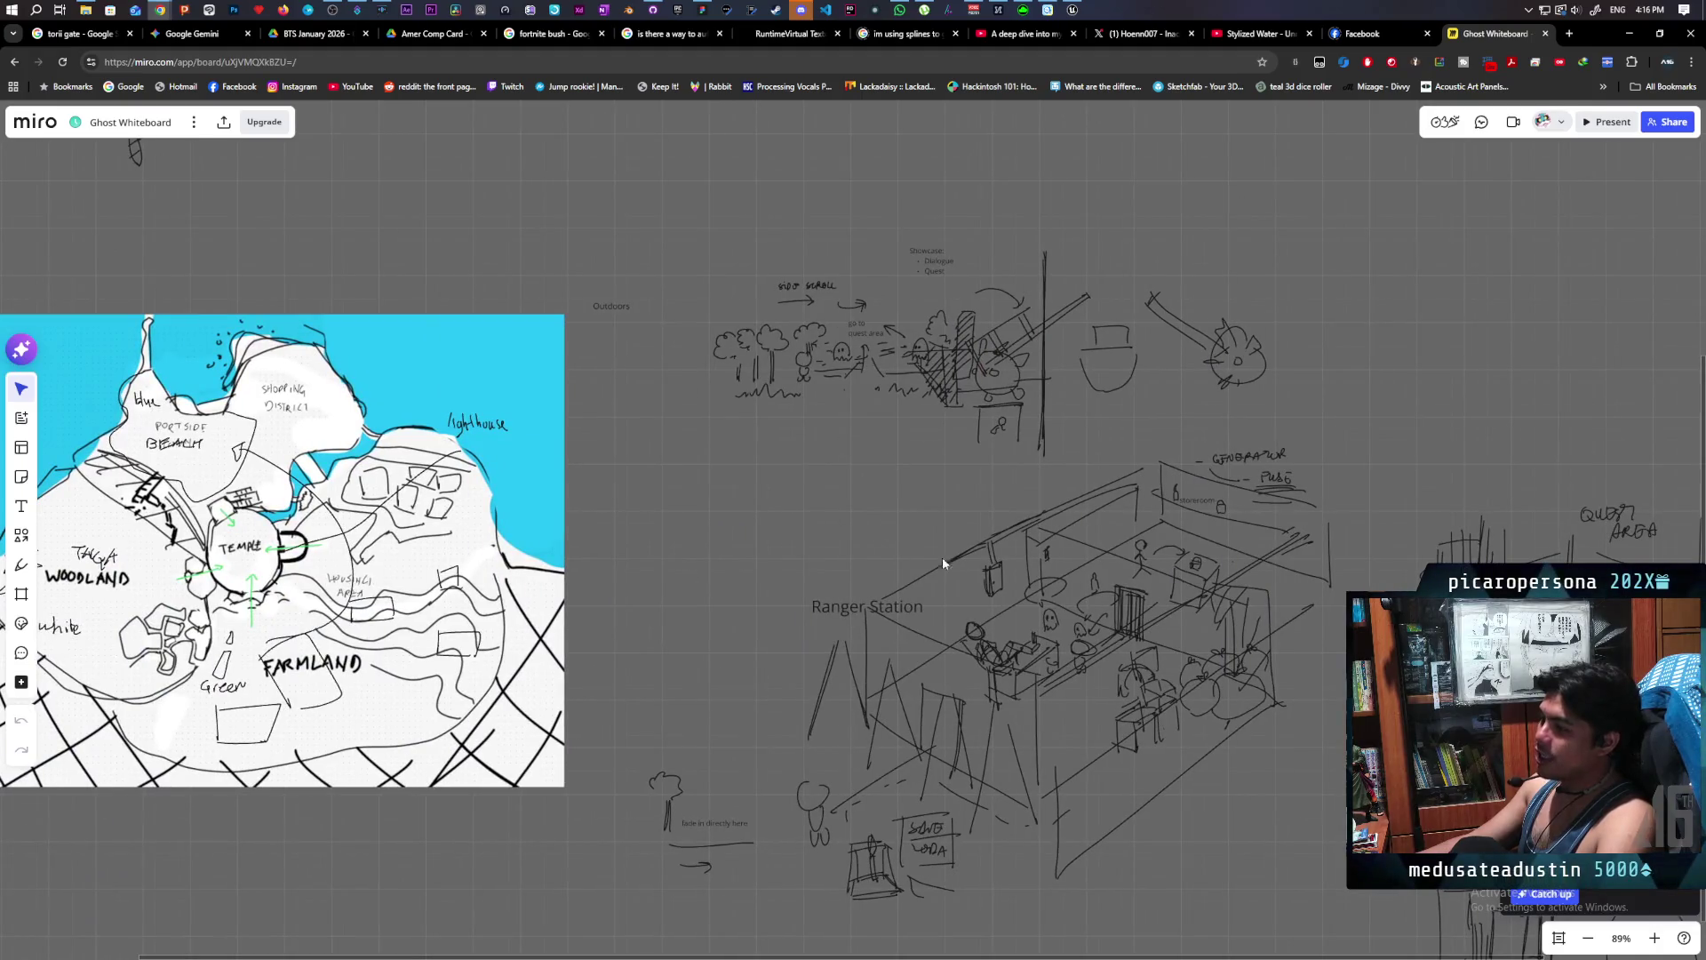
pyautogui.moveTo(921, 655)
pyautogui.mouseDown()
pyautogui.moveTo(1189, 560)
pyautogui.moveTo(1247, 583)
pyautogui.moveTo(1046, 564)
pyautogui.mouseUp()
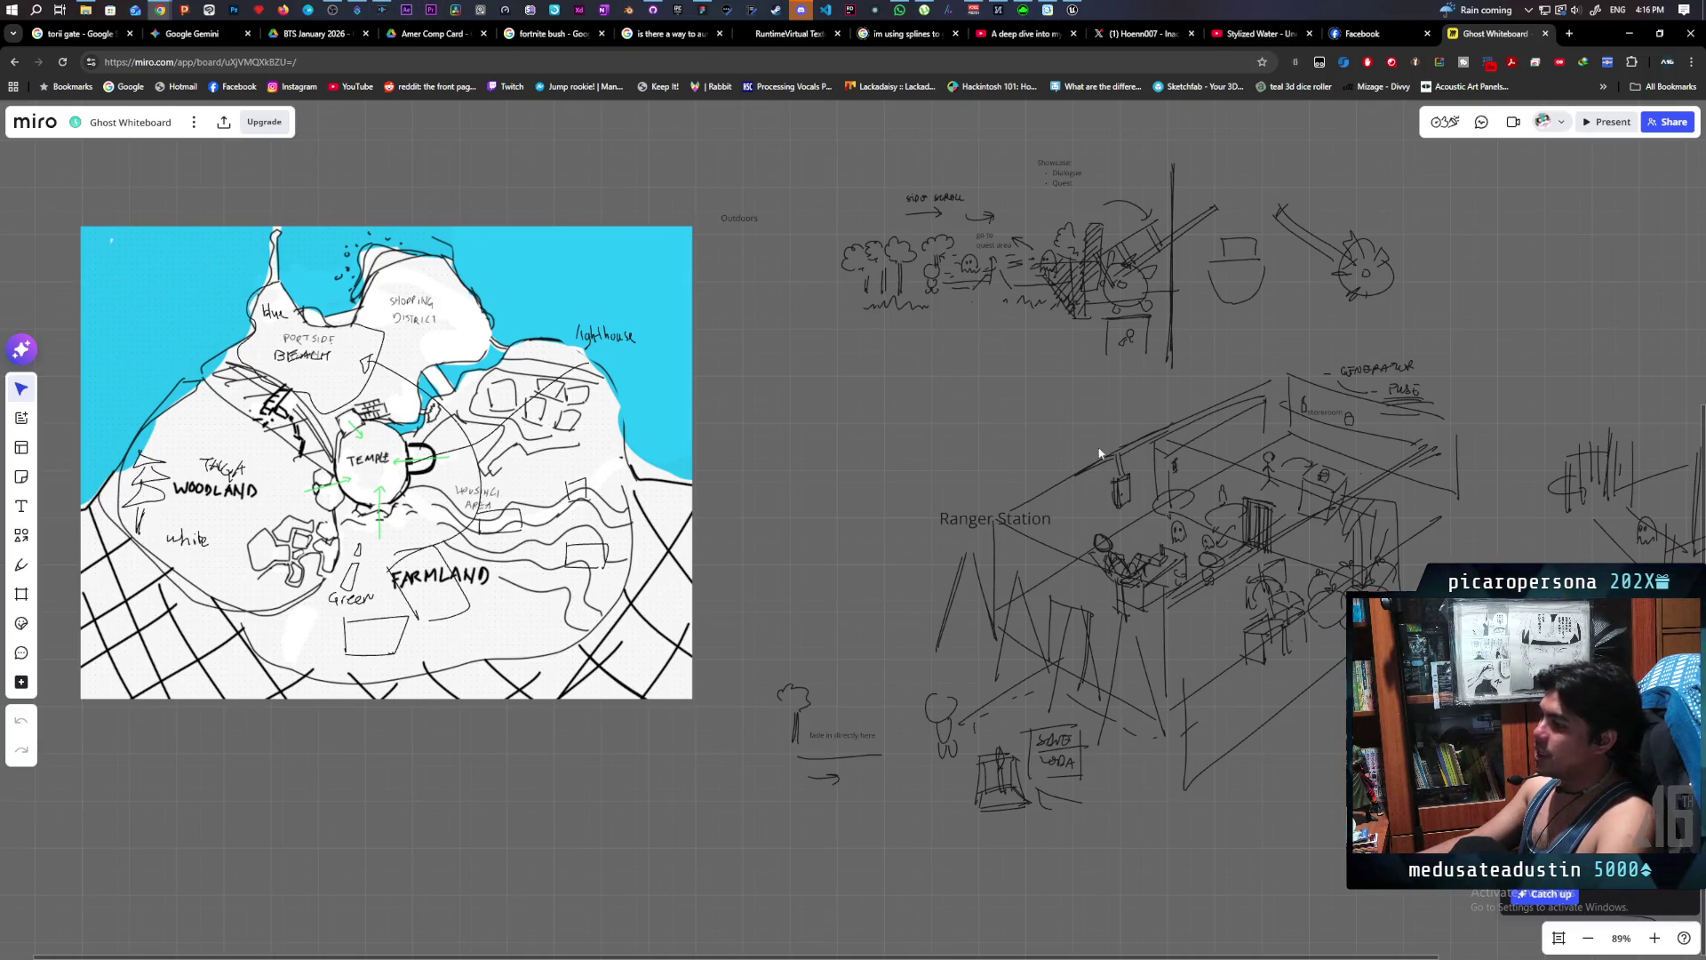
pyautogui.moveTo(885, 475)
pyautogui.mouseDown()
pyautogui.moveTo(1013, 498)
pyautogui.moveTo(918, 526)
pyautogui.moveTo(903, 438)
pyautogui.moveTo(870, 406)
pyautogui.moveTo(853, 460)
pyautogui.mouseUp()
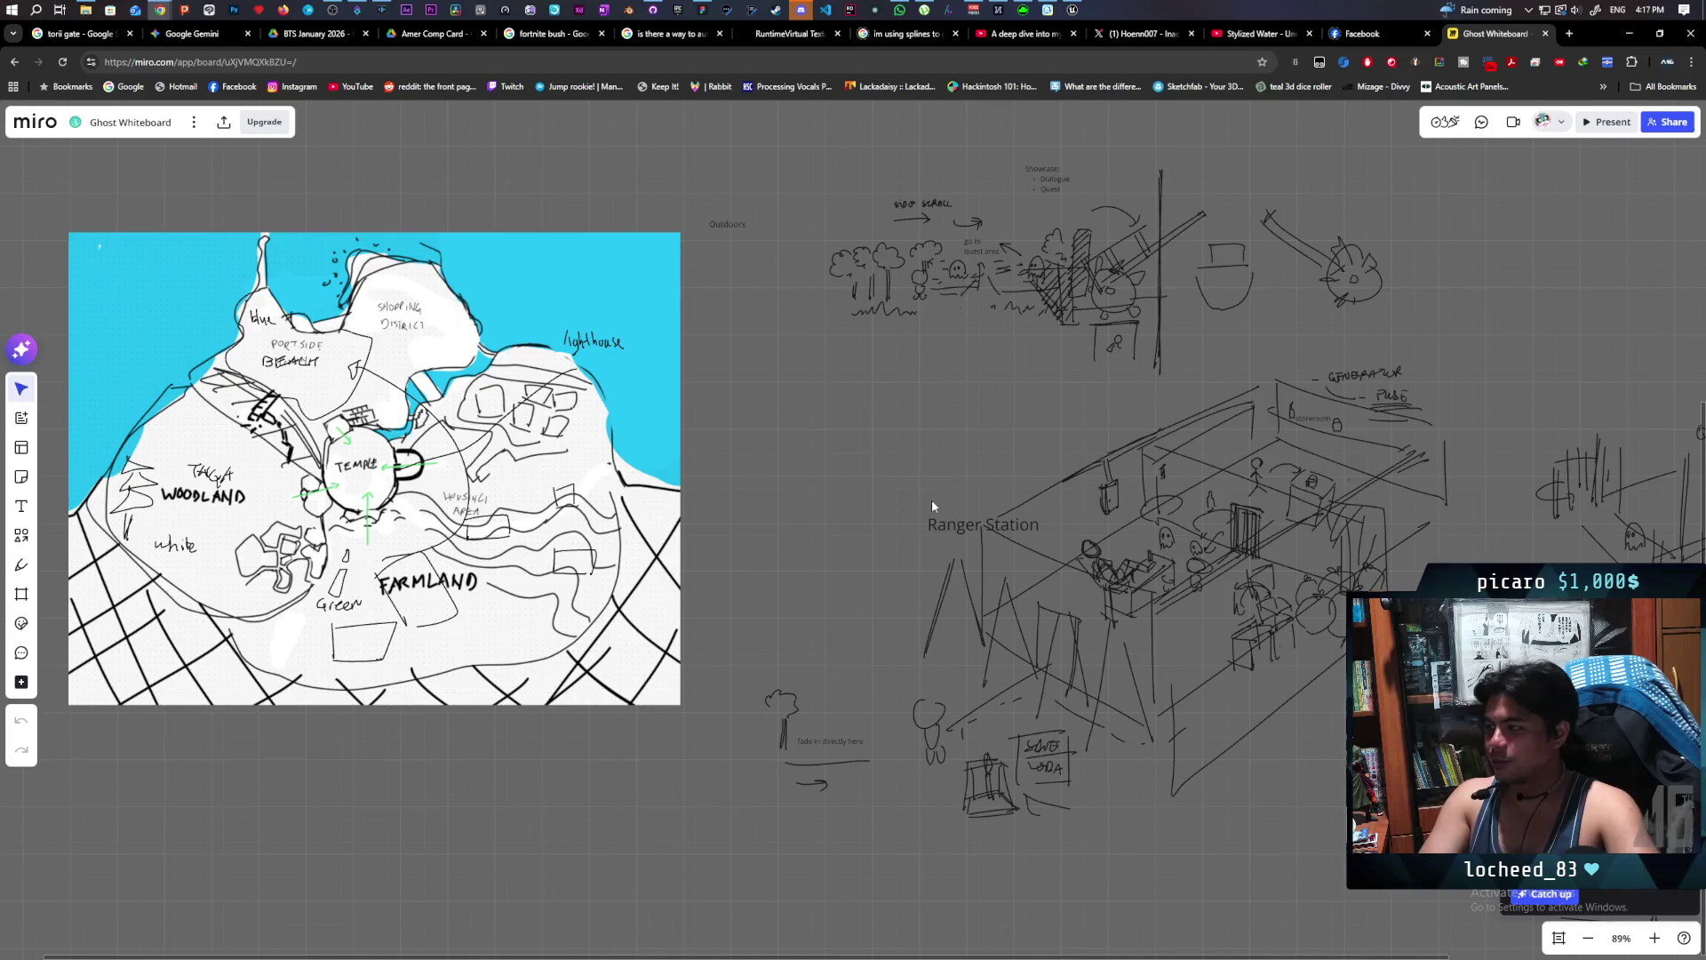
pyautogui.hscroll(3, 951, 453)
pyautogui.moveTo(964, 471); pyautogui.dragTo(937, 496)
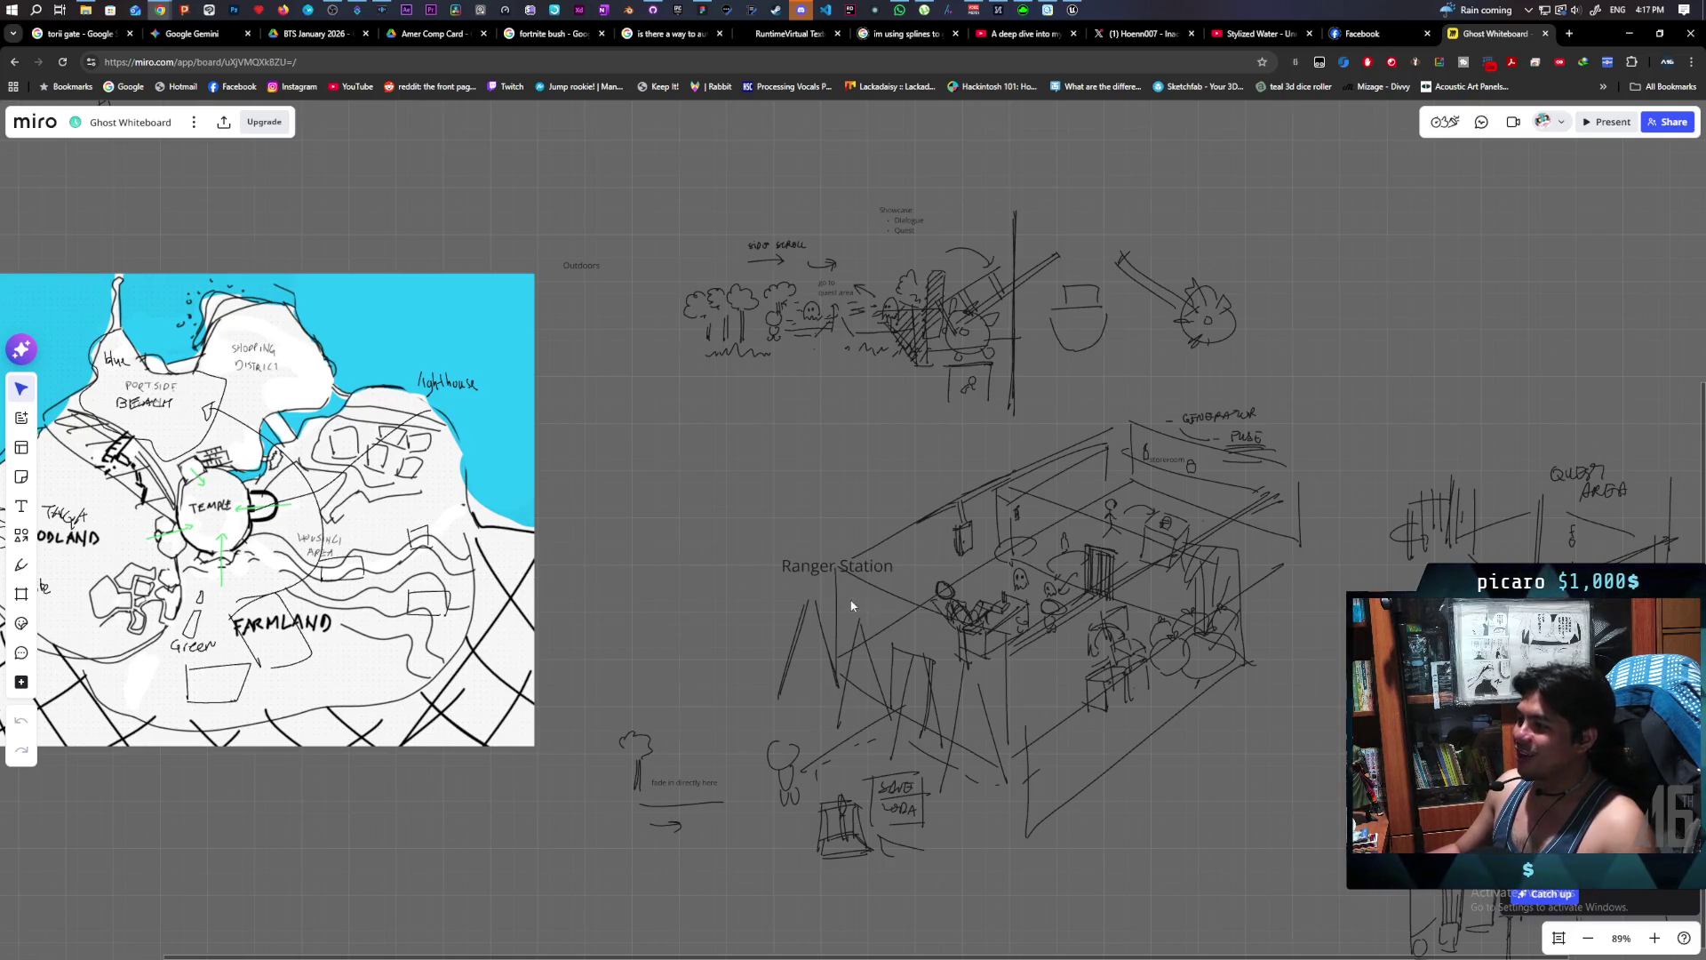
pyautogui.hscroll(-5, 852, 605)
pyautogui.hscroll(2, 603, 374)
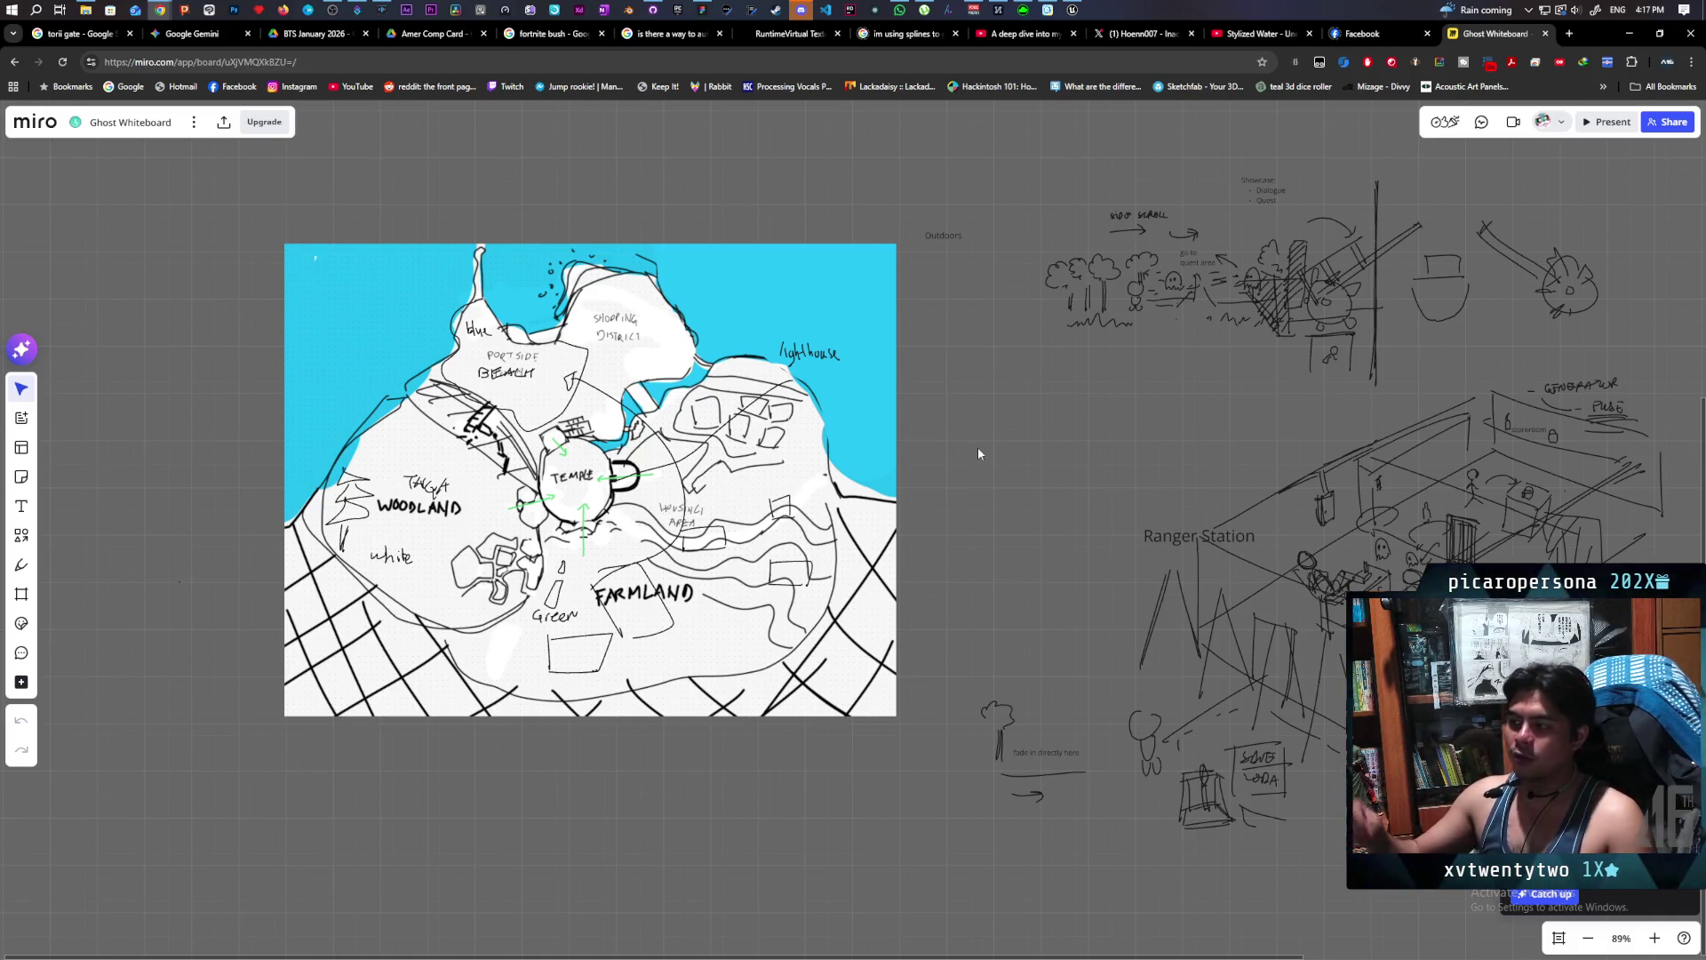
pyautogui.hscroll(-3, 972, 444)
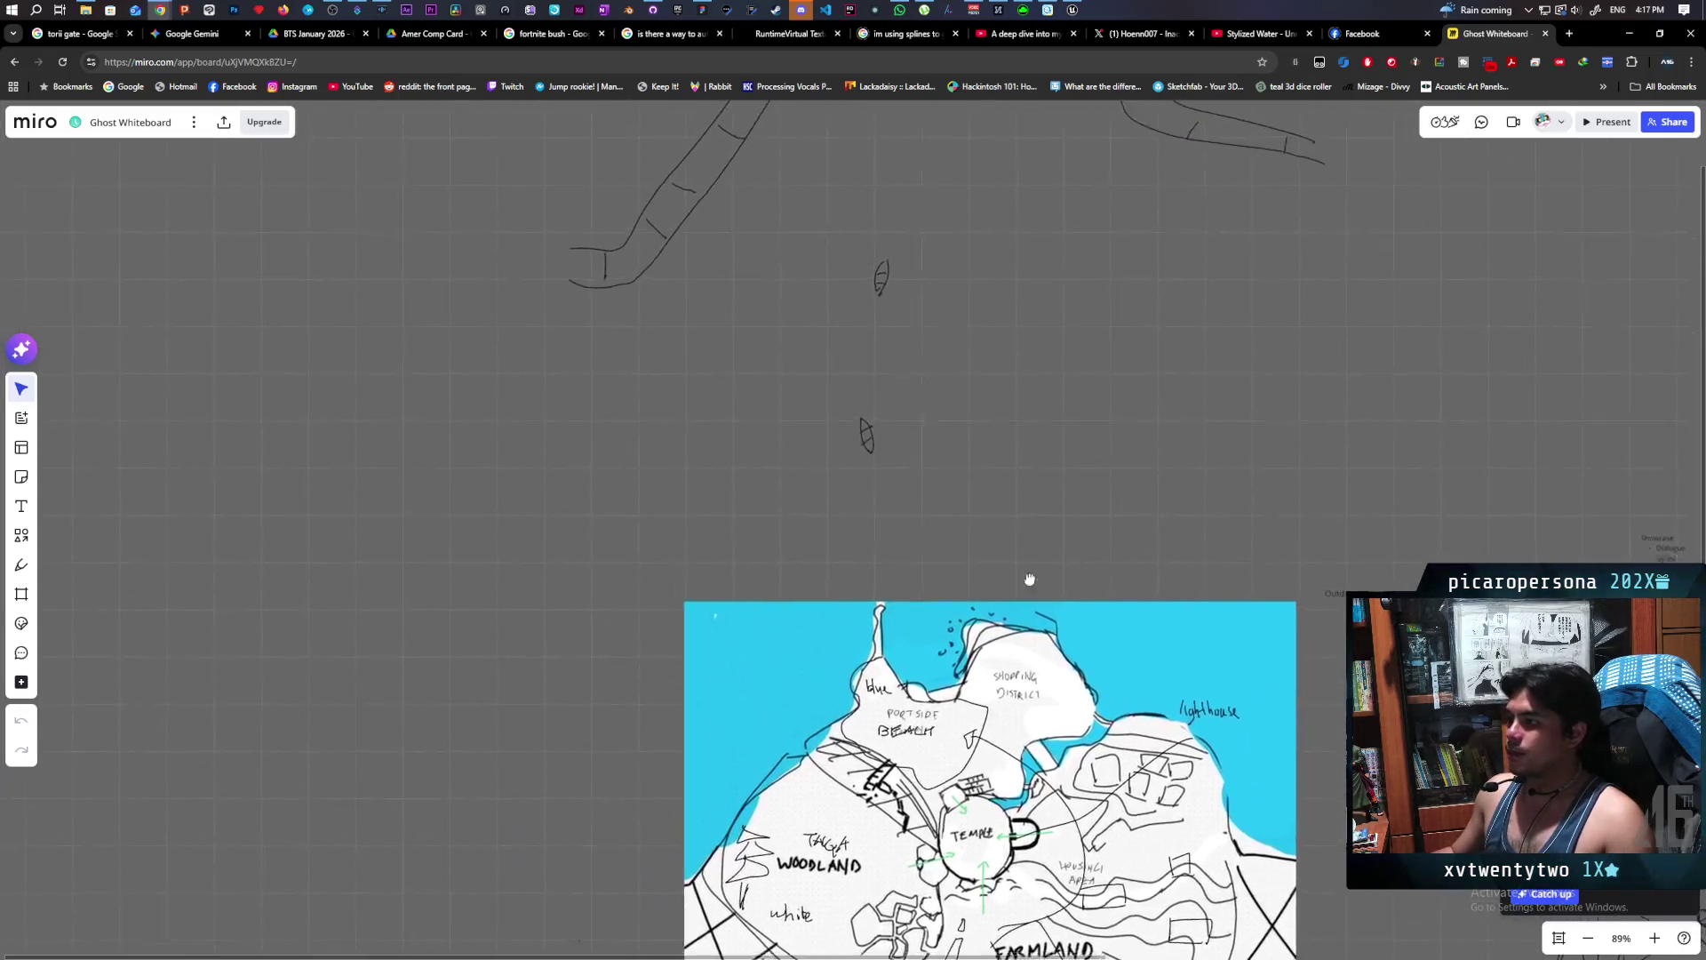
pyautogui.hscroll(2, 591, 527)
pyautogui.scroll(2, 569, 489)
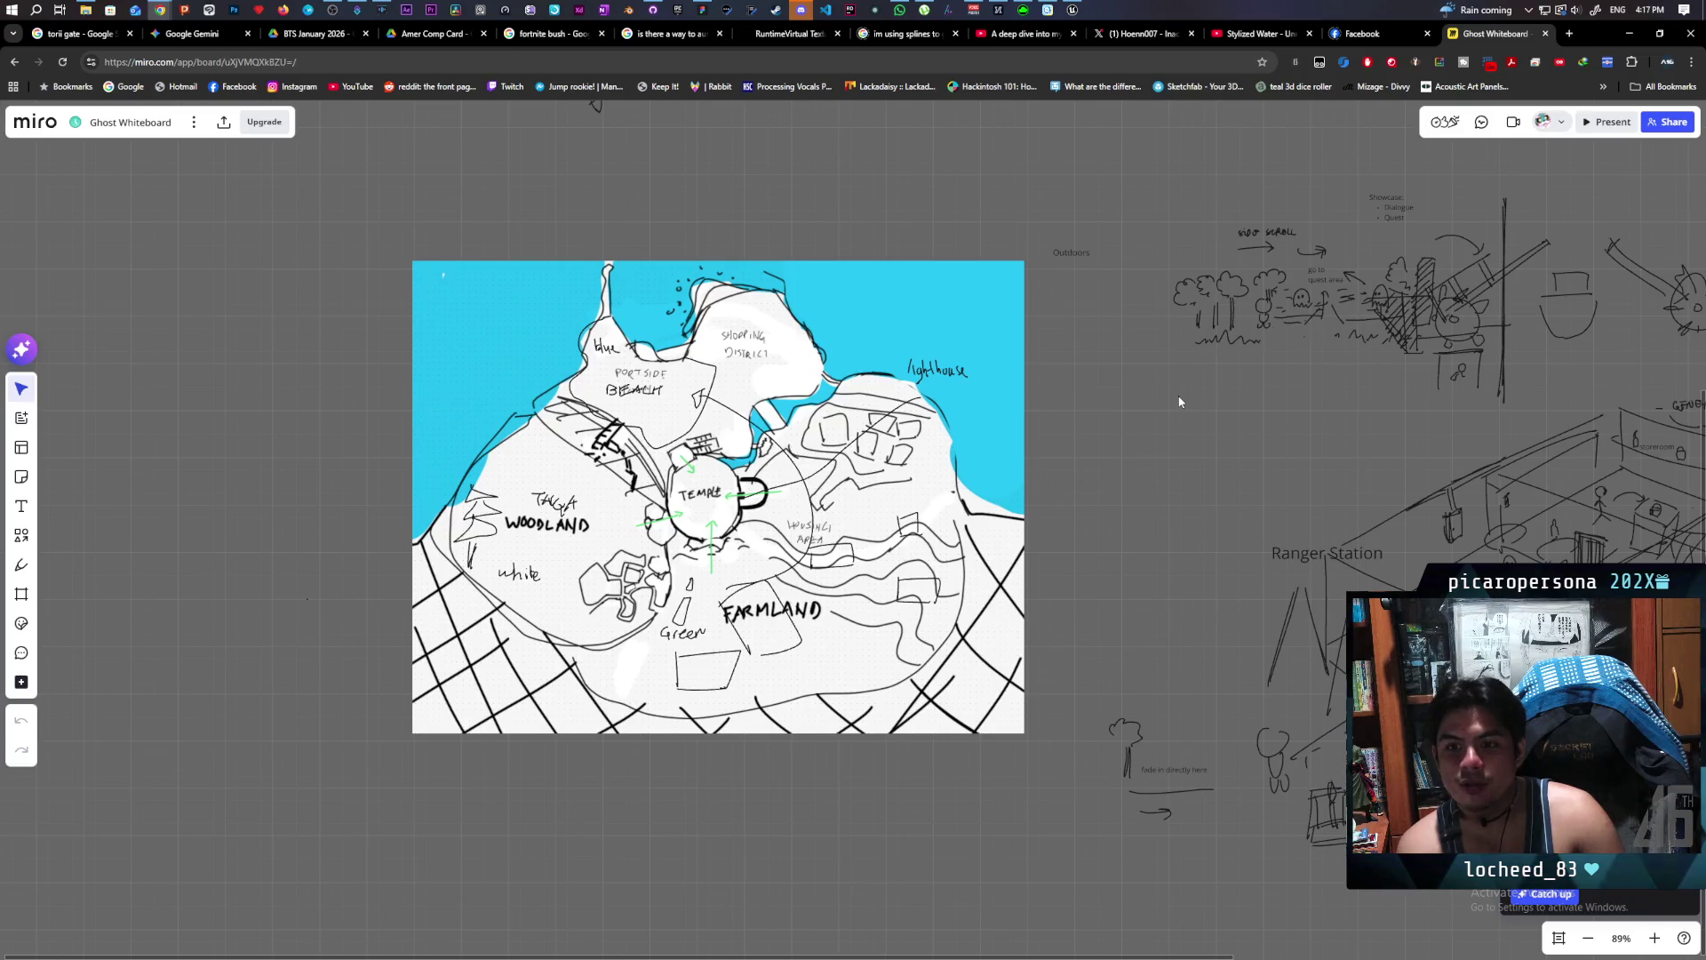
pyautogui.moveTo(1333, 419)
pyautogui.mouseDown()
pyautogui.moveTo(1073, 433)
pyautogui.moveTo(1190, 472)
pyautogui.moveTo(1132, 390)
pyautogui.mouseUp()
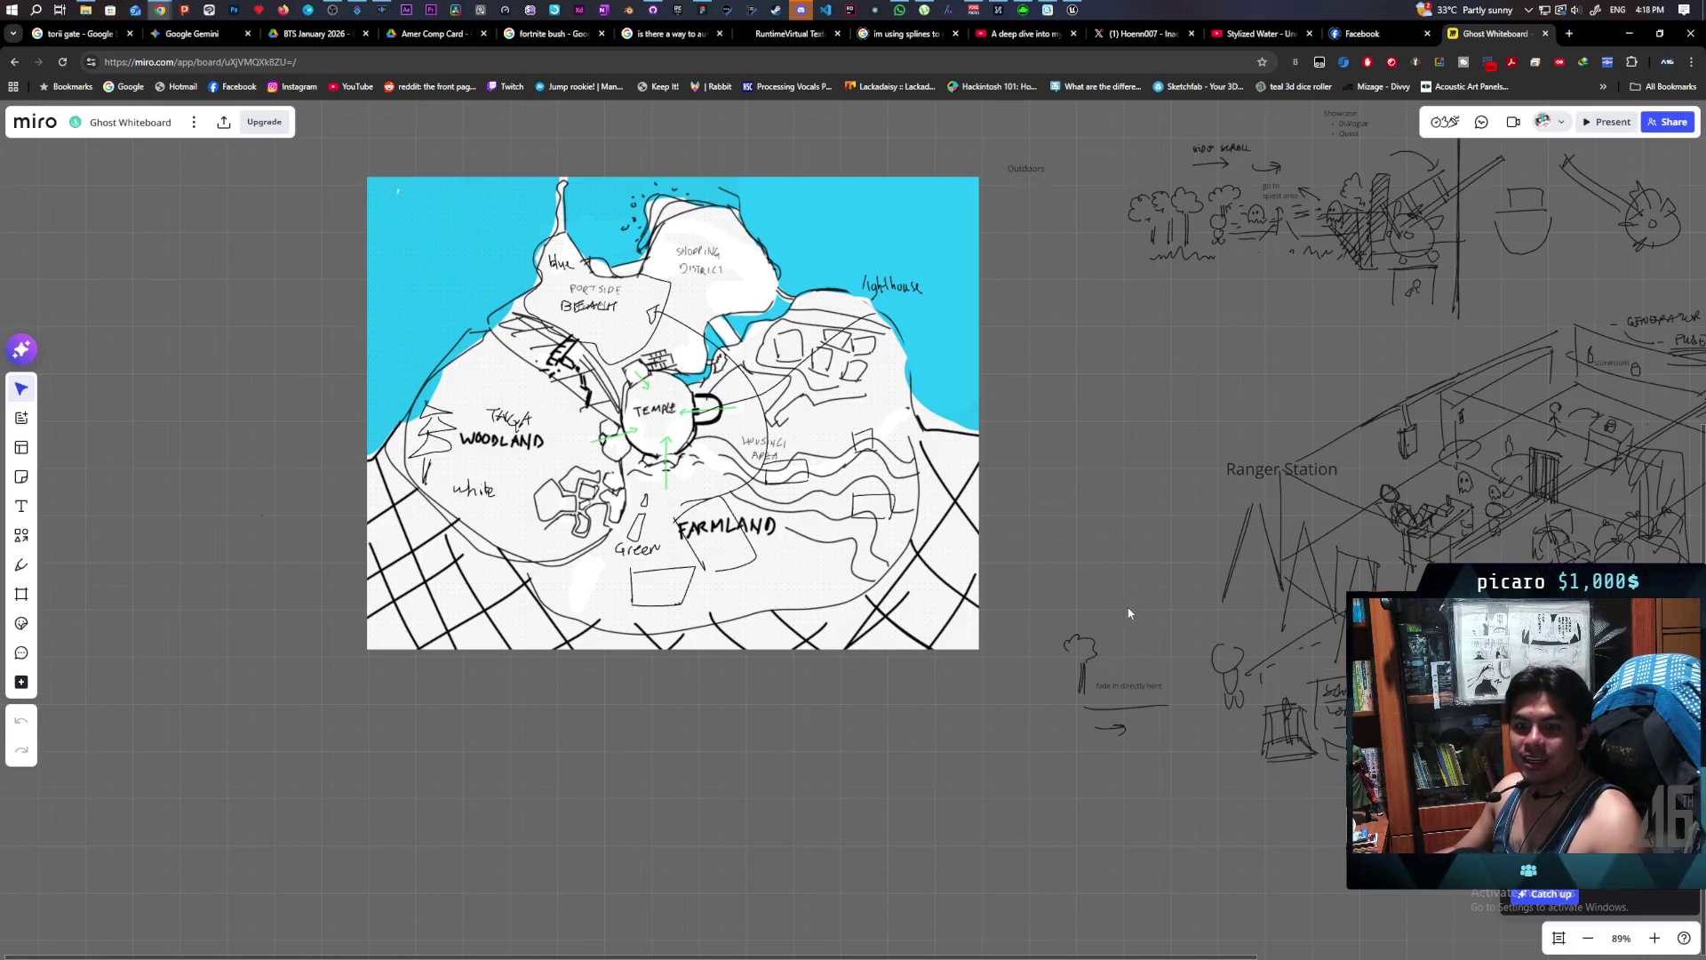
pyautogui.scroll(-2, 1123, 628)
pyautogui.hscroll(-4, 1021, 563)
pyautogui.scroll(2, 1021, 563)
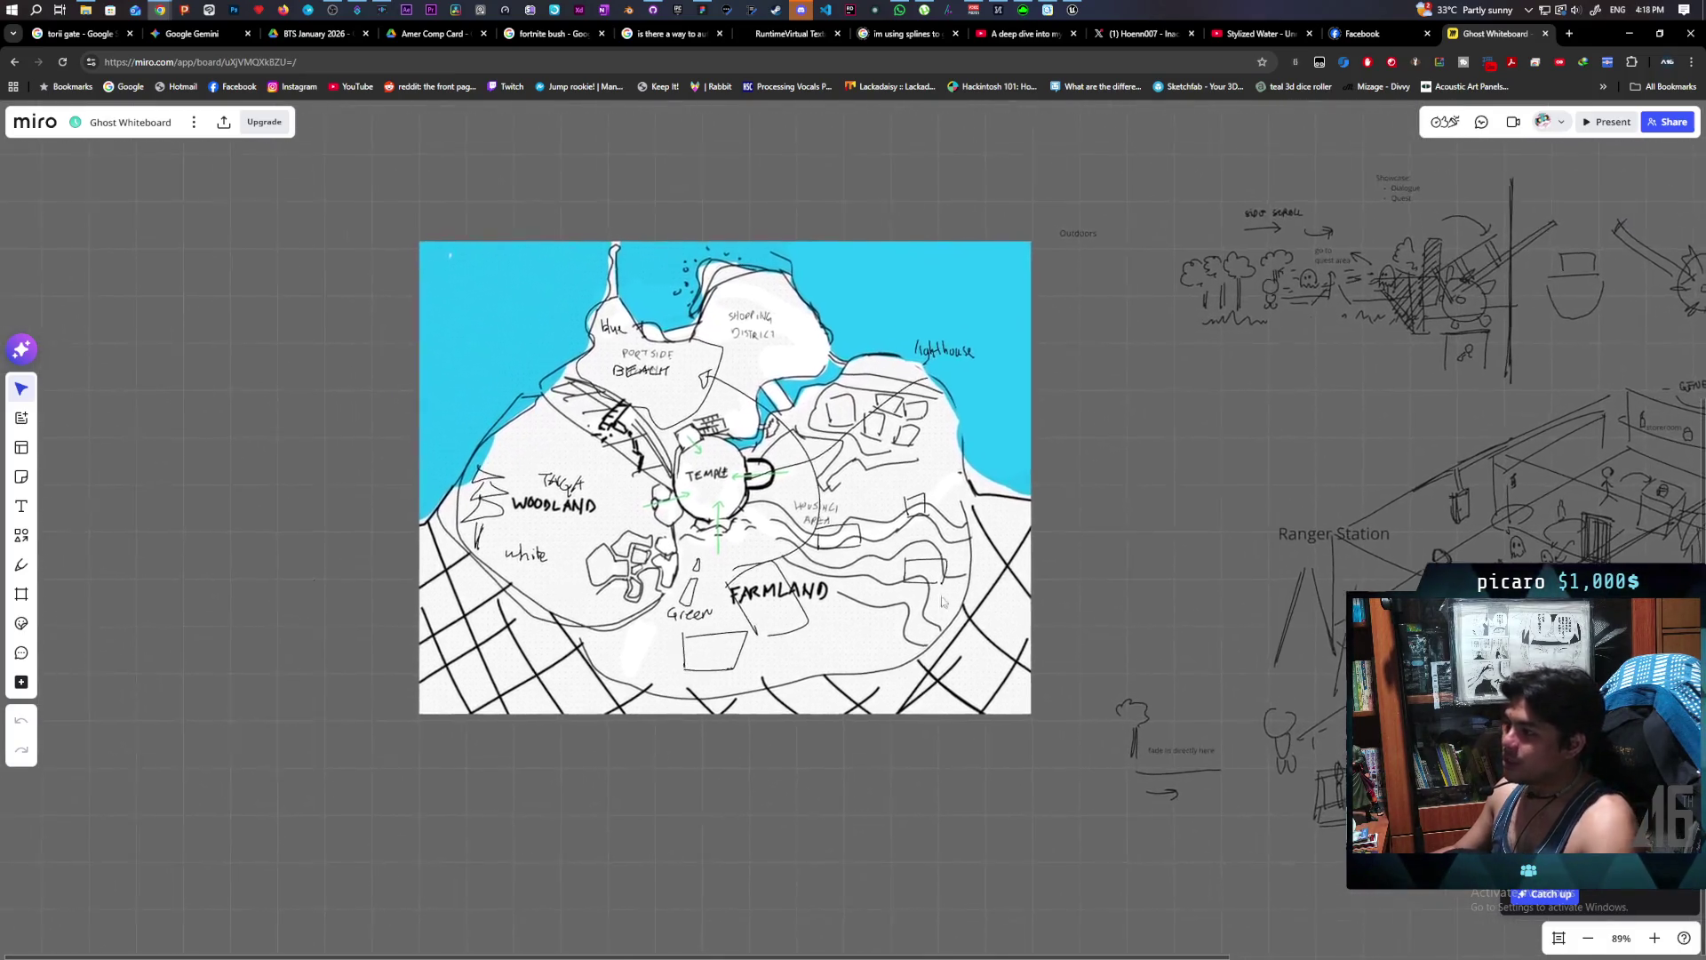
pyautogui.scroll(5, 852, 504)
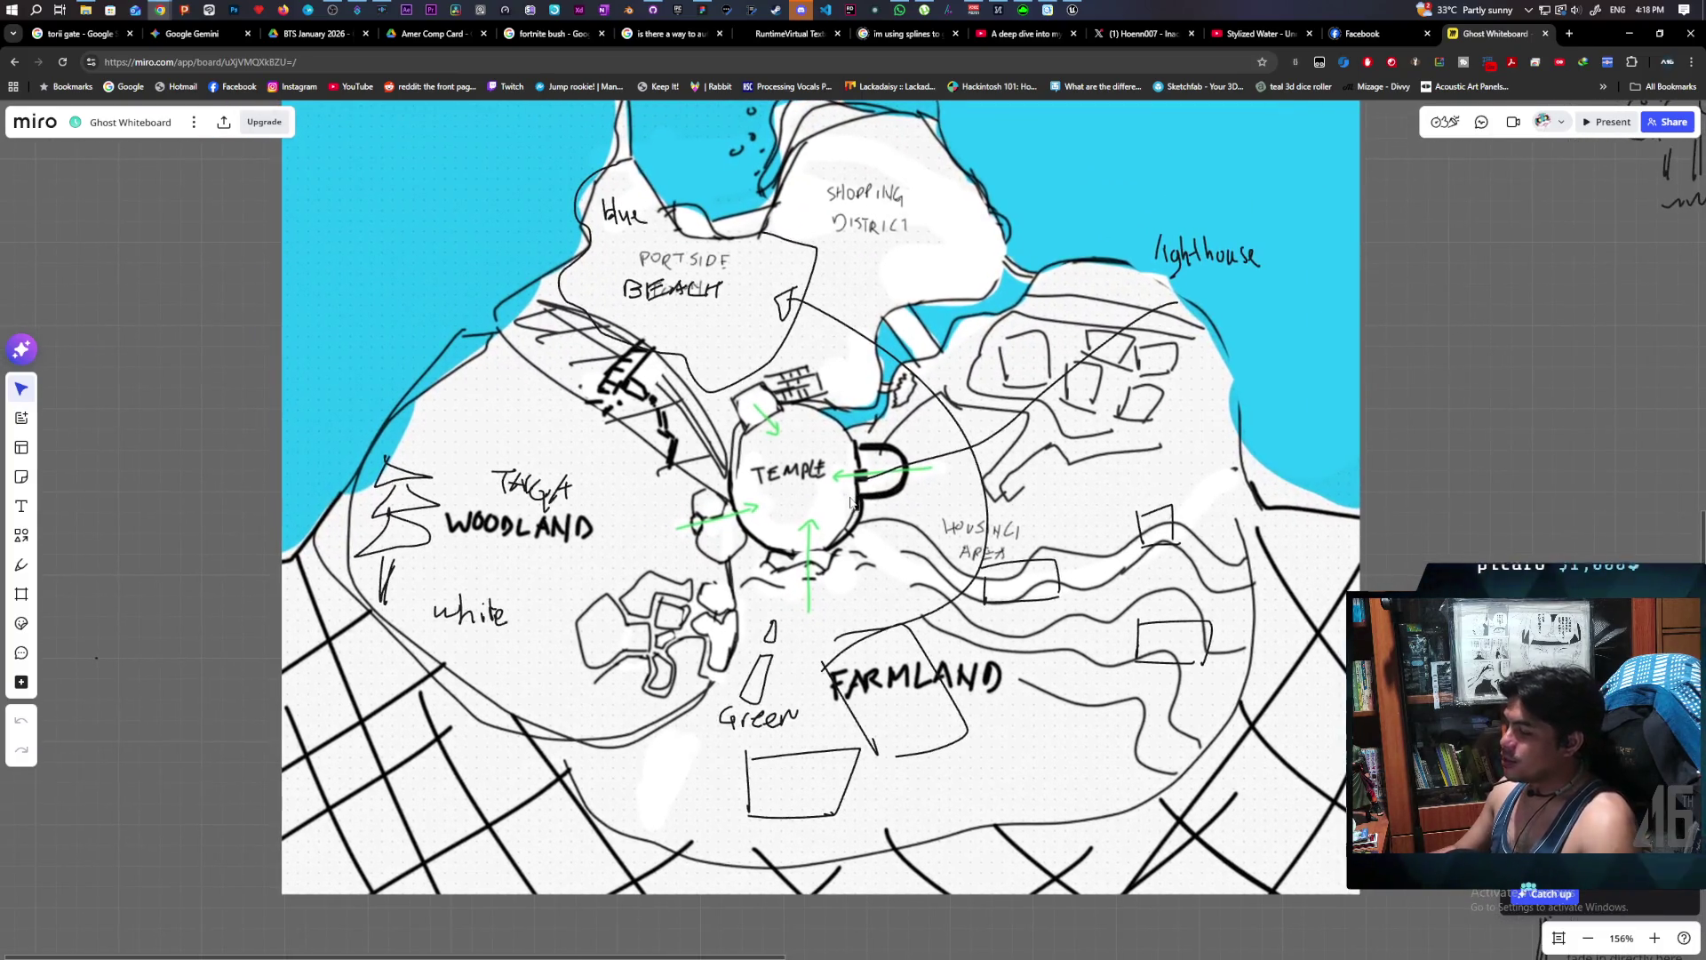
pyautogui.scroll(-3, 858, 519)
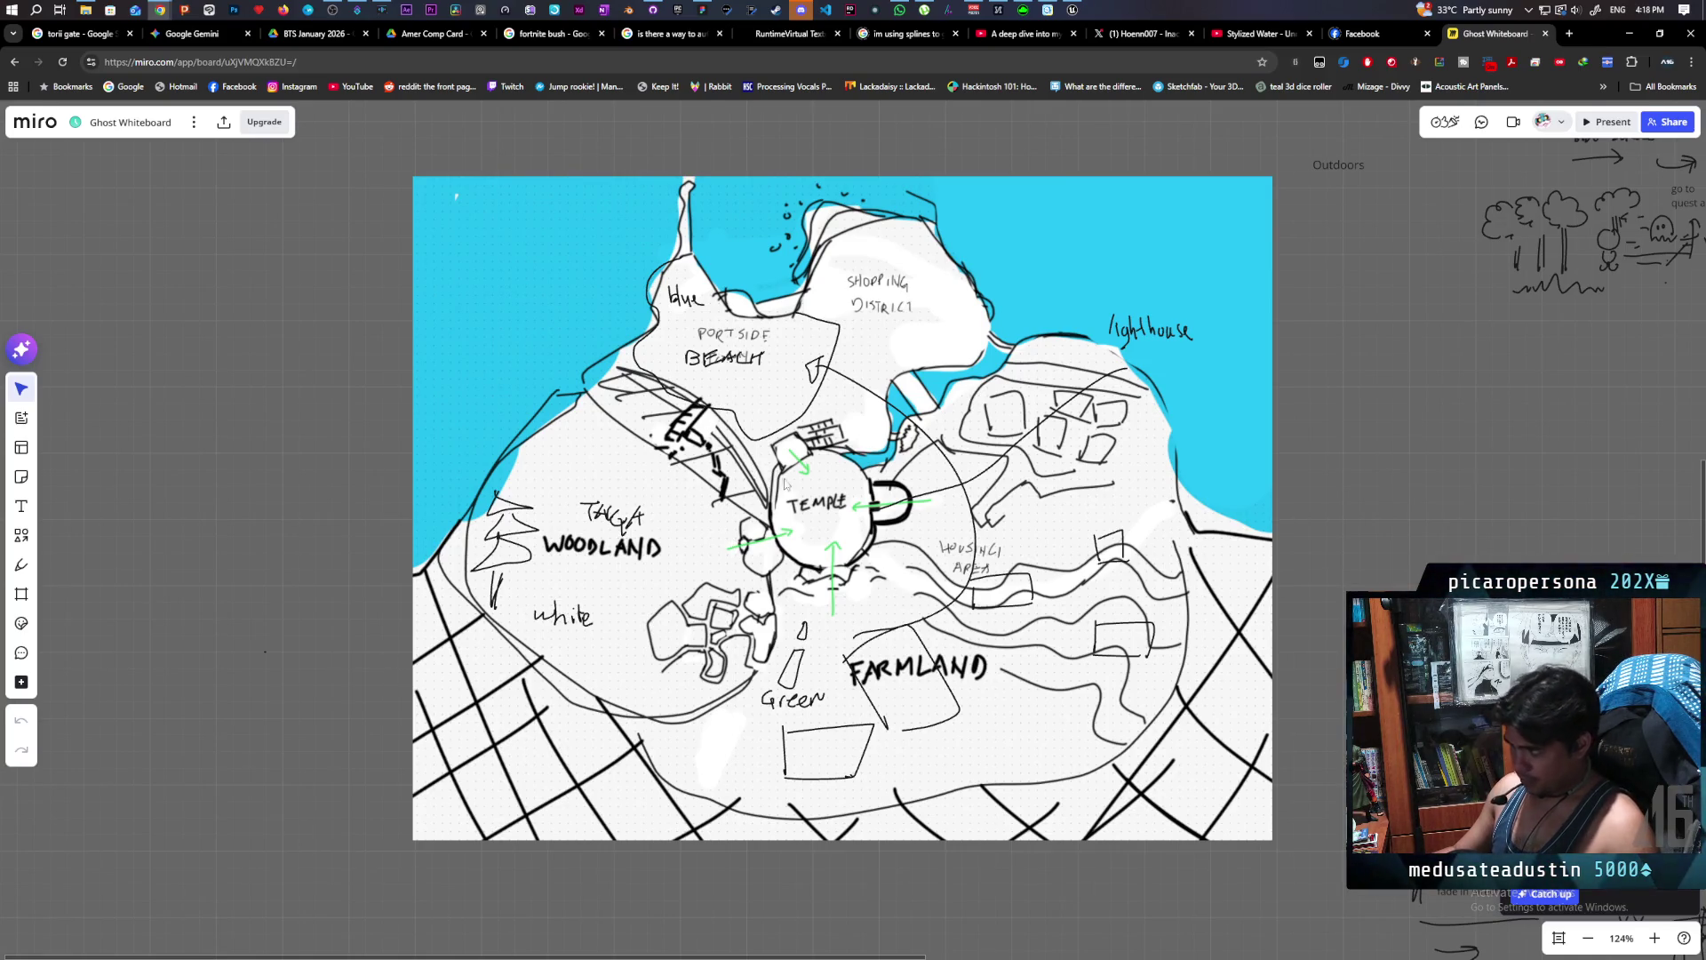
pyautogui.hscroll(2, 761, 500)
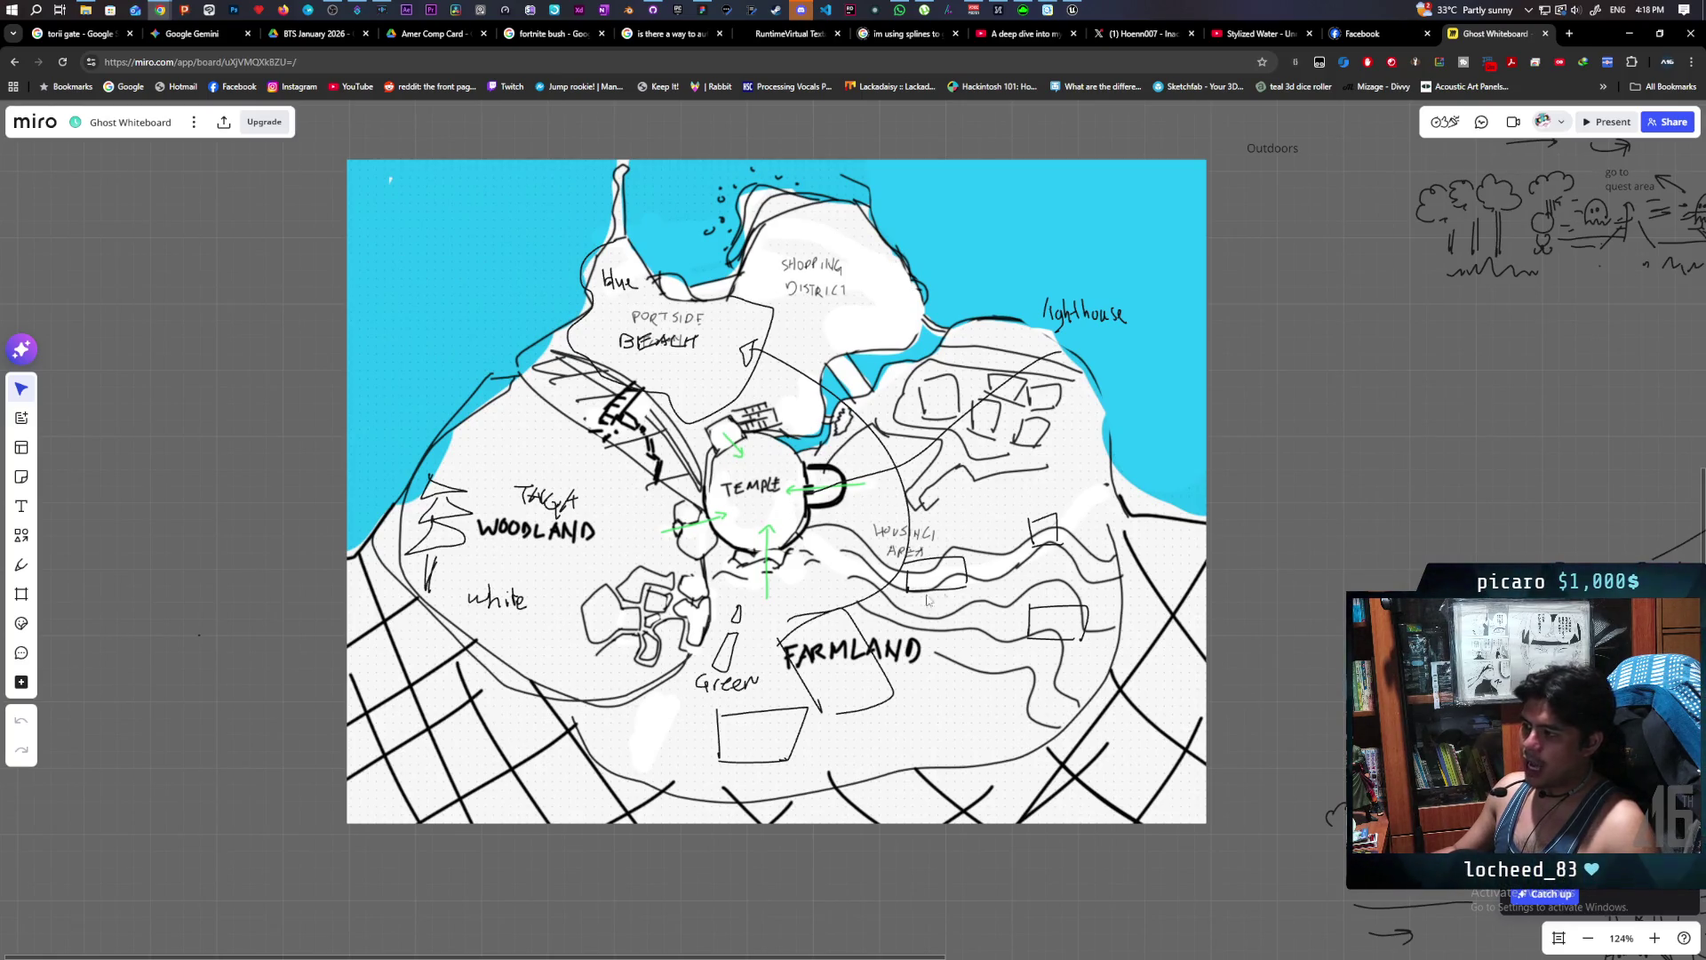
pyautogui.scroll(-2, 889, 587)
pyautogui.scroll(3, 756, 568)
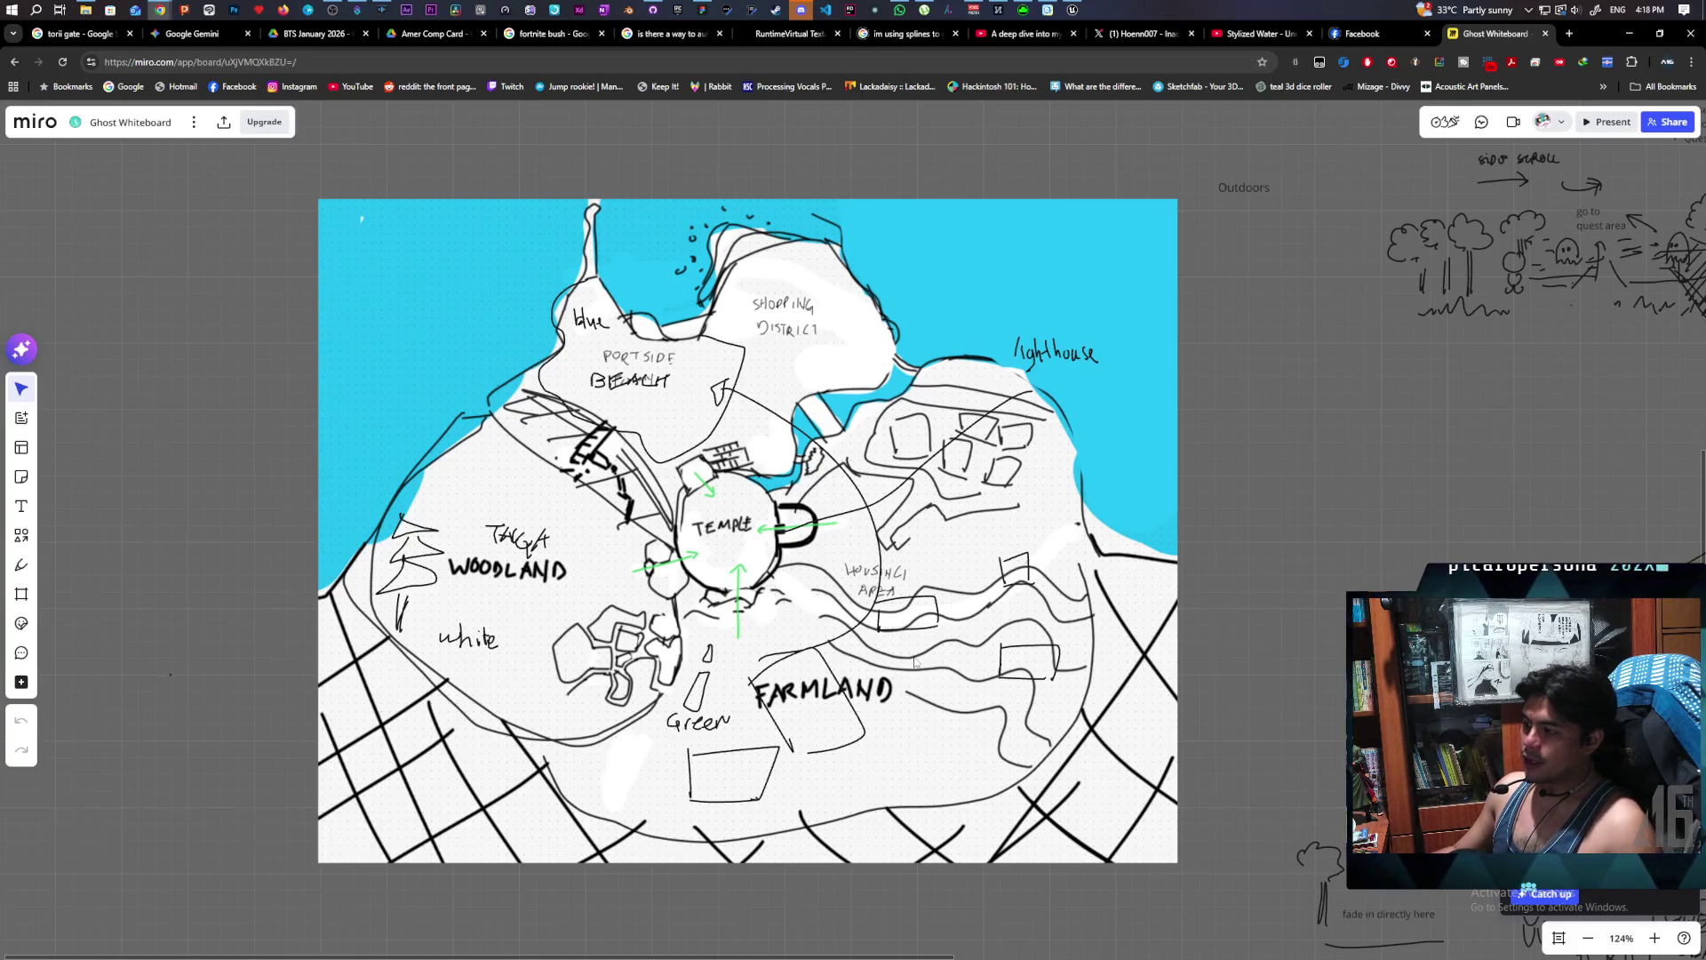
pyautogui.moveTo(974, 681); pyautogui.dragTo(1039, 644)
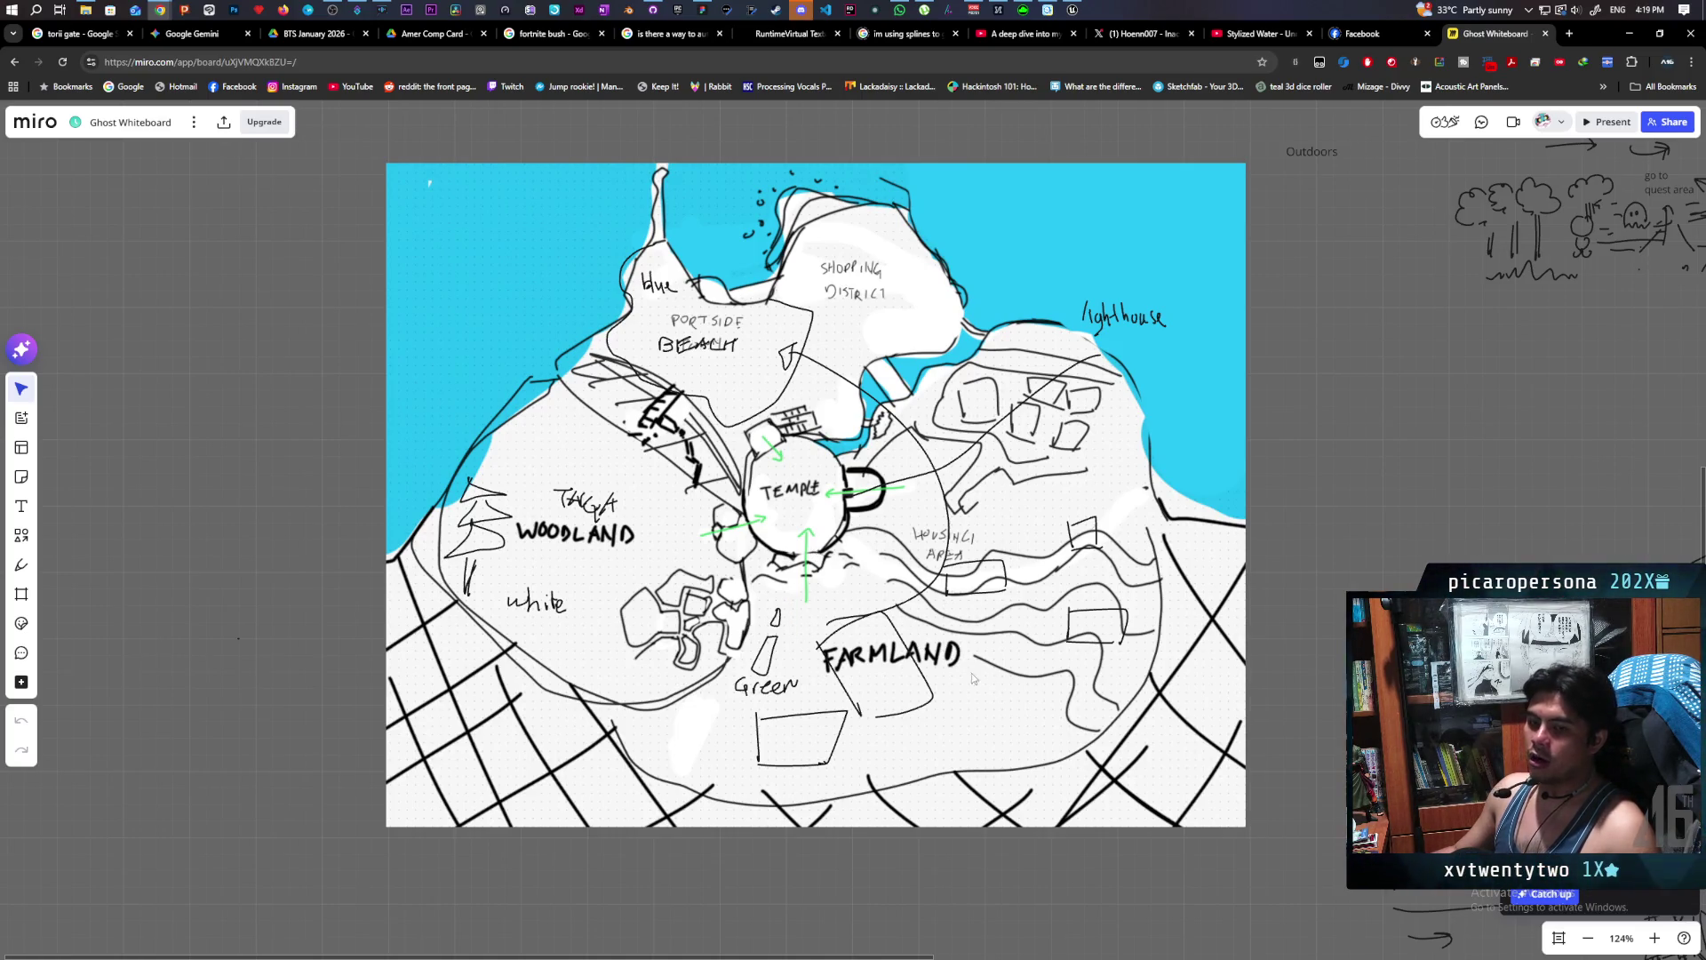
pyautogui.moveTo(964, 675); pyautogui.dragTo(921, 629)
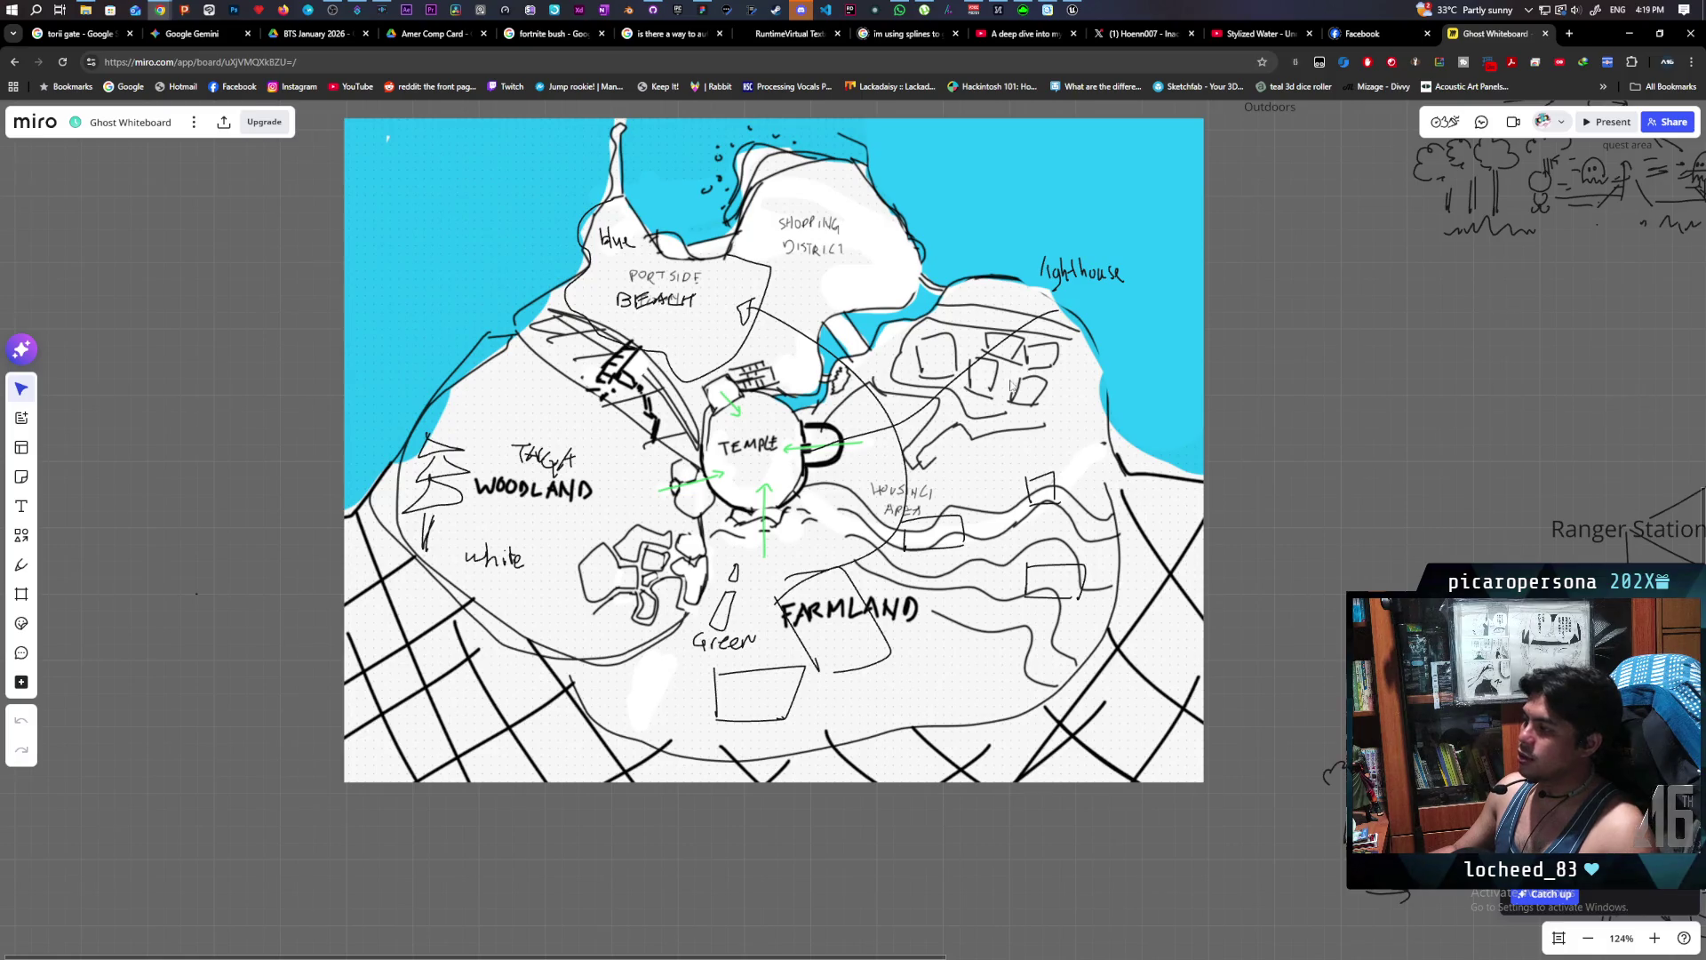
# - Bring Unreal Engine forward and switch from the BP_NPC blueprint to the GreyboxLevel tab
pyautogui.scroll(2, 1013, 384)
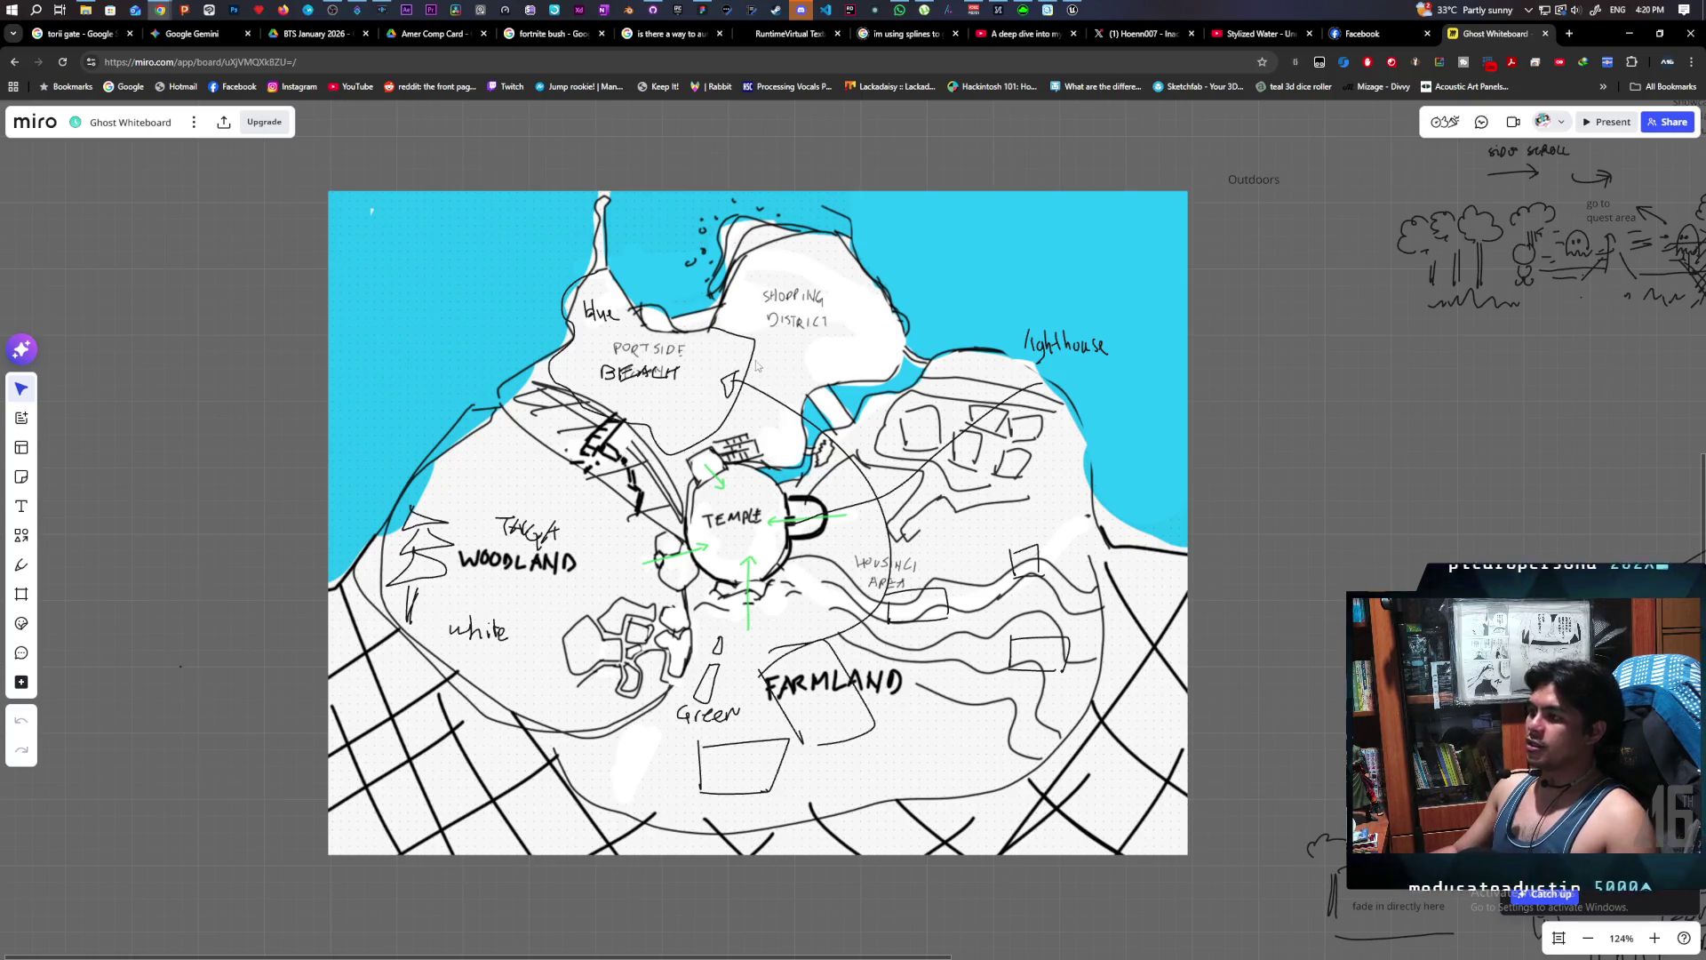
pyautogui.hscroll(-3, 769, 416)
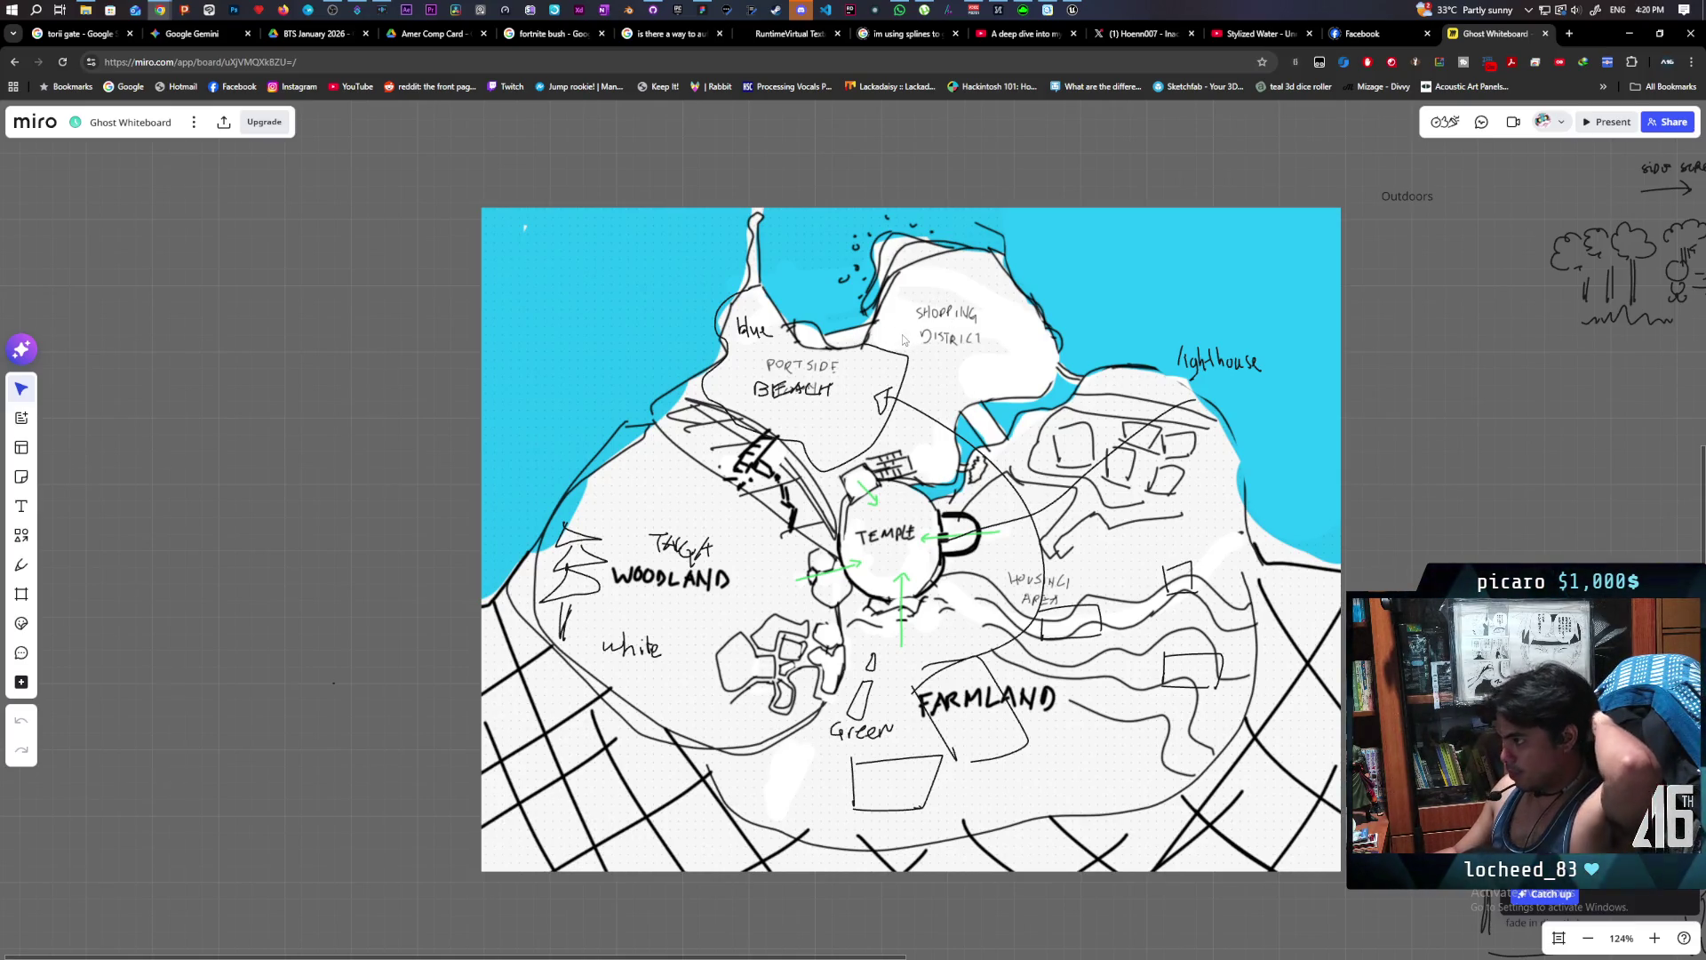
pyautogui.scroll(-1, 933, 397)
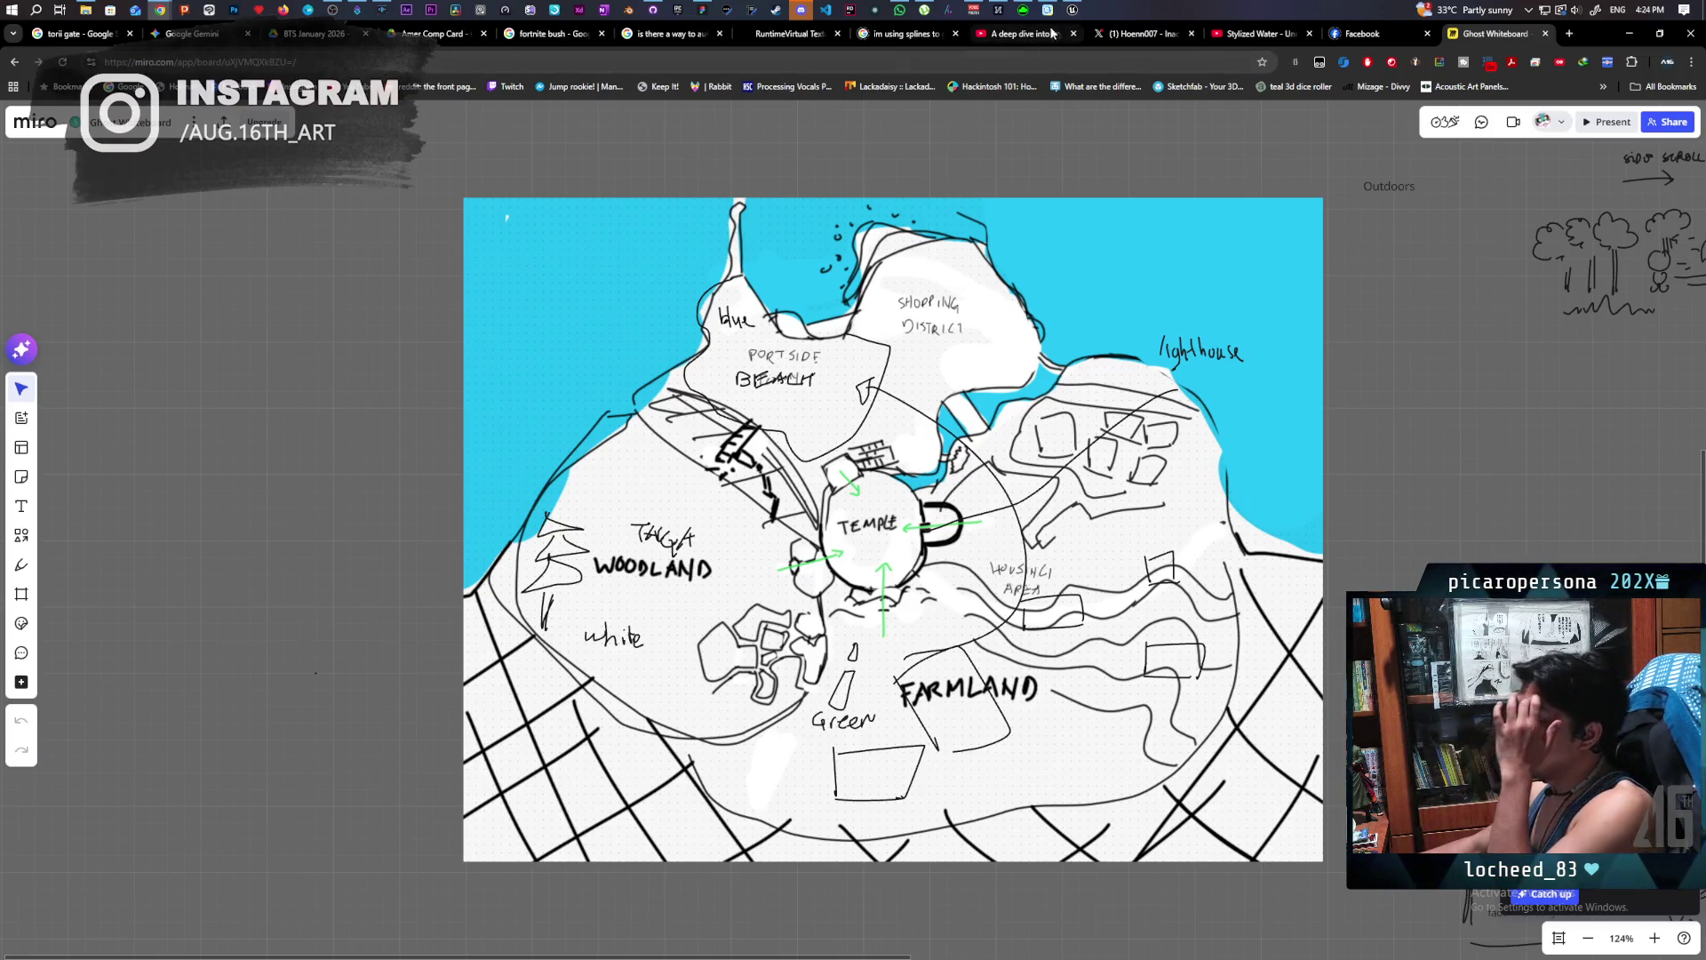
pyautogui.click(1074, 11)
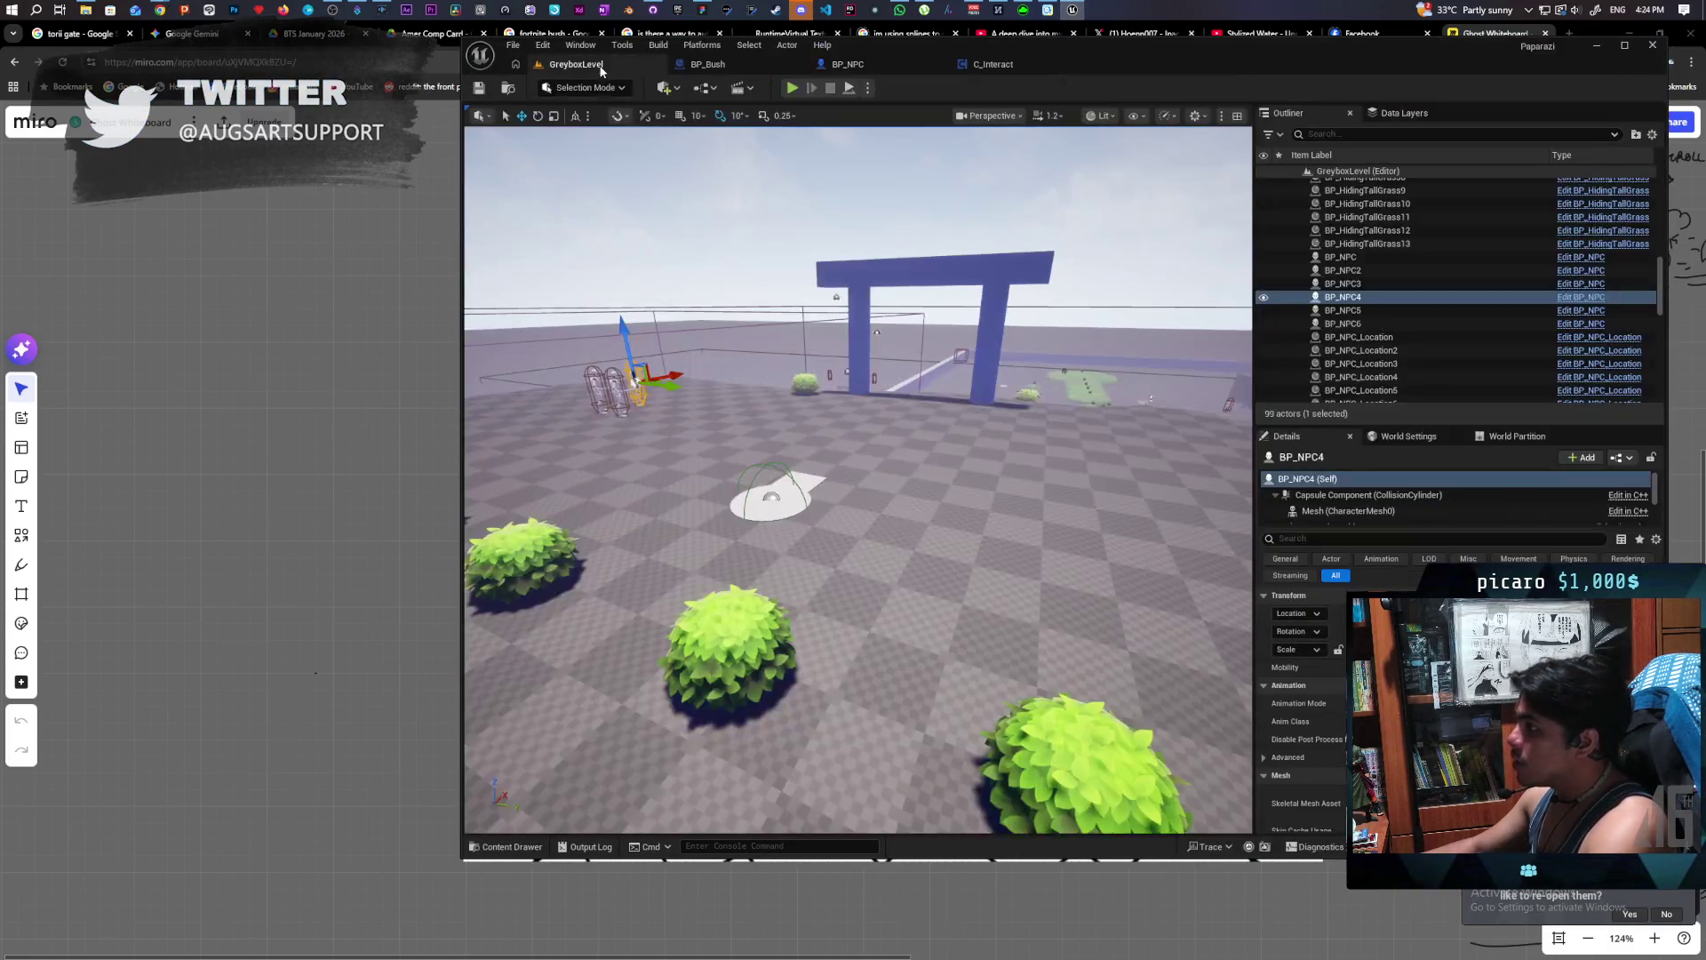
pyautogui.click(574, 64)
# - Start a multiplayer play test and walk the purple character to the NPC to trigger its dialogue
pyautogui.click(791, 89)
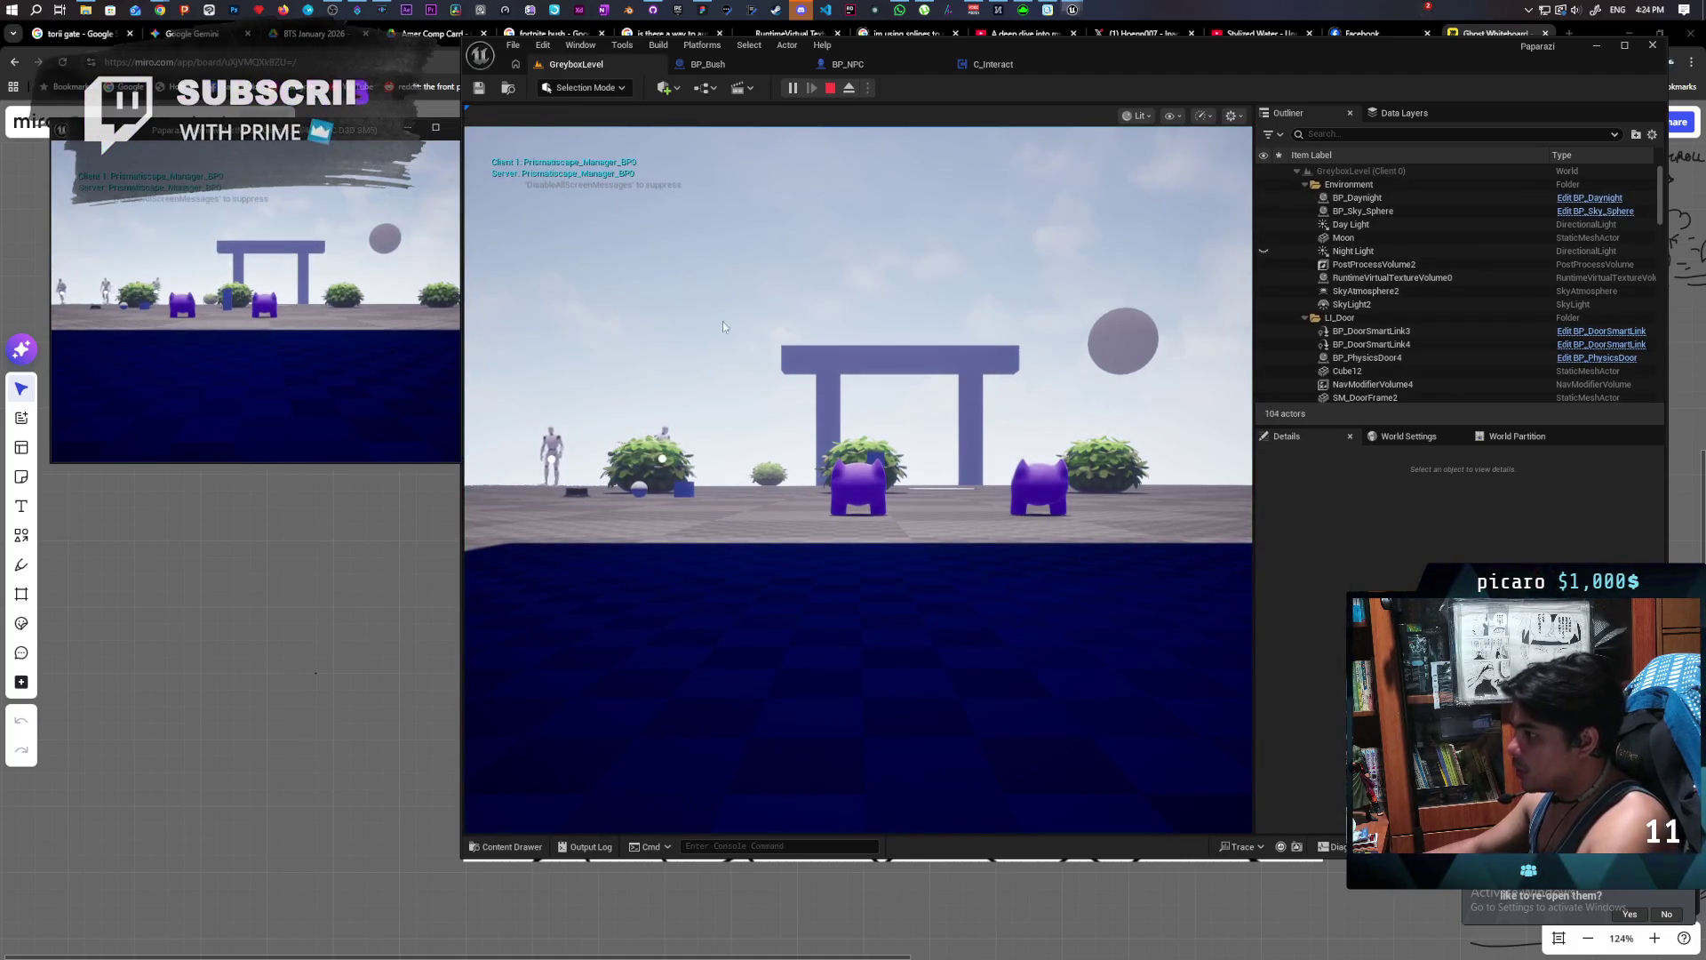
pyautogui.press('w')
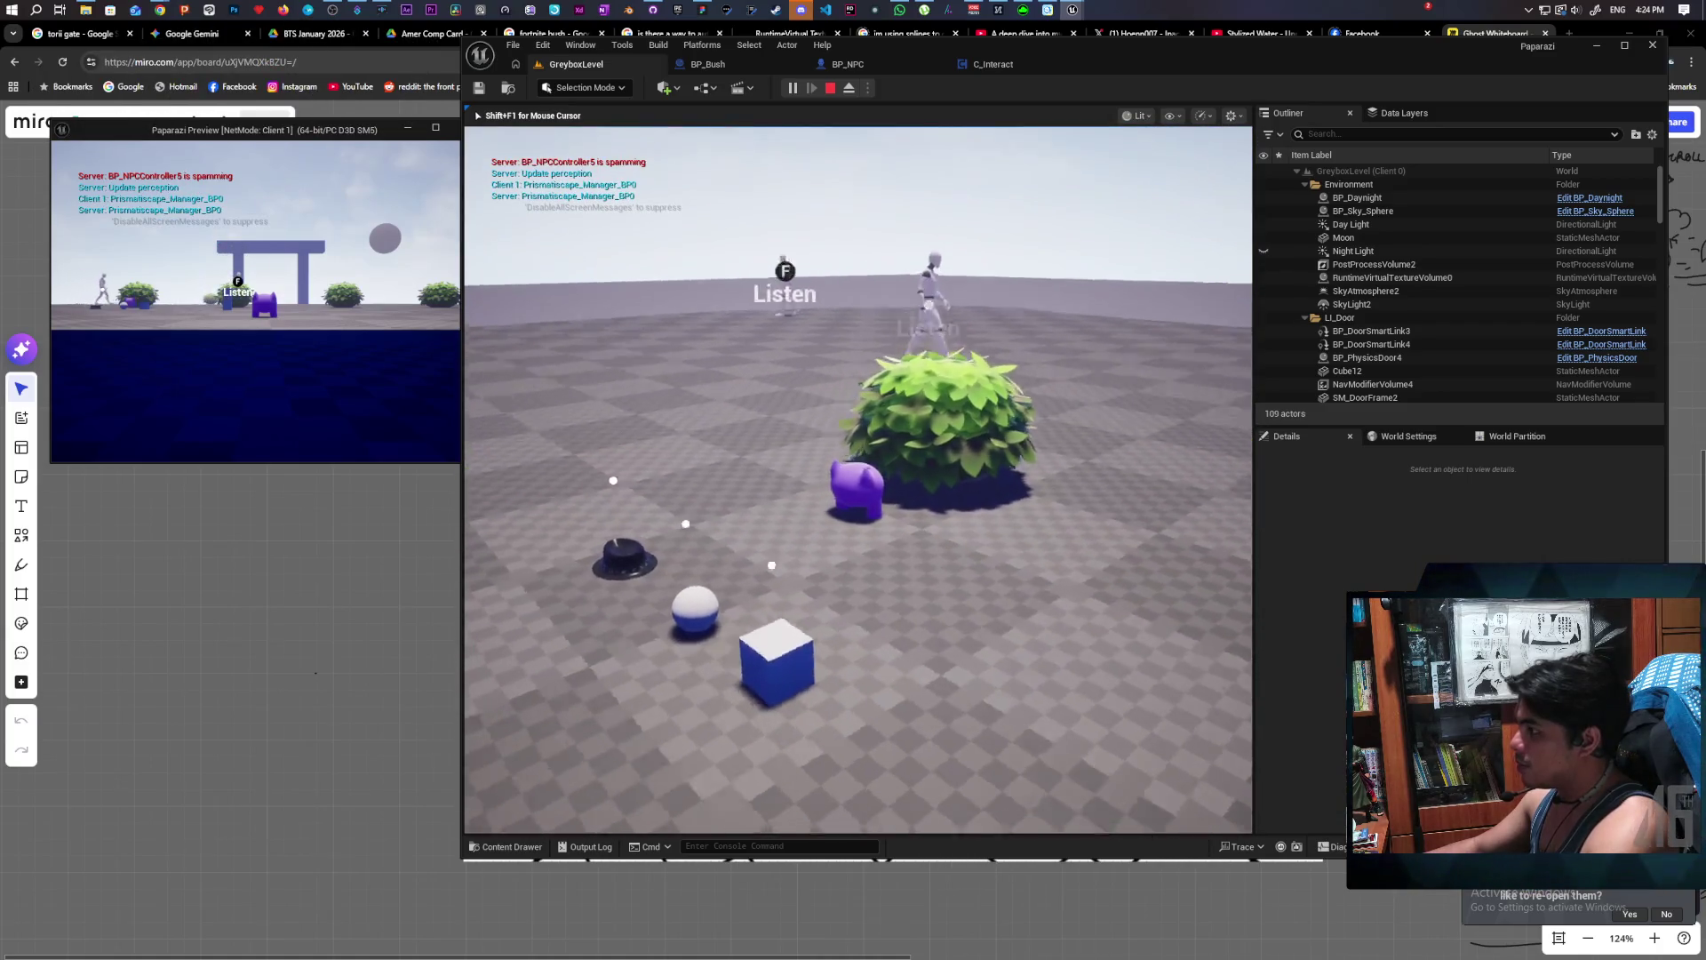
pyautogui.press('f')
pyautogui.press('a')
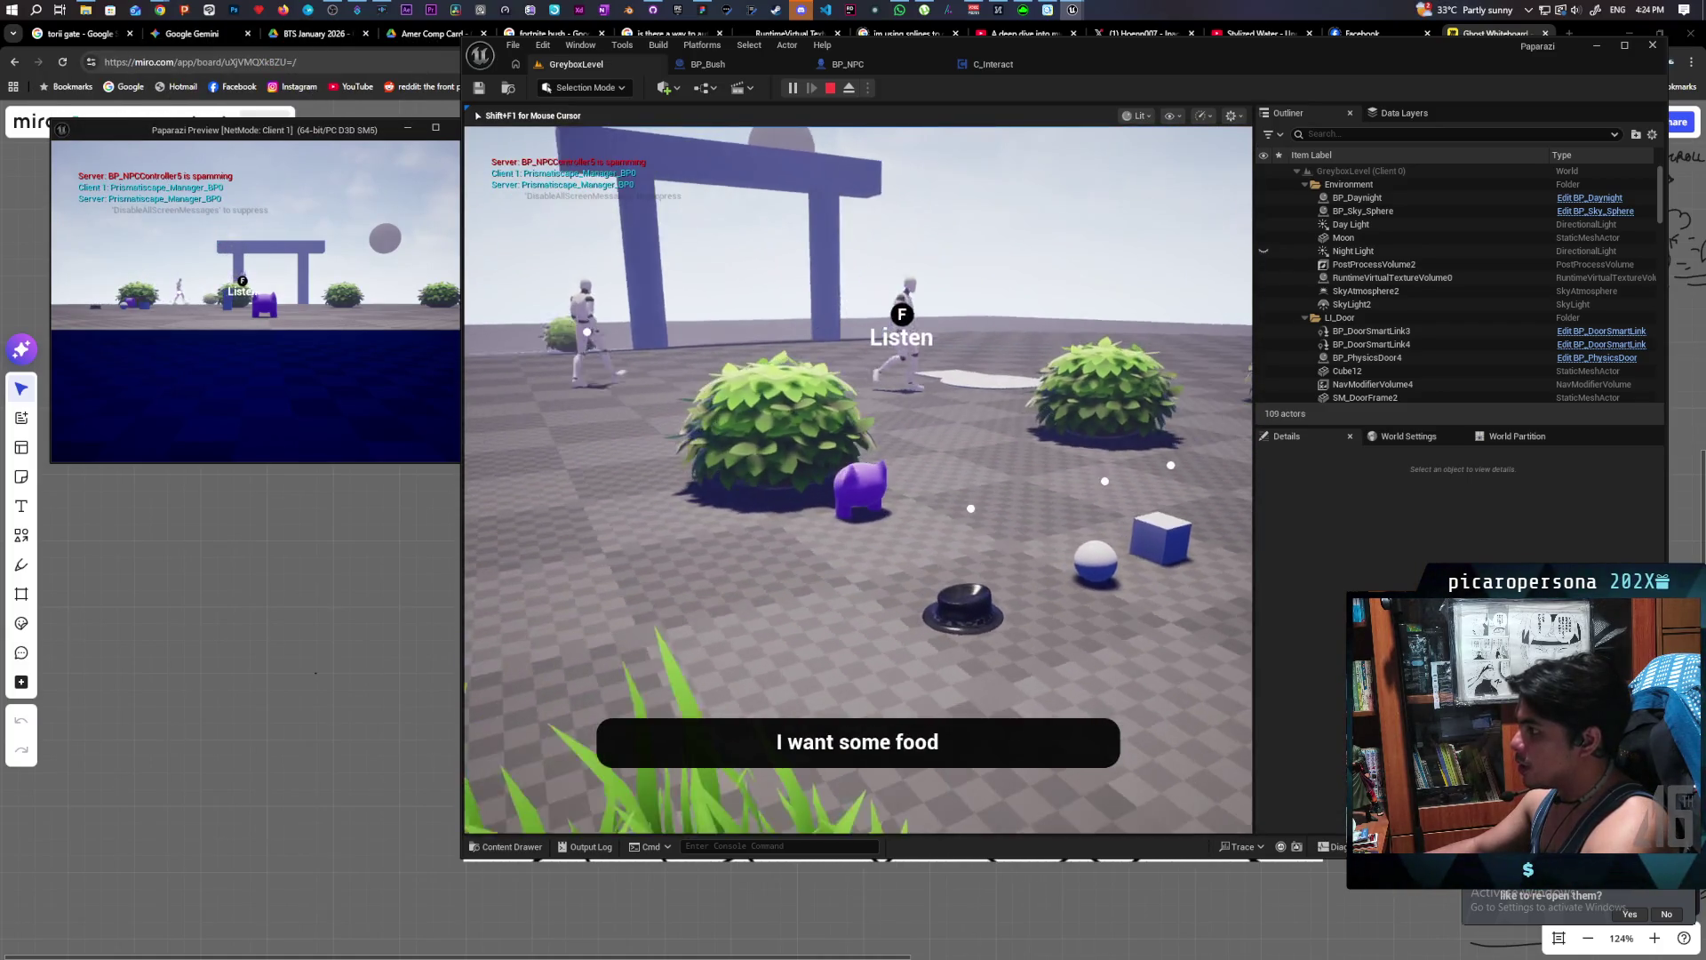
pyautogui.press('d')
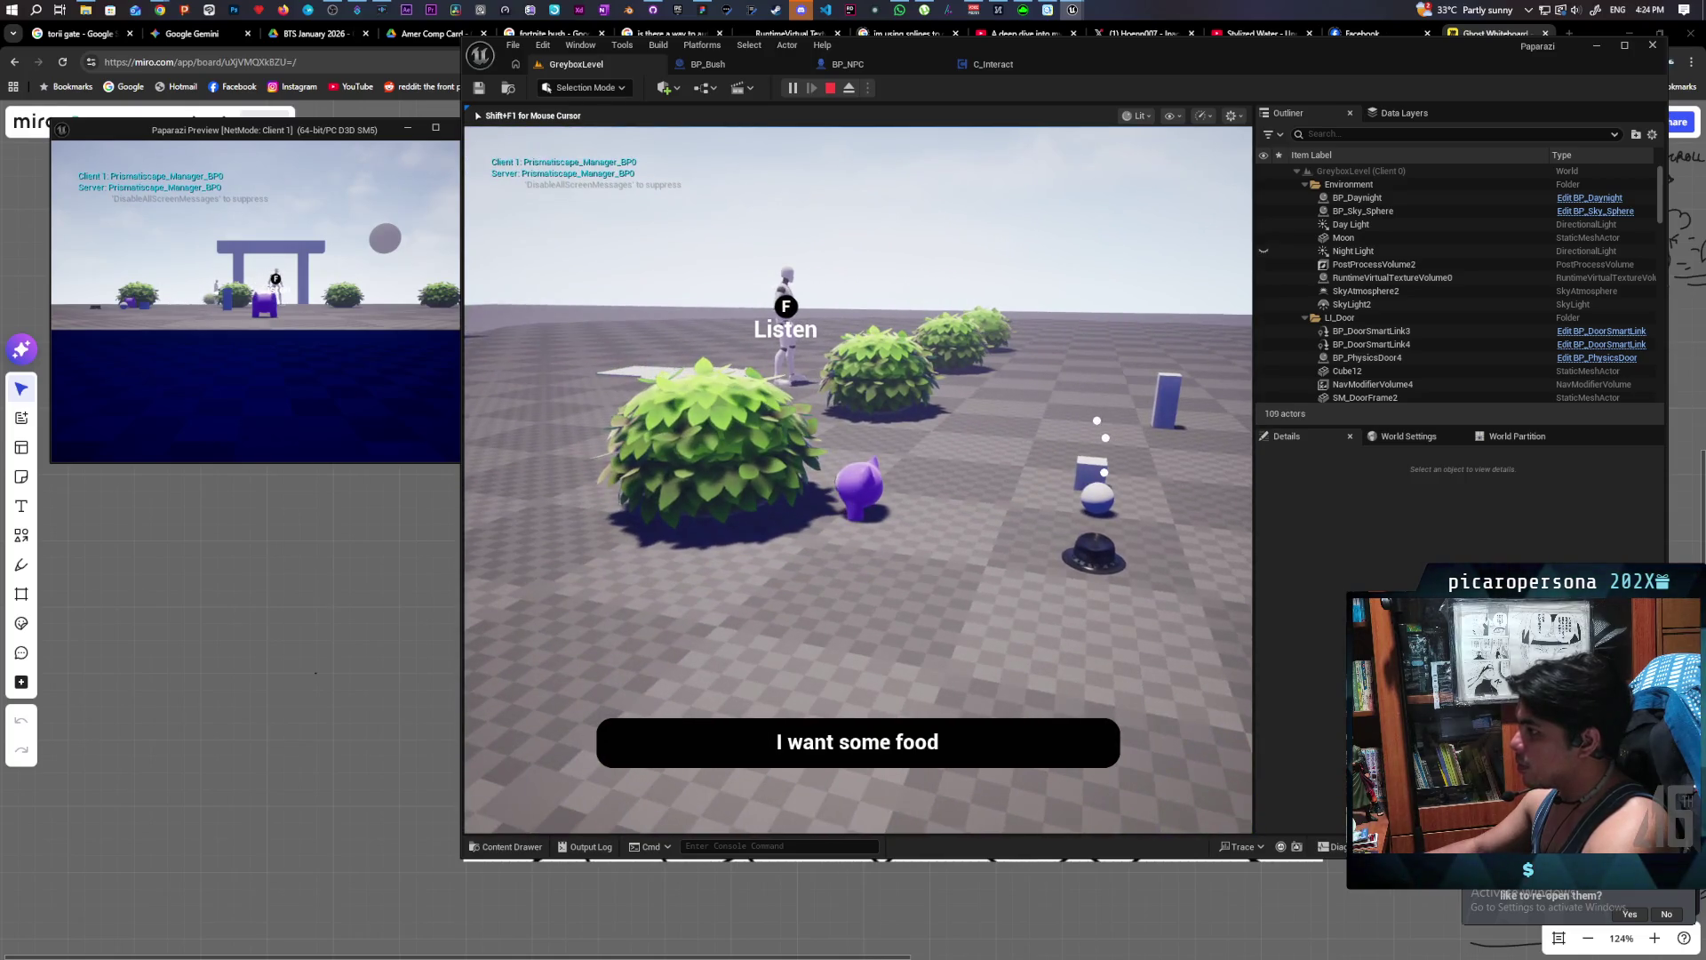
pyautogui.press('s')
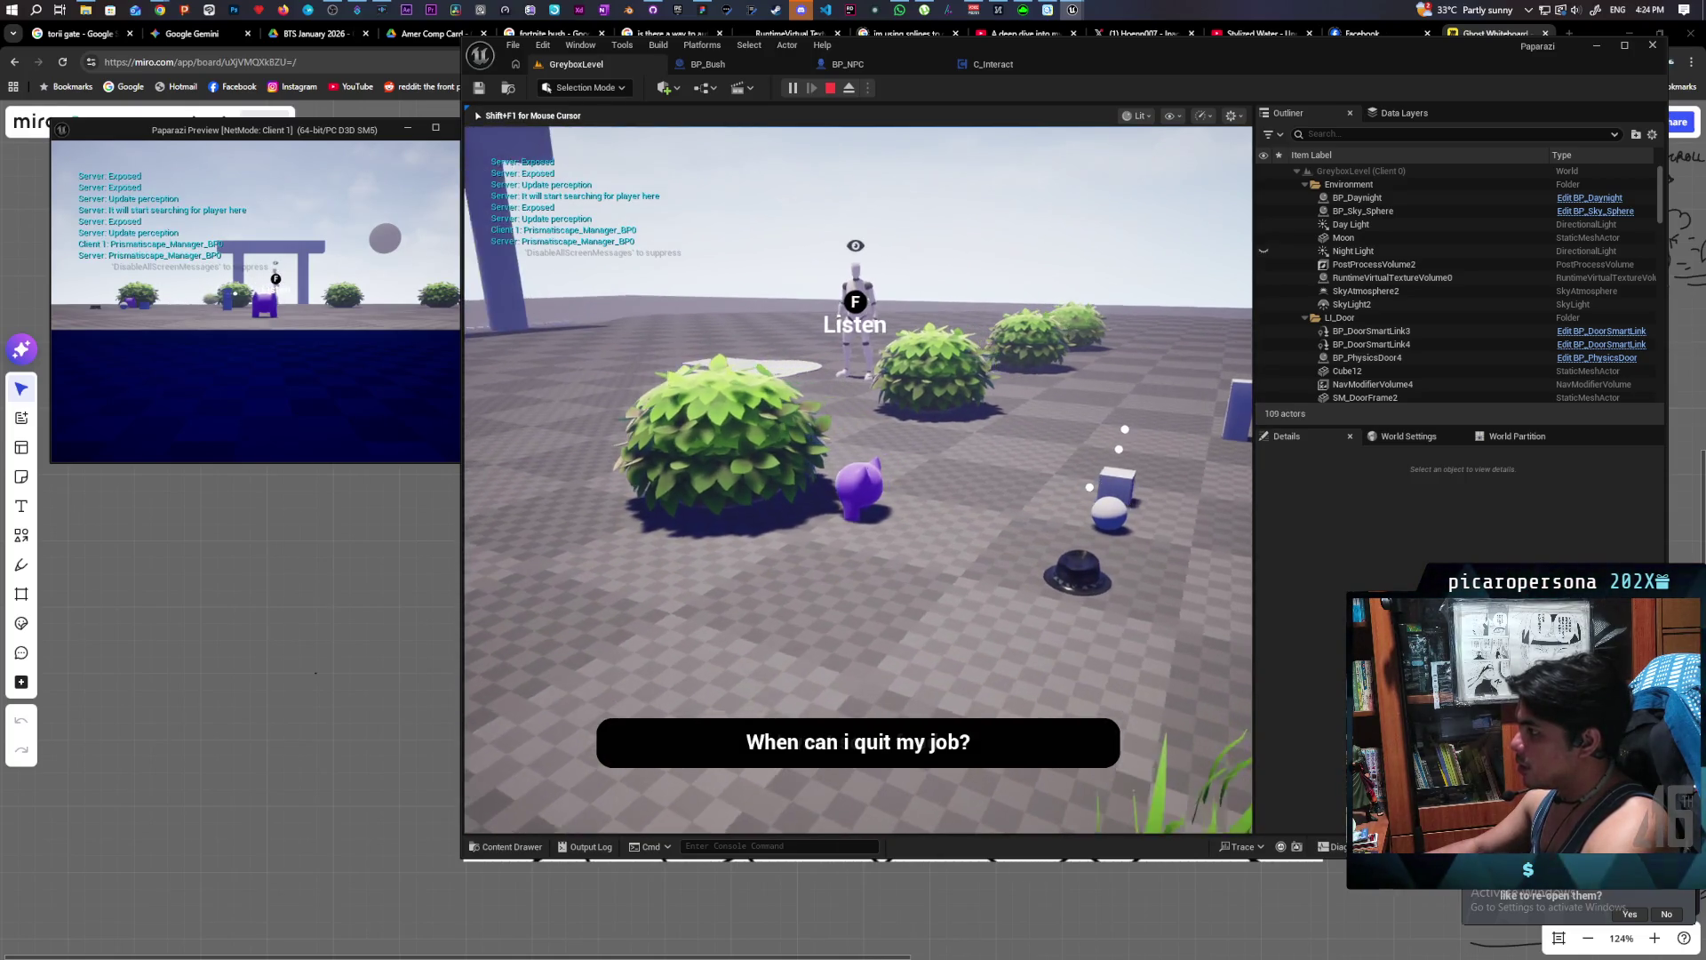
pyautogui.press('w')
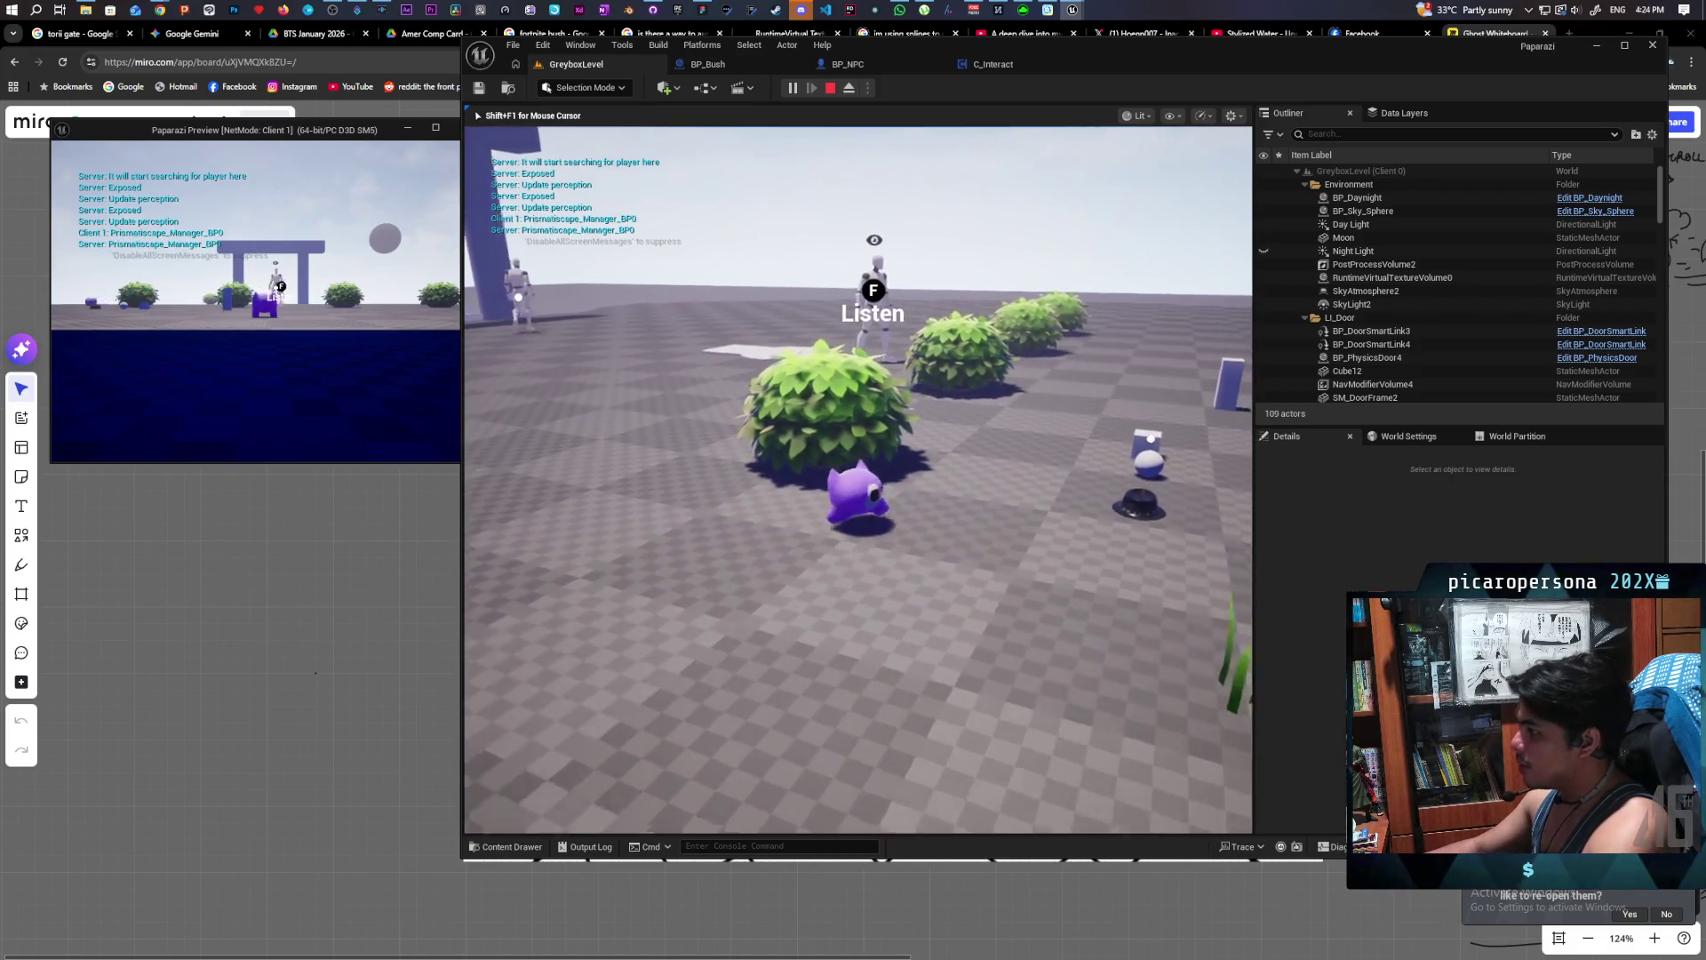
pyautogui.press('d')
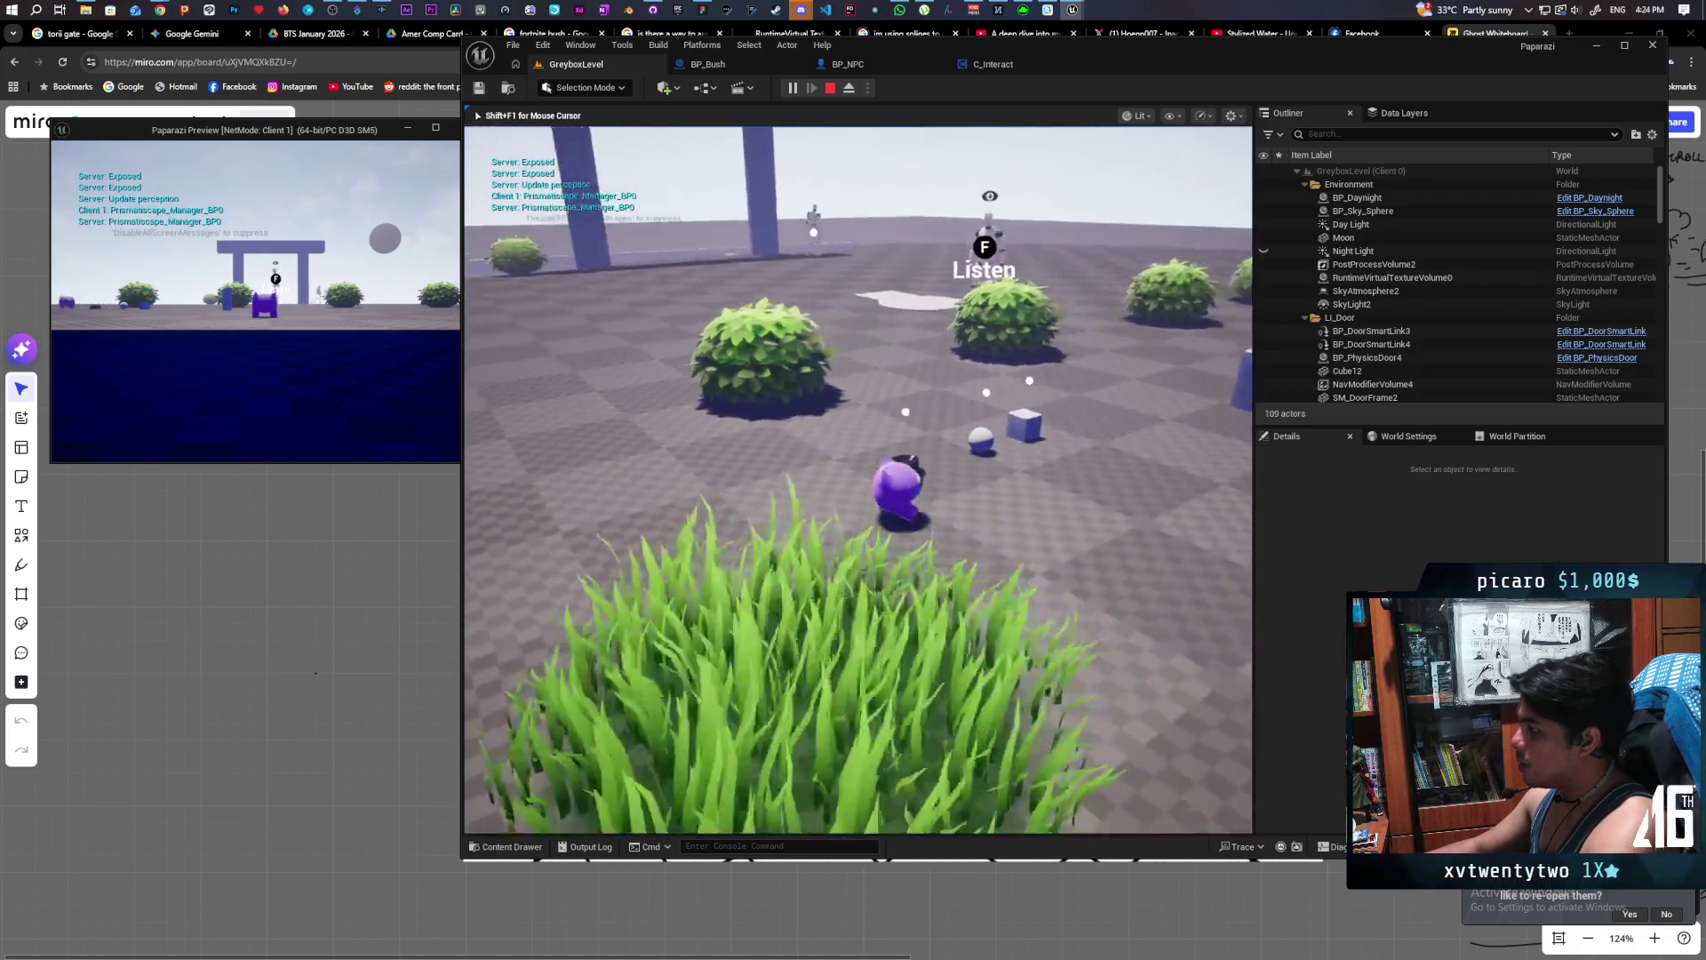
pyautogui.press('a')
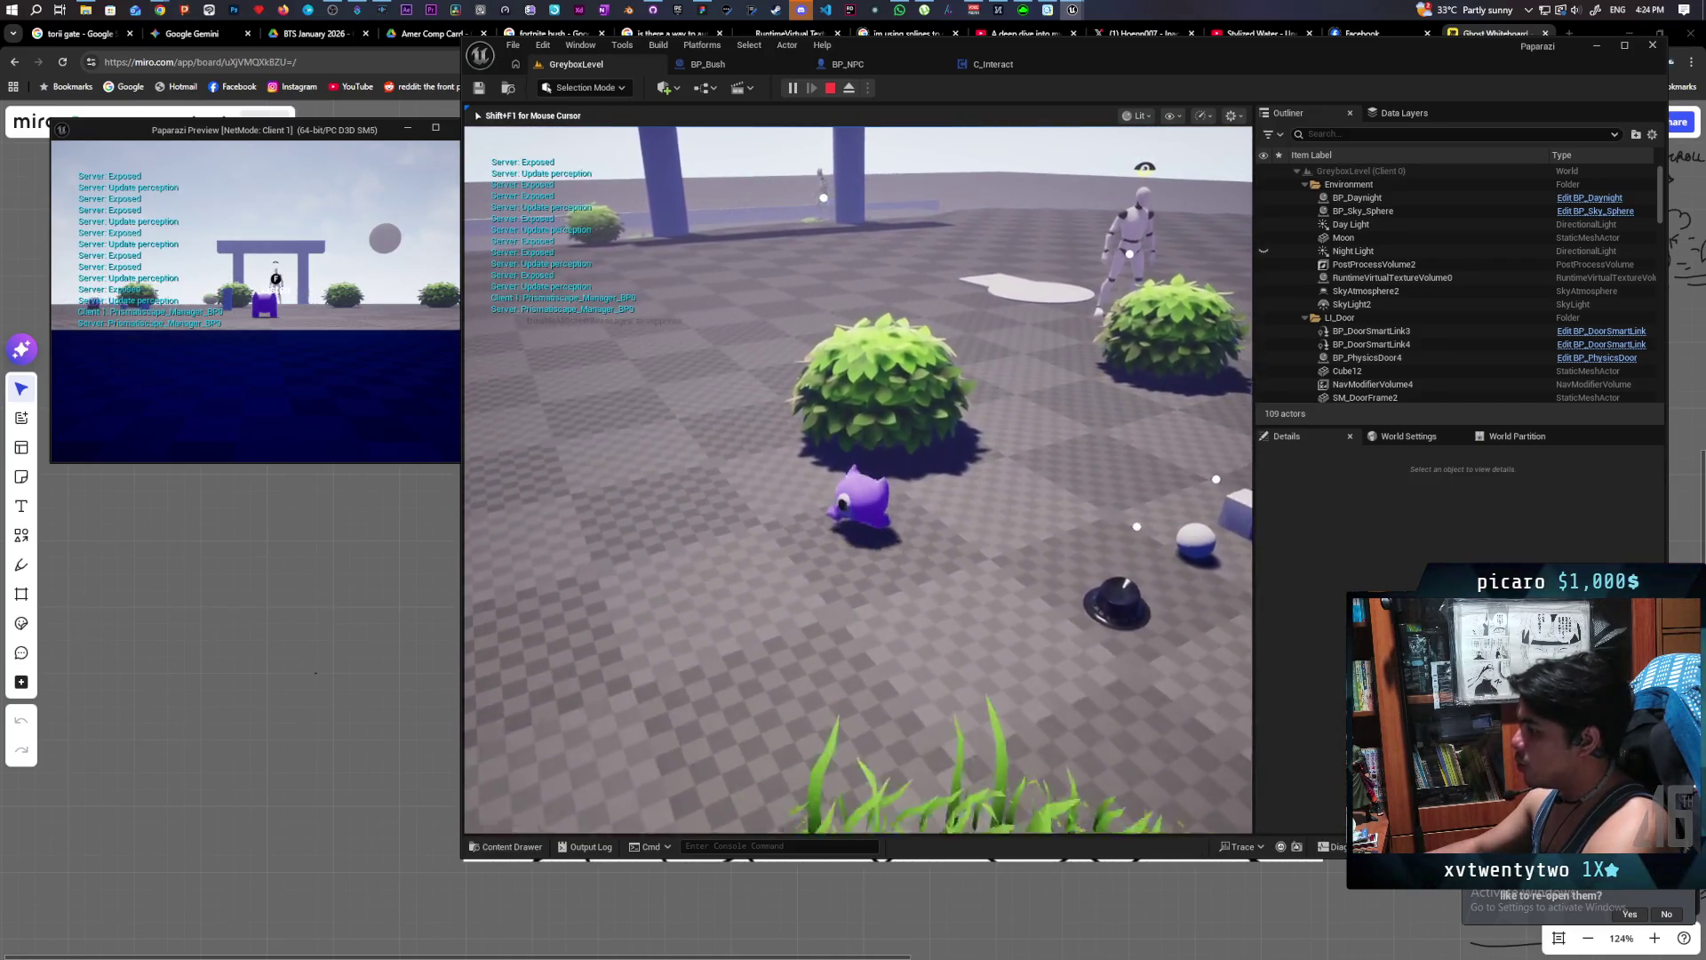
pyautogui.press('f')
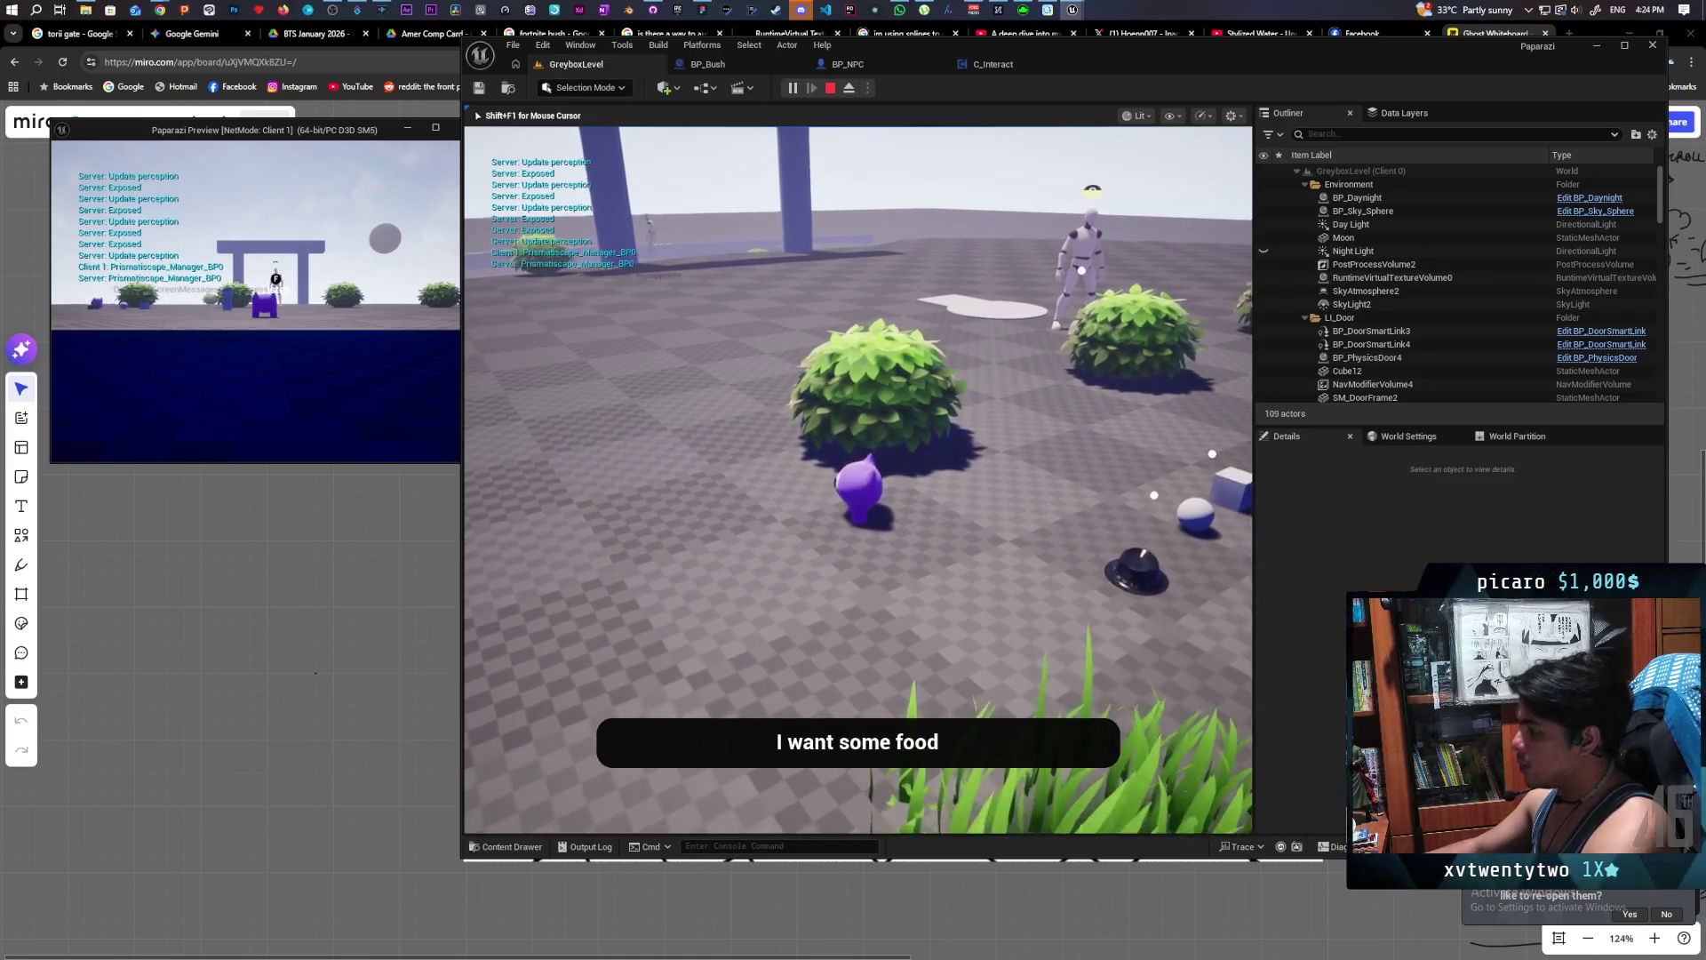
# - Walk the character in and out of the bush, then hide it in a nearby bush
pyautogui.press('s')
pyautogui.press('w')
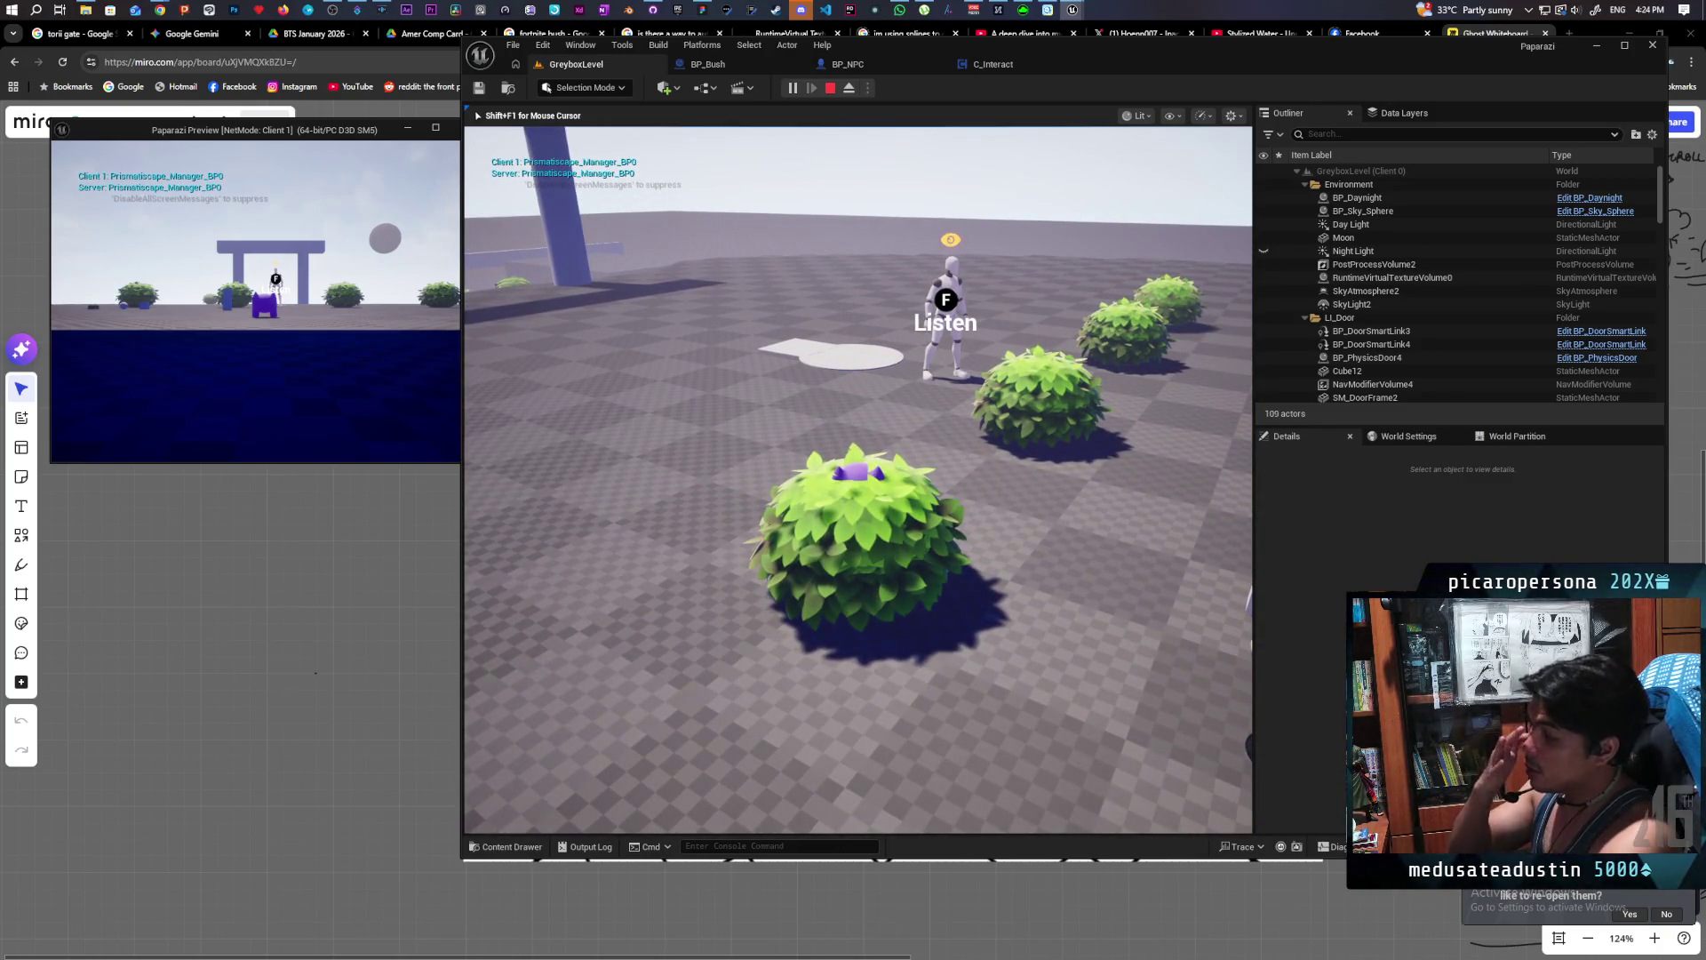
pyautogui.press('s')
pyautogui.press('s')
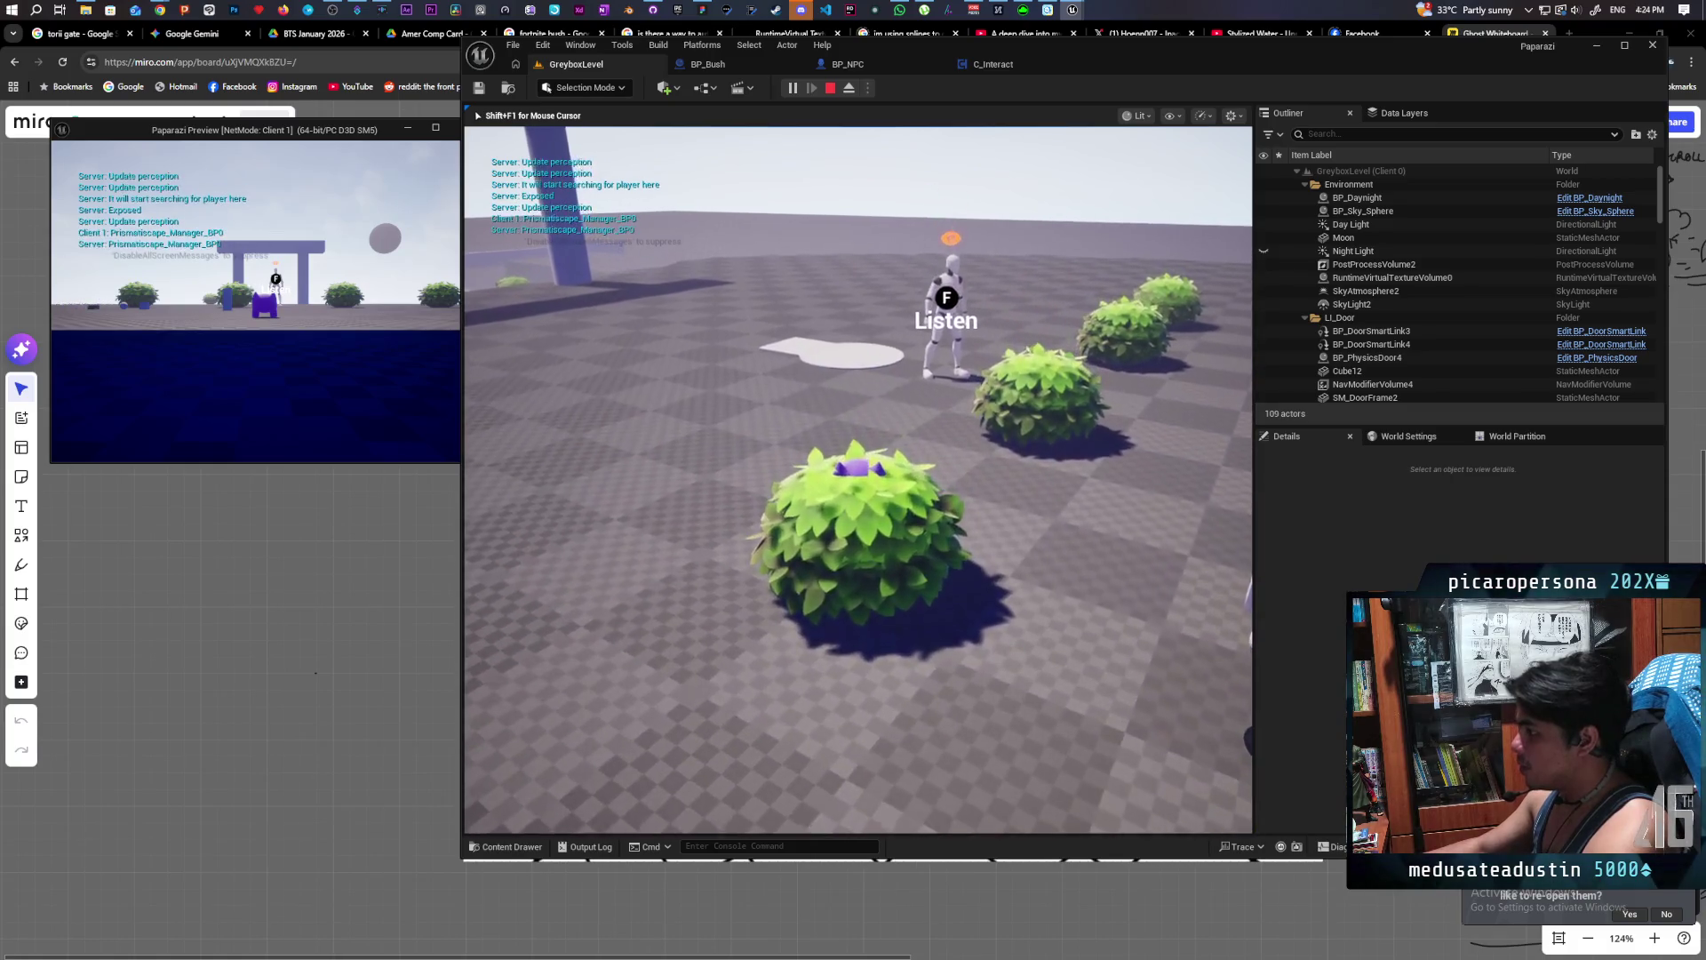
pyautogui.press('w')
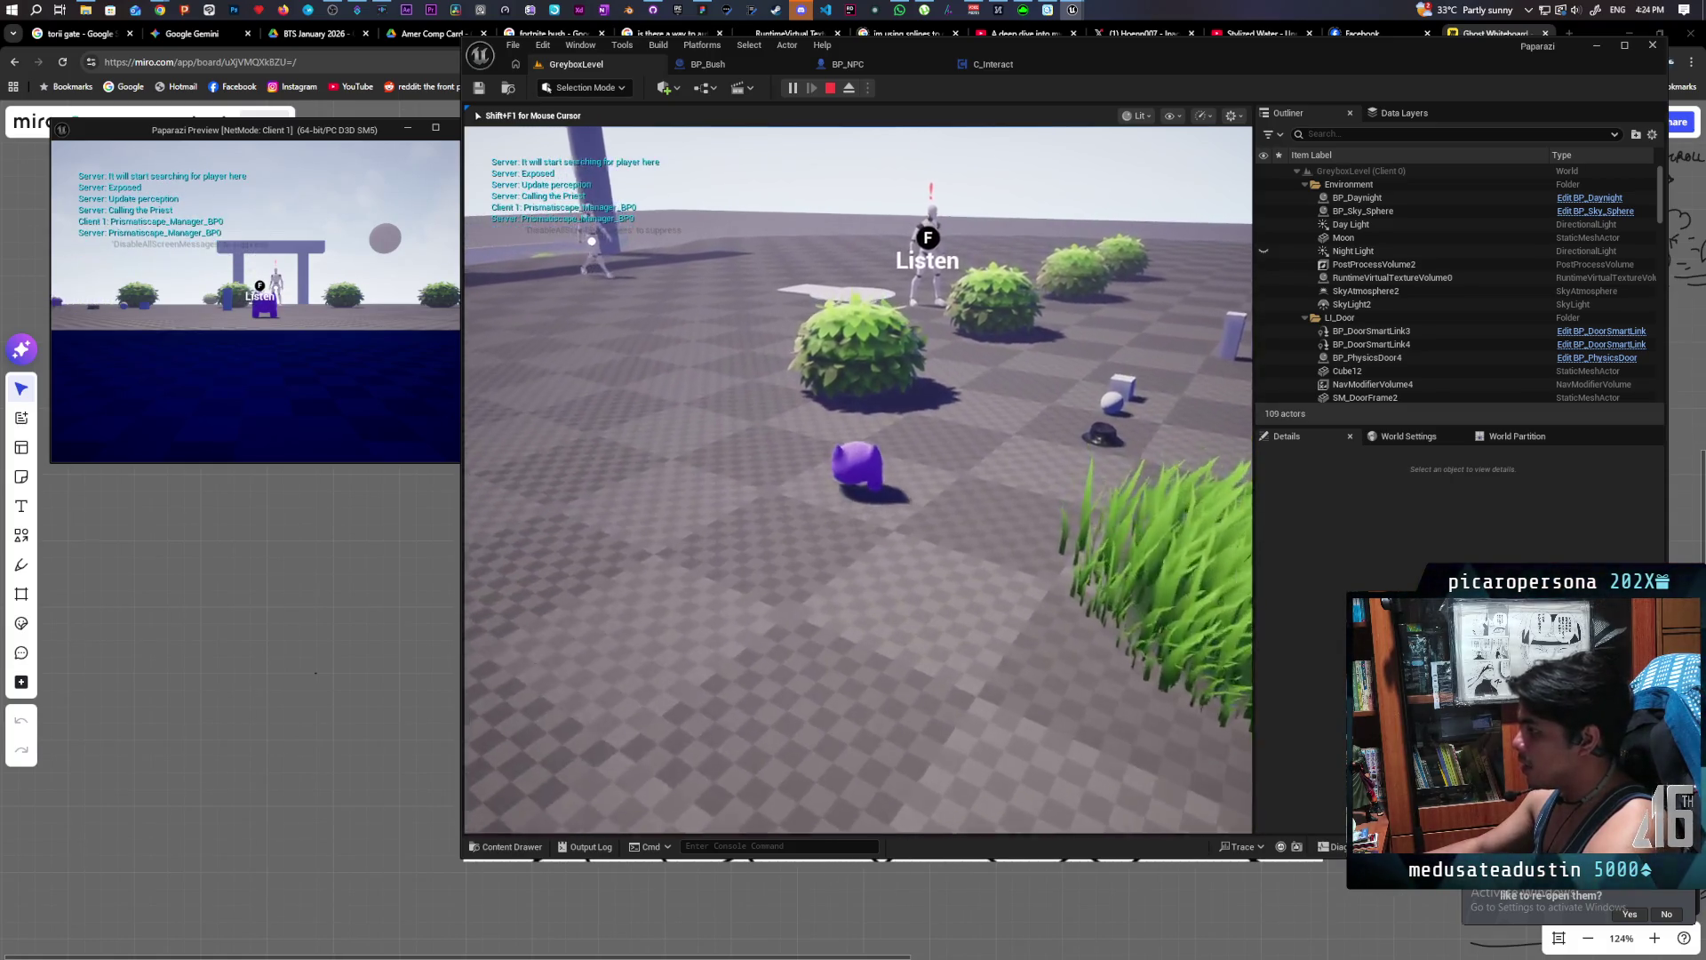
pyautogui.press('s')
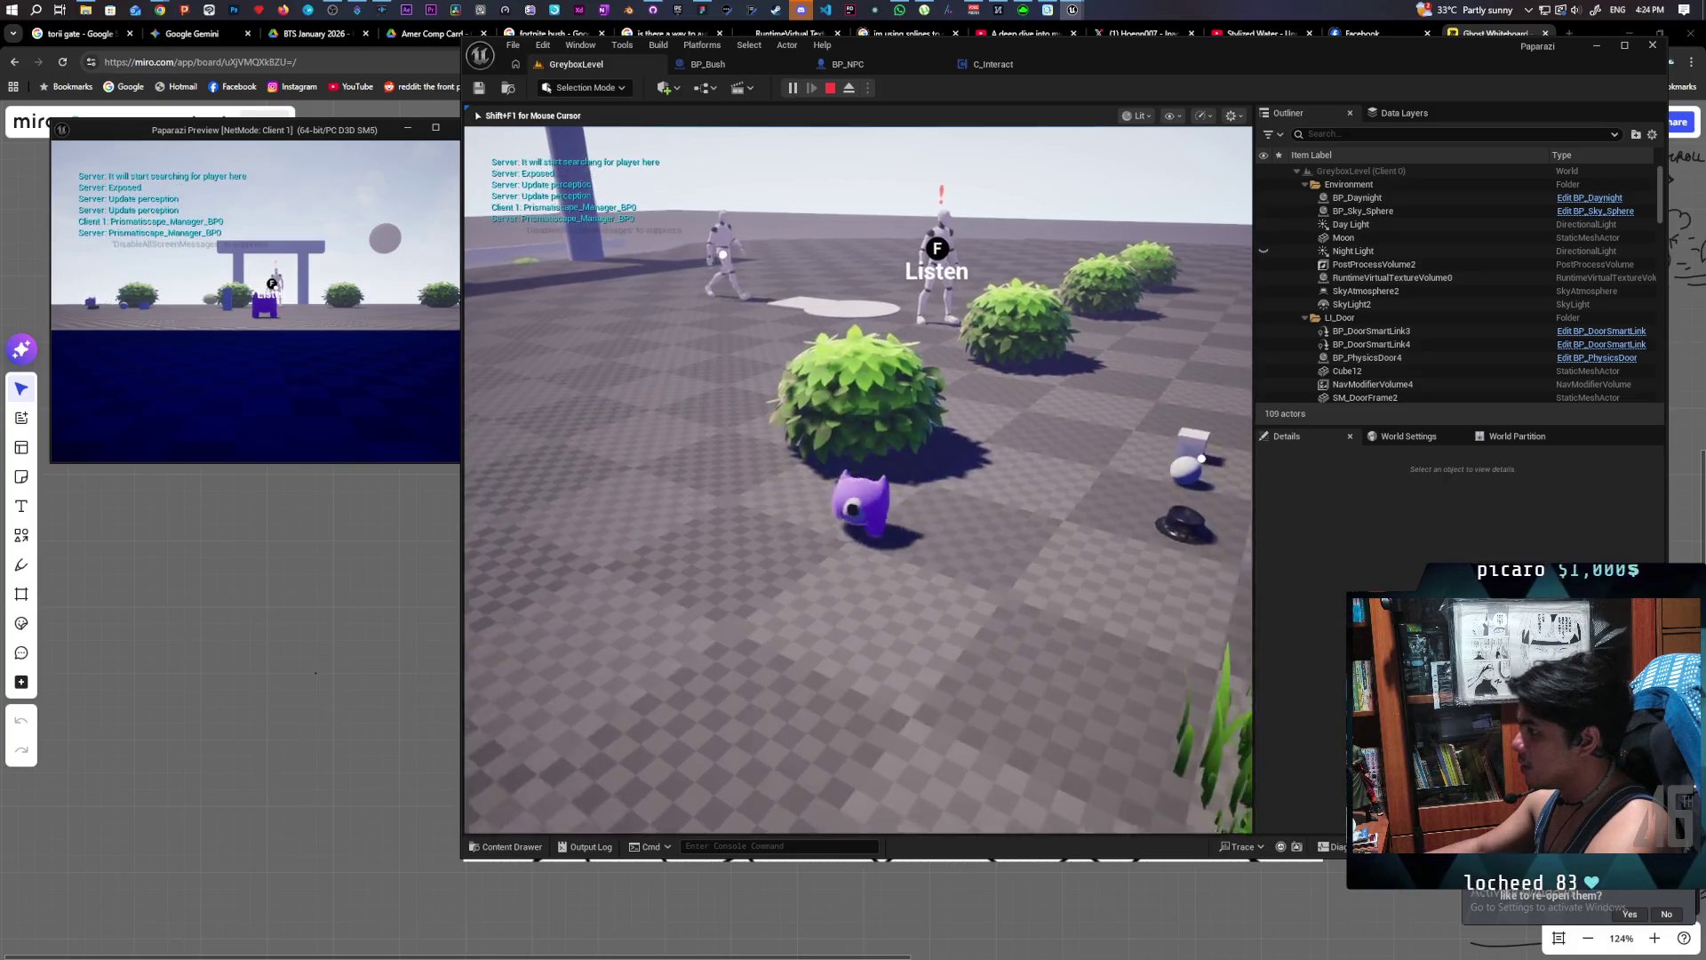
pyautogui.press('w')
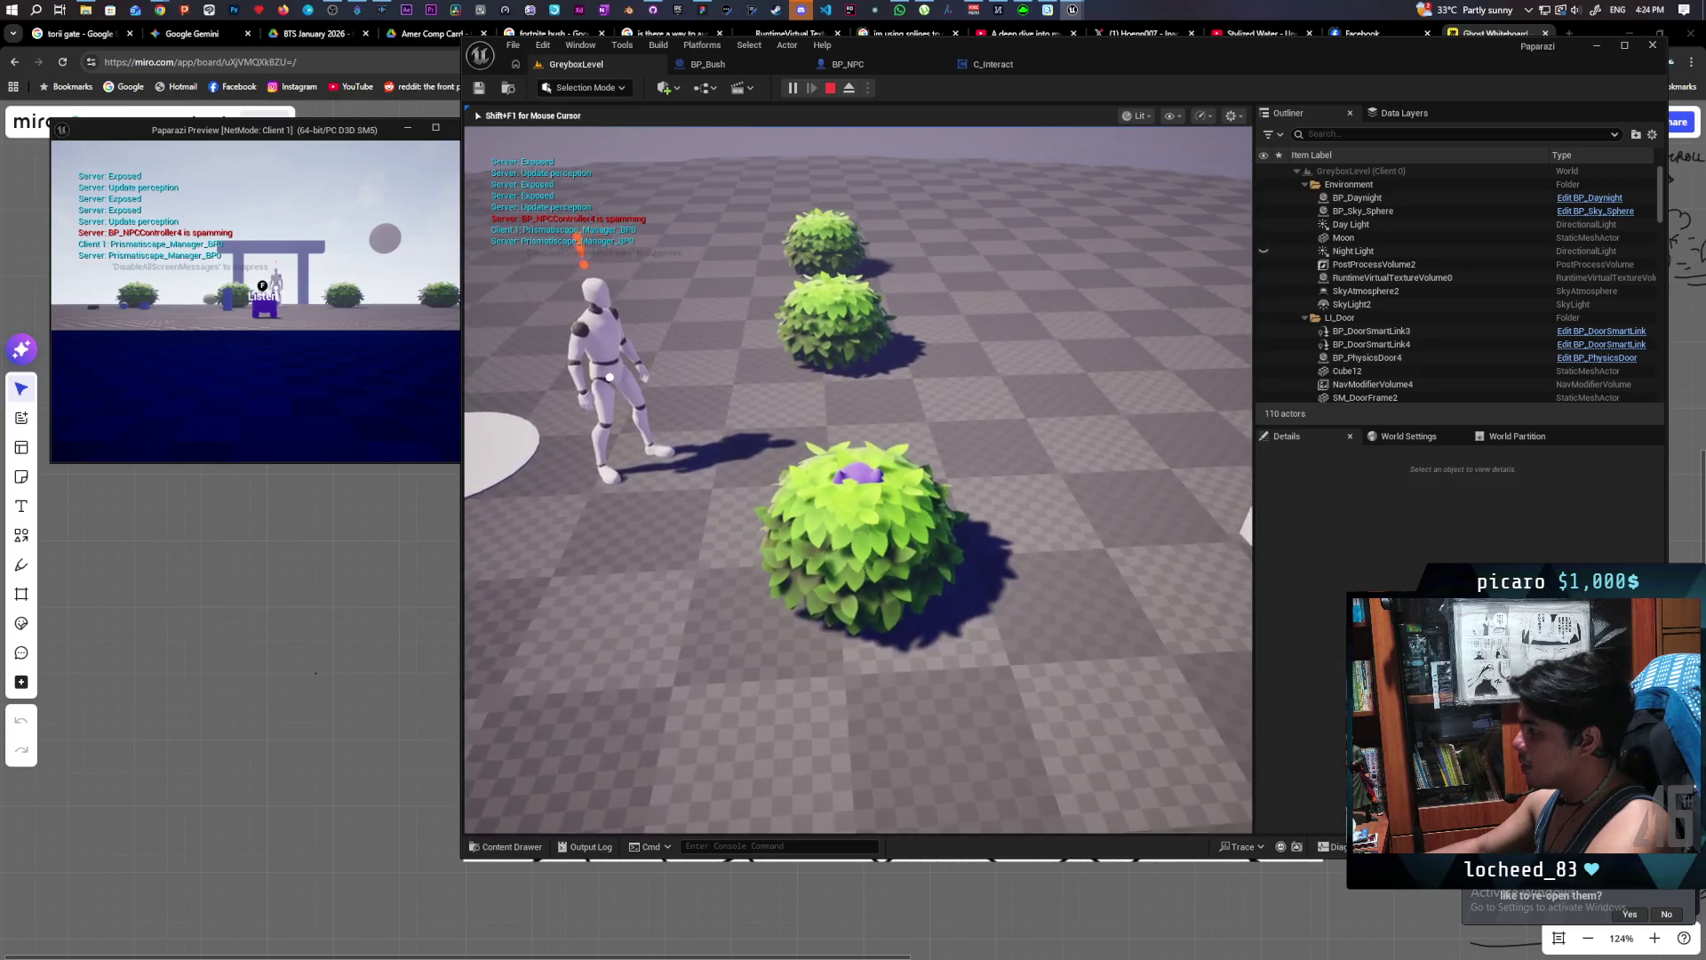
pyautogui.press('w')
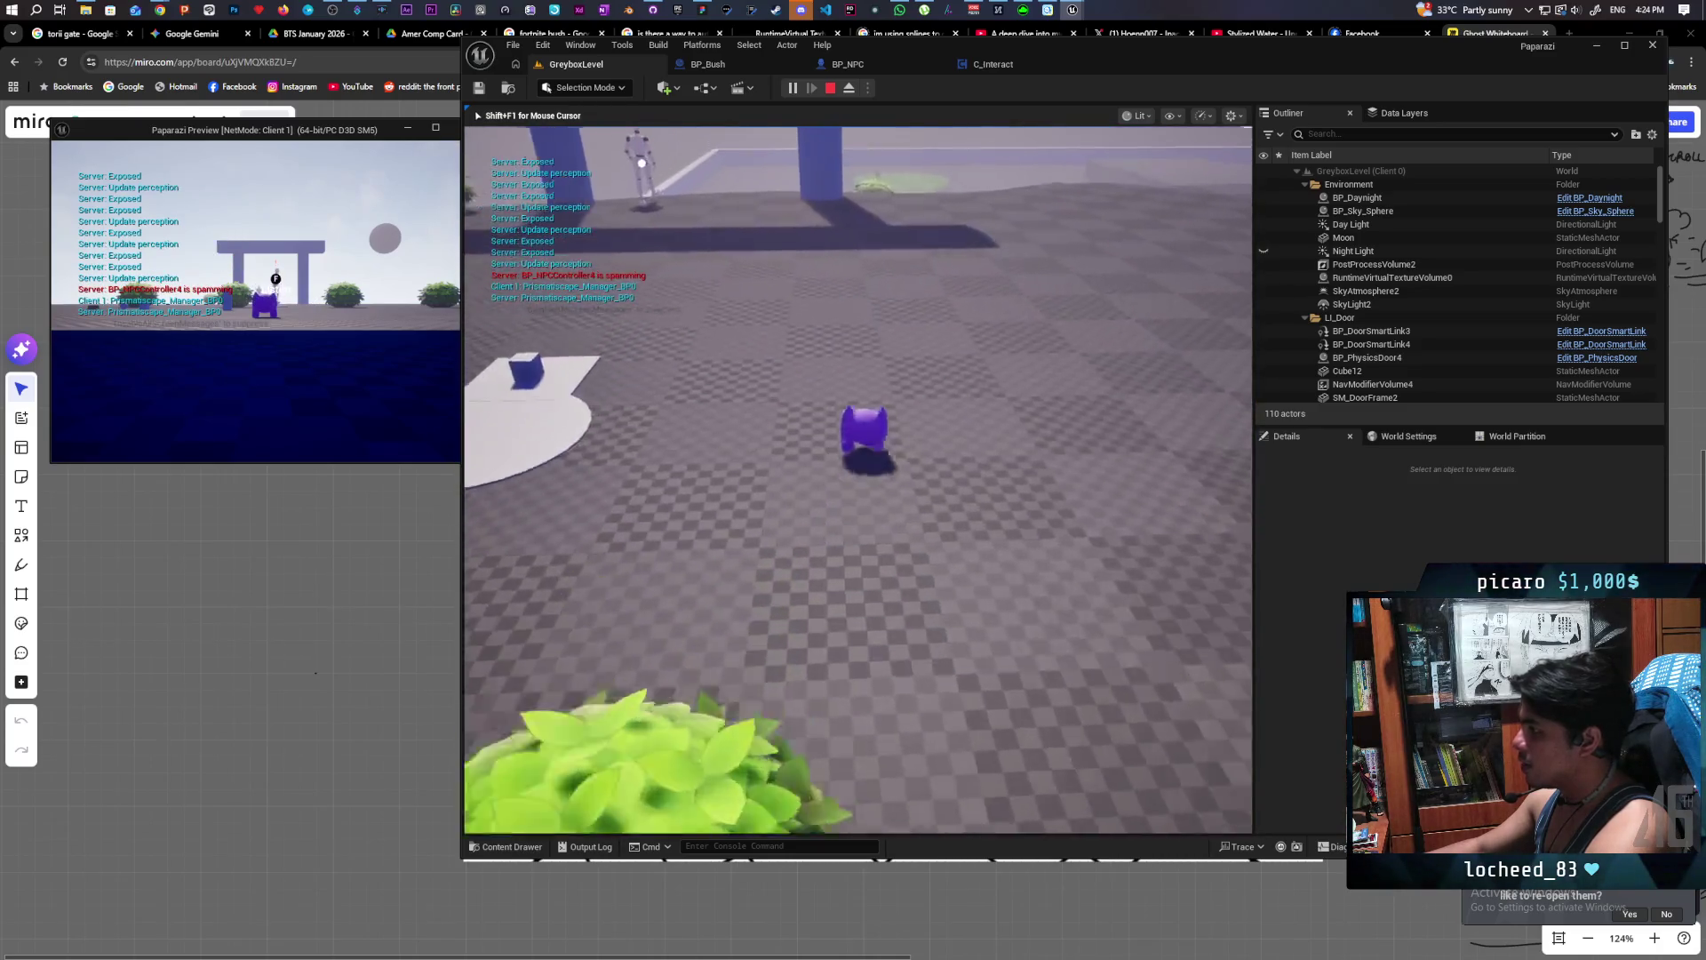
pyautogui.press('w')
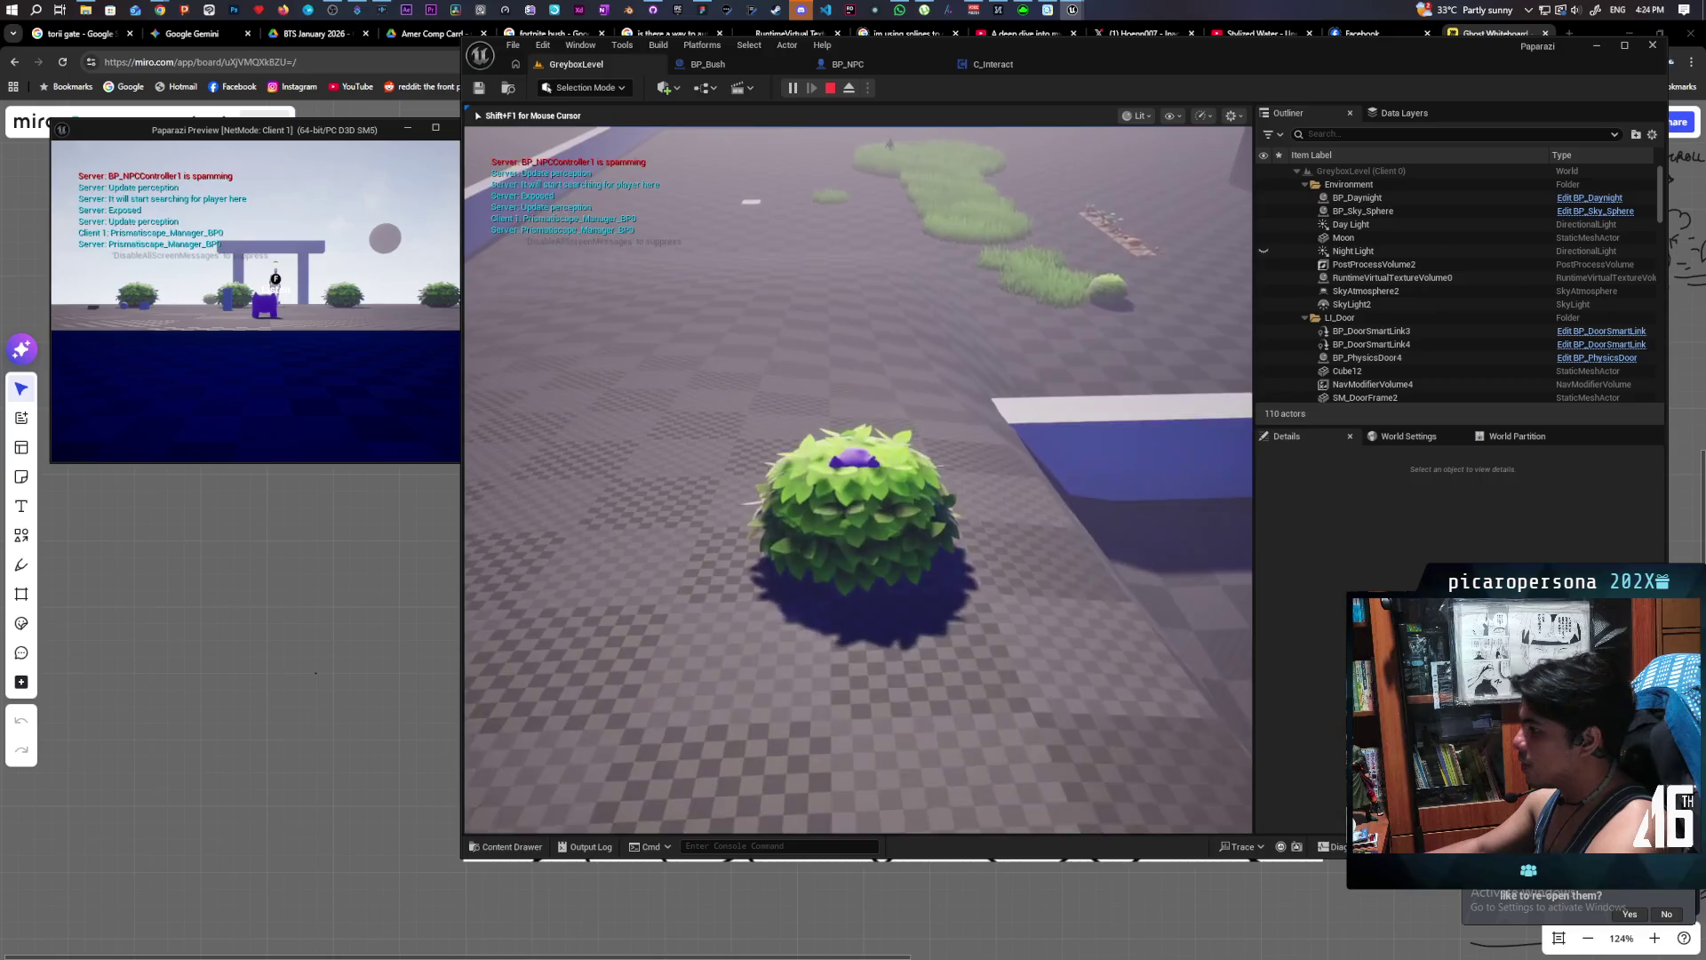
# - Run the character through the grass patches, then stop the play session with Esc
pyautogui.press('w')
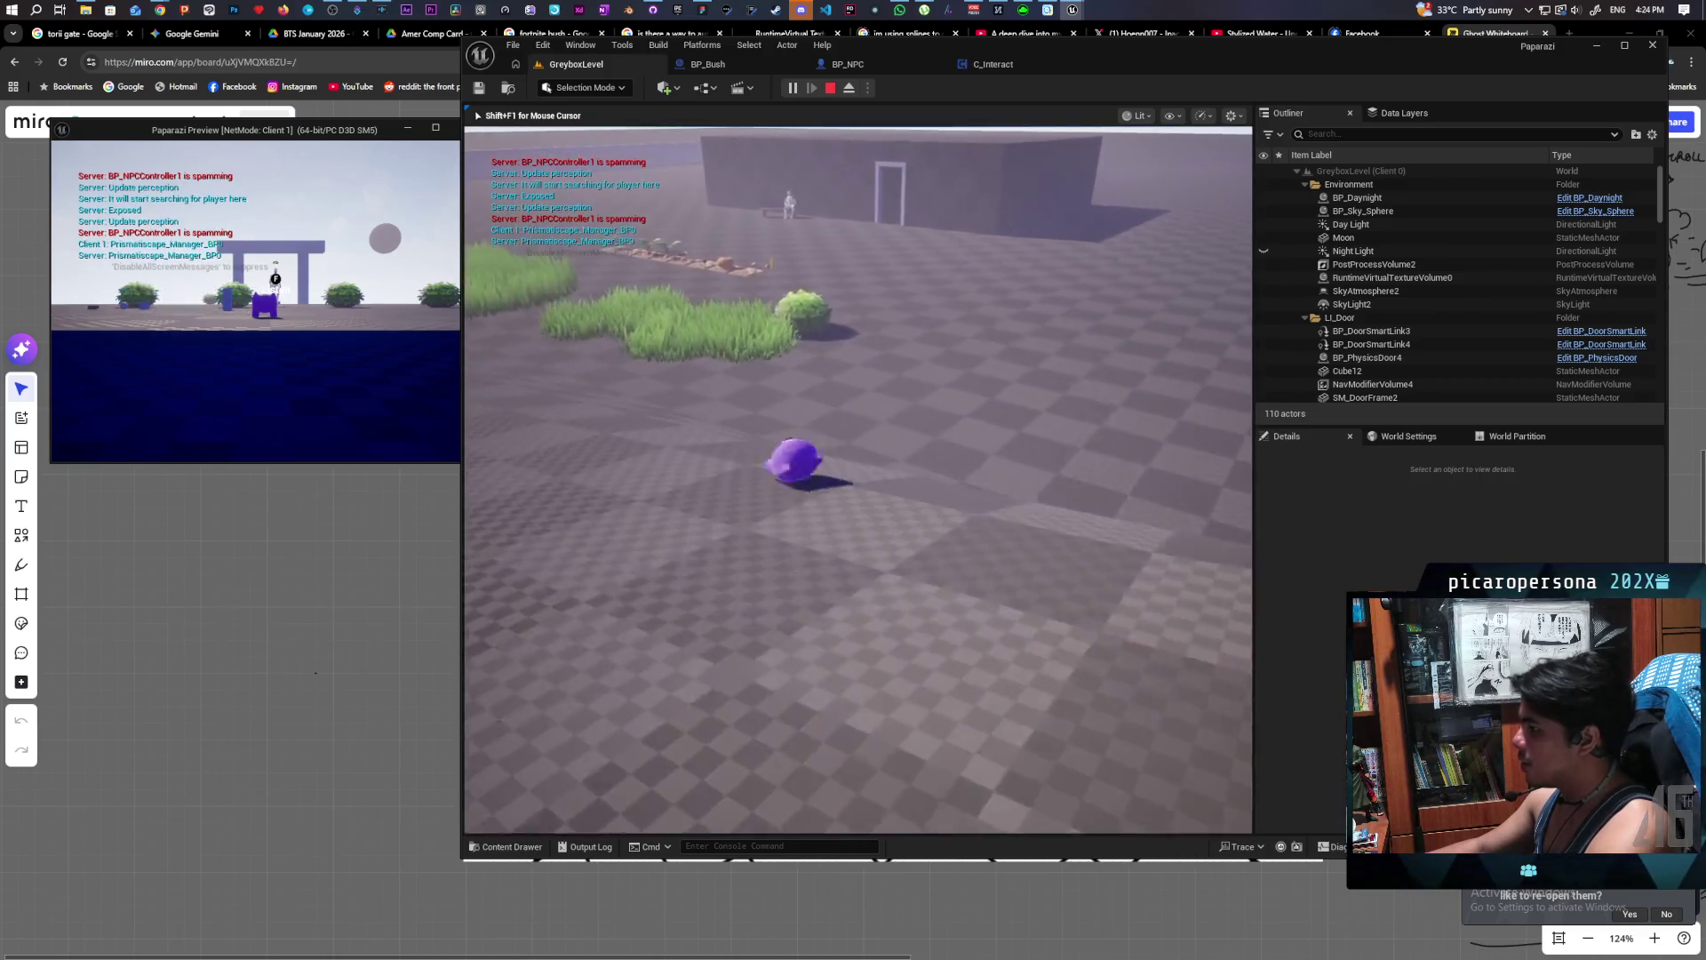
pyautogui.press('w')
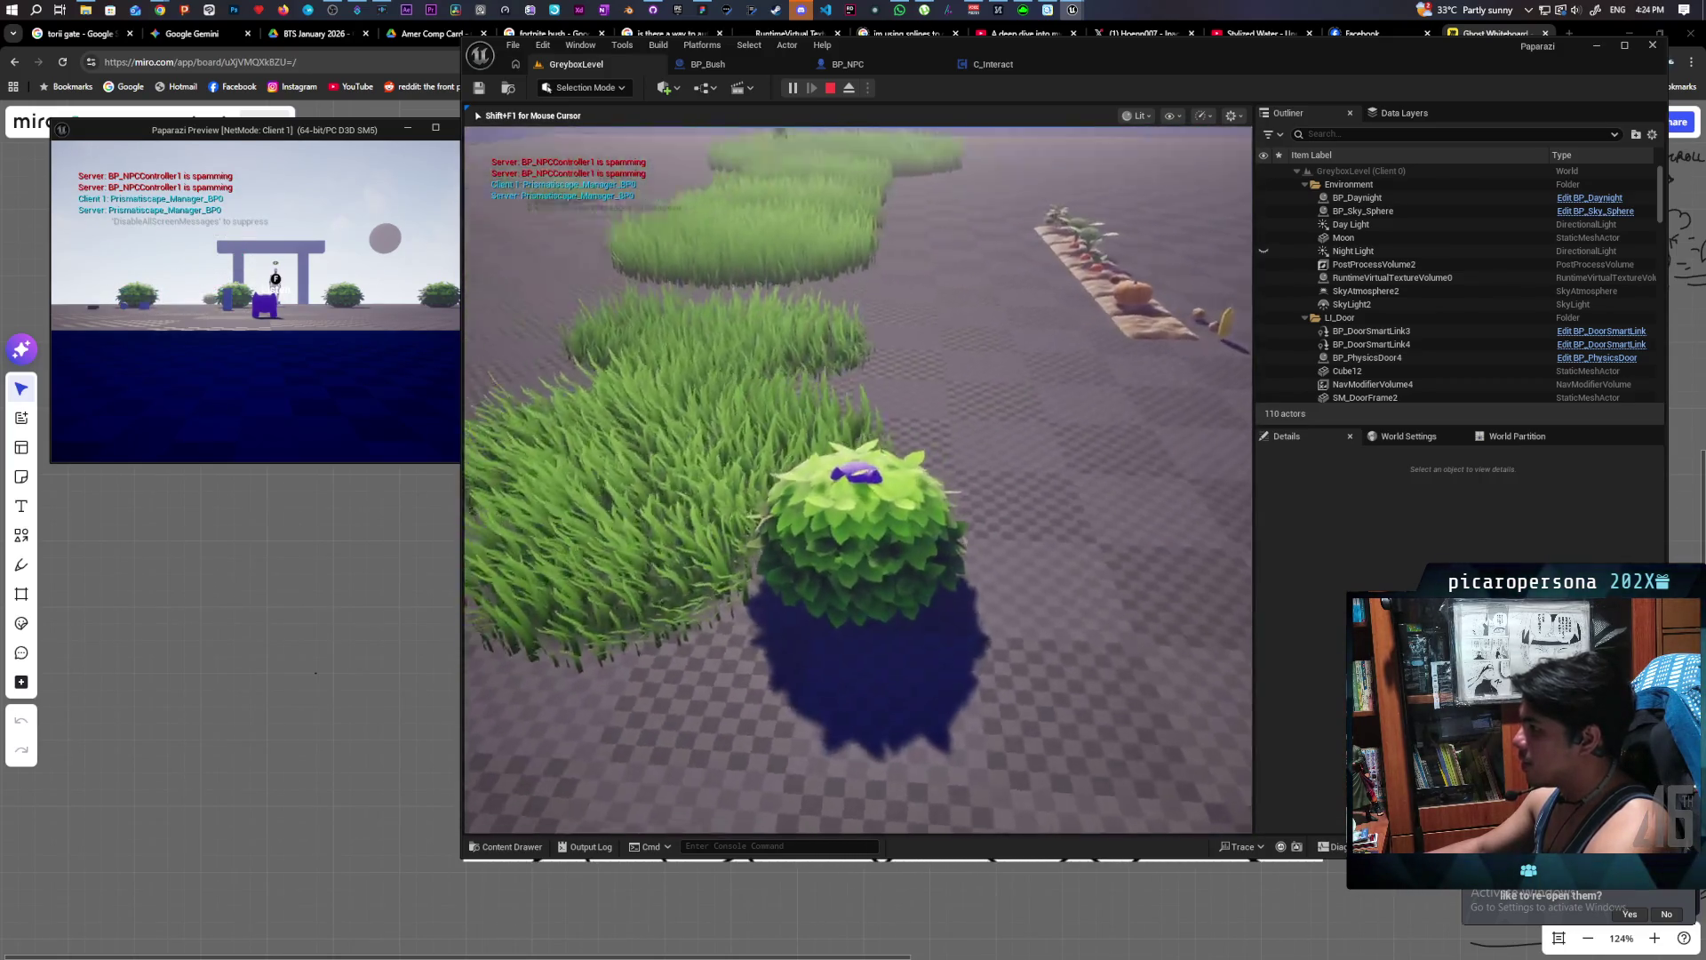
pyautogui.press('w')
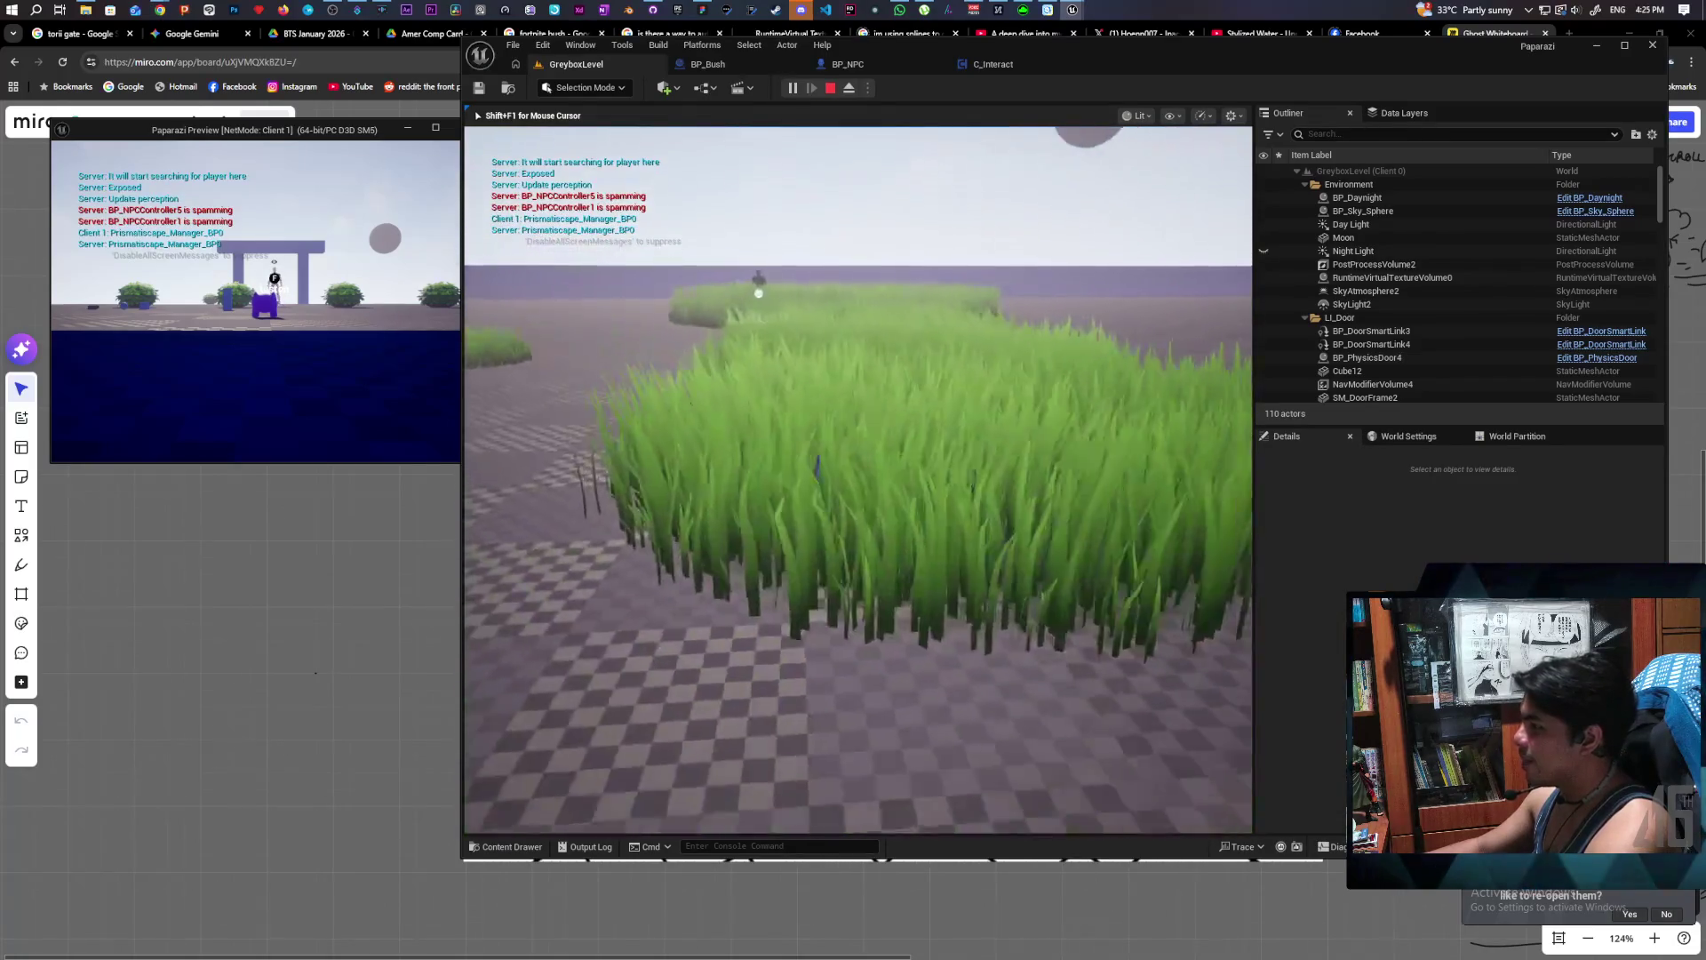
pyautogui.press('w')
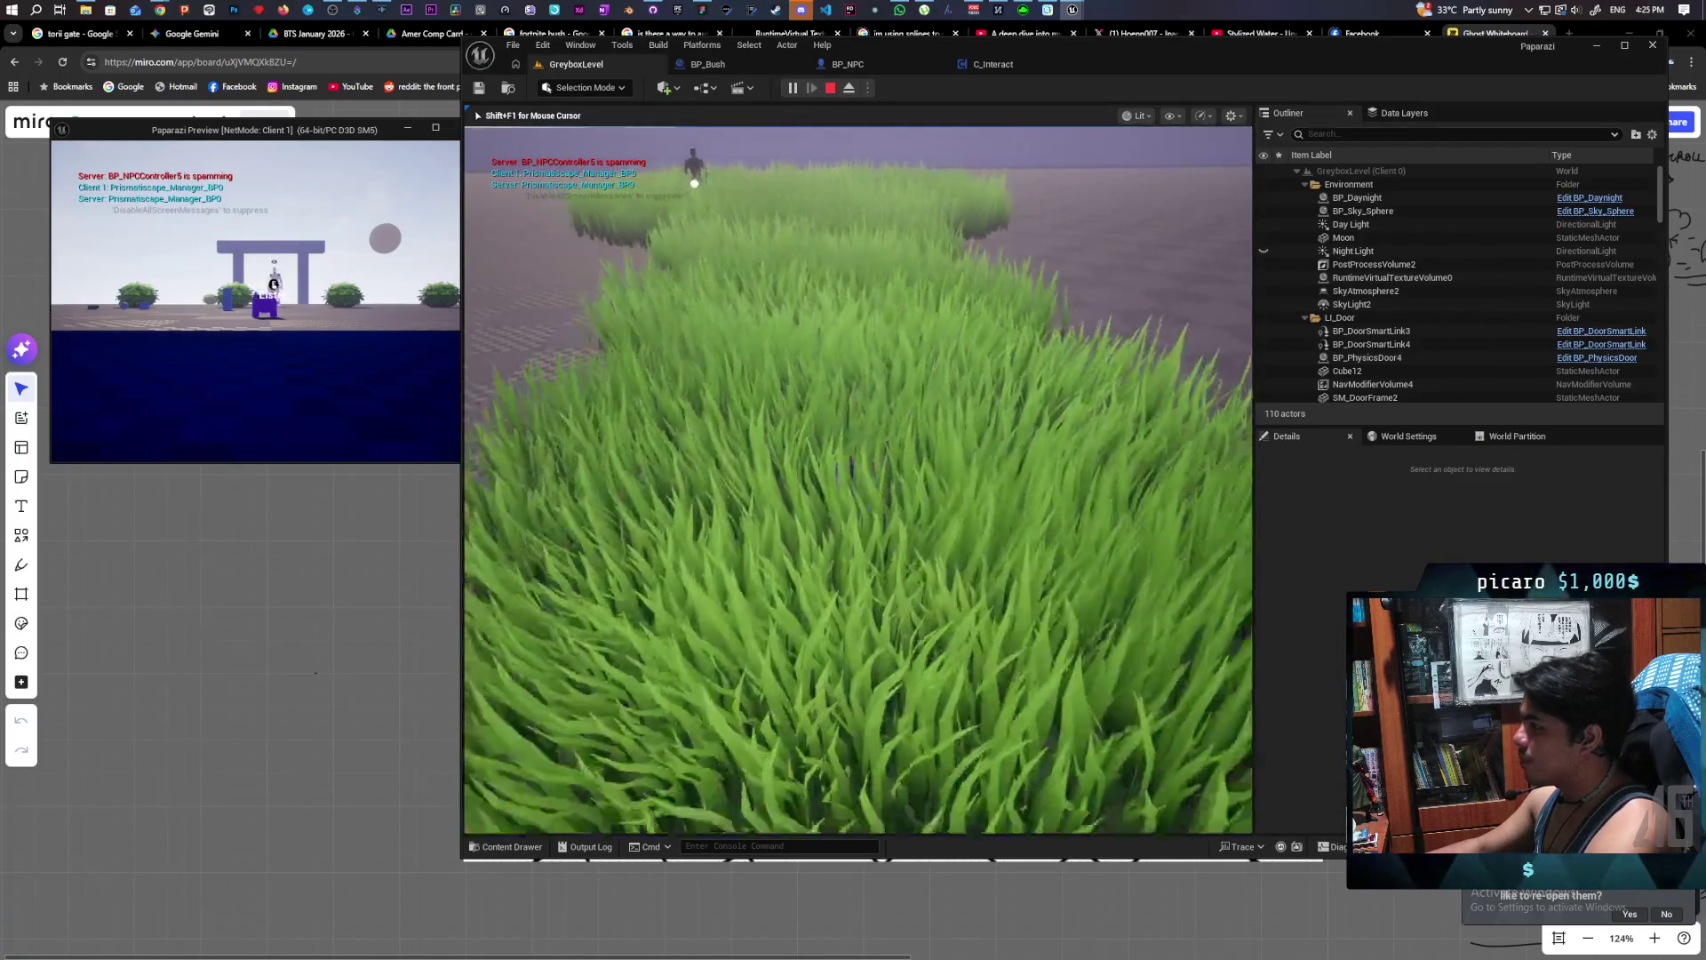
pyautogui.press('w')
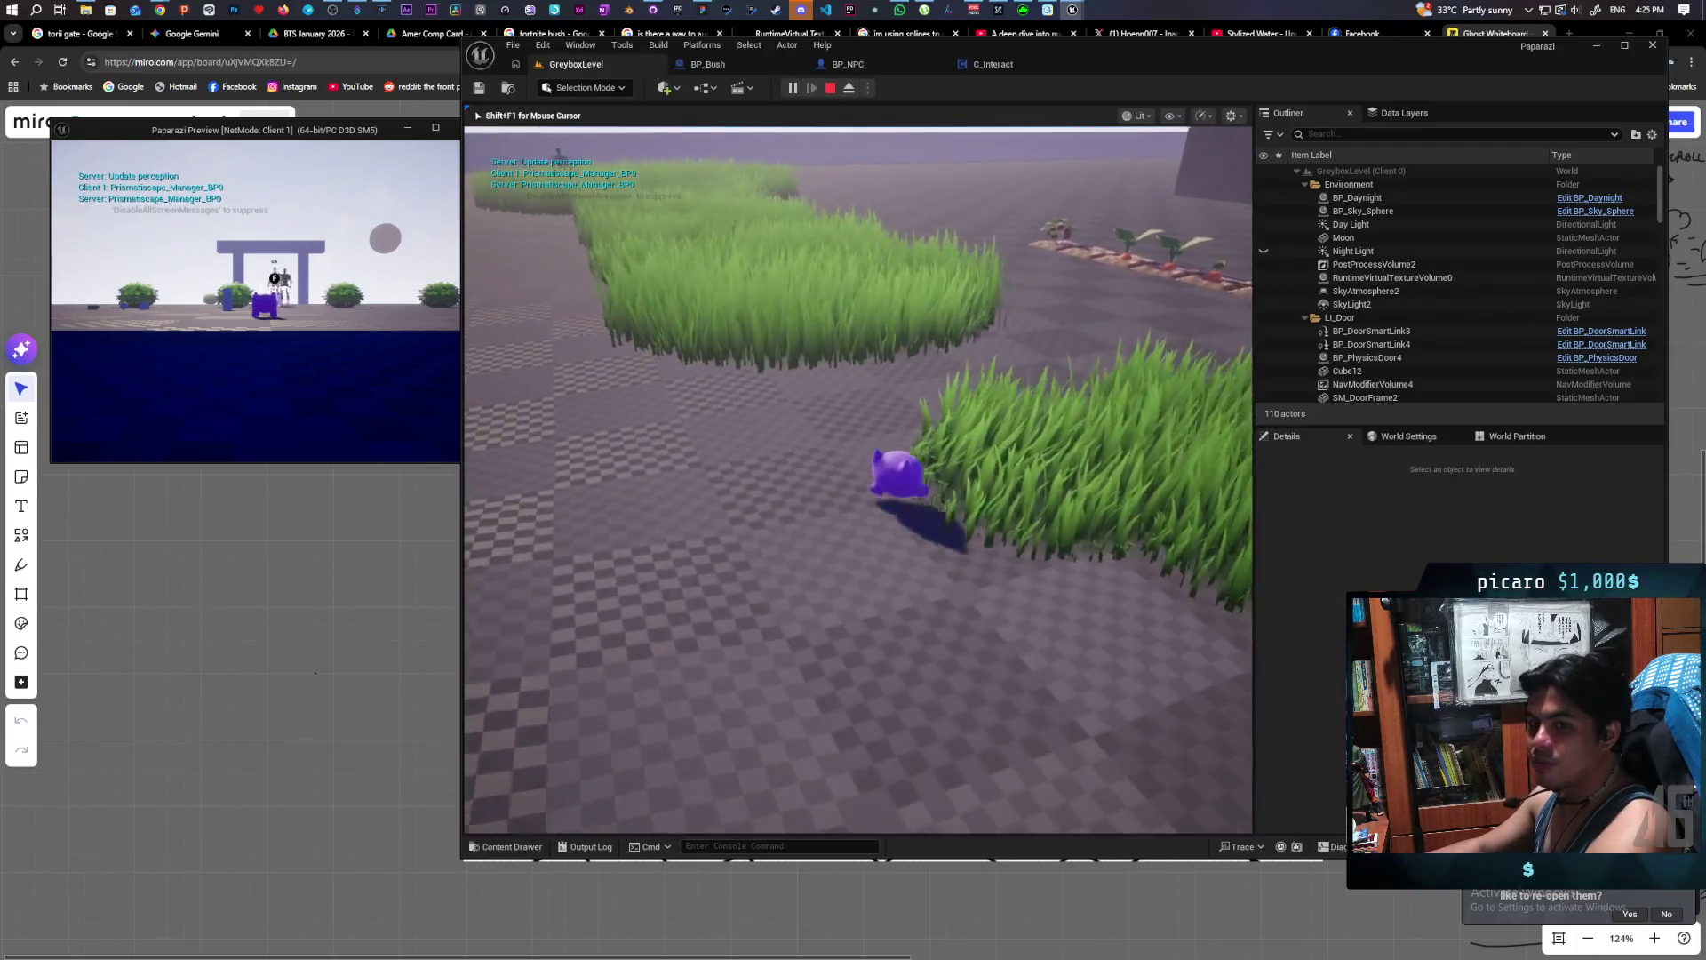
pyautogui.press('w')
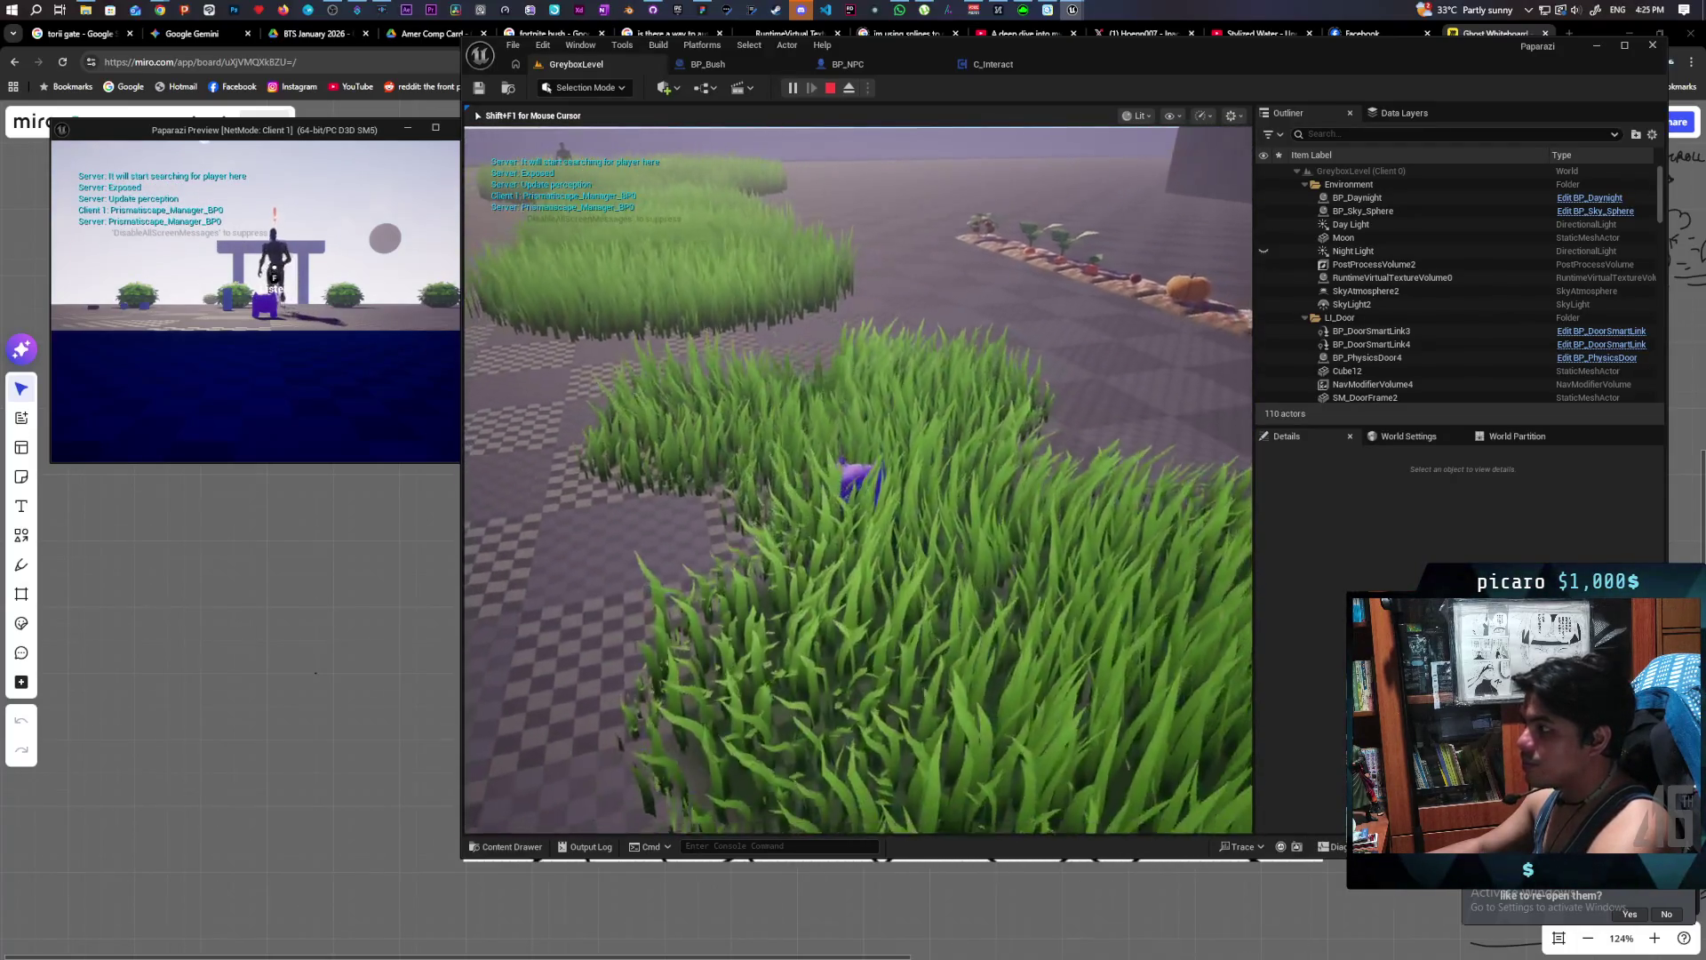
pyautogui.press('w')
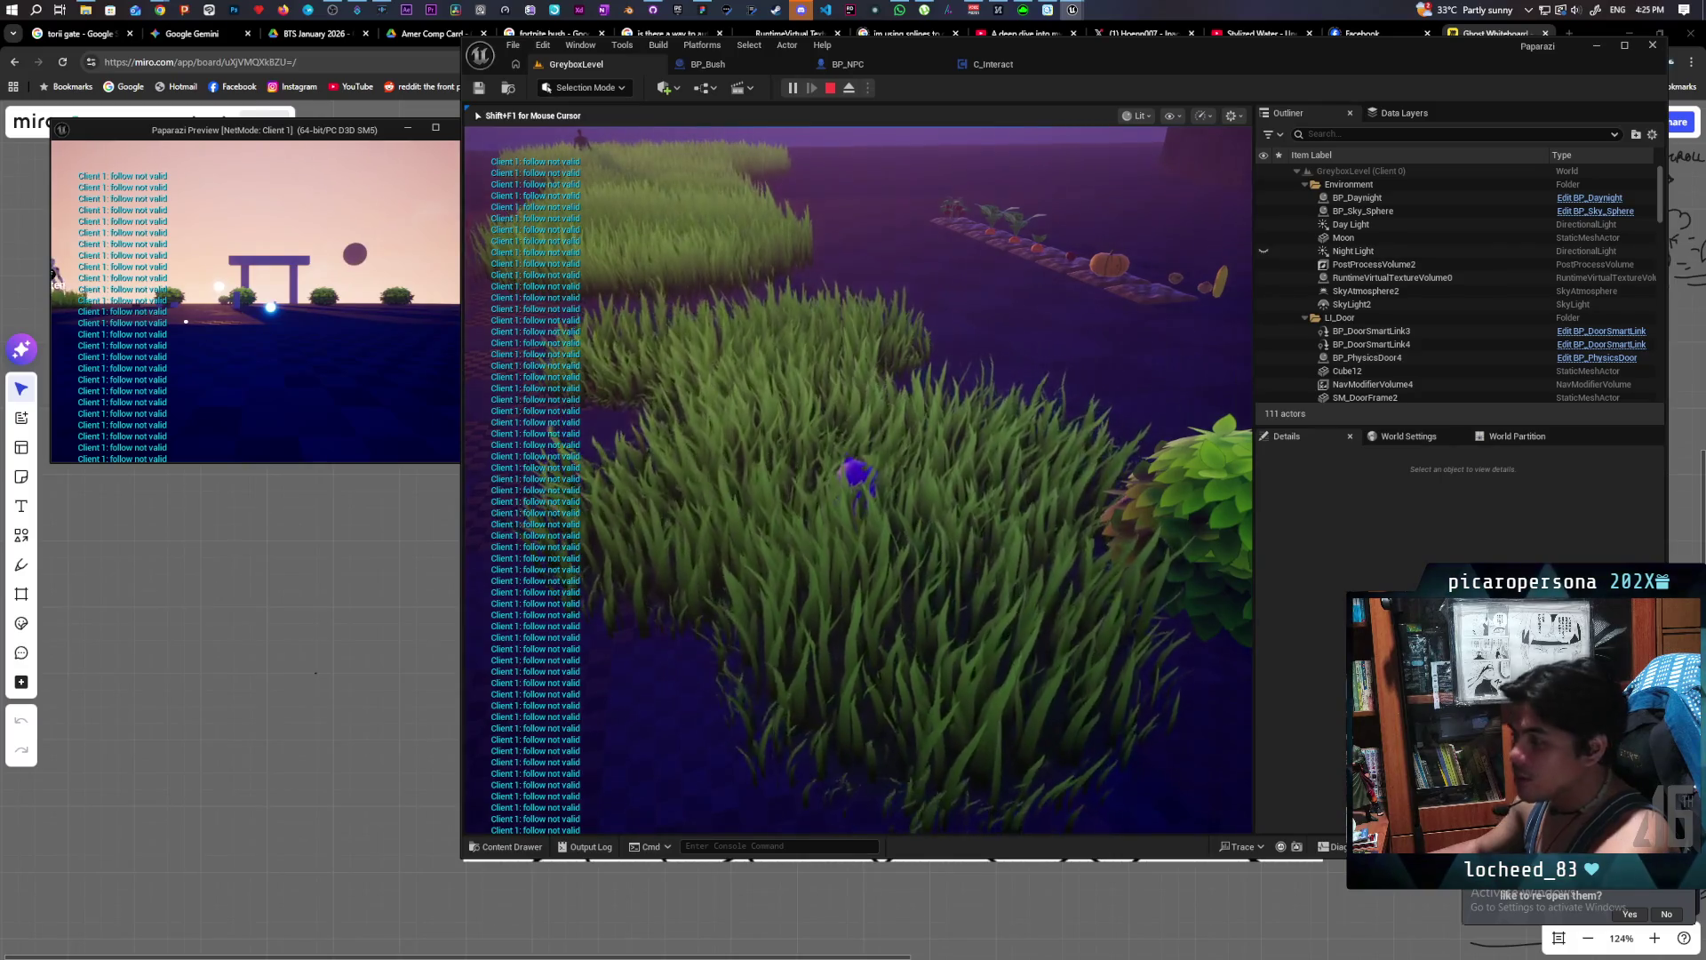
pyautogui.press('Escape')
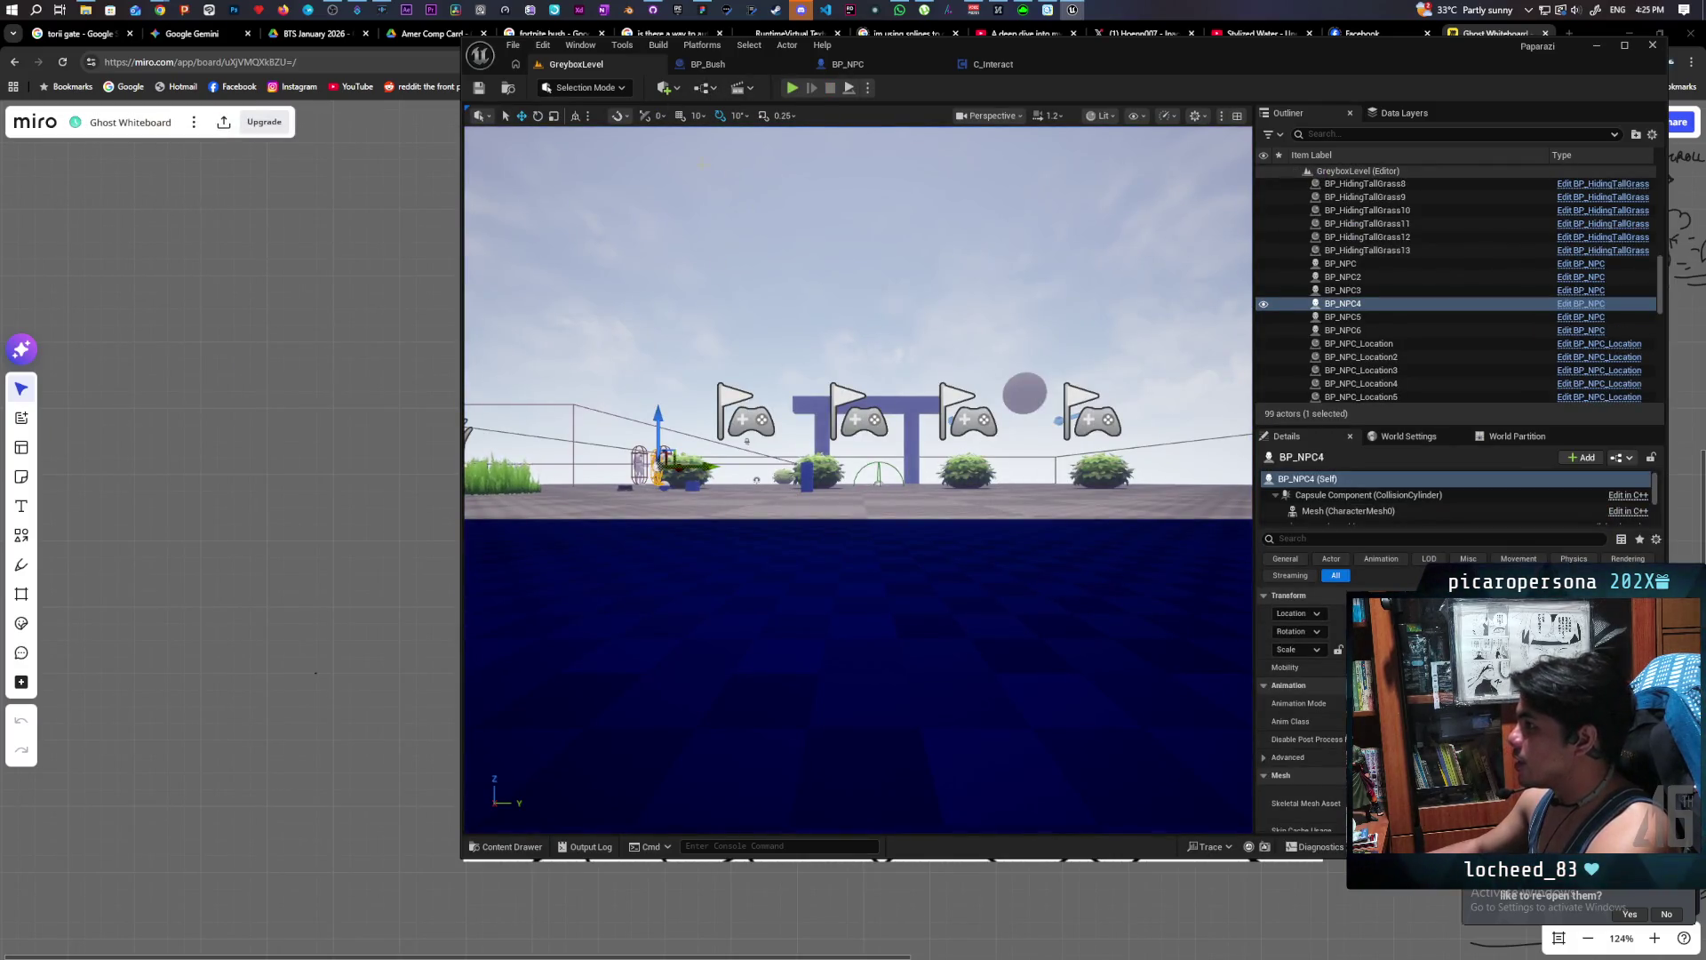
# - Start a new multiplayer play session, walk into the bushes near the NPC and interact with it
pyautogui.click(792, 87)
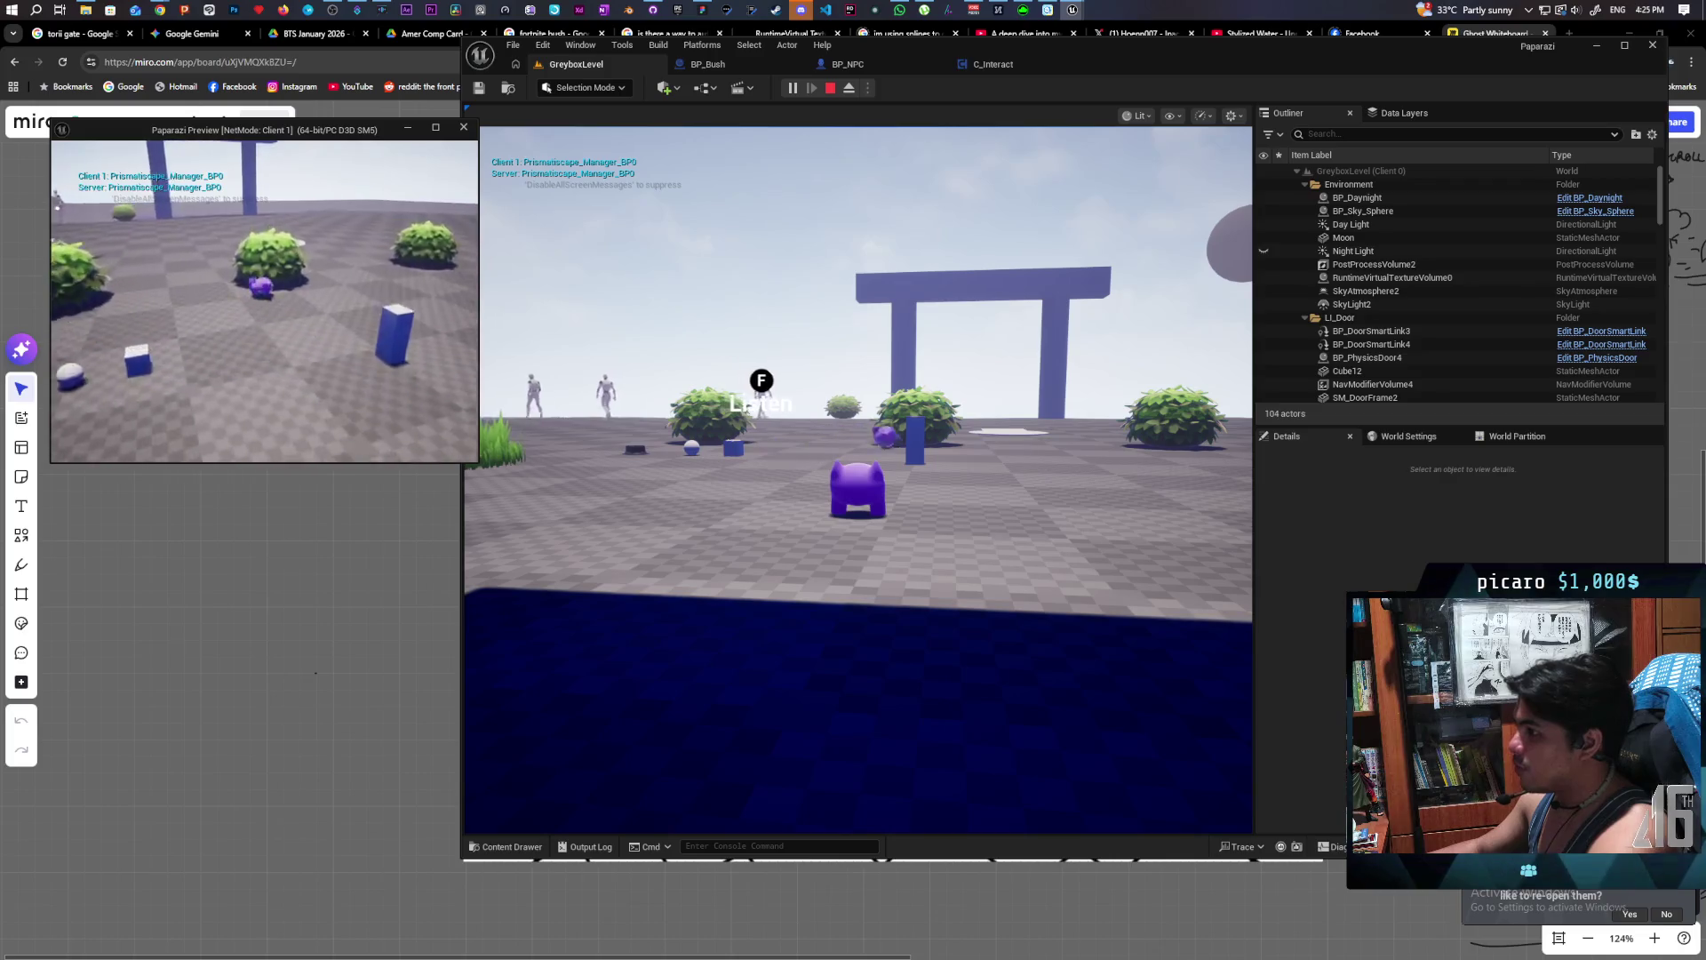
pyautogui.press('w')
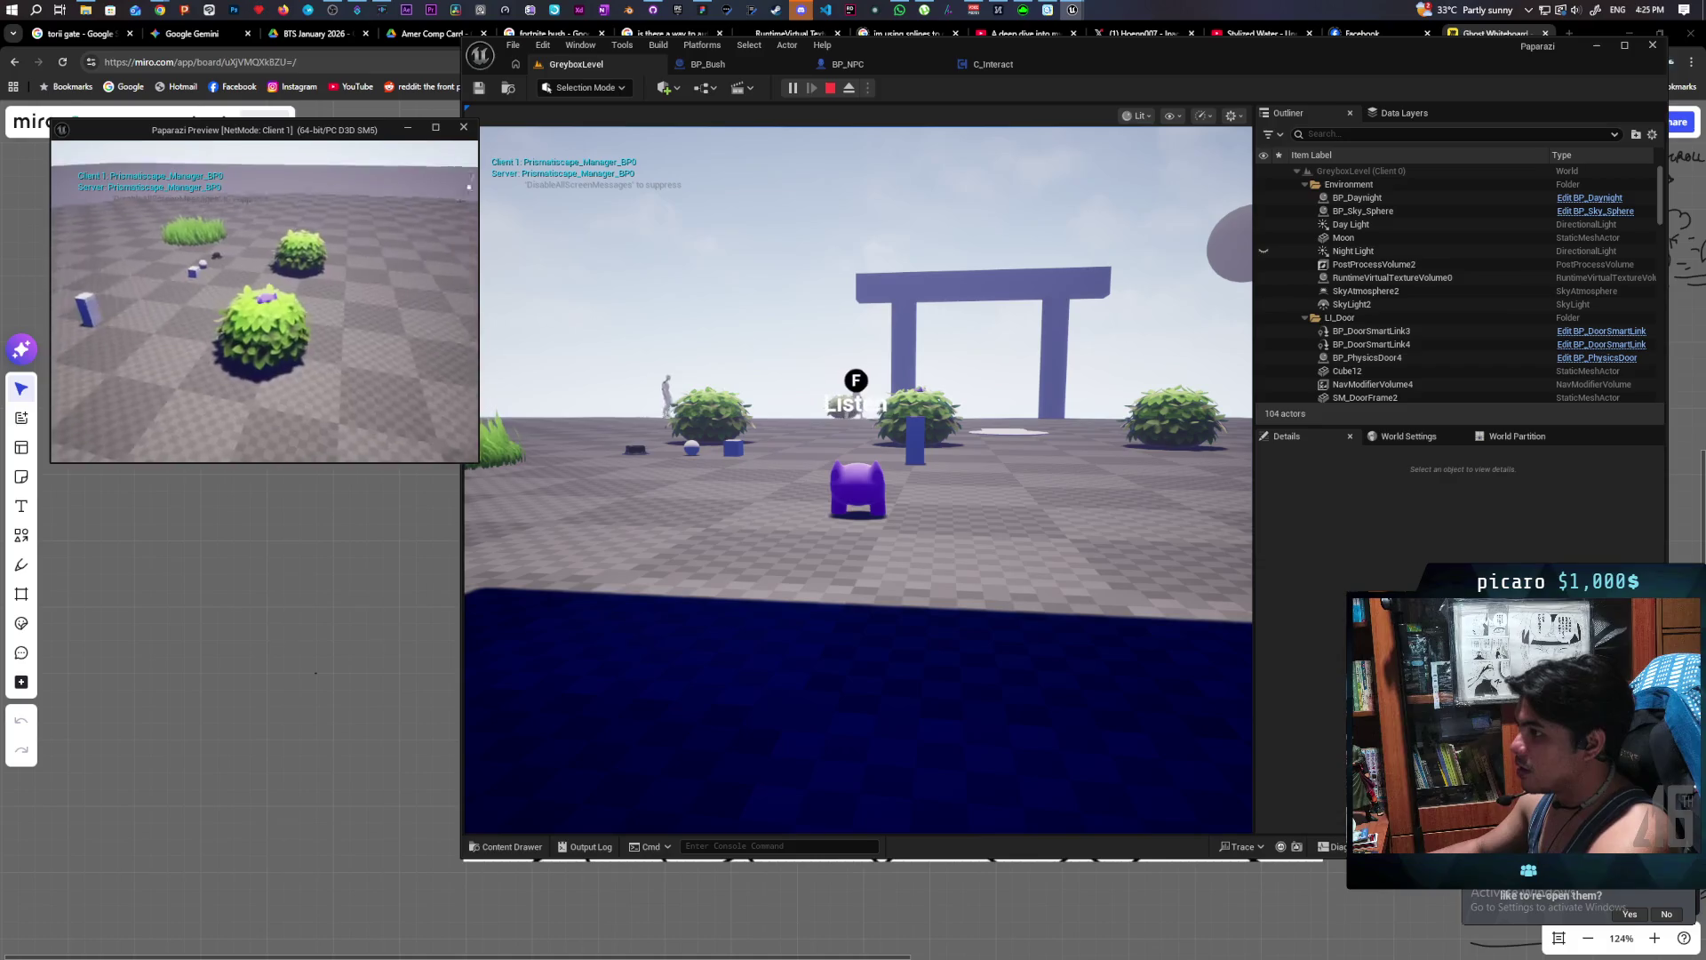
pyautogui.click(857, 480)
pyautogui.press('w')
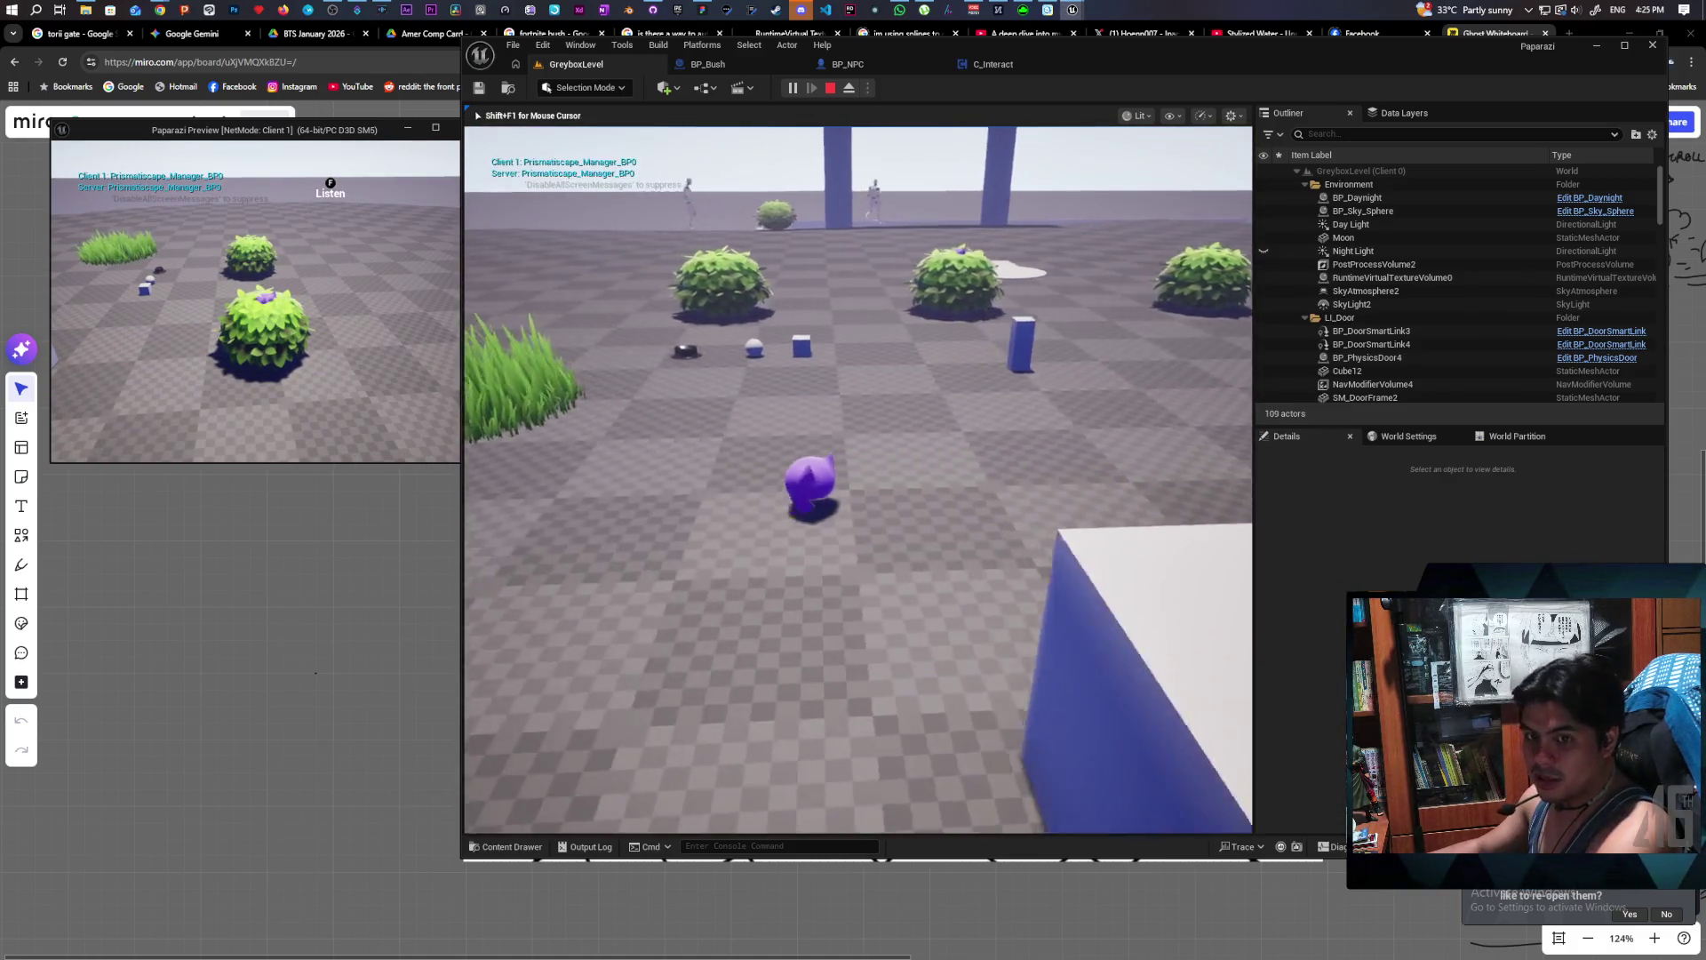
pyautogui.press('w')
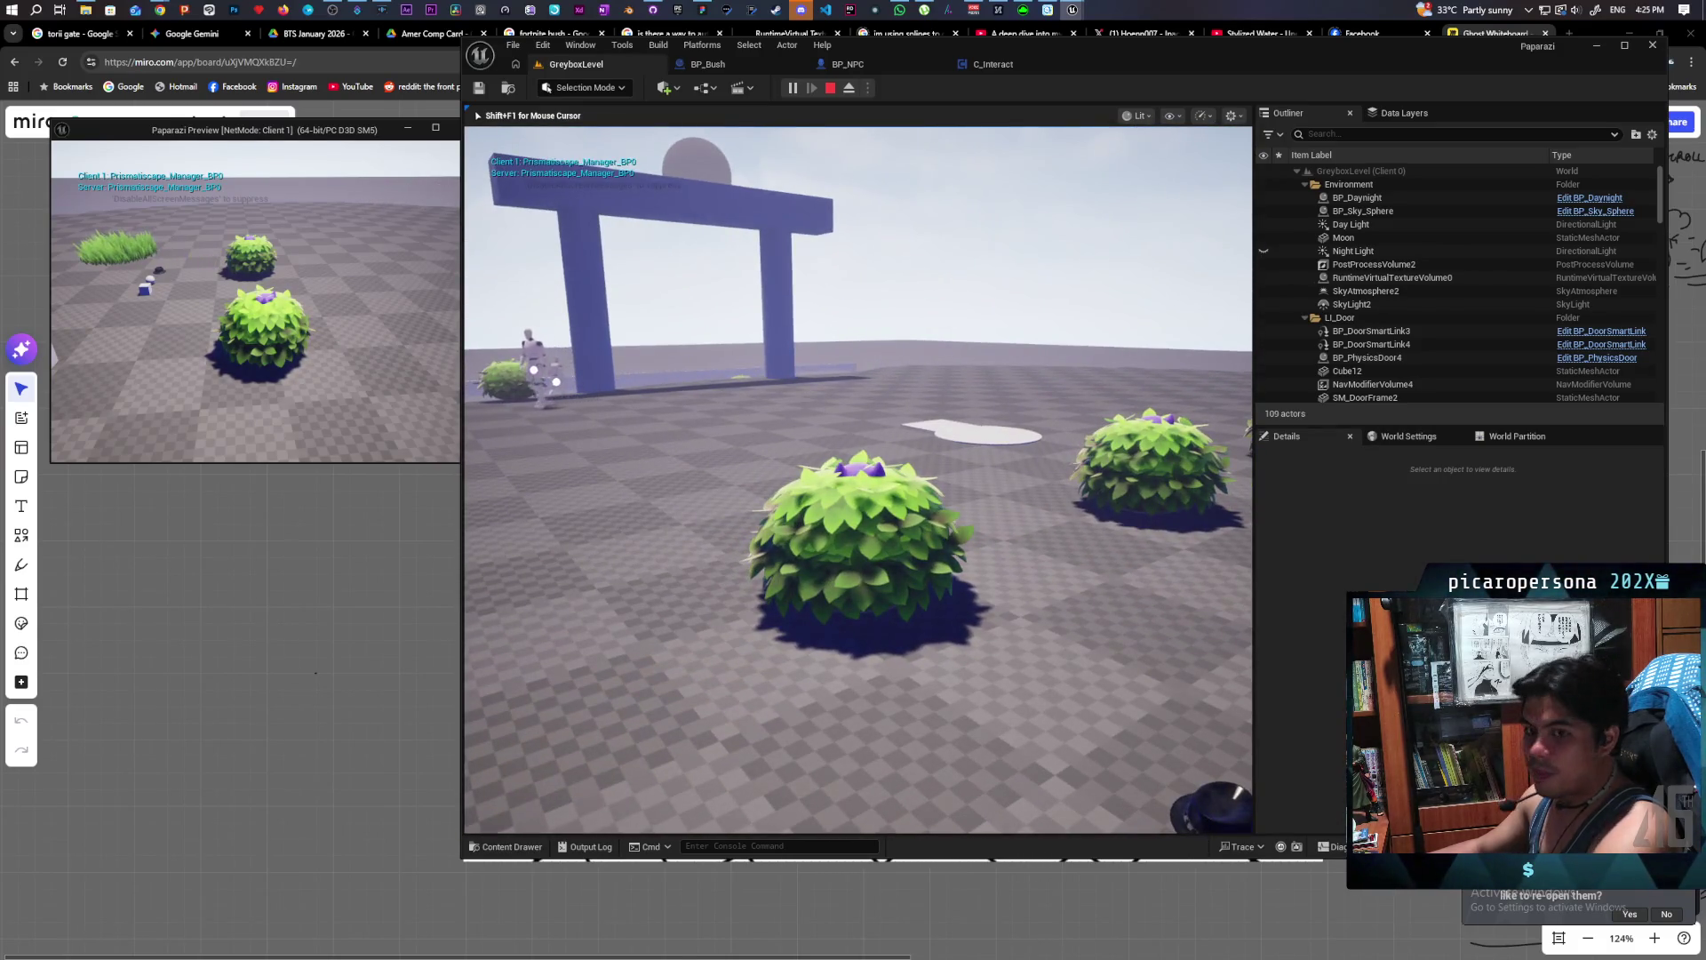
pyautogui.press('w')
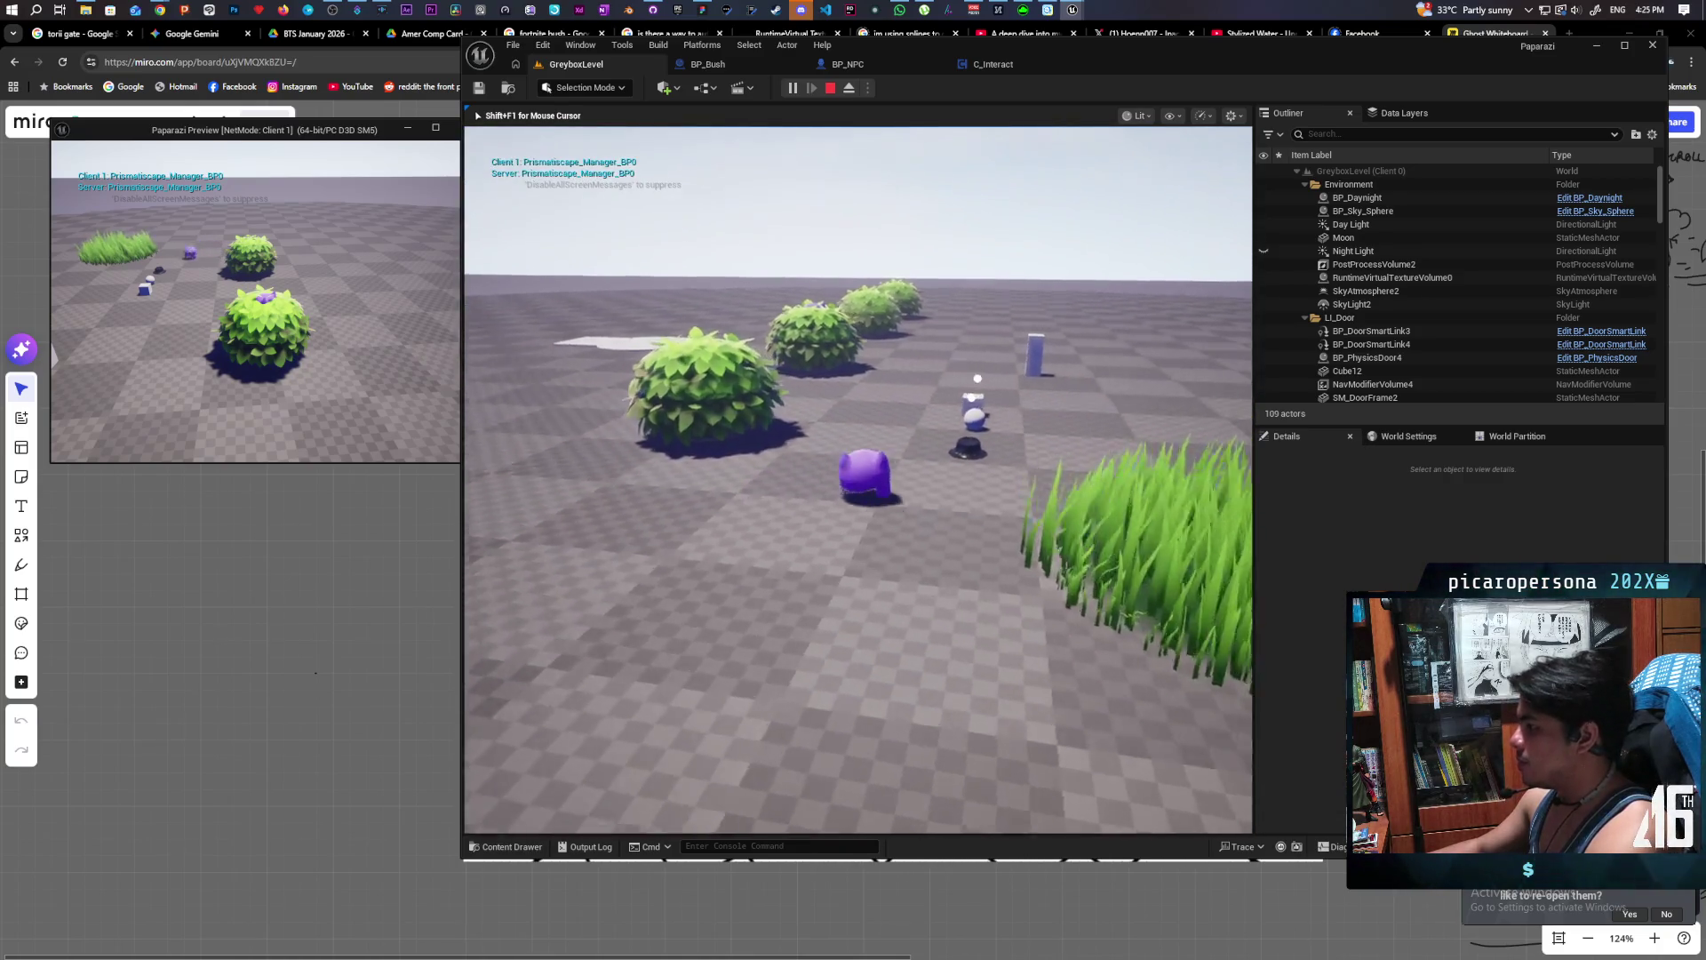
pyautogui.press('w')
pyautogui.press('w')
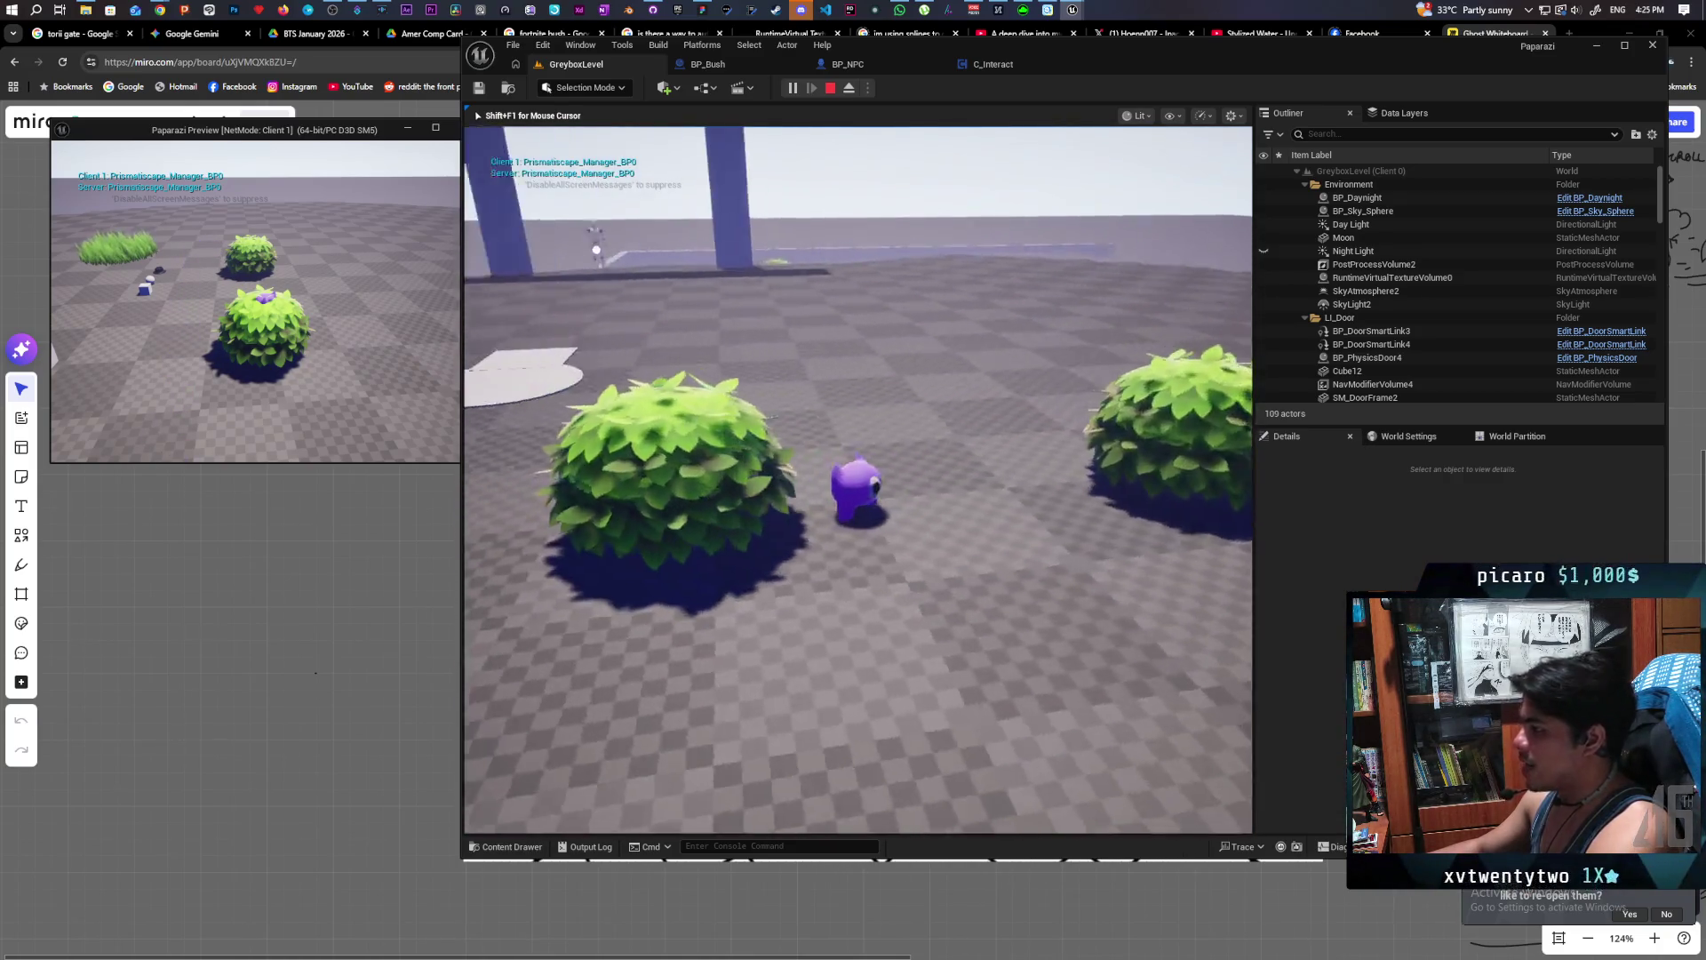
pyautogui.press('s')
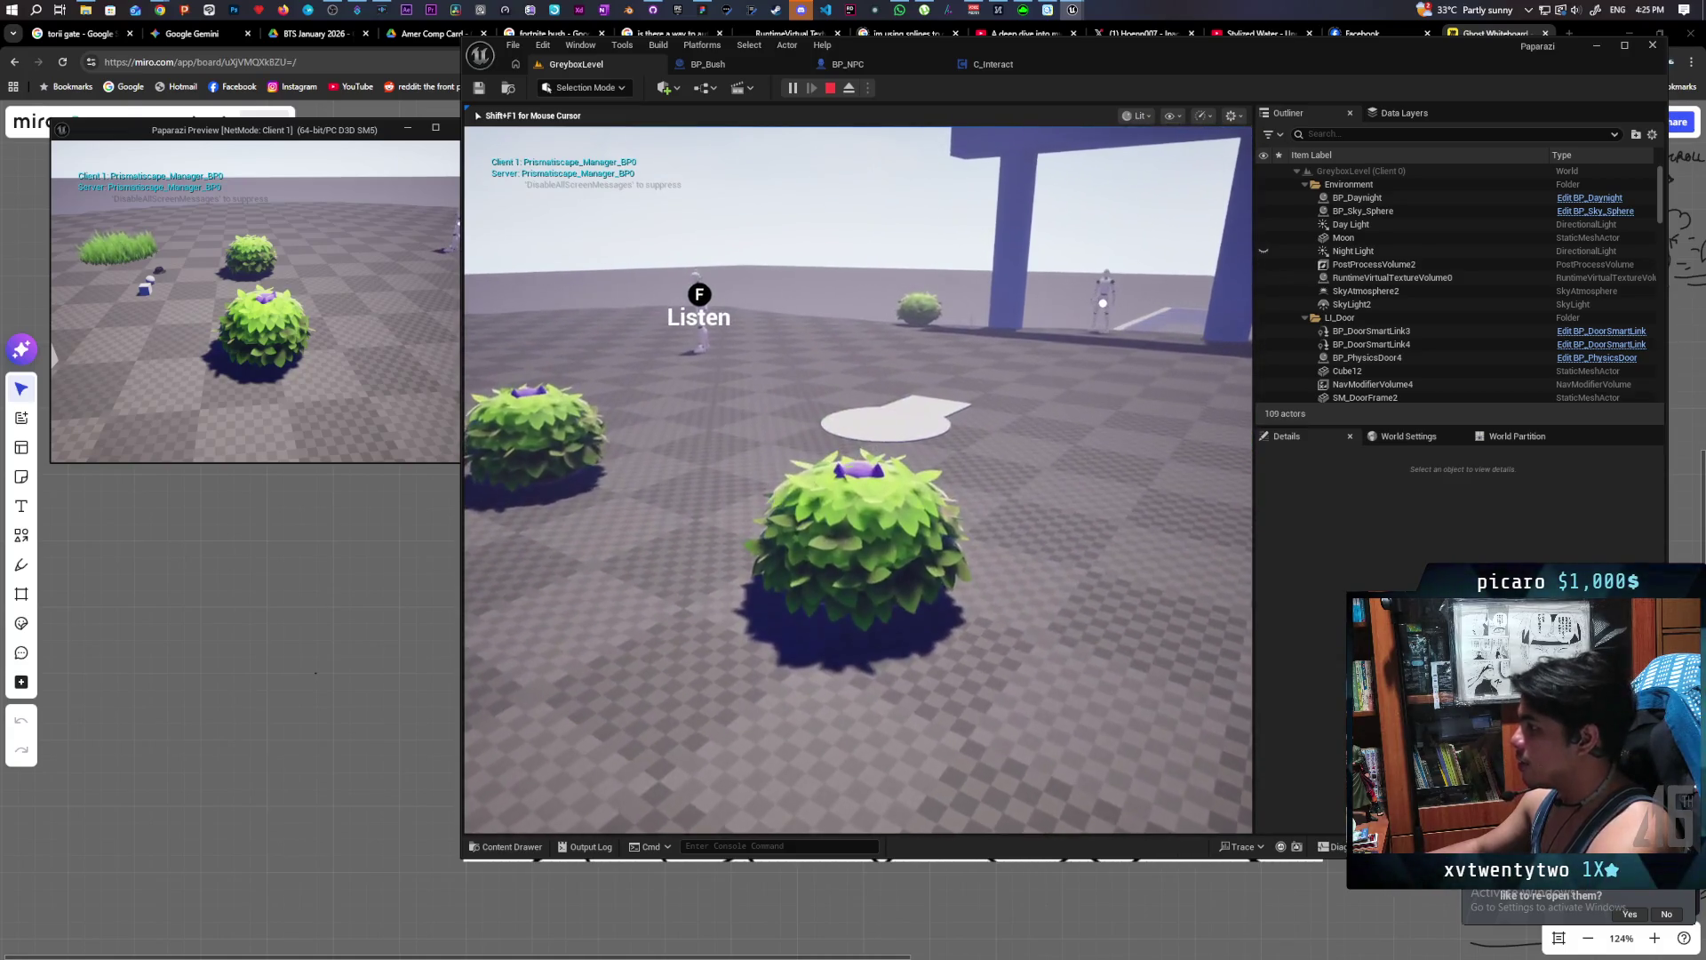
pyautogui.press('a')
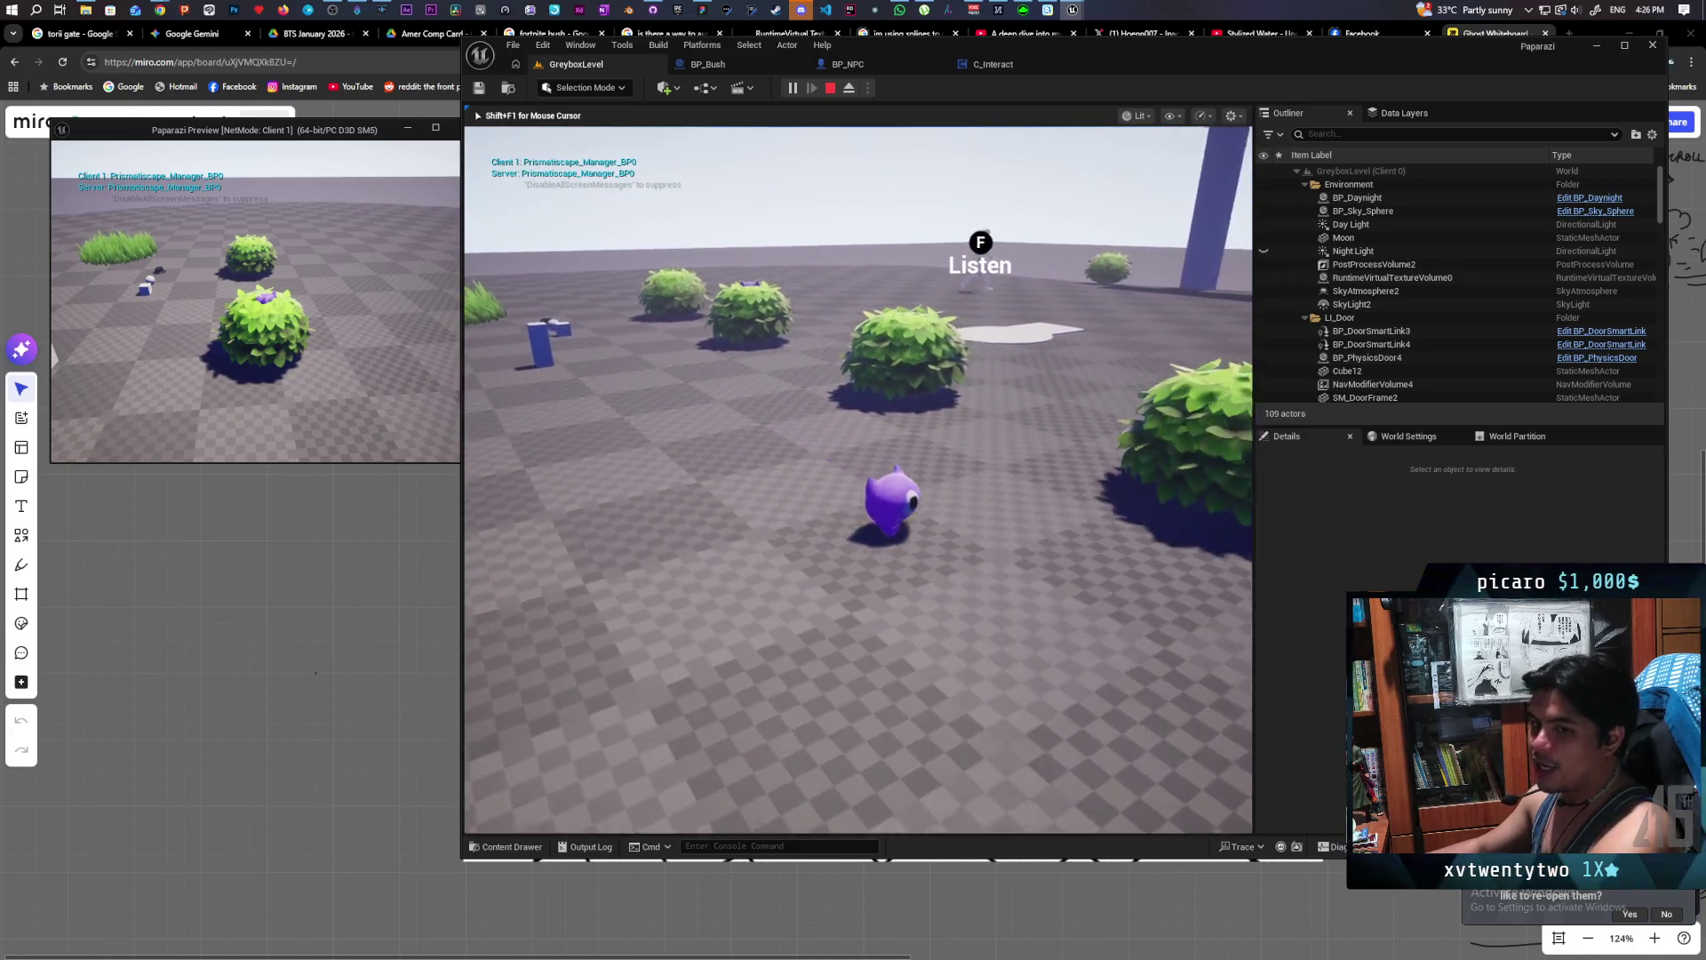
pyautogui.press('w')
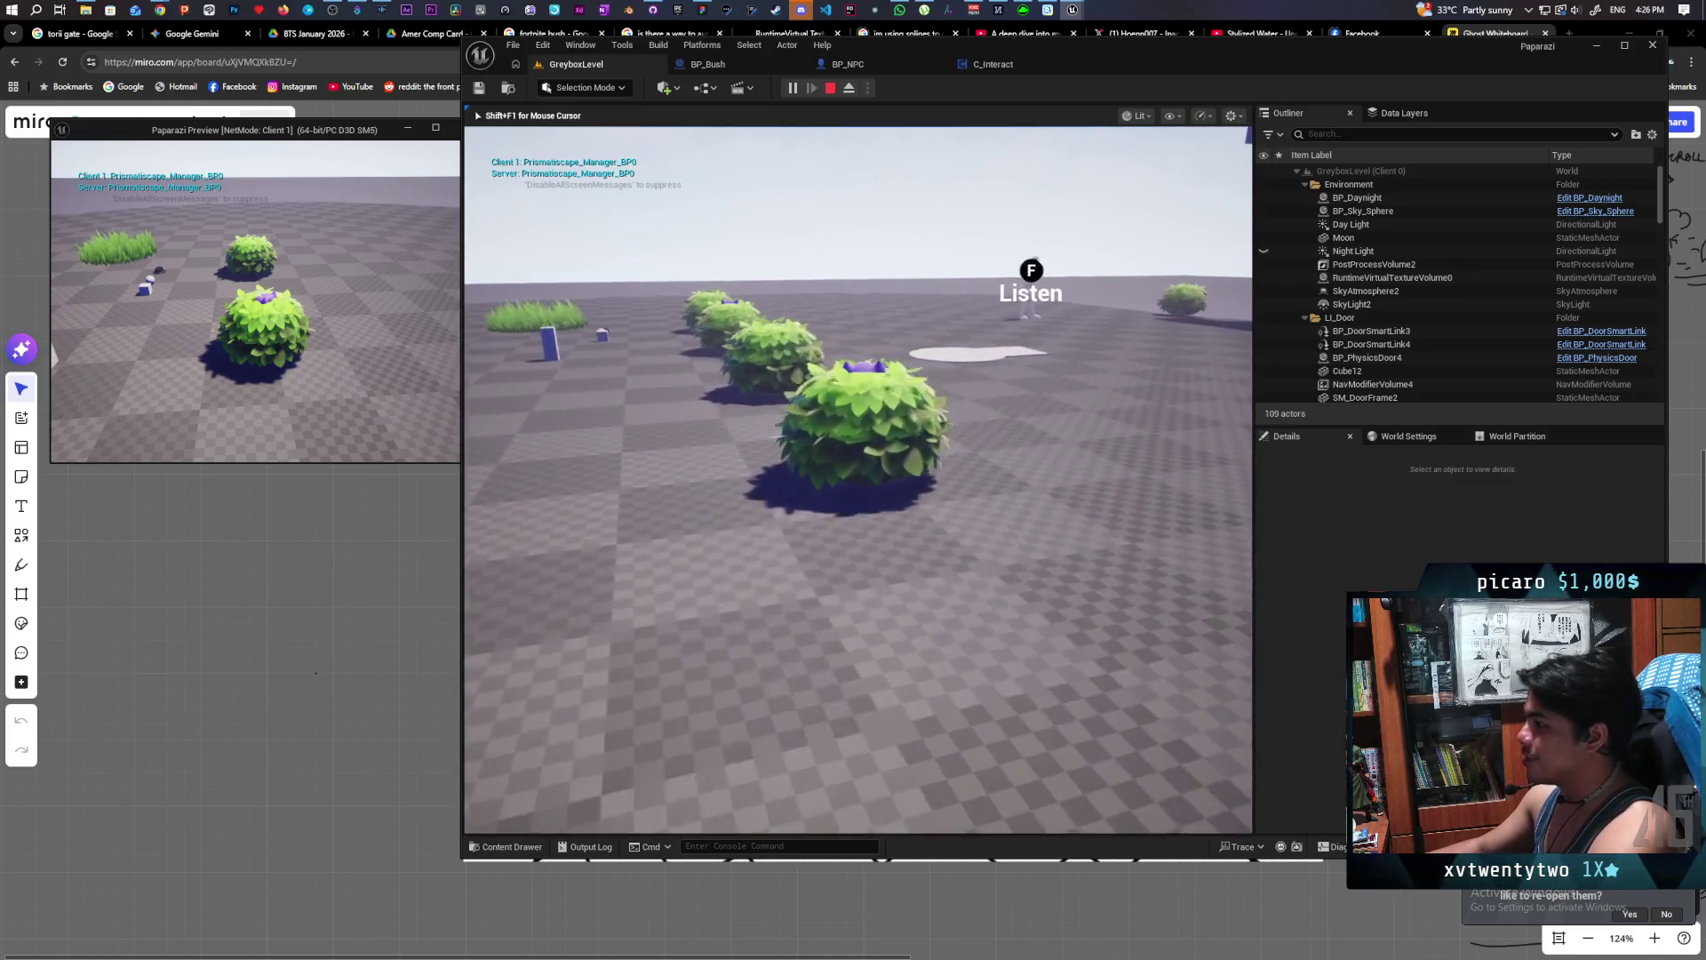
pyautogui.press('f')
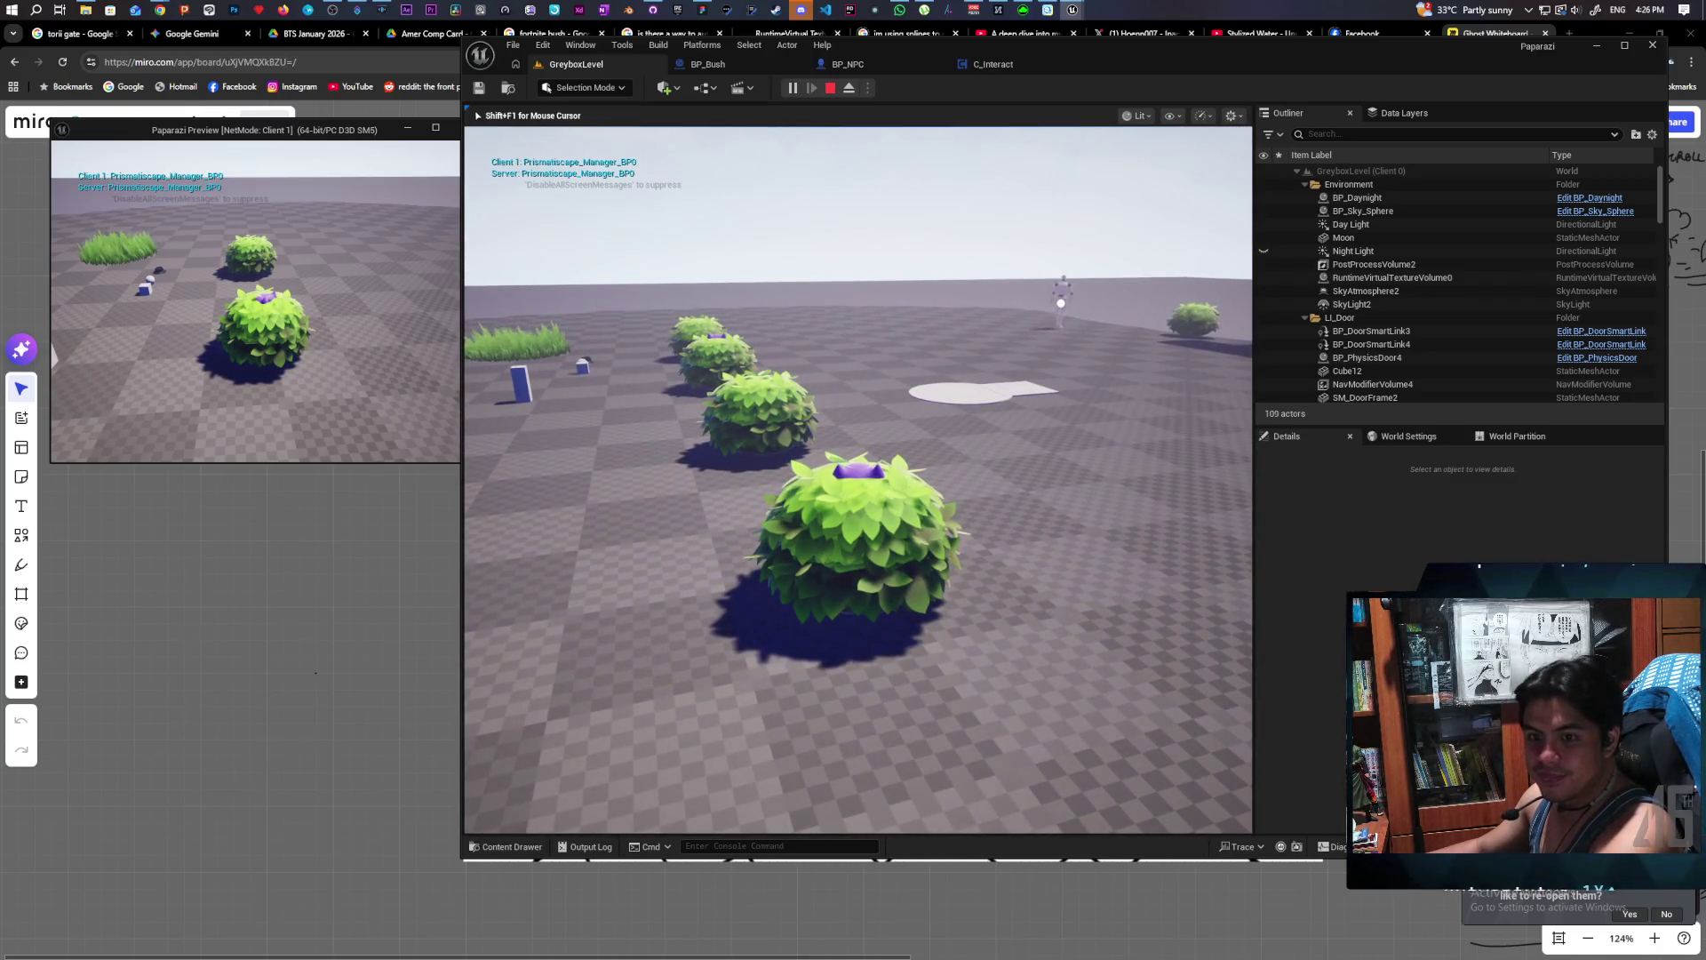
# - Walk past the bushes, pillars and grass patch to approach the NPCs and hear their dialogue
pyautogui.press('w')
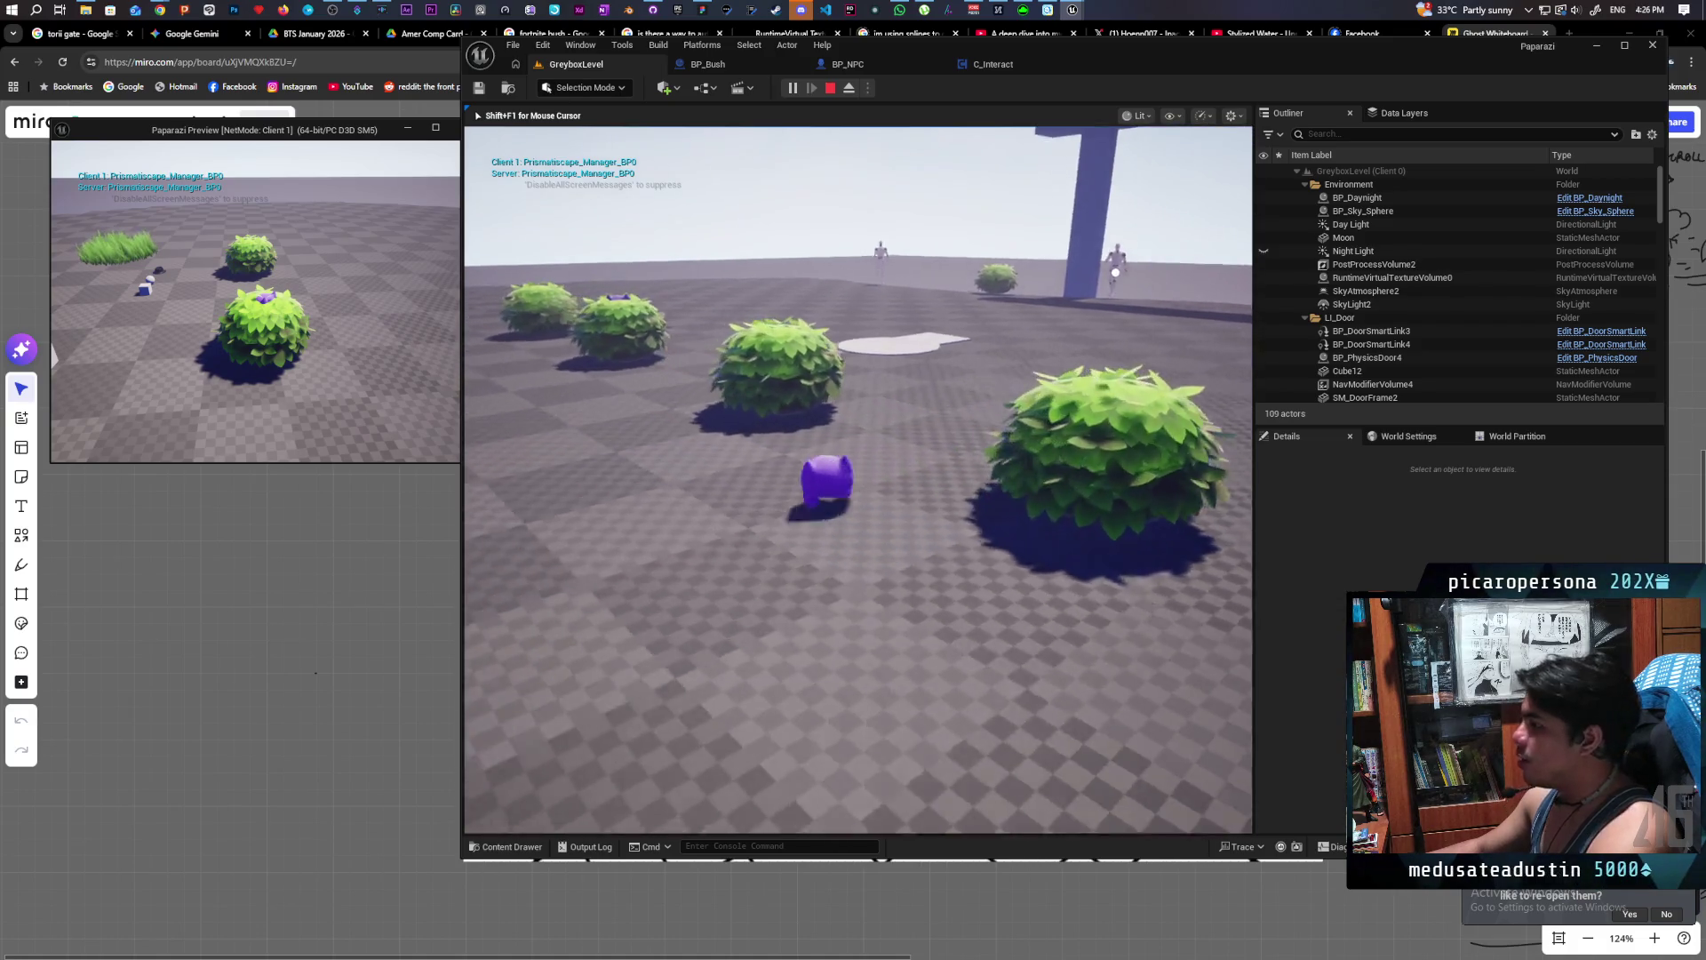
pyautogui.press('w')
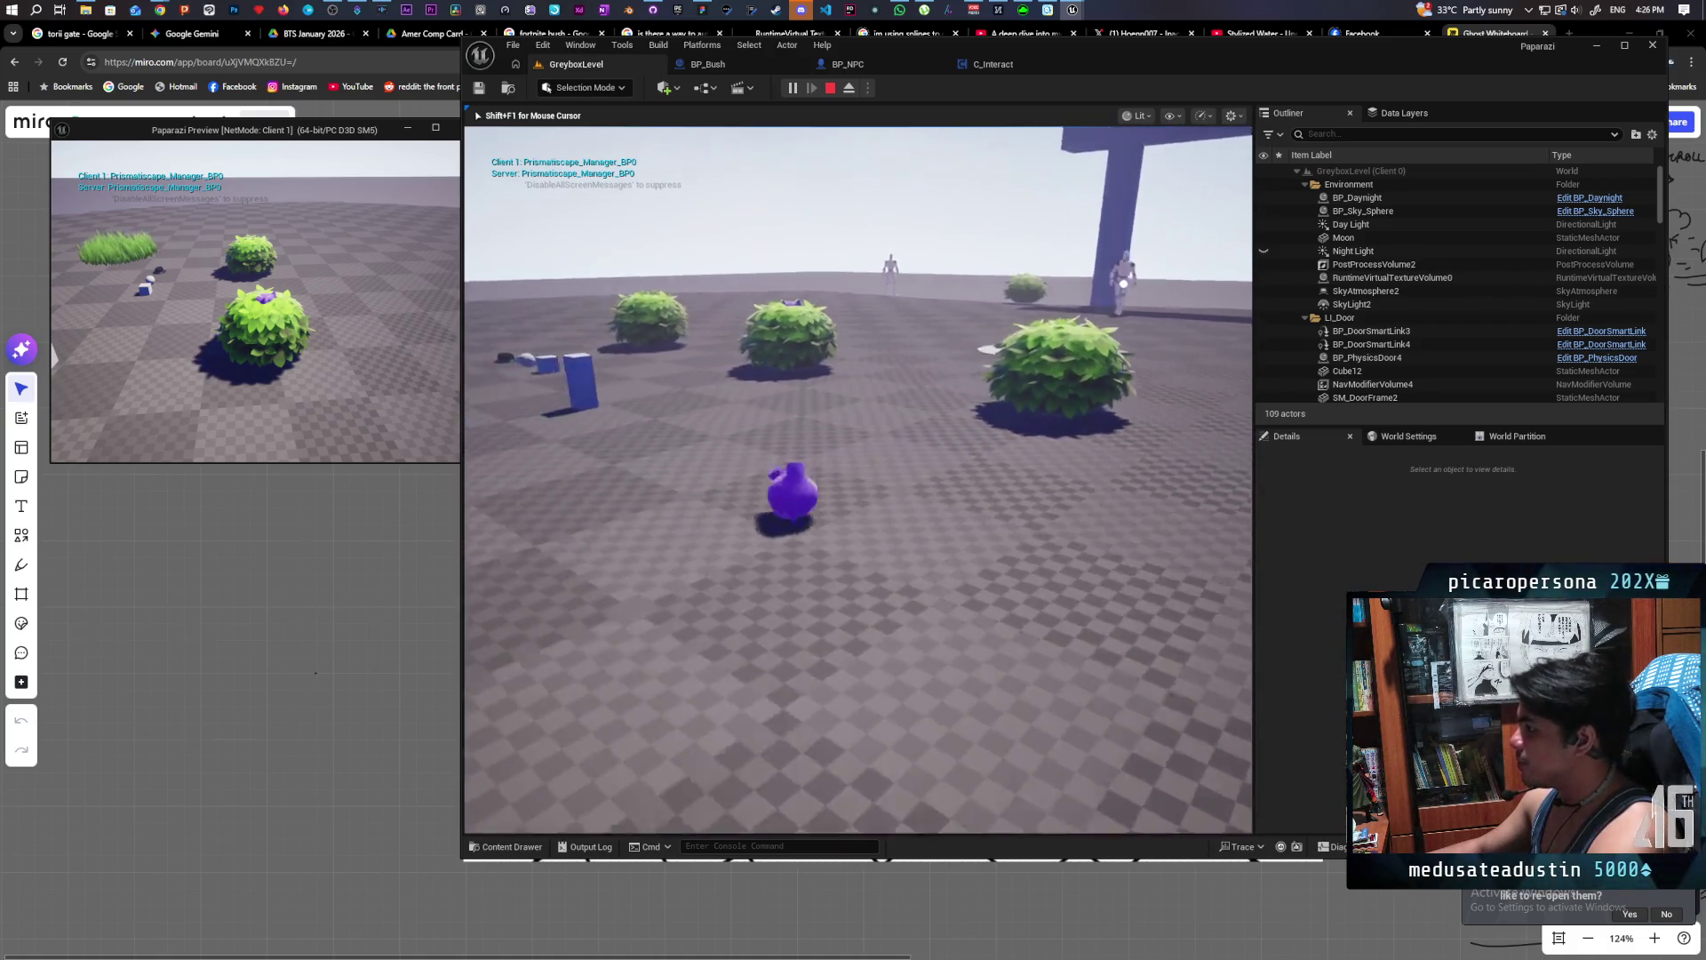
pyautogui.press('w')
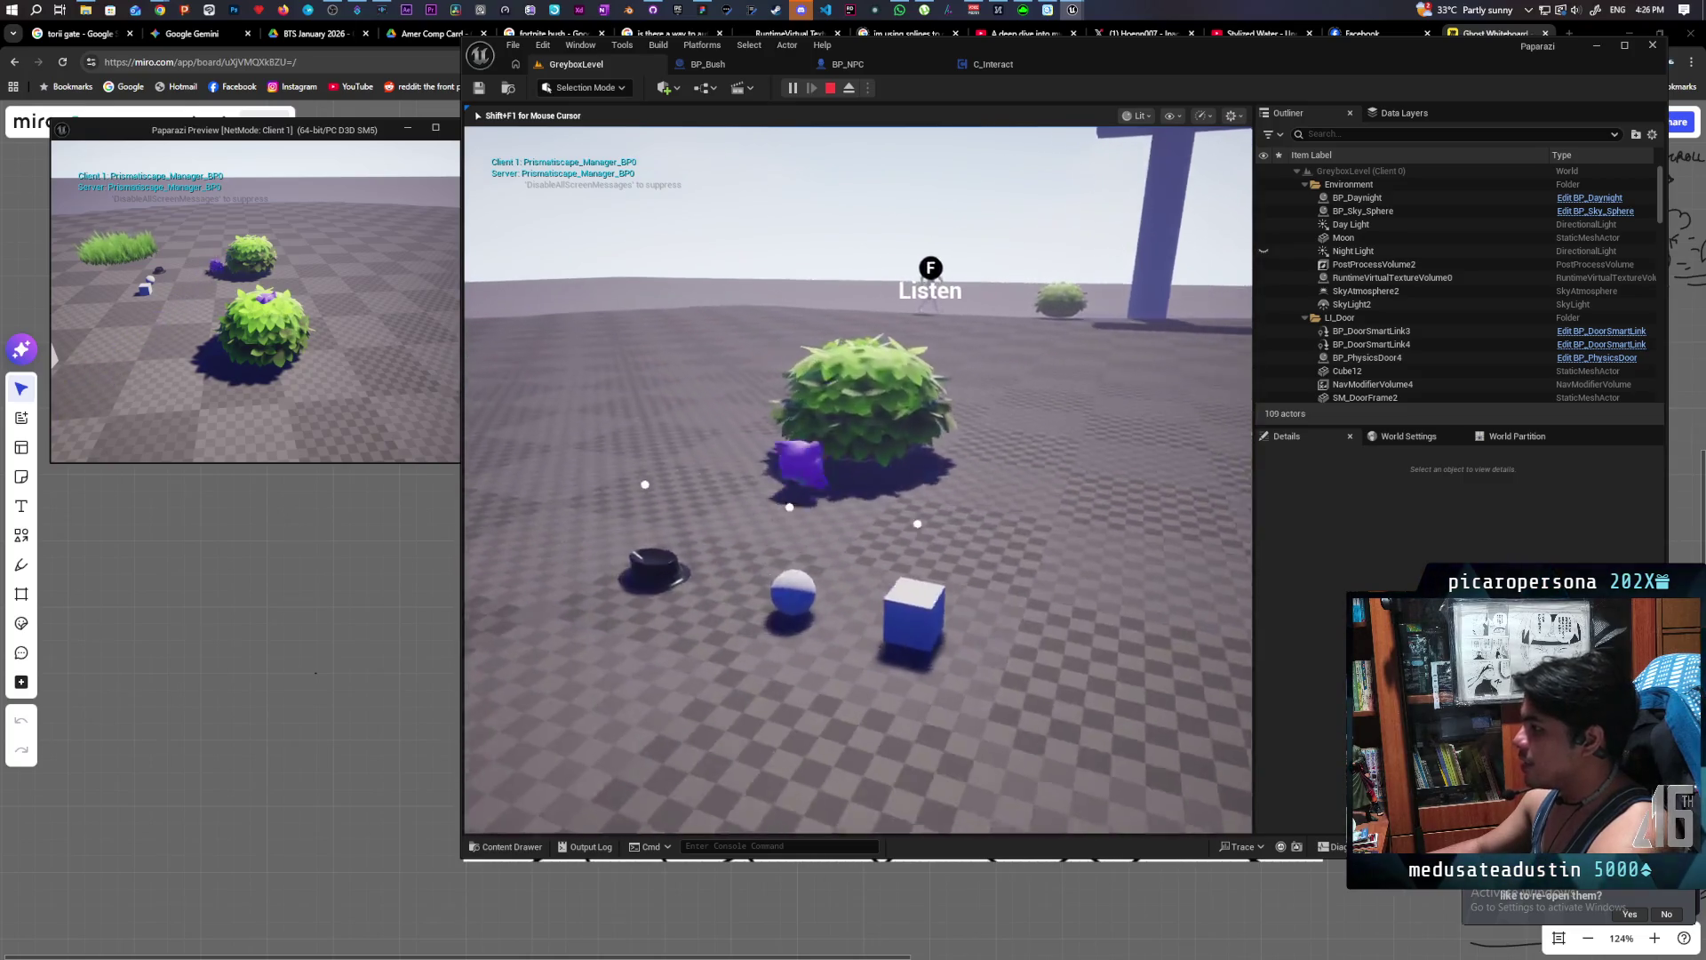
pyautogui.press('w')
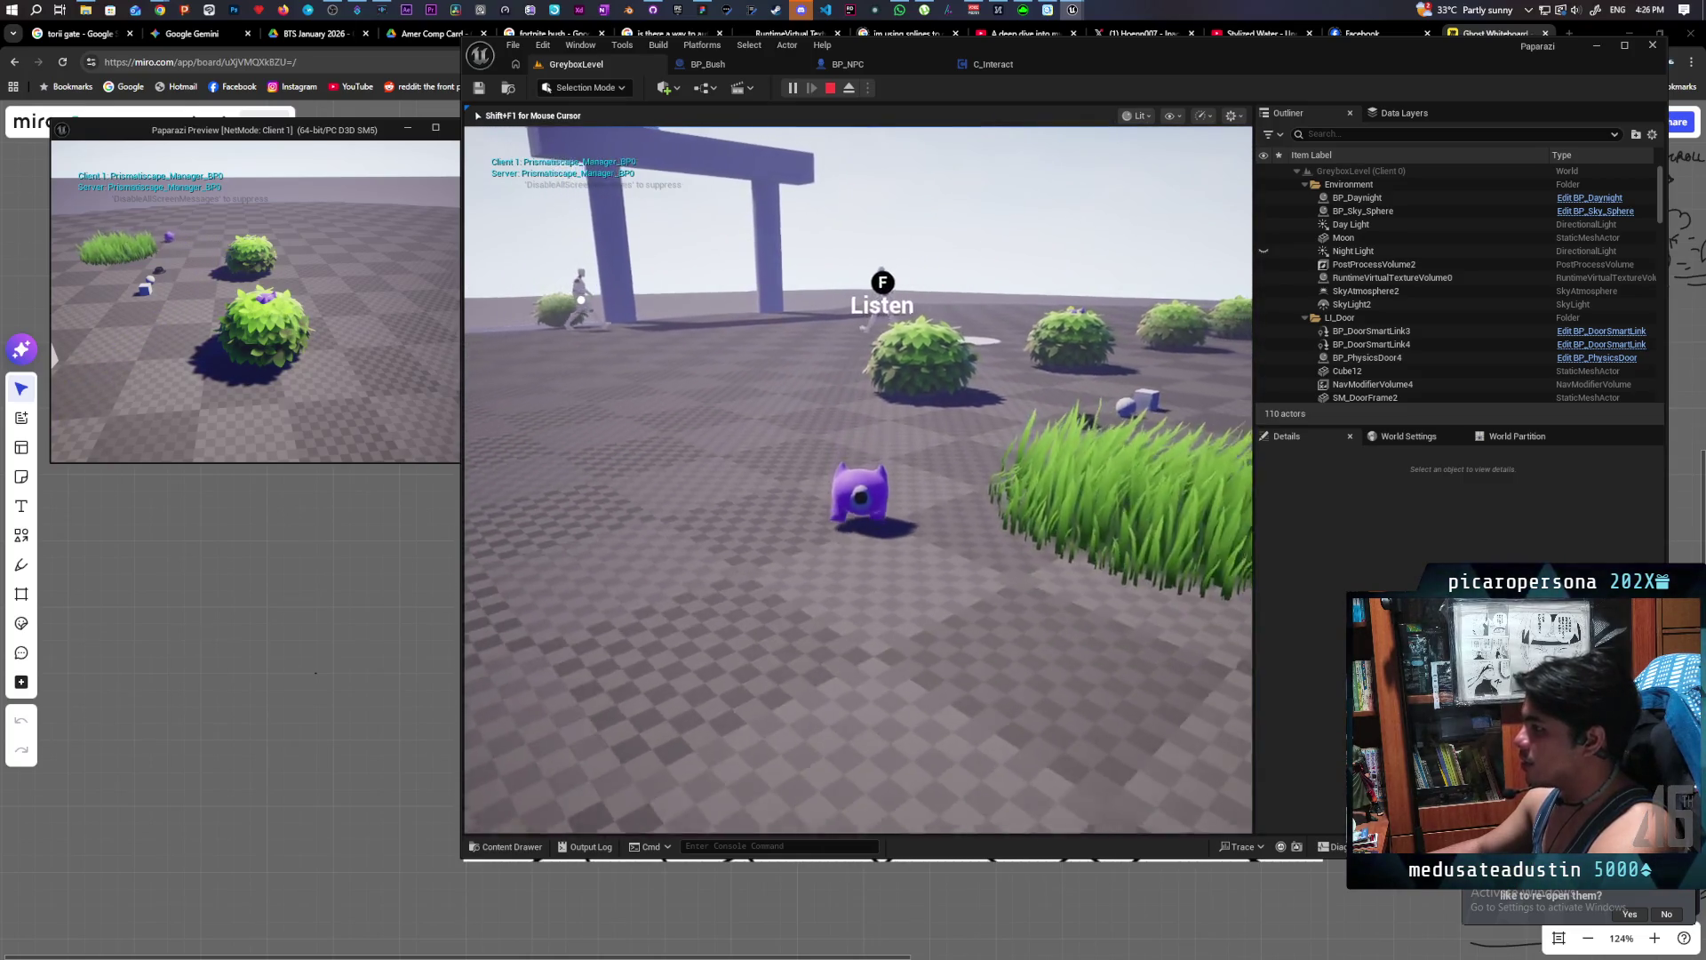
pyautogui.press('w')
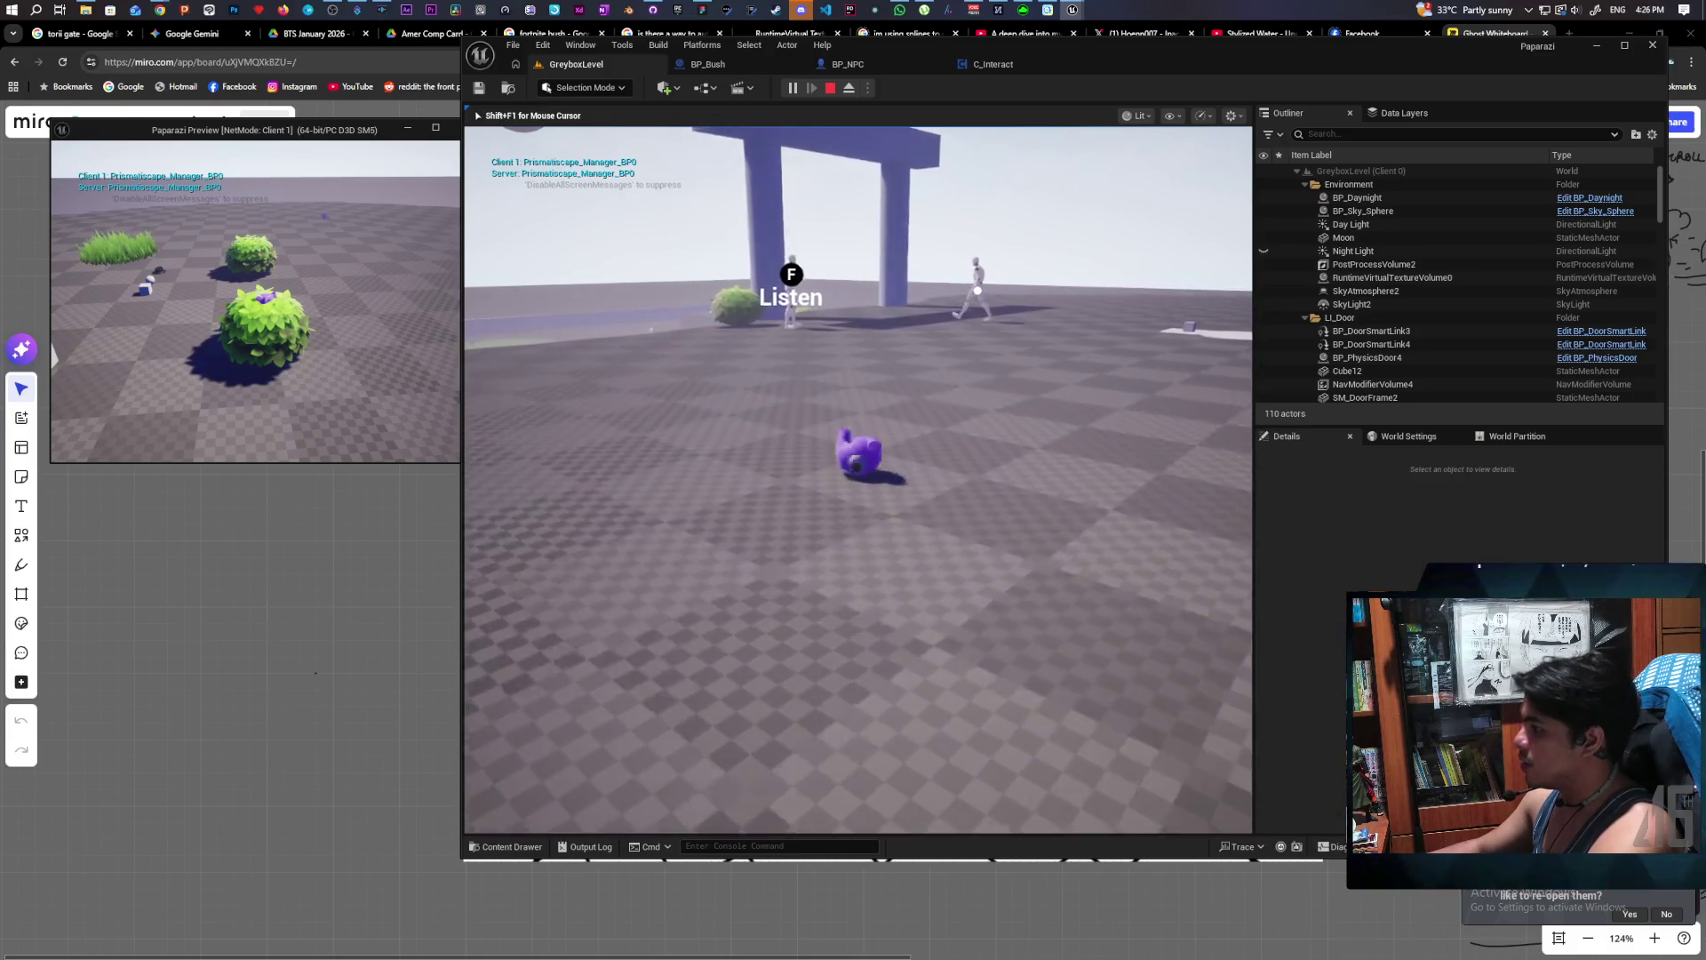
pyautogui.press('w')
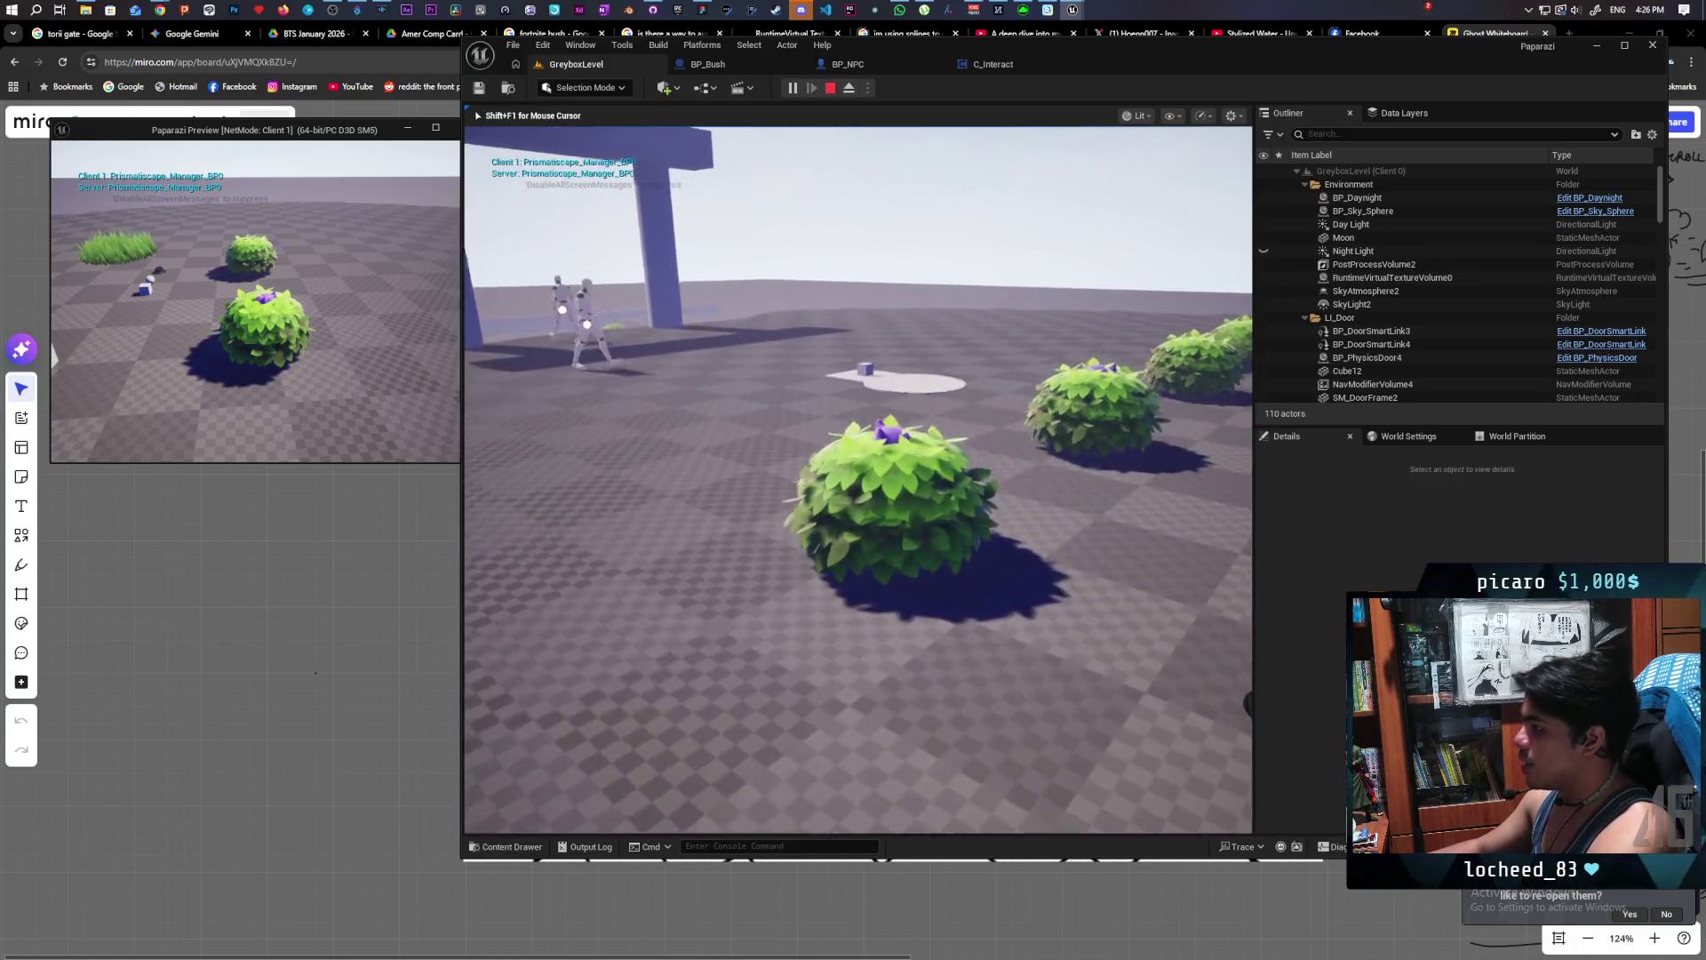
pyautogui.press('w')
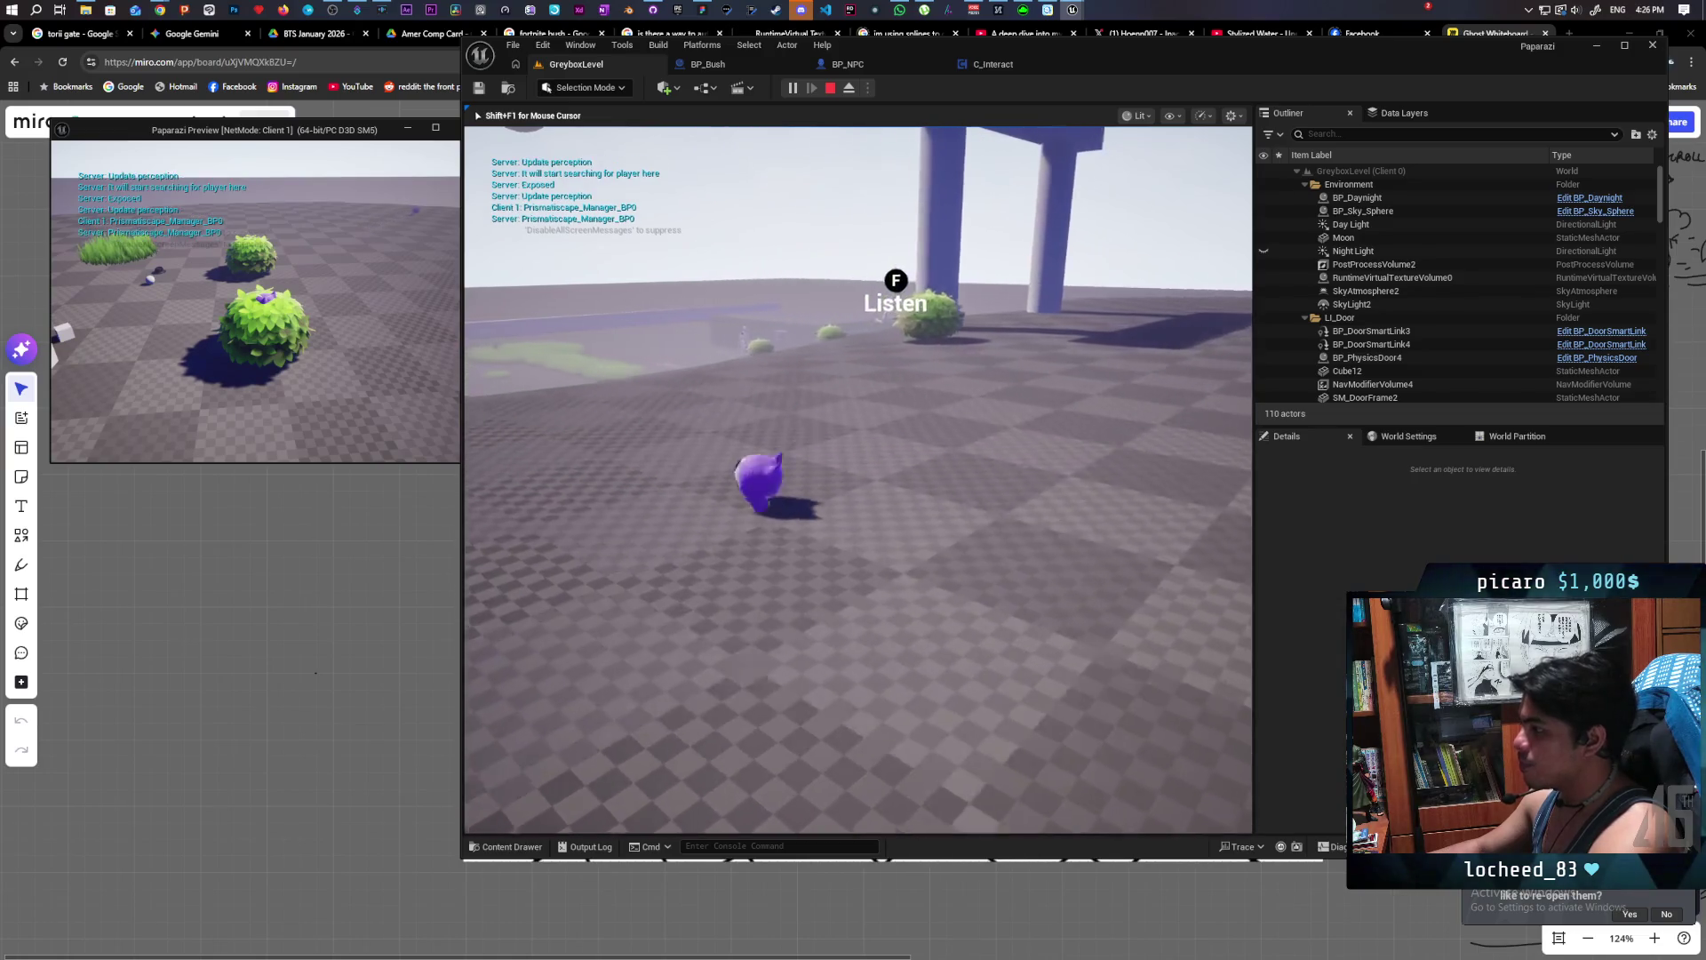
pyautogui.press('w')
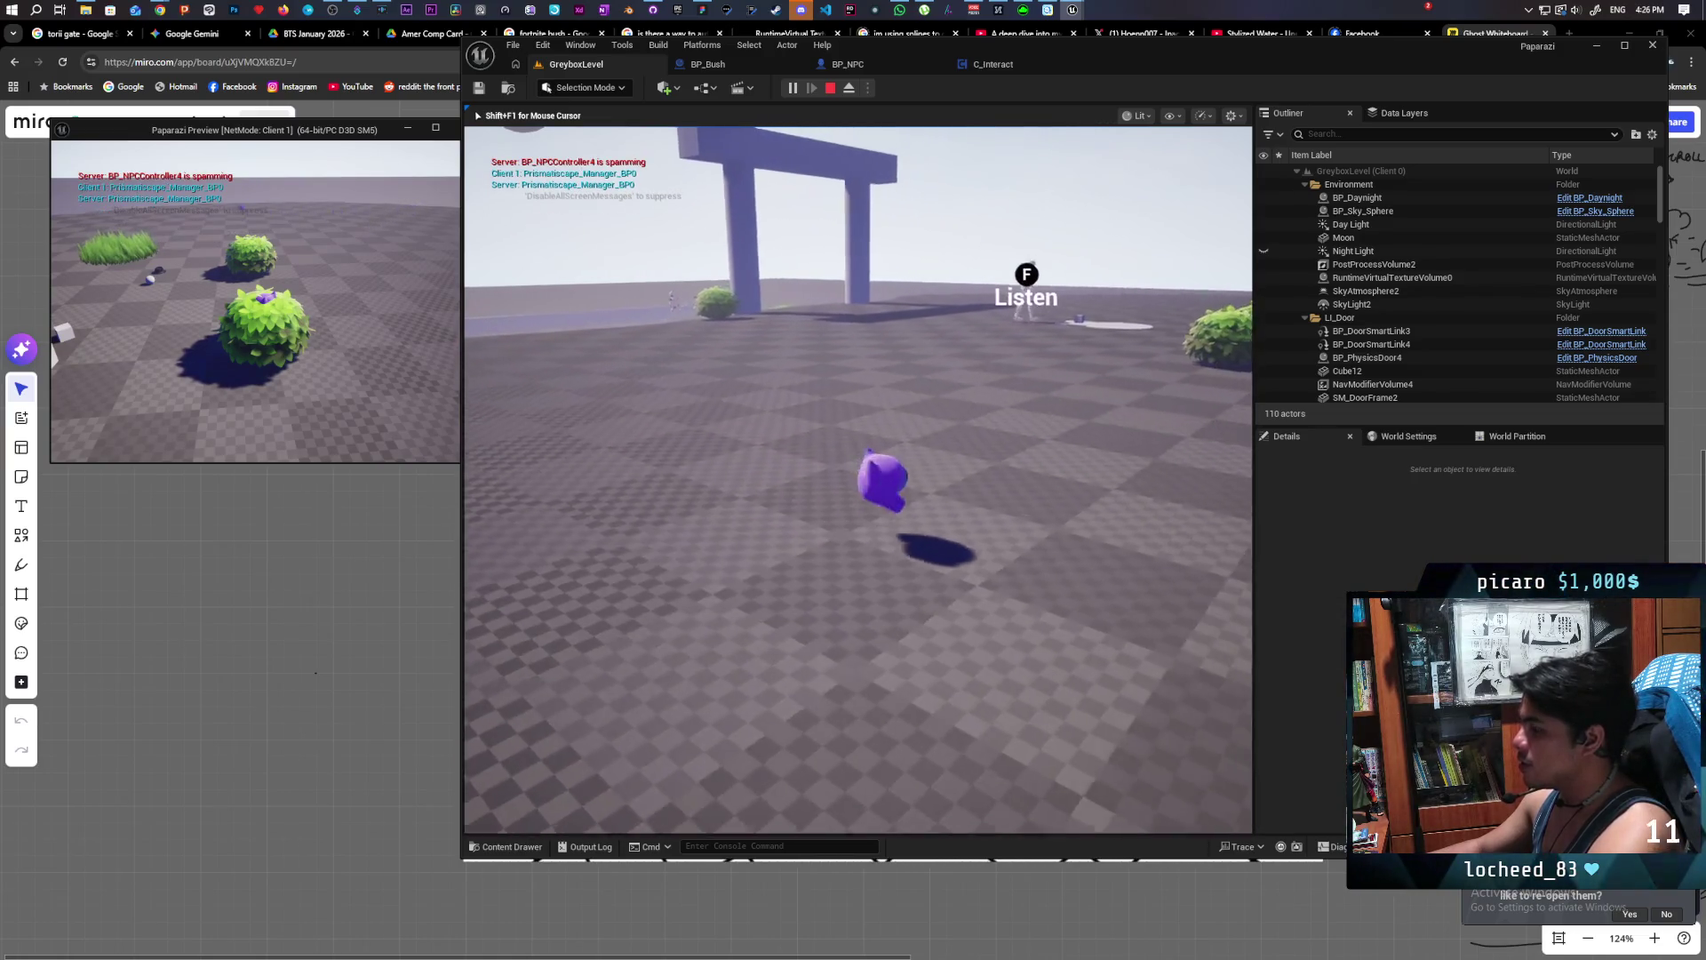
pyautogui.press('w')
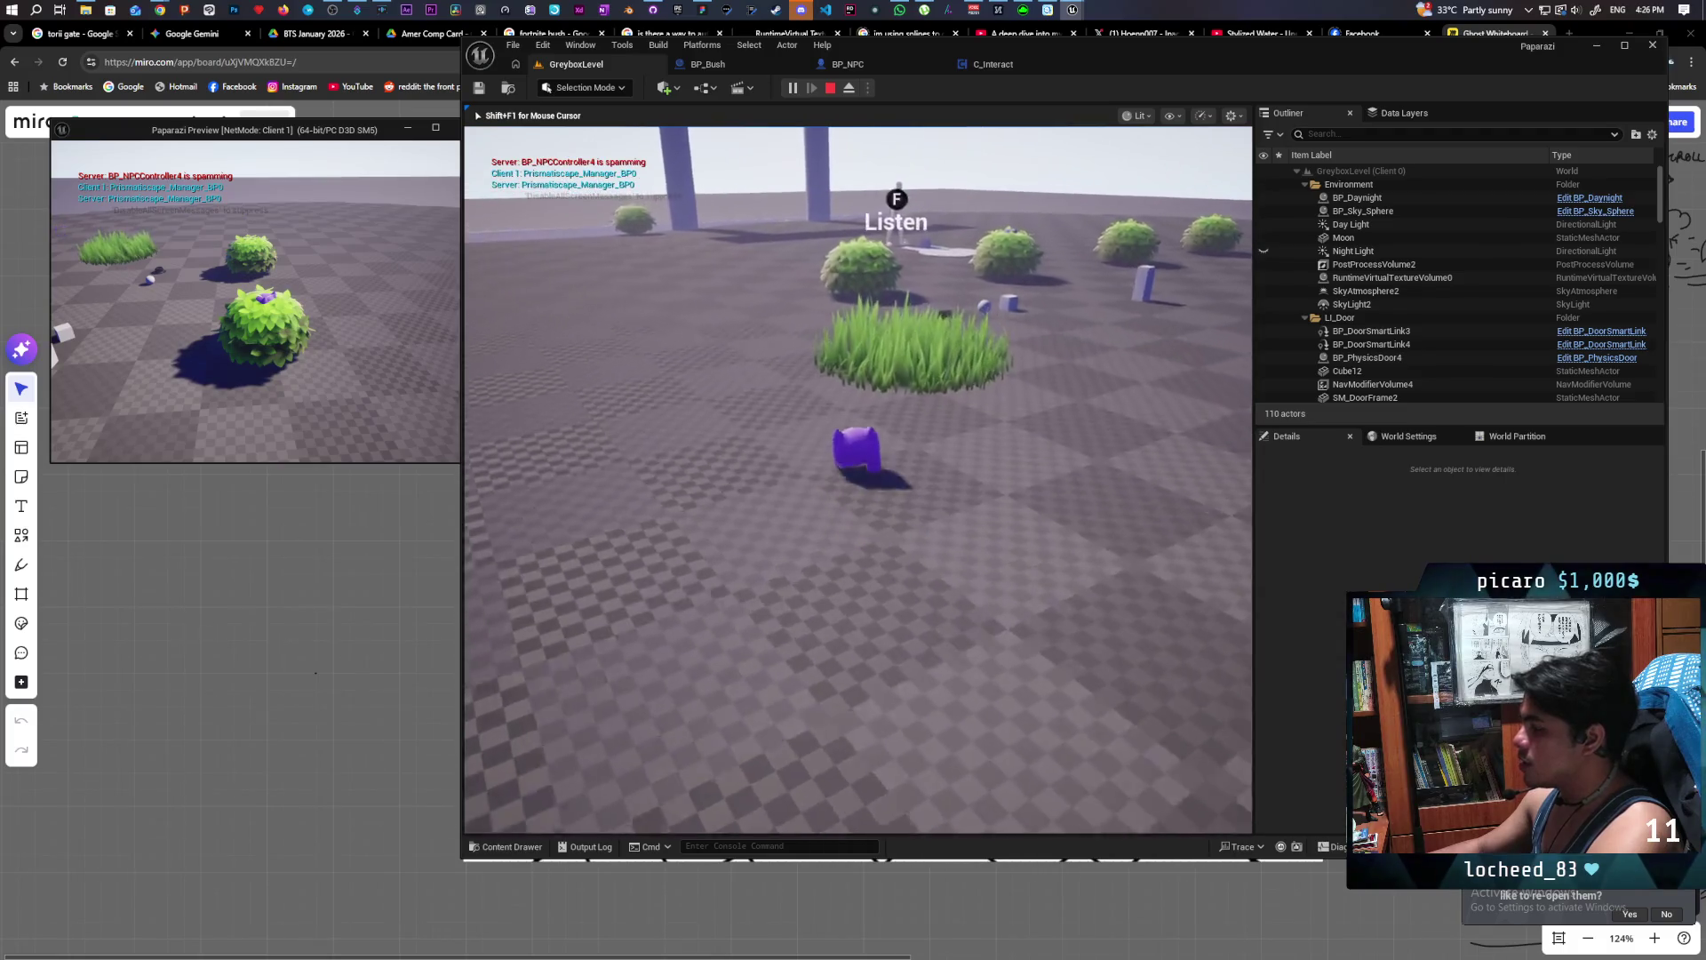
pyautogui.press('w')
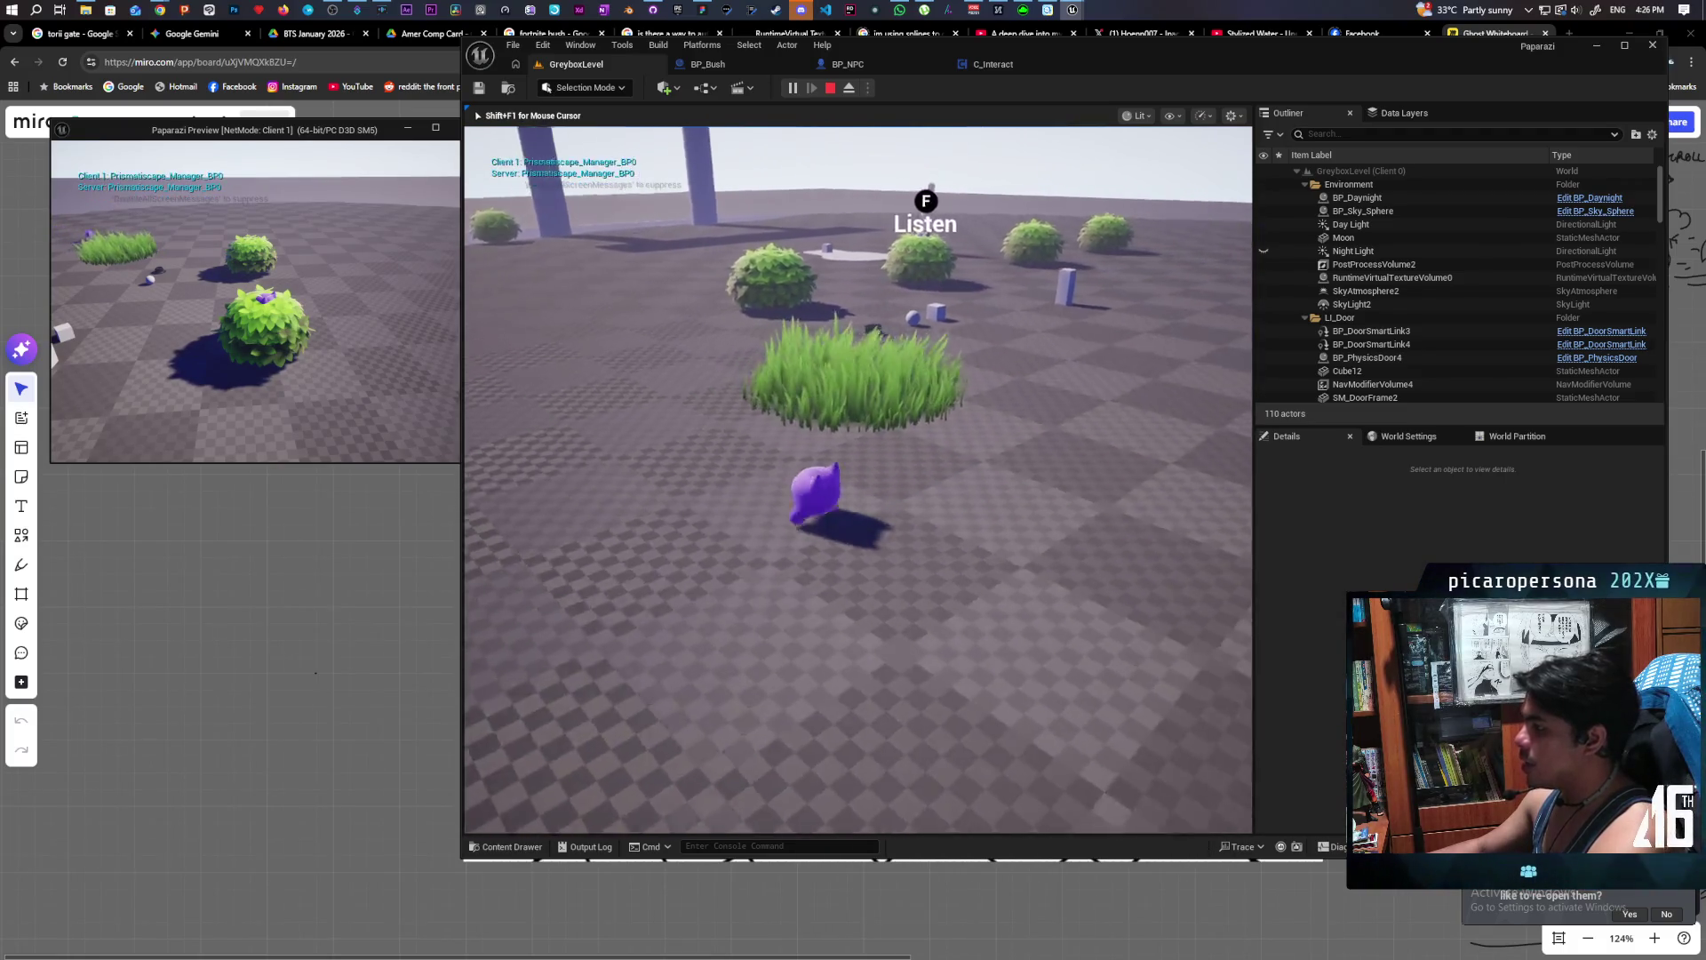
pyautogui.press('w')
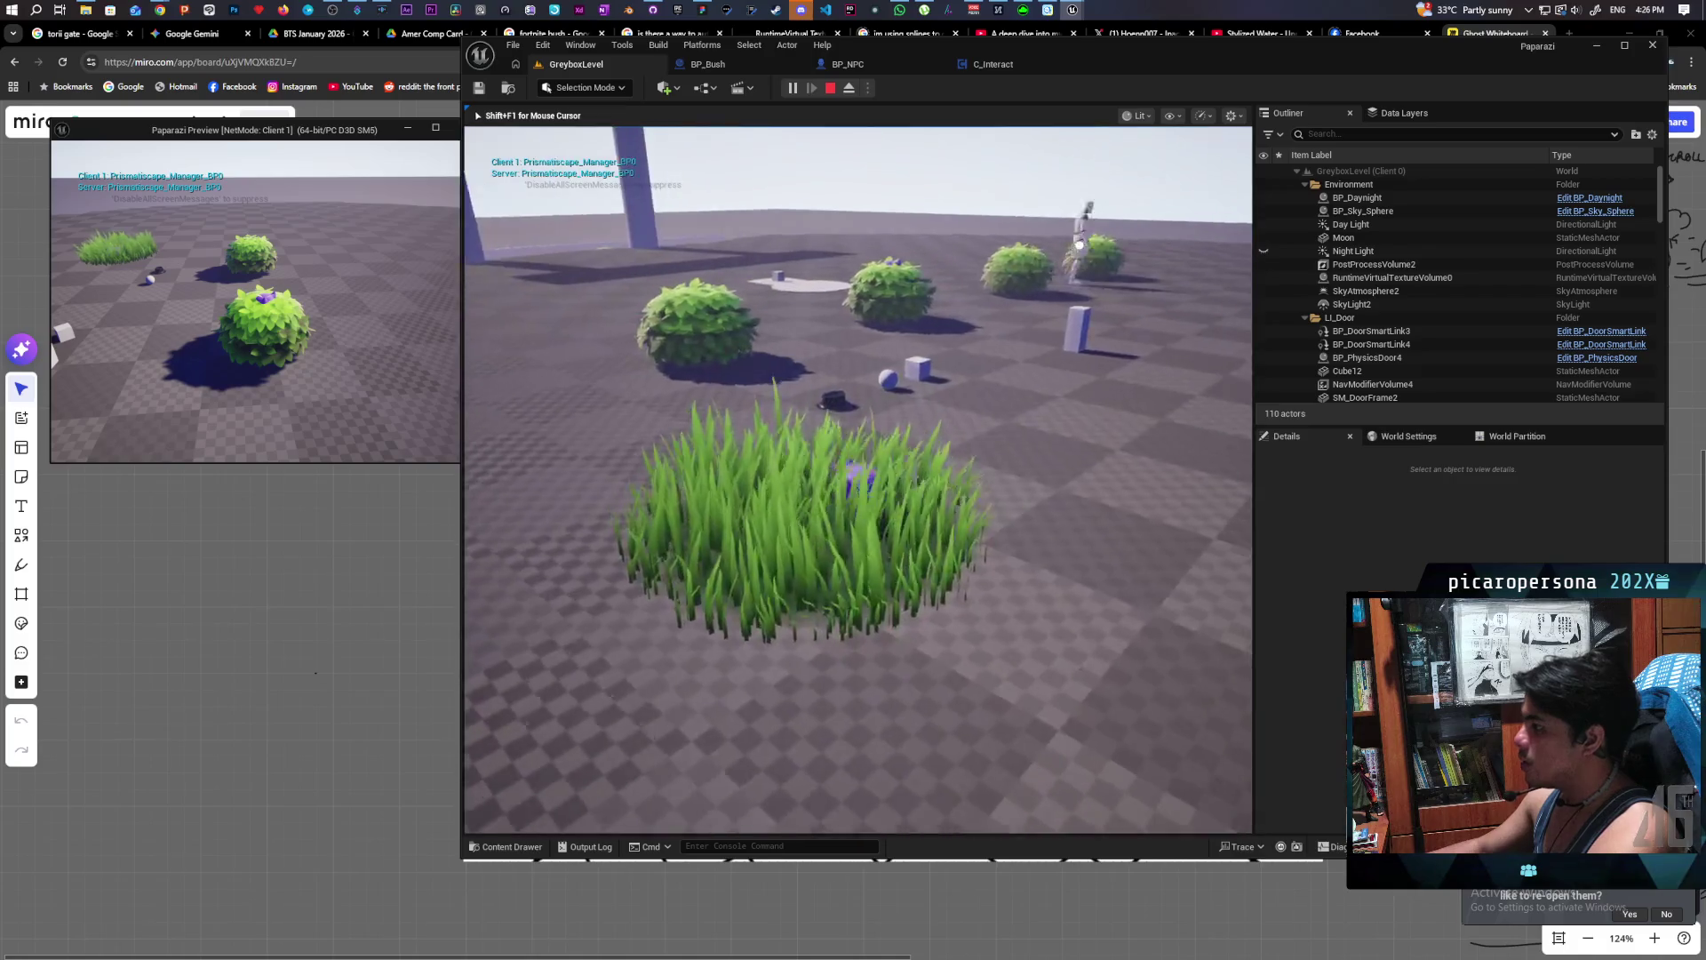
pyautogui.press('w')
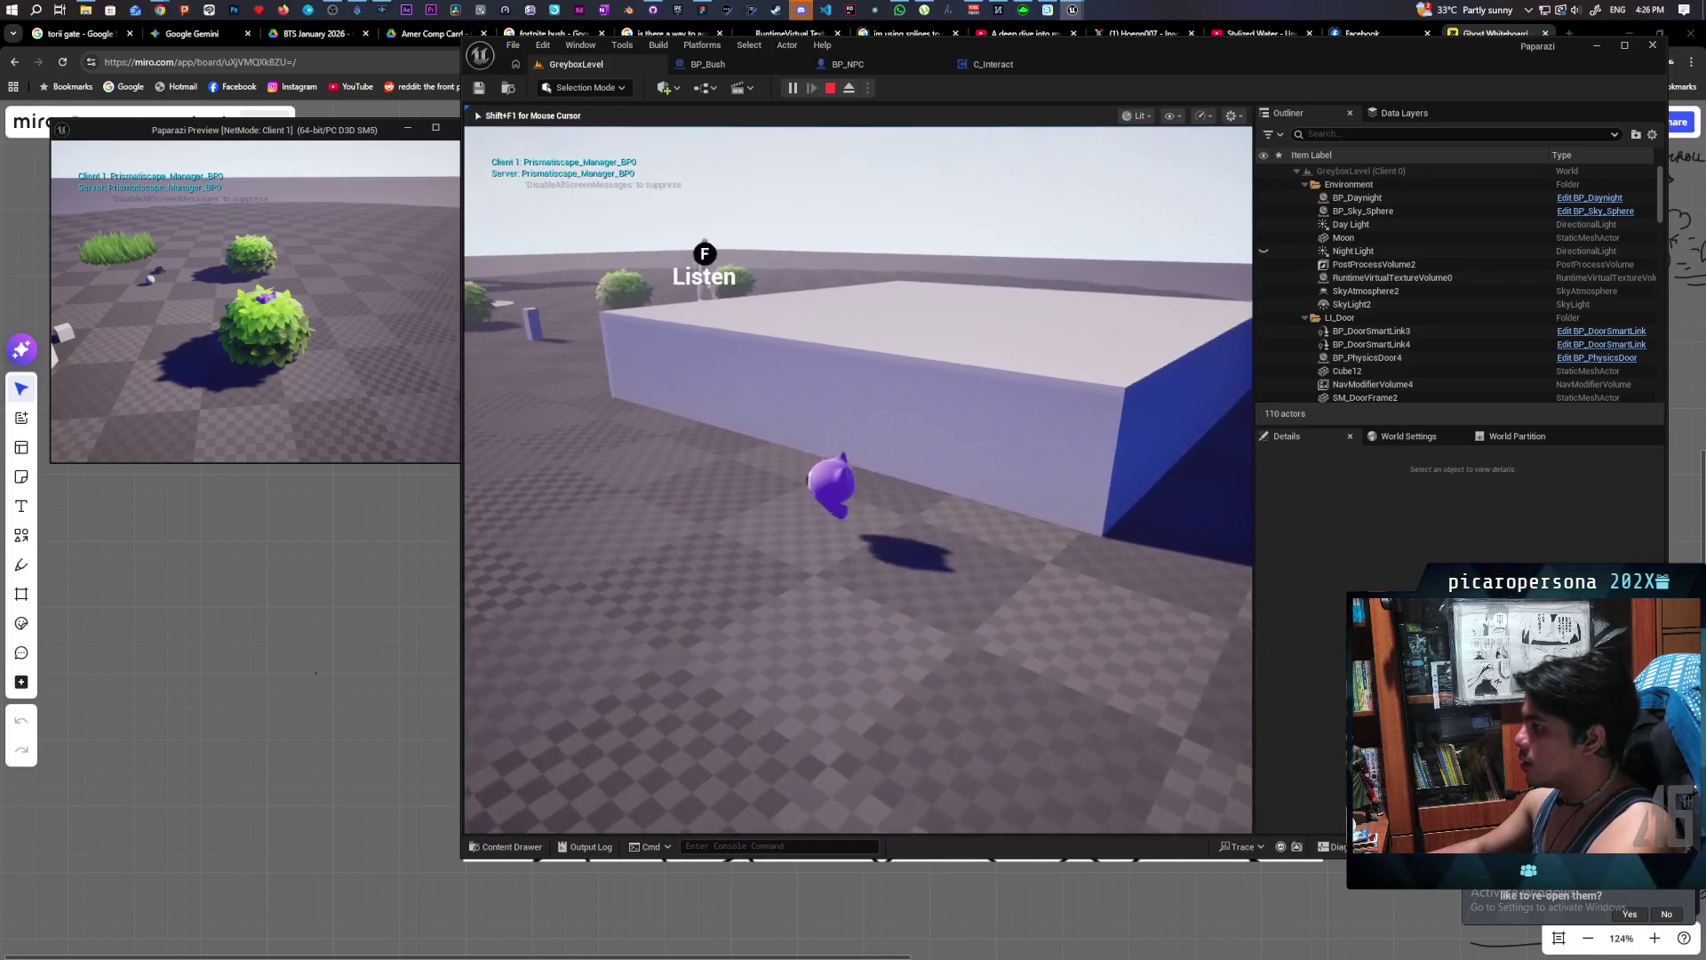
pyautogui.press('f')
# - Walk the client character back through the grass and past the bushes
pyautogui.press('w')
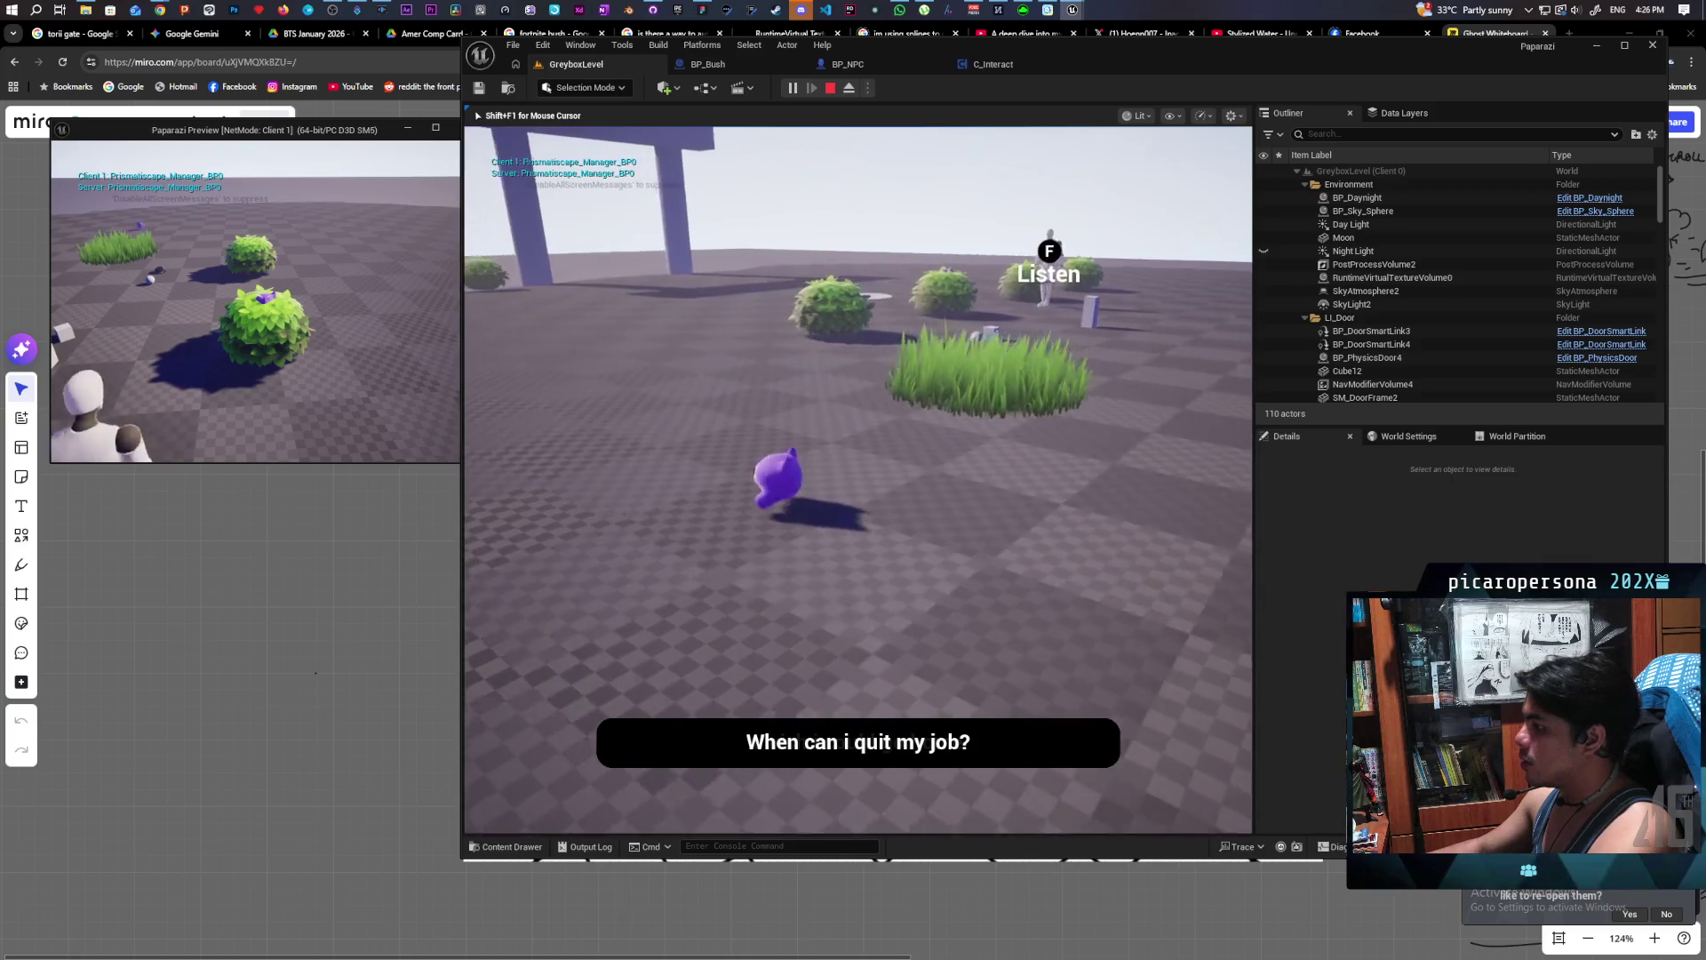
pyautogui.press('w')
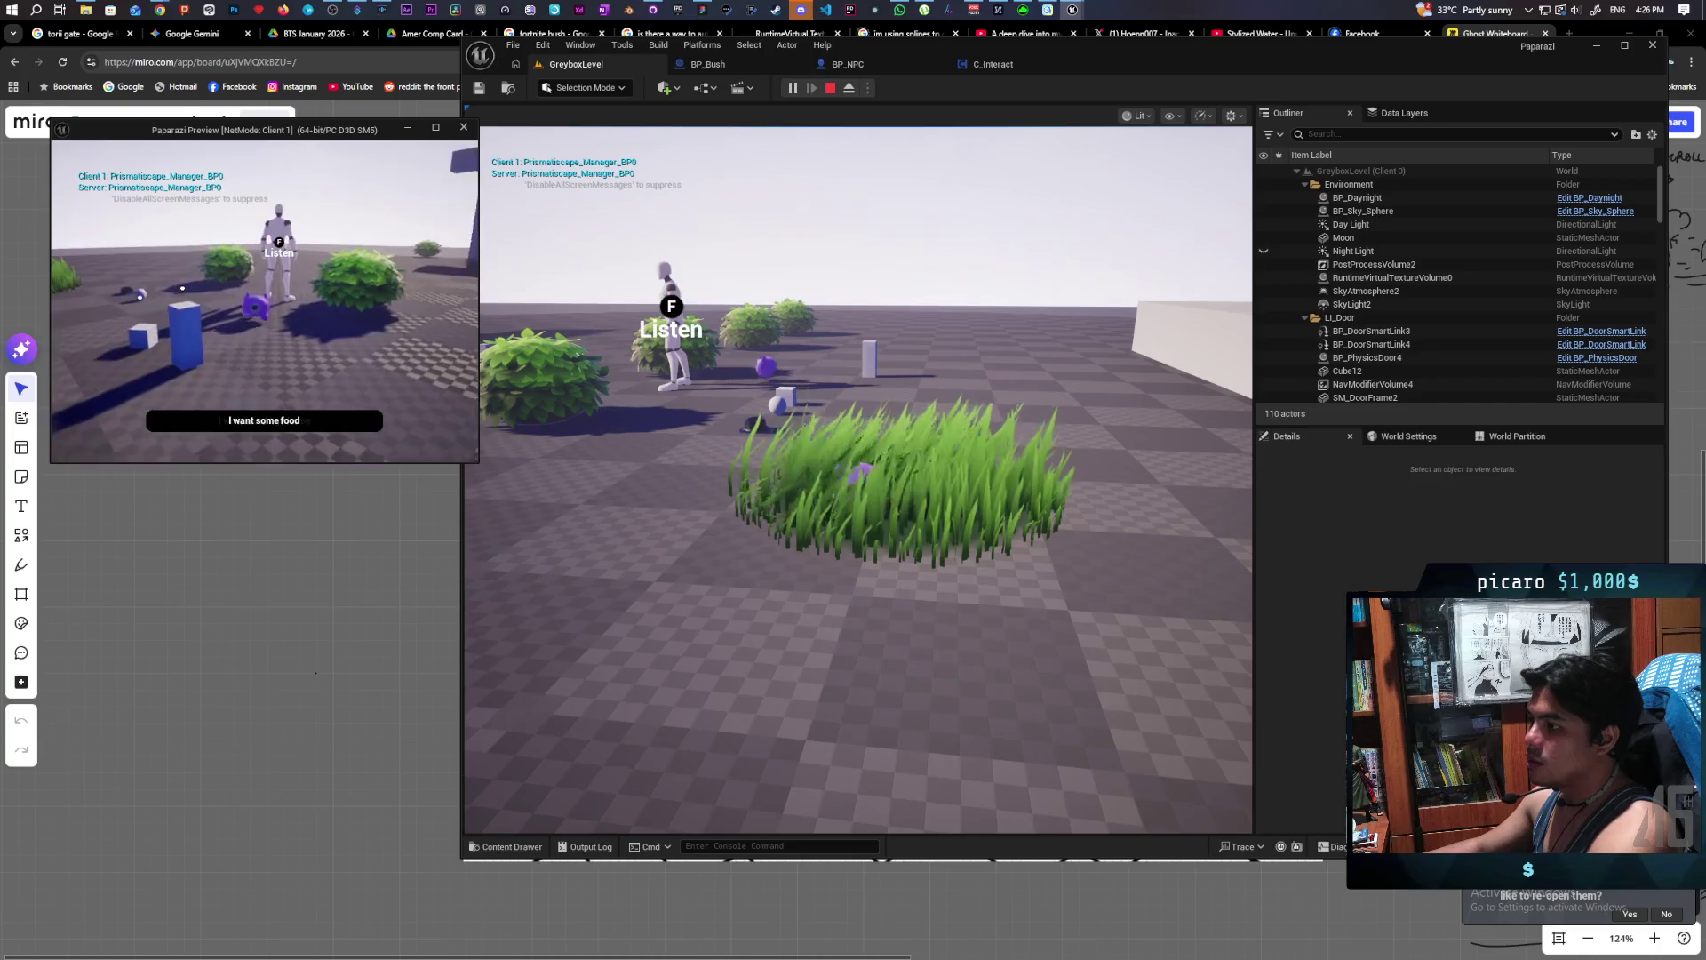
pyautogui.press('w')
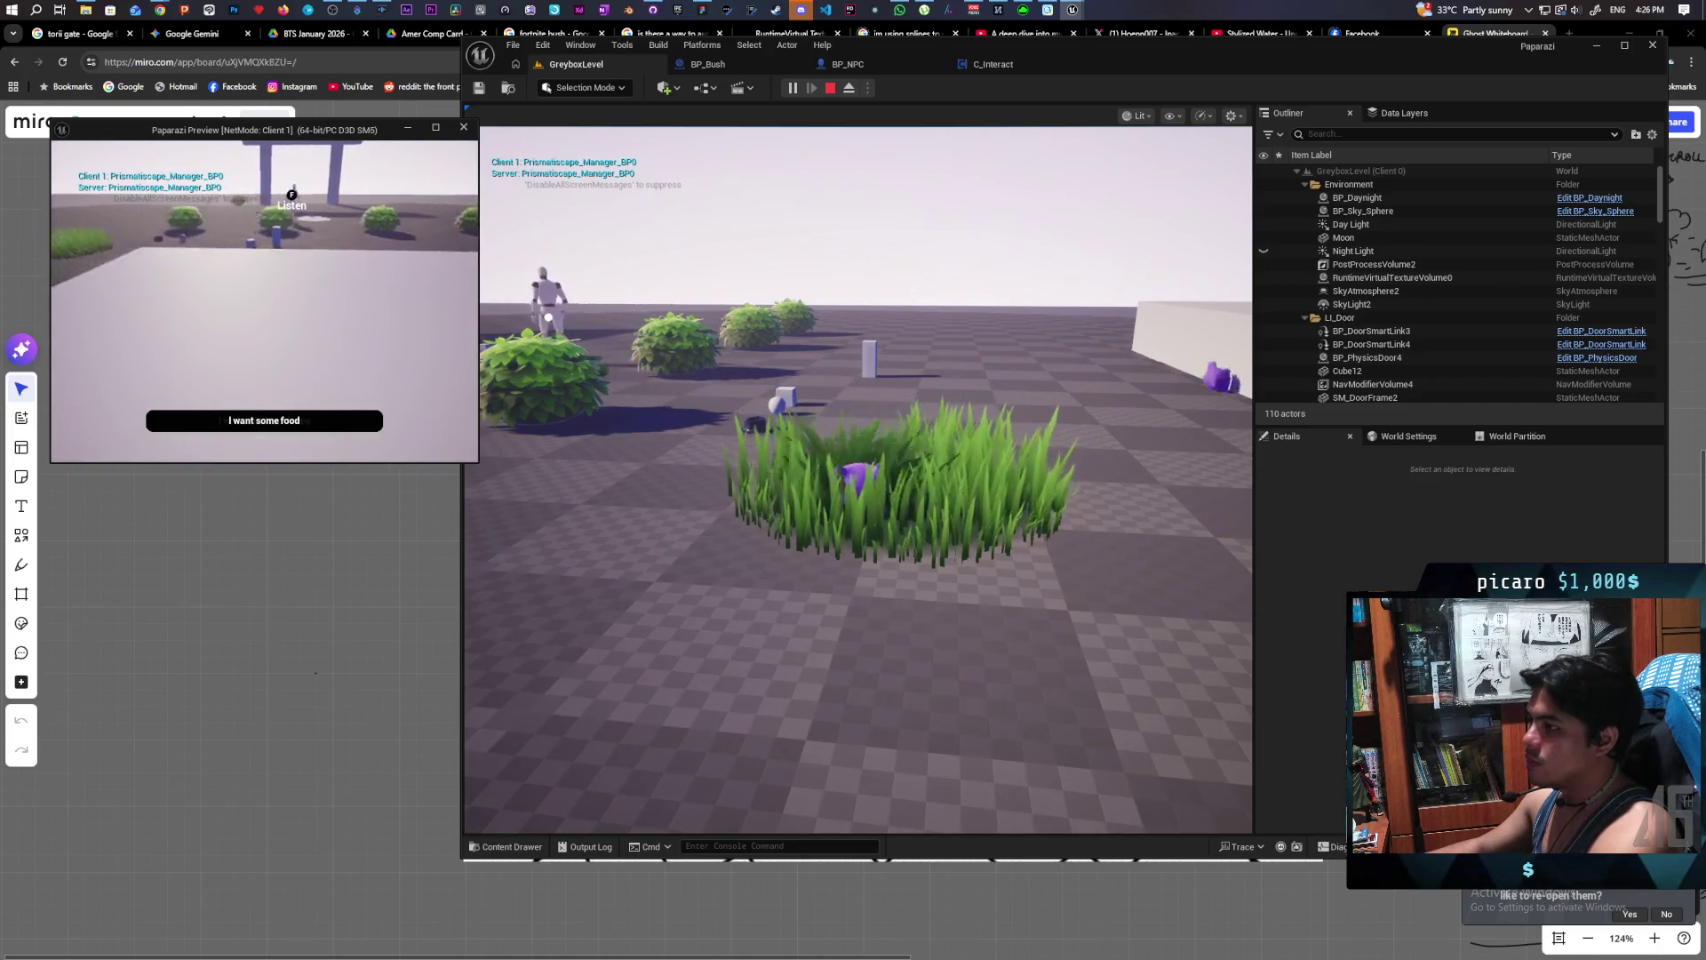
pyautogui.press('w')
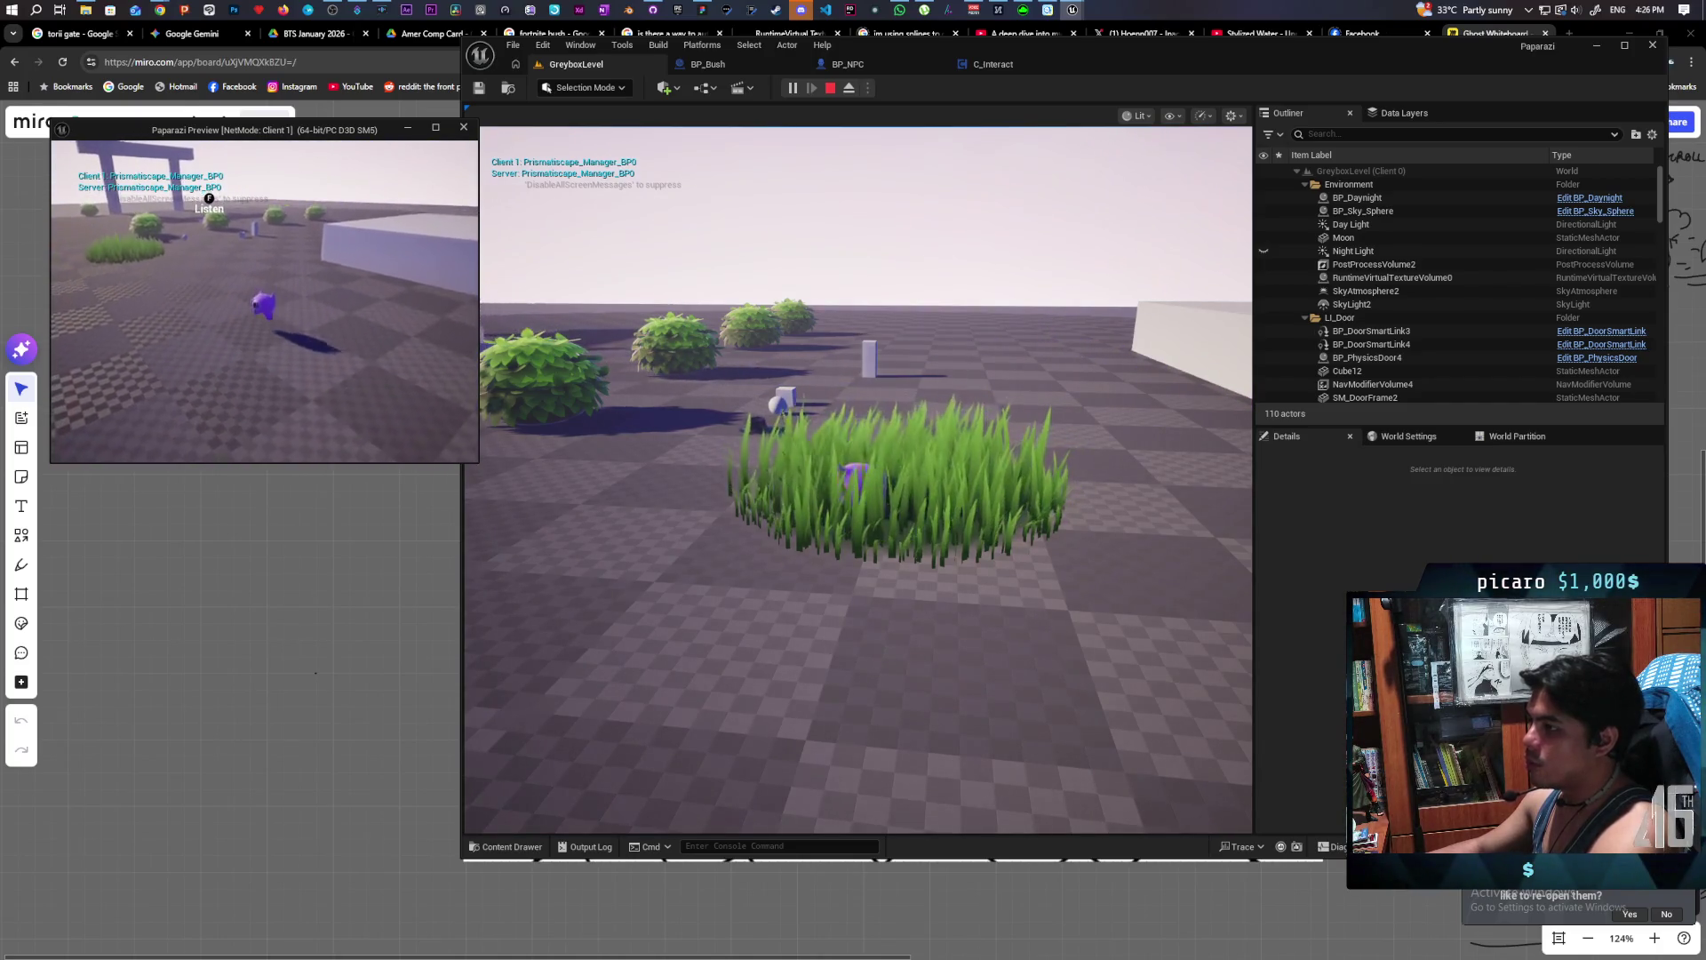
pyautogui.press('w')
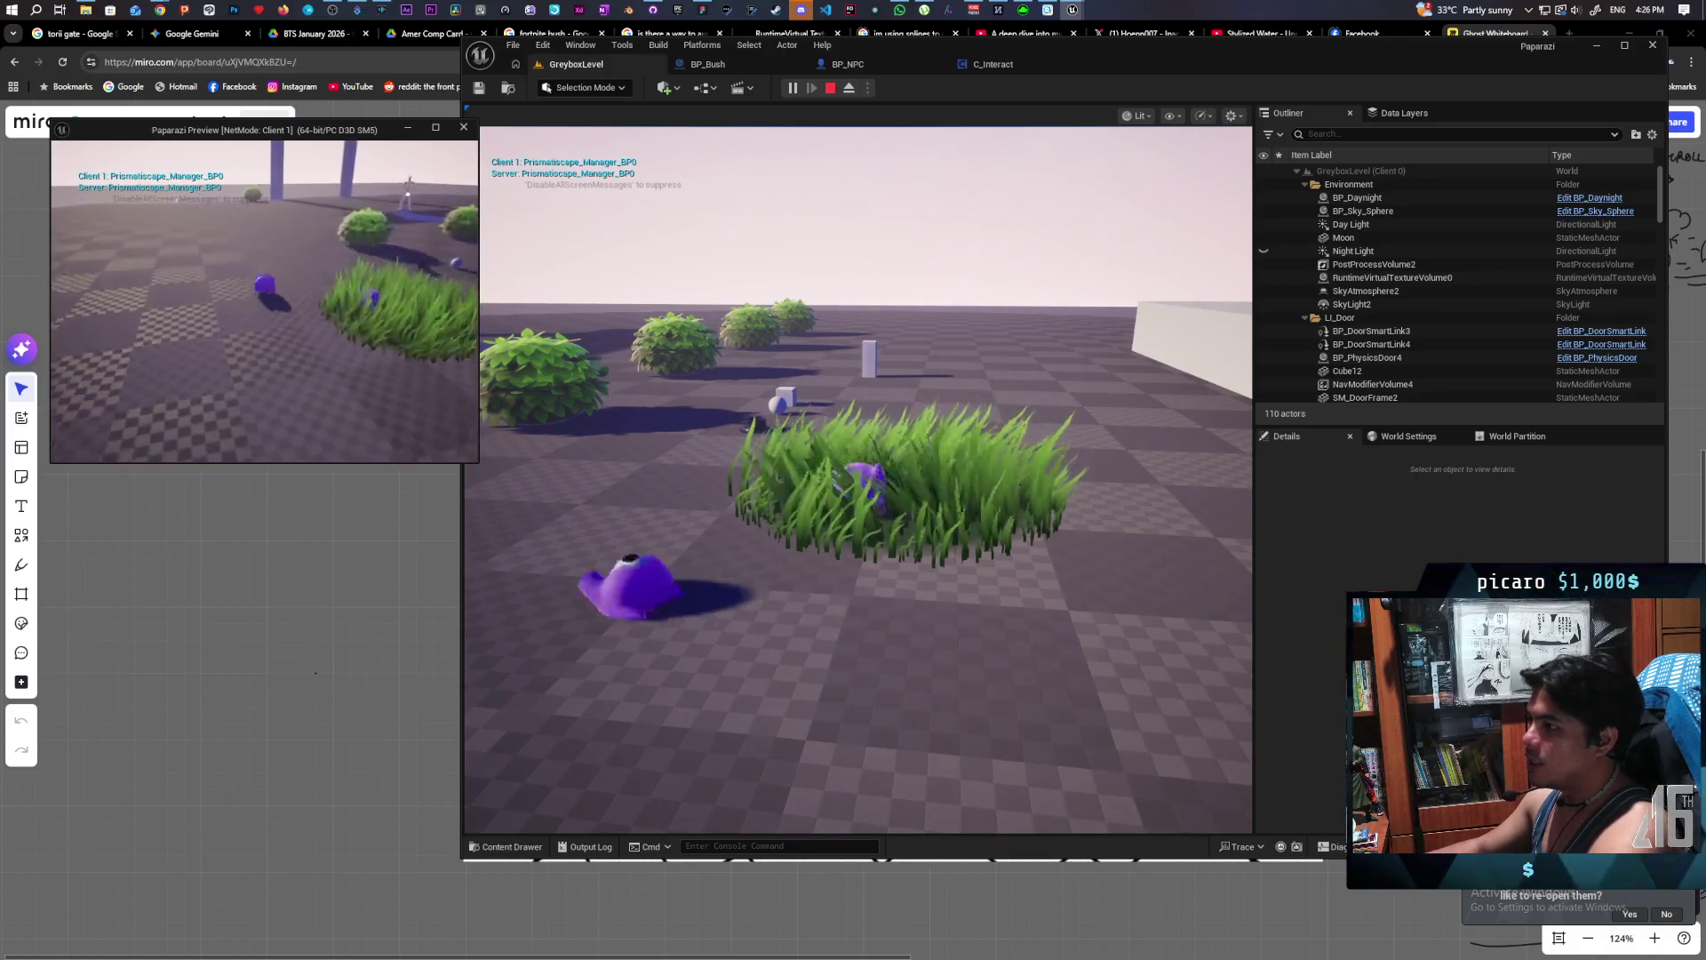
pyautogui.press('s')
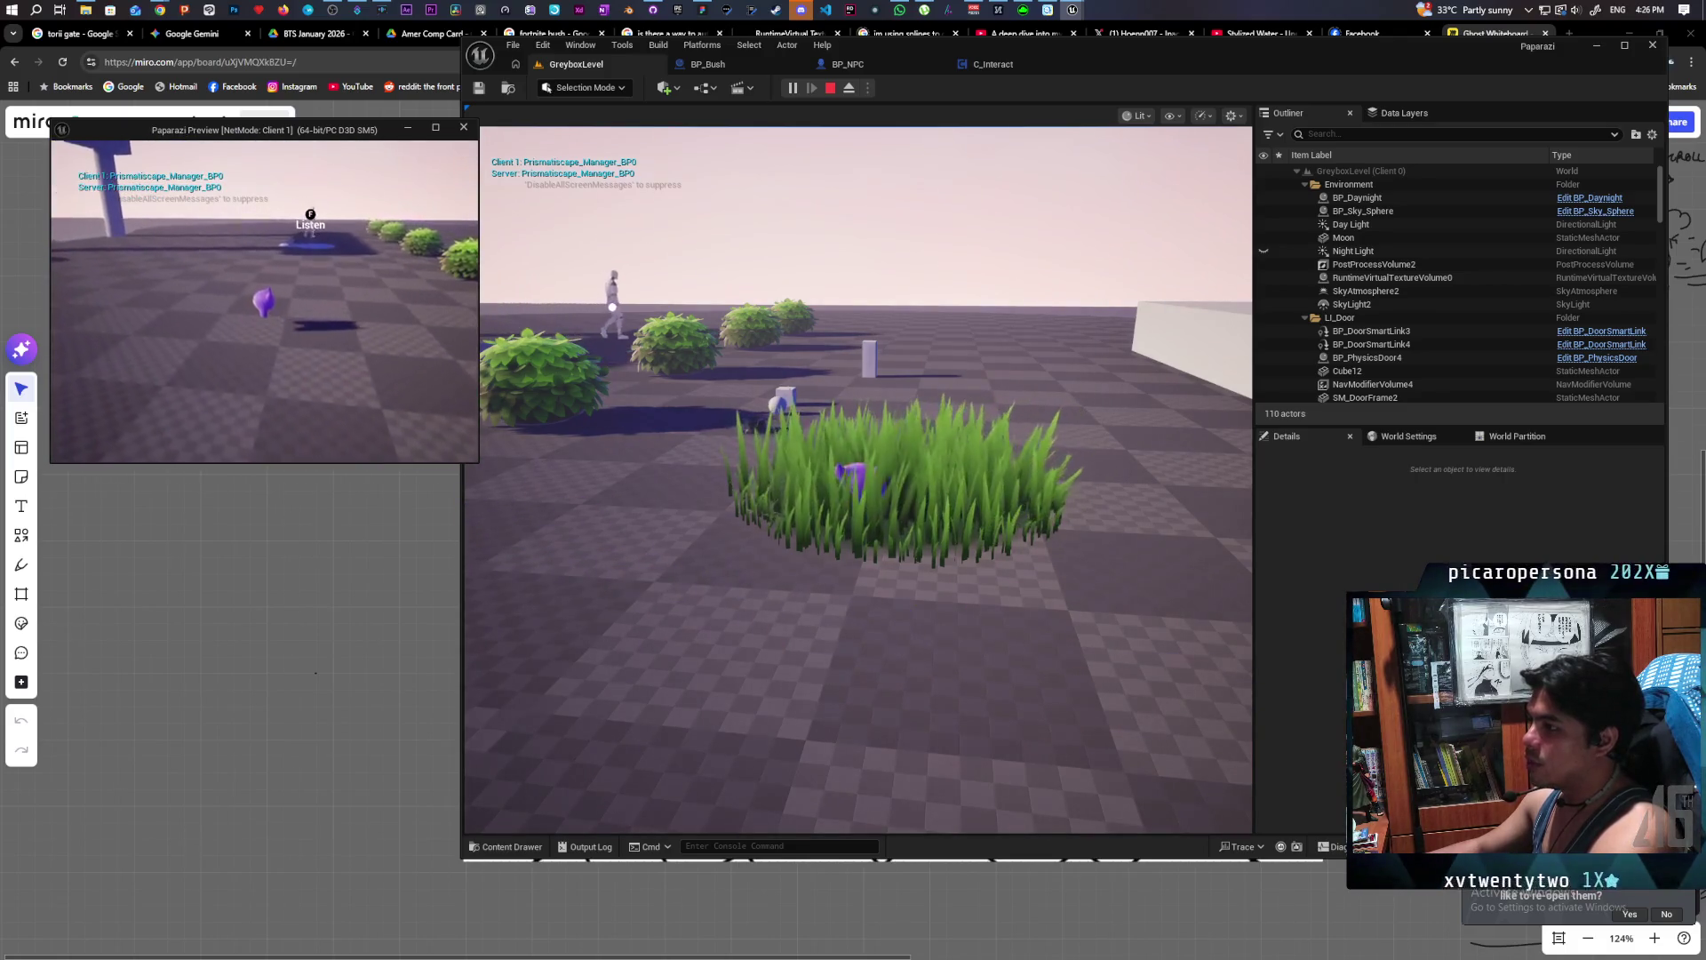
pyautogui.press('w')
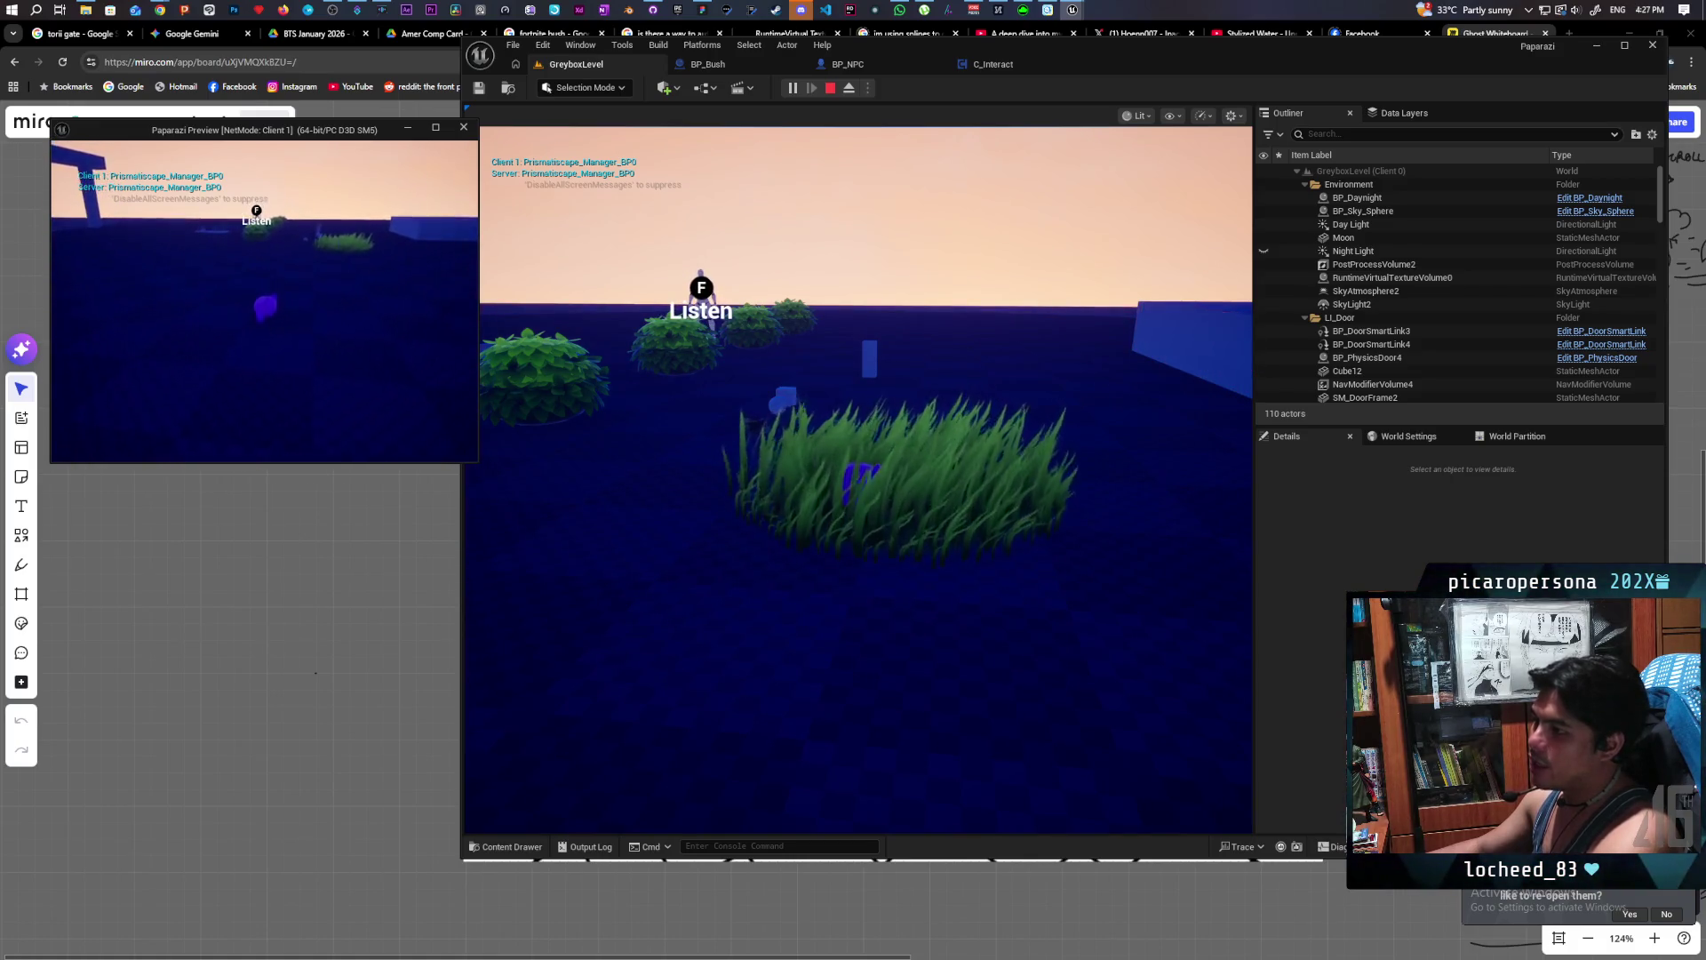
# - Turn the game camera toward the grass as night falls, then end the play session with Esc
pyautogui.click(522, 272)
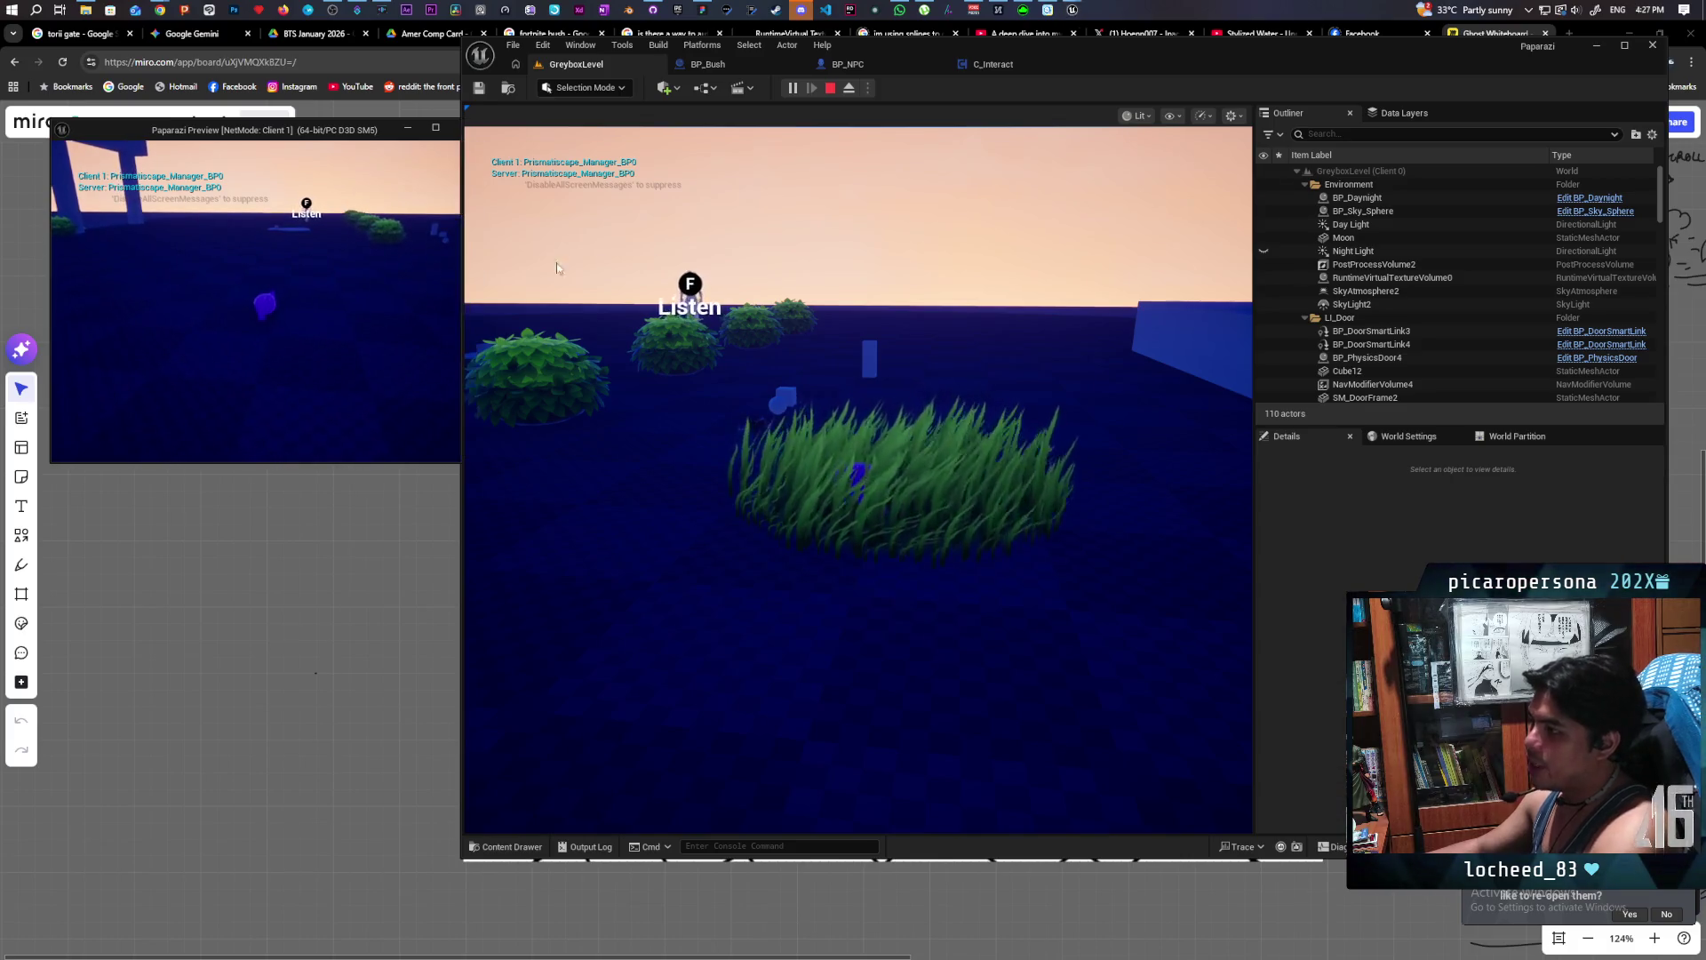
pyautogui.press('w')
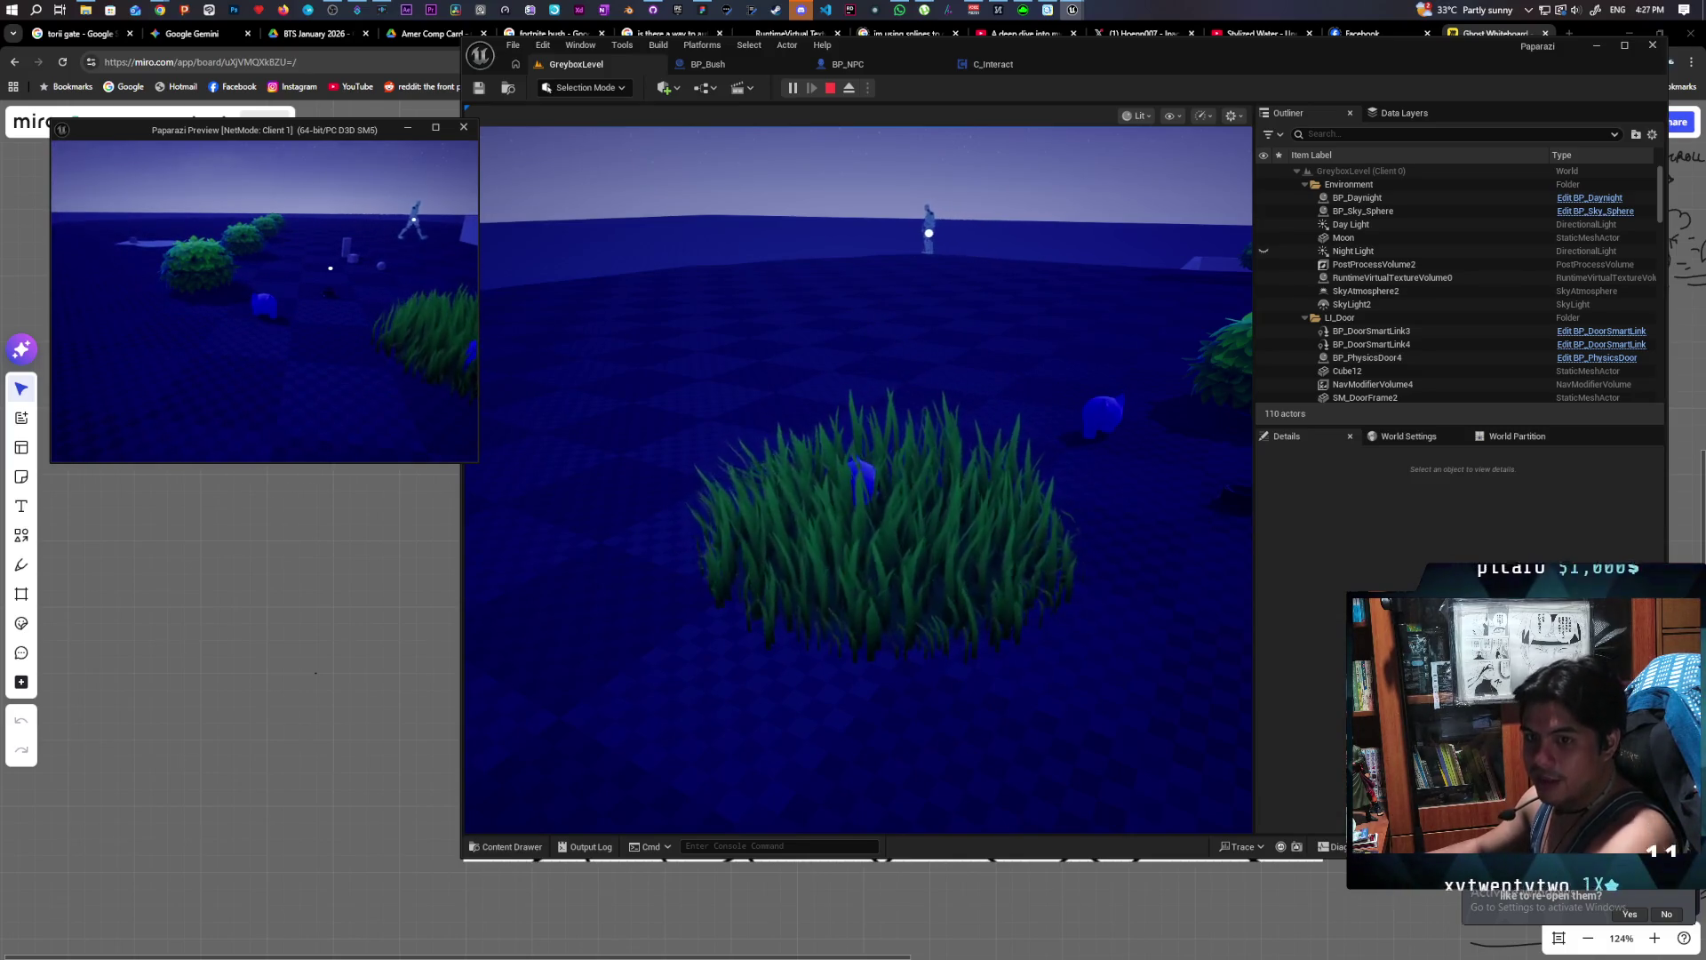
pyautogui.press('Escape')
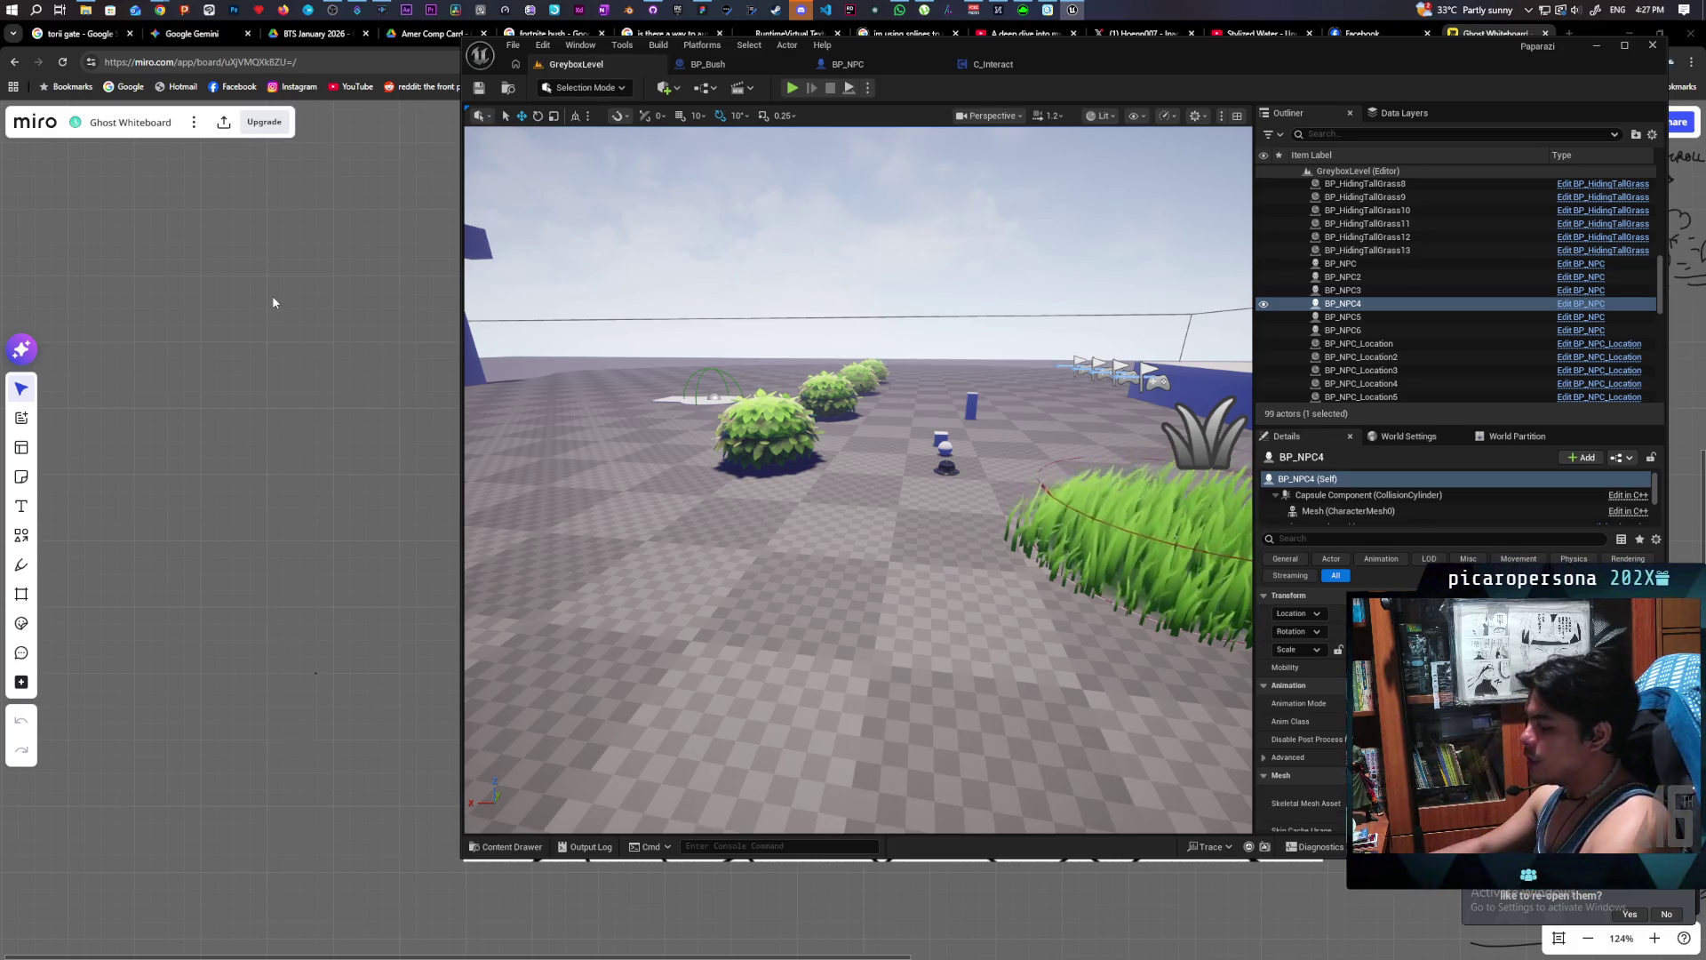
# - Restart the multiplayer play test, move the client briefly, then Alt+Tab to Miro's Paparazi board
pyautogui.click(793, 88)
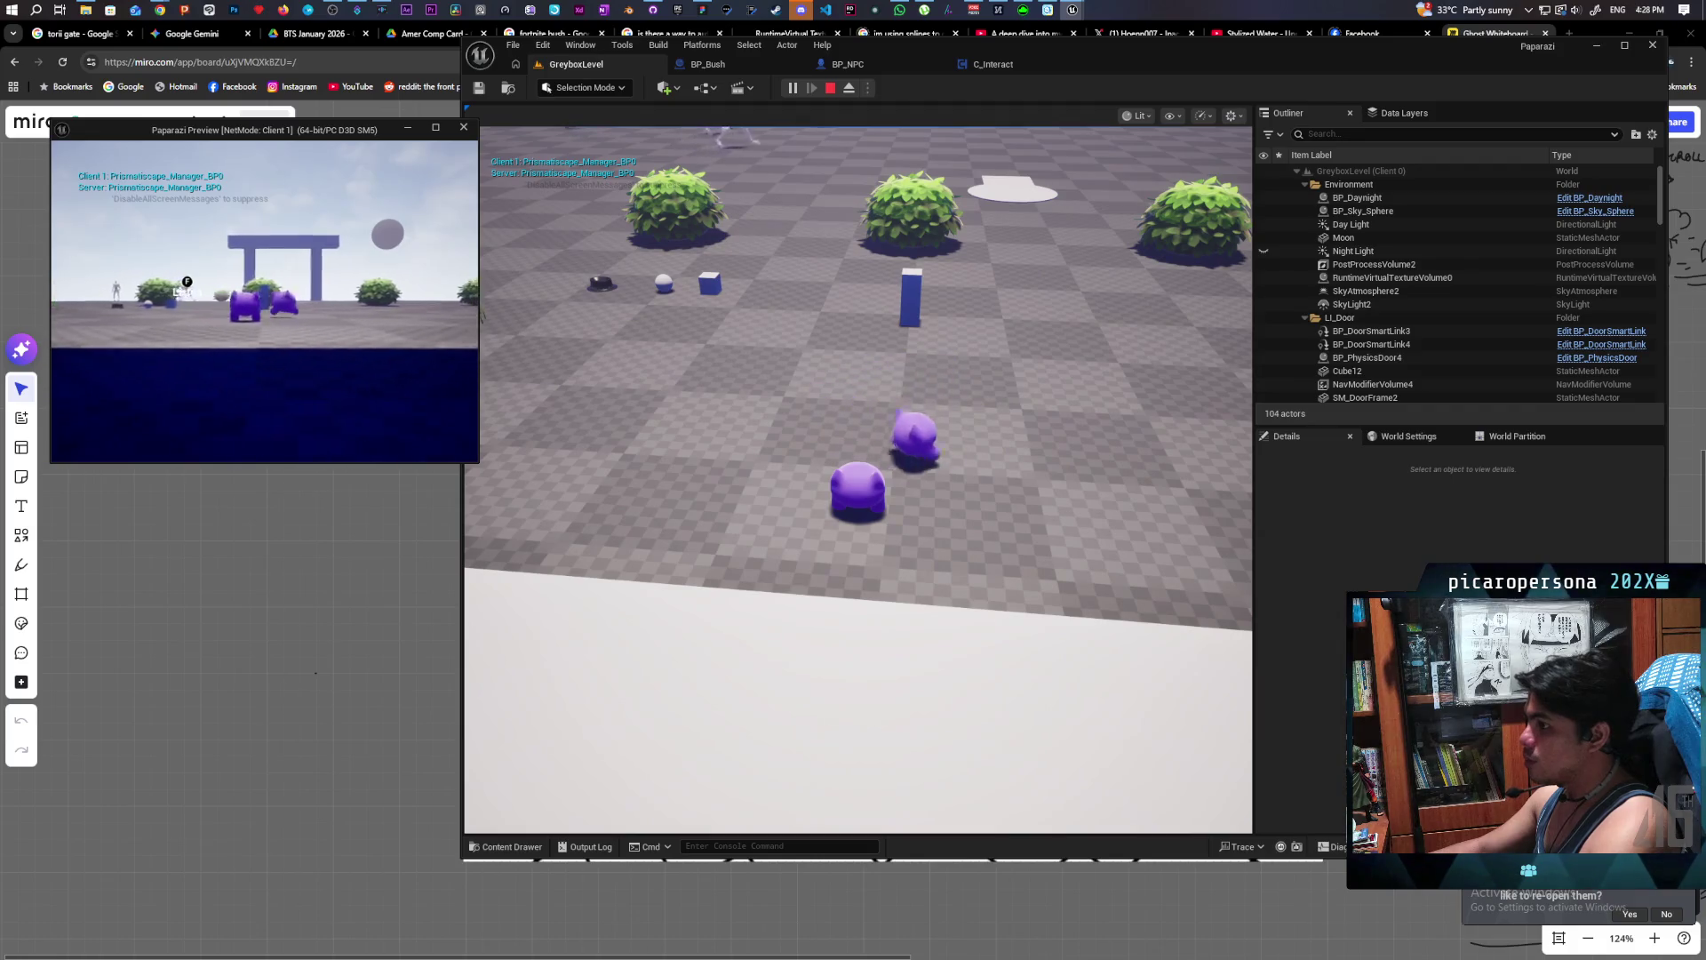
pyautogui.press('w')
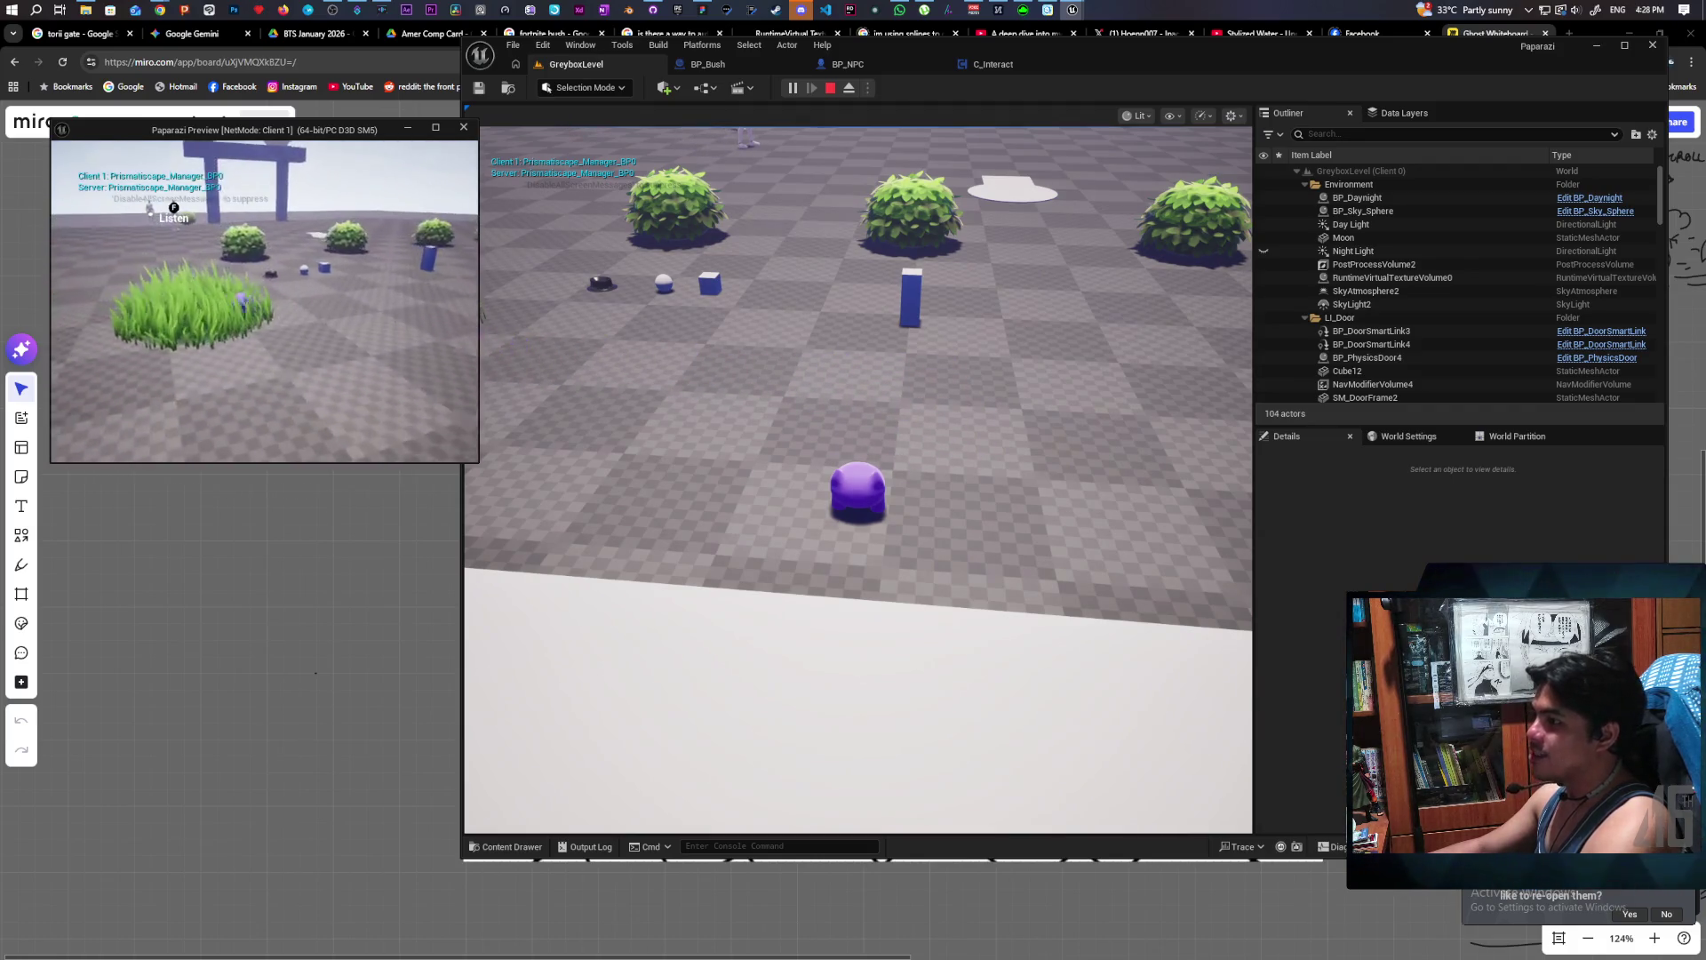
pyautogui.press('s')
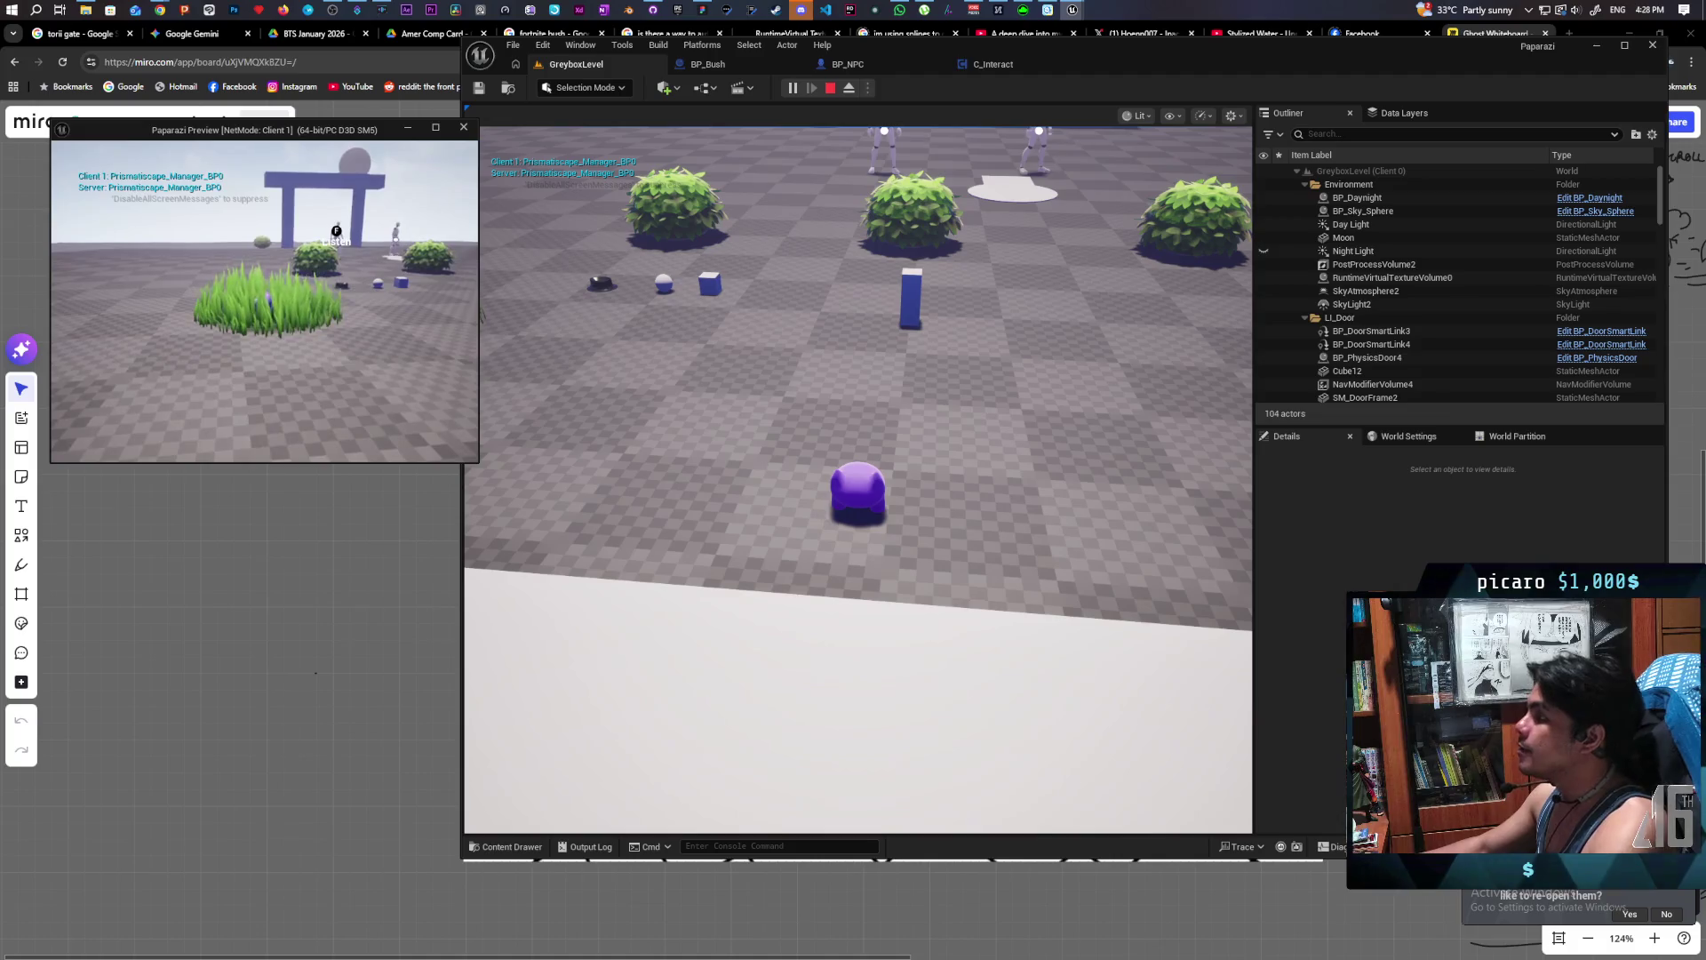
pyautogui.hotkey('alt', 'Tab')
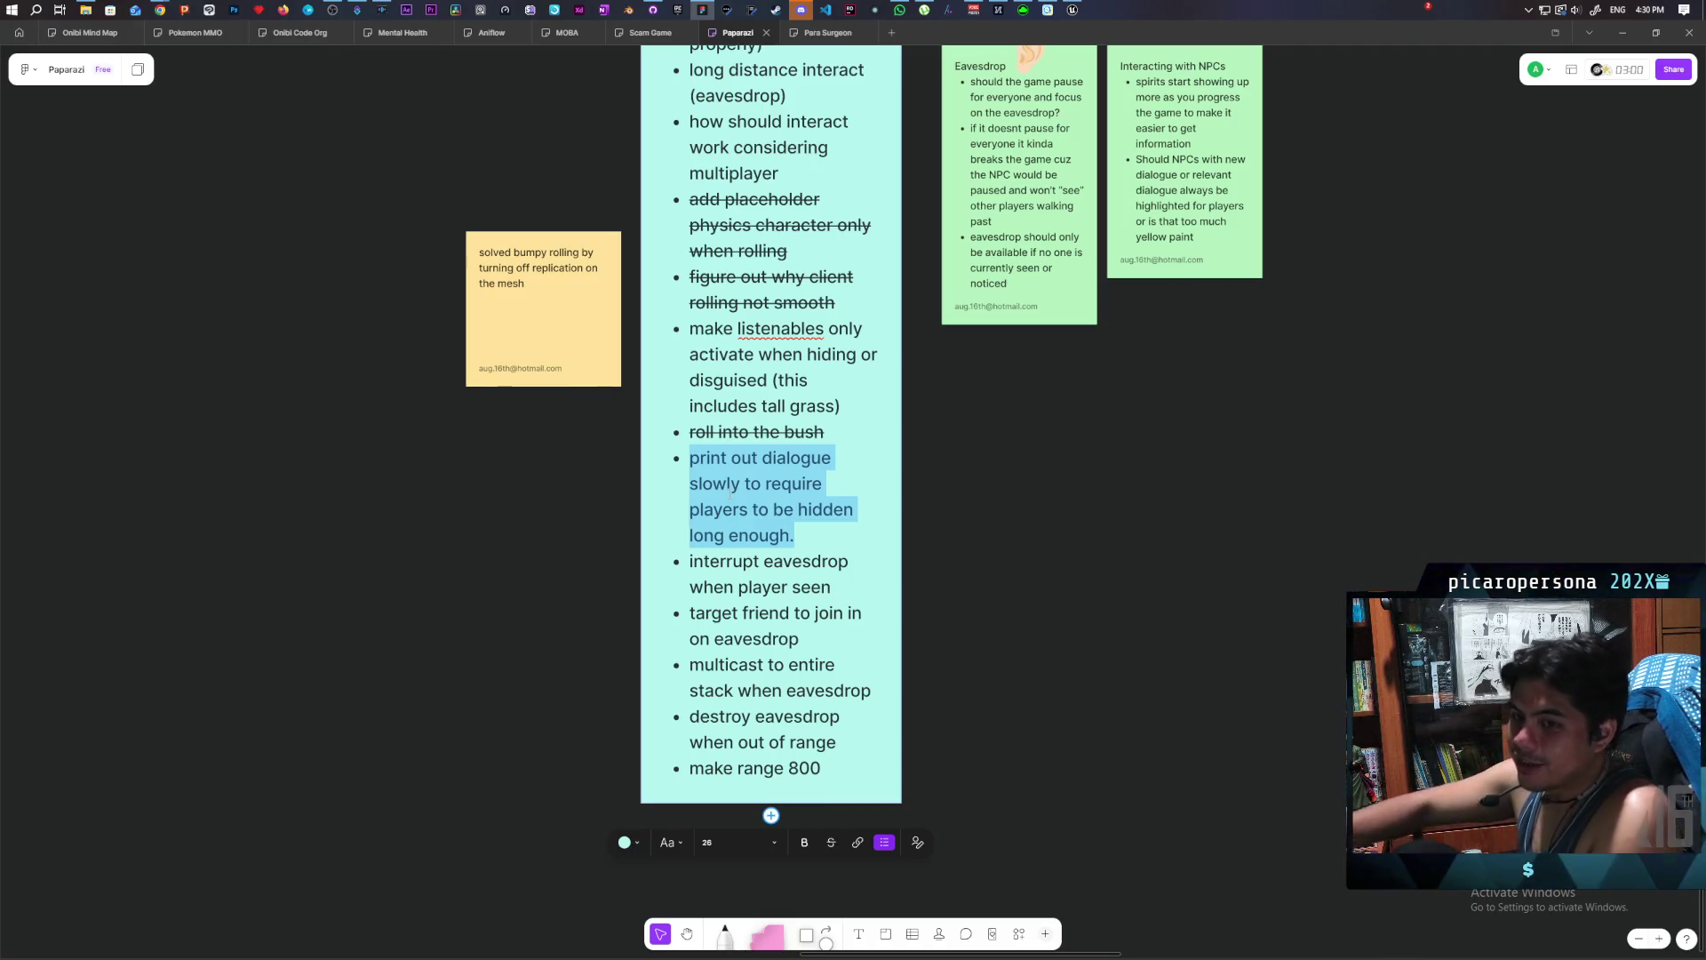
pyautogui.press('super+s')
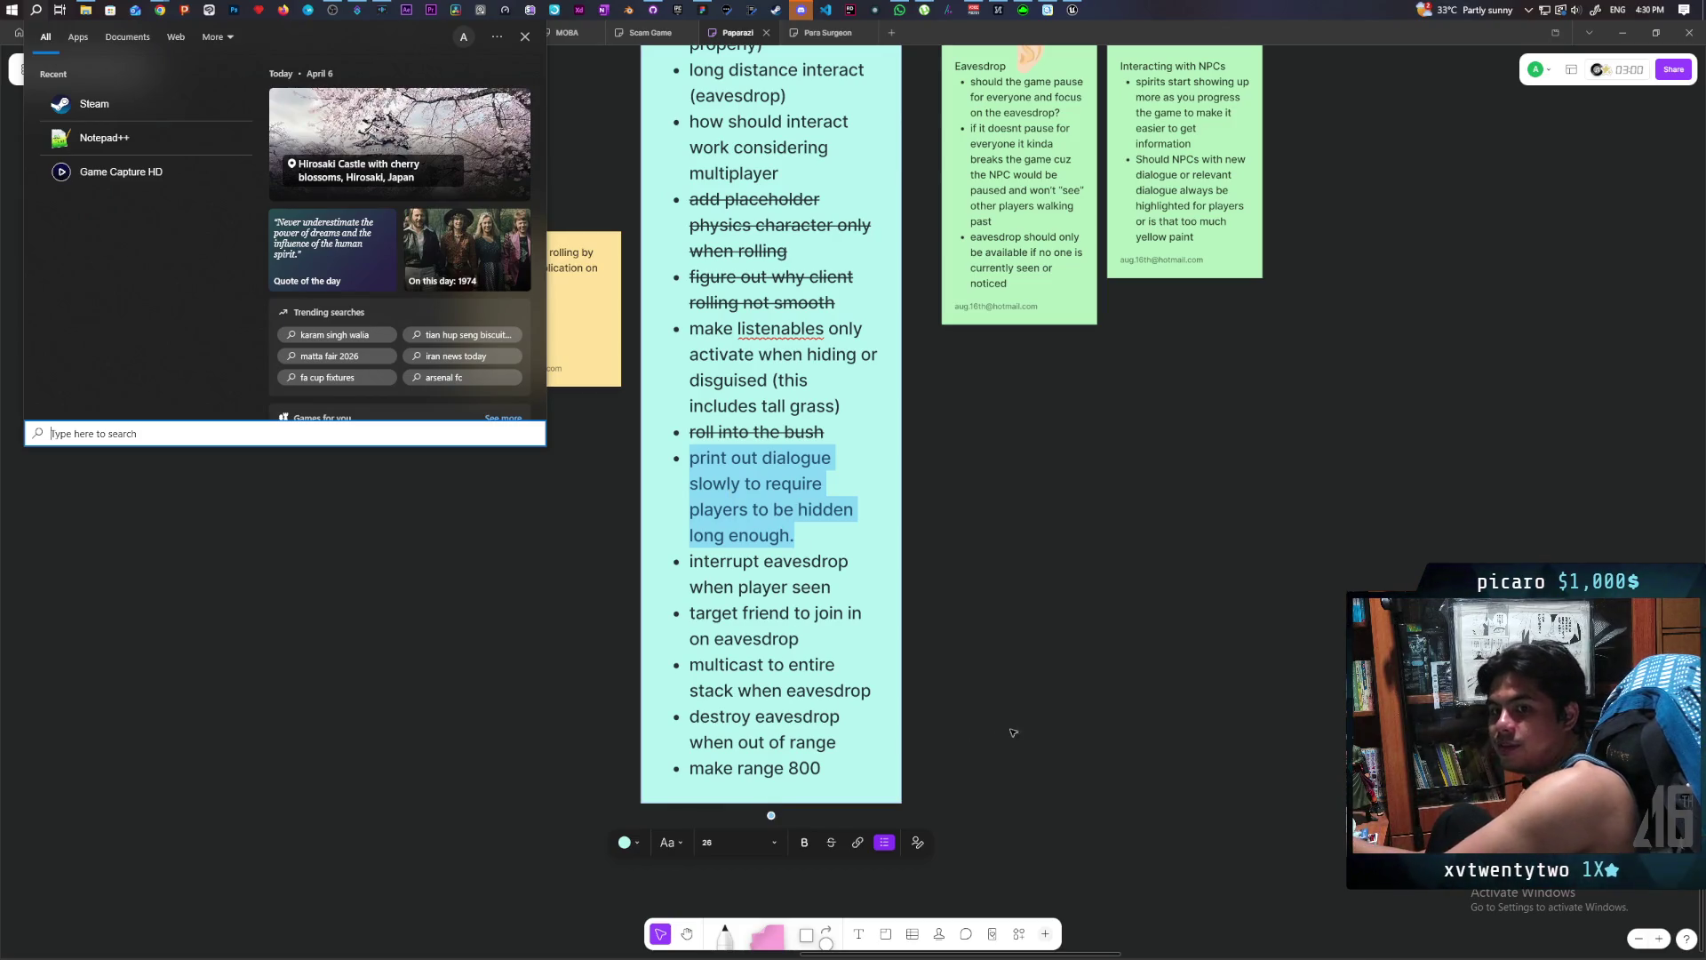
pyautogui.click(442, 669)
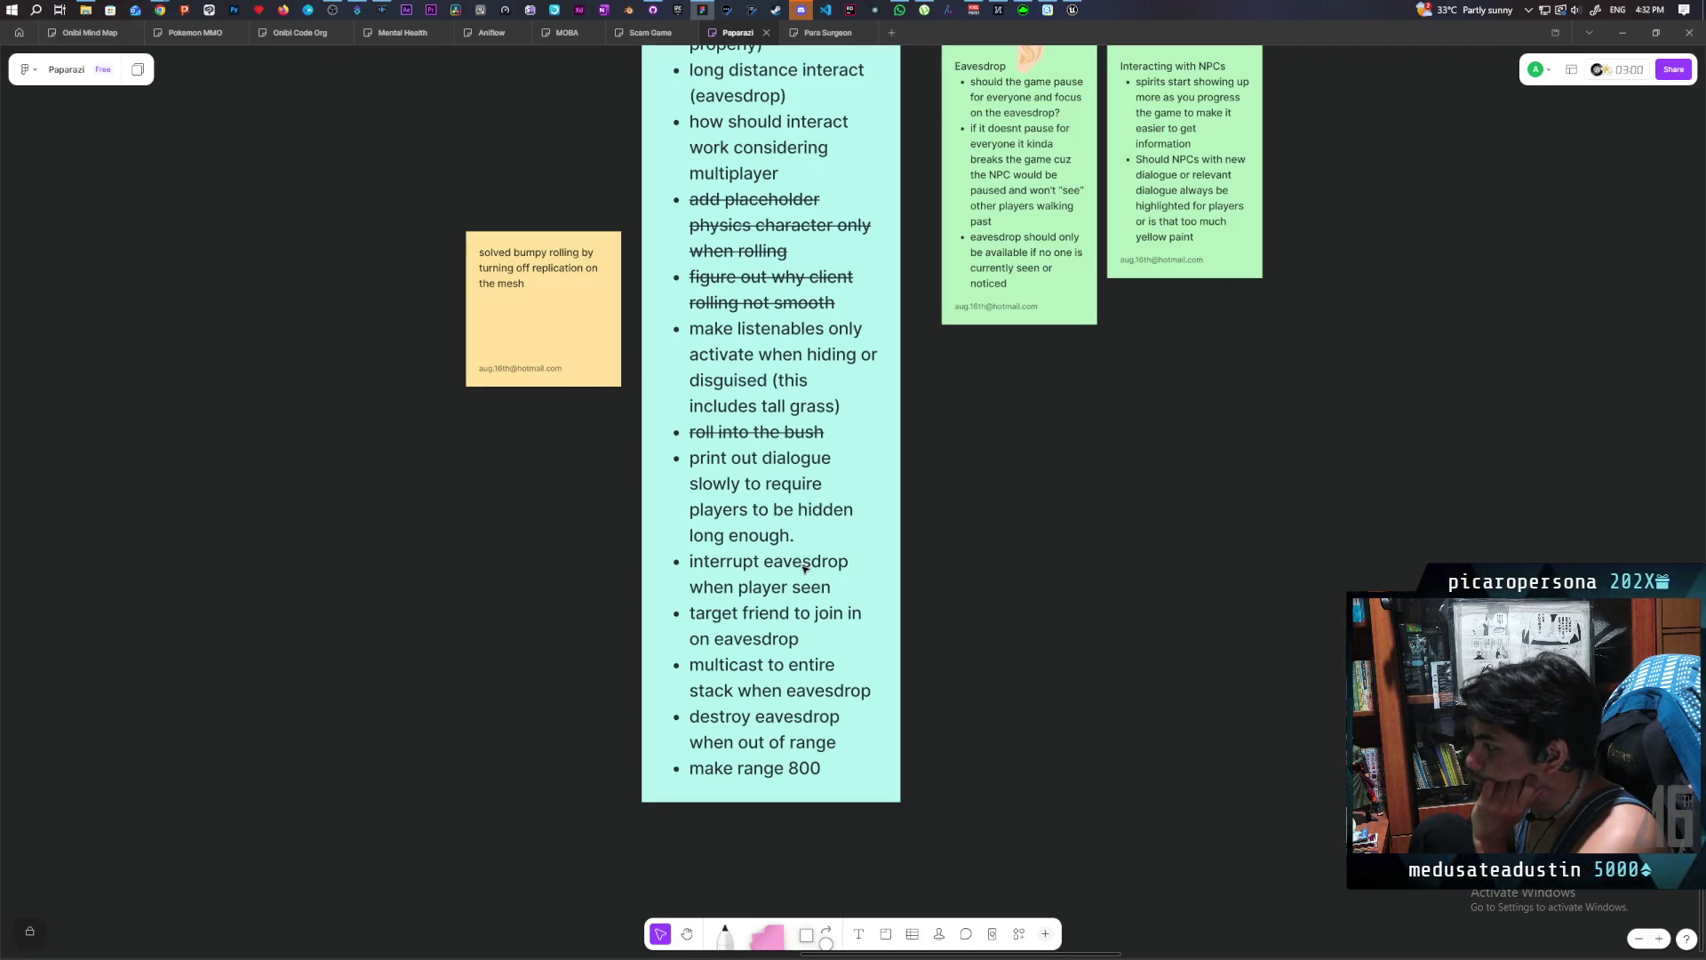
# - Select the line 'print out dialogue slowly to require players to be hidden long enough.' in the task note
pyautogui.doubleClick(761, 547)
pyautogui.tripleClick(751, 536)
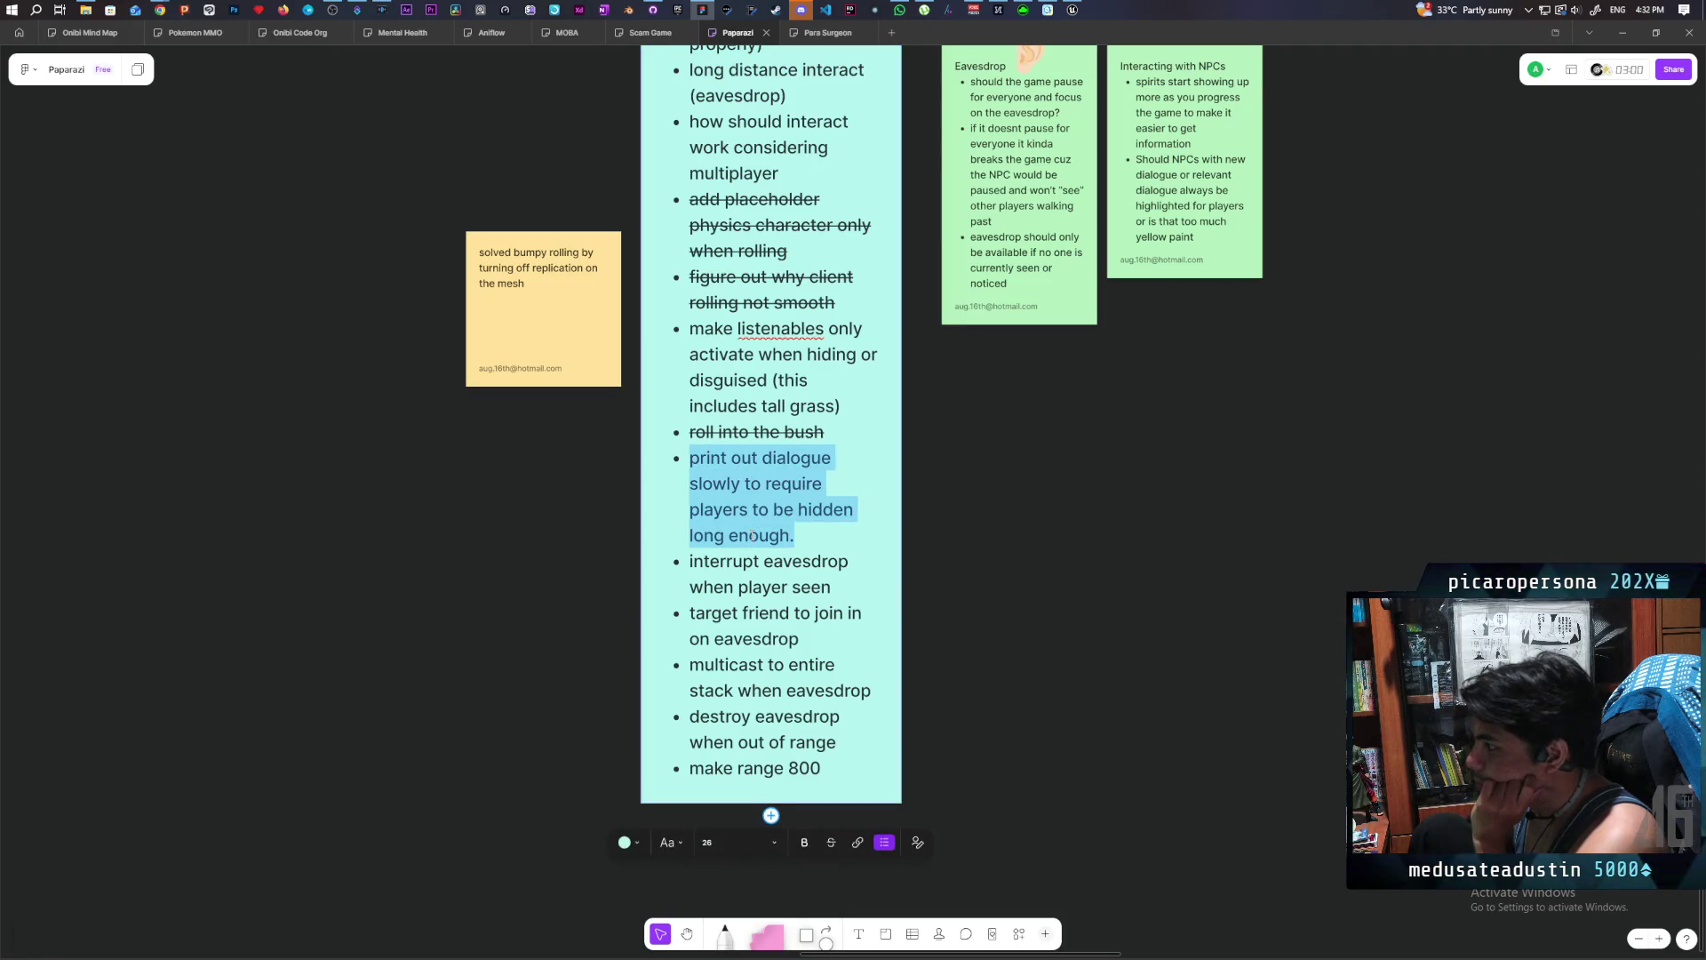
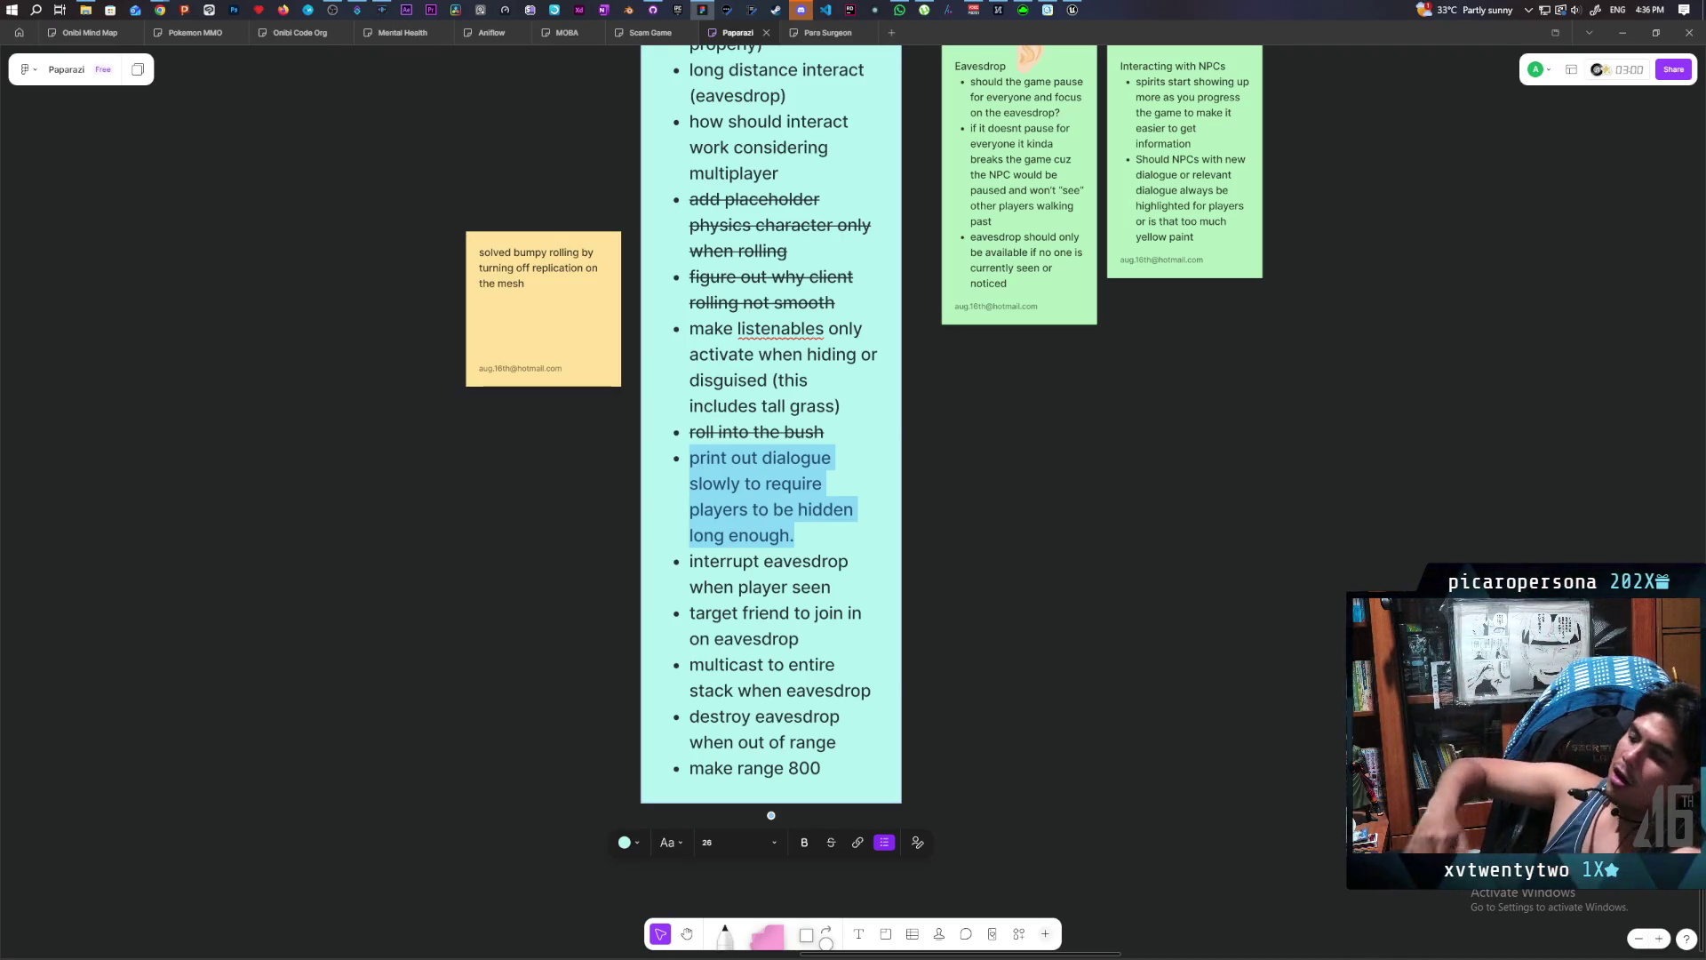
# - Select the full 'interrupt eavesdrop when player seen' line on the cyan sticky note
pyautogui.tripleClick(714, 564)
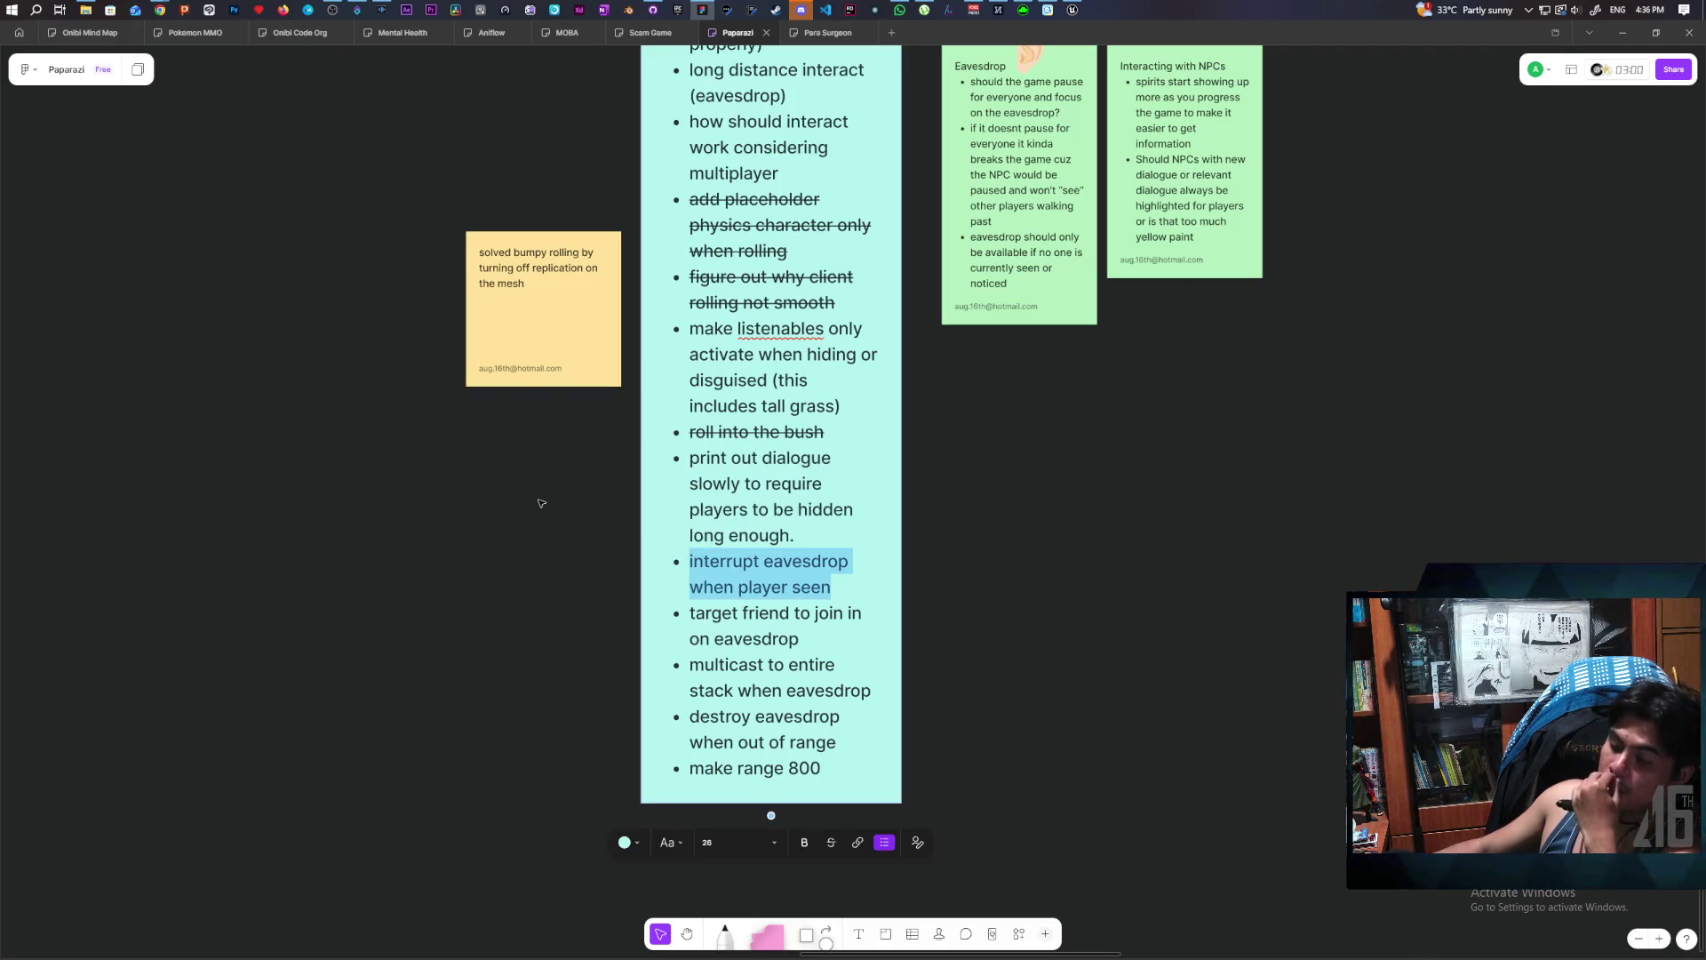